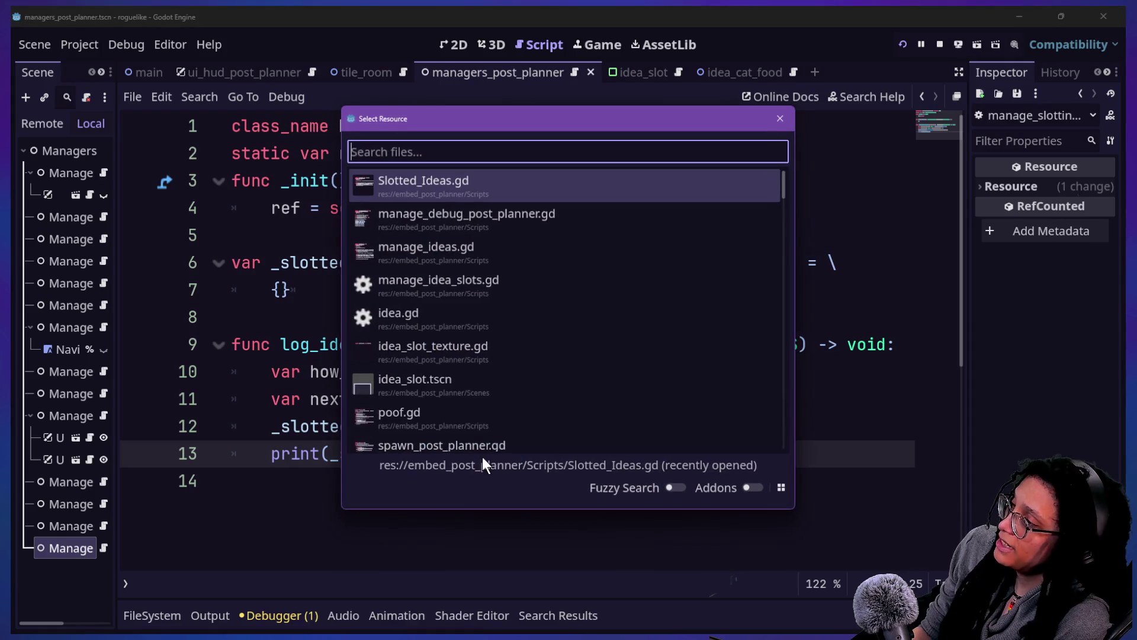
Step: Open manage_ideas.gd through Quick Open and add a blank line after the IDEA_TYPES enum
{"action": "type", "text": "manage_"}
{"action": "type", "text": "idea"}
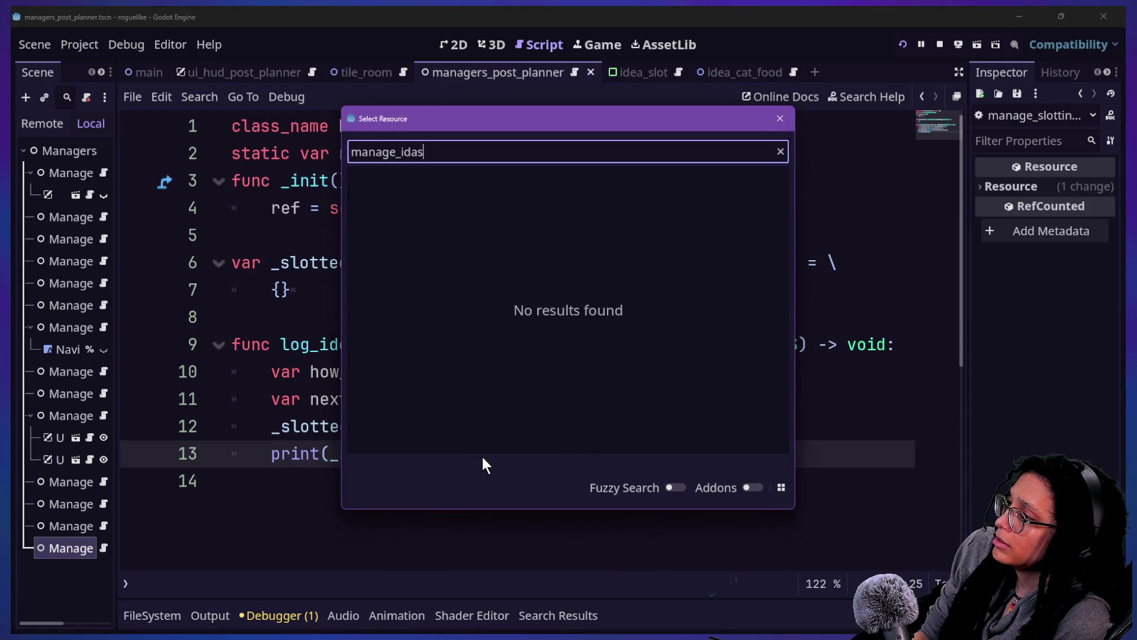
{"action": "key", "text": "BackSpace"}
{"action": "type", "text": "eas"}
{"action": "key", "text": "Return"}
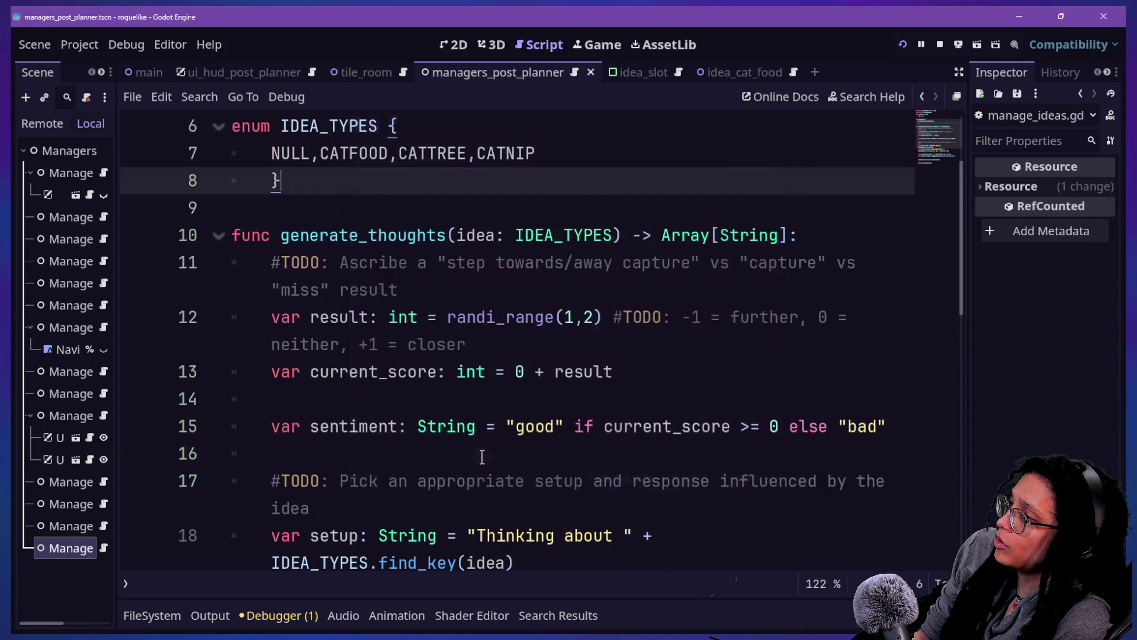
{"action": "scroll", "scroll_direction": "up", "scroll_amount": 3}
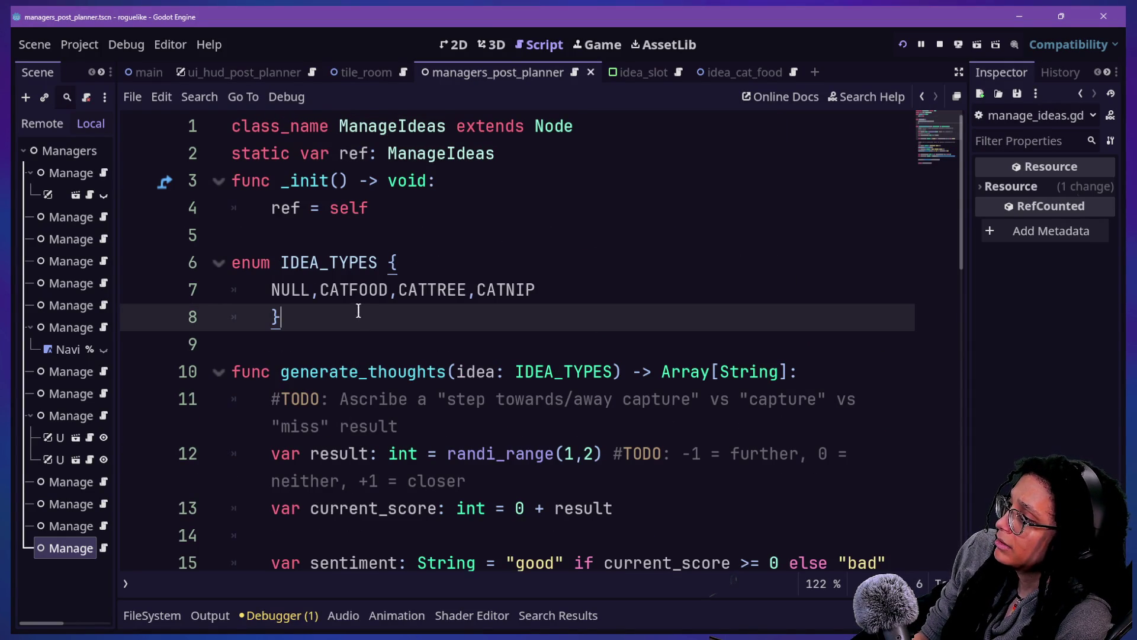
{"action": "key", "text": "Return"}
{"action": "key", "text": "Return"}
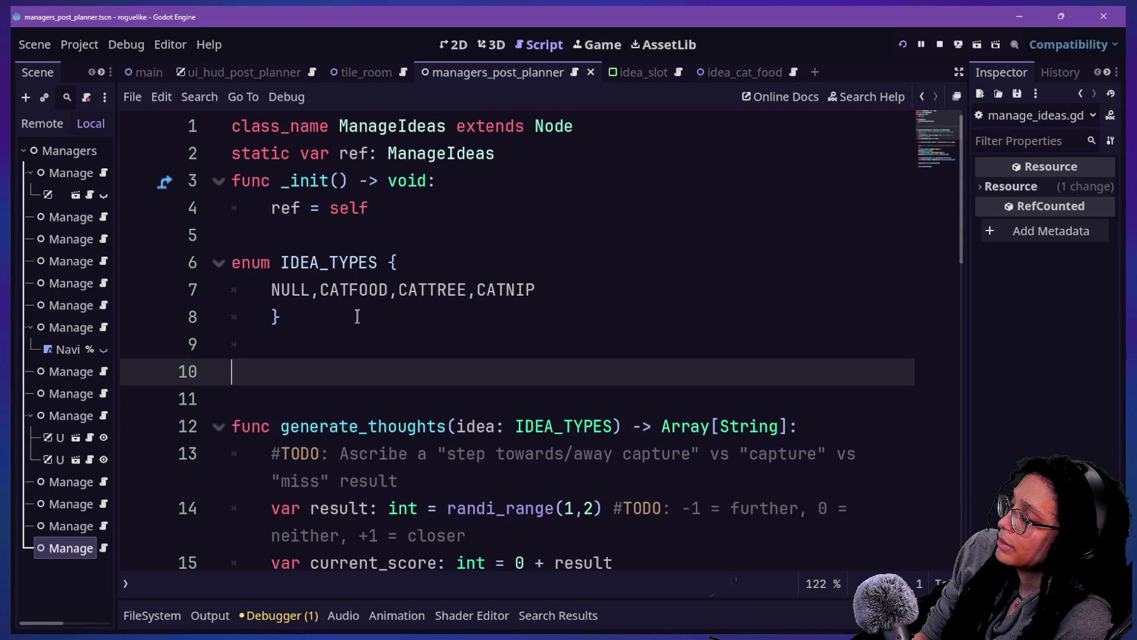
Step: Type the declaration var _ideas_data: Dictionary[IDEA_TYPES,Dictionary] on line 10
{"action": "type", "text": "var"}
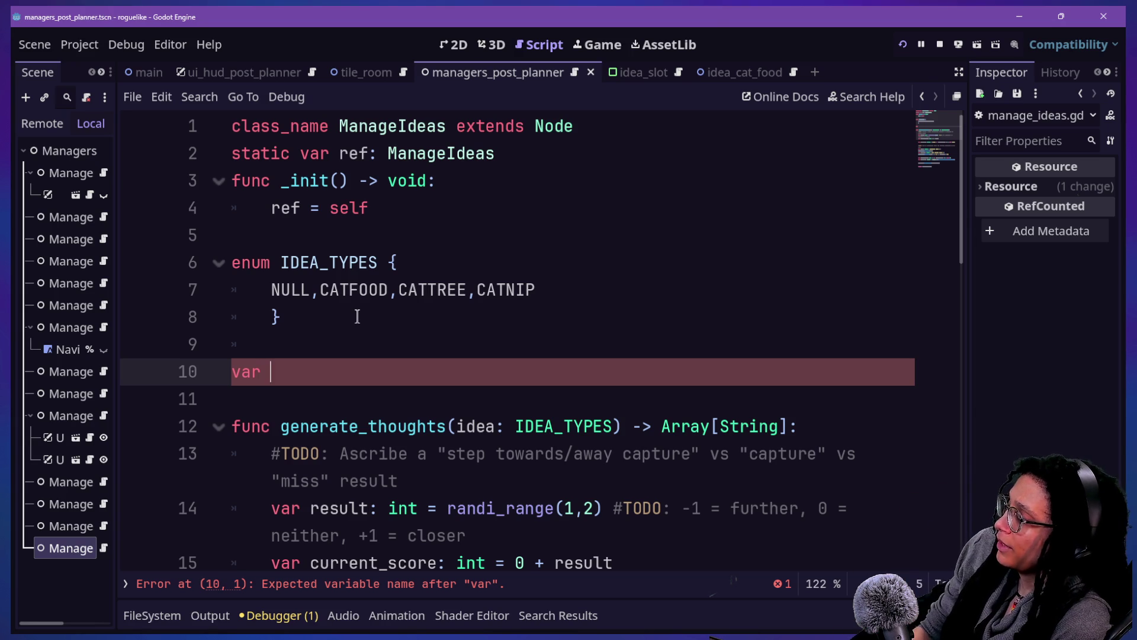
{"action": "type", "text": "idea"}
{"action": "type", "text": "s"}
{"action": "key", "text": "BackSpace"}
{"action": "type", "text": "s"}
{"action": "type", "text": "_data"}
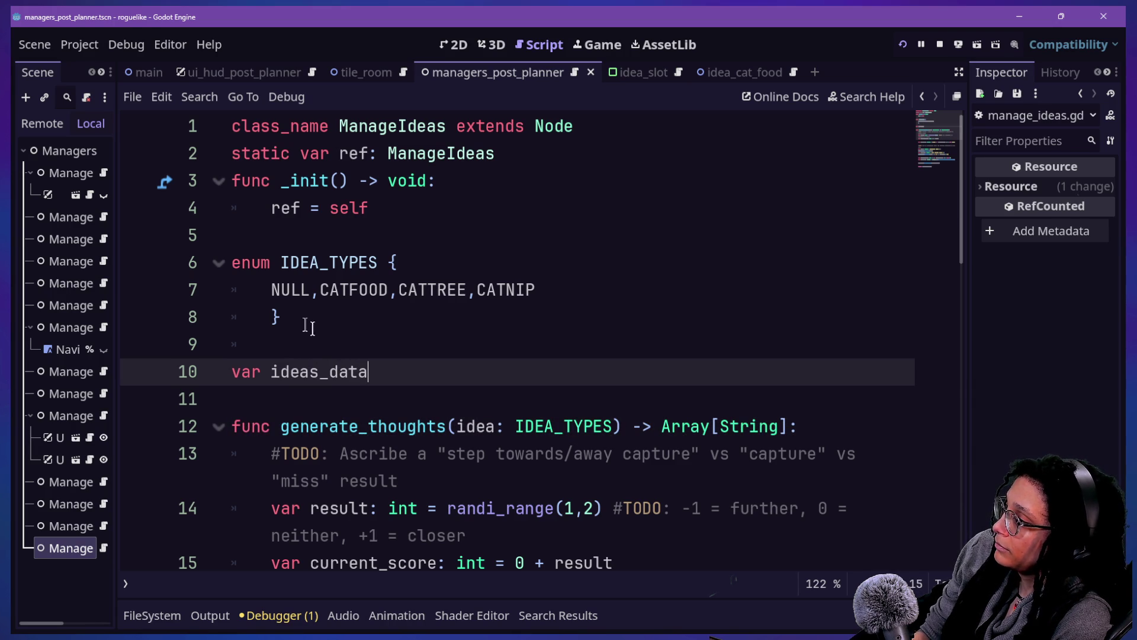
{"action": "left_click", "coordinate": [271, 371]}
{"action": "type", "text": "_"}
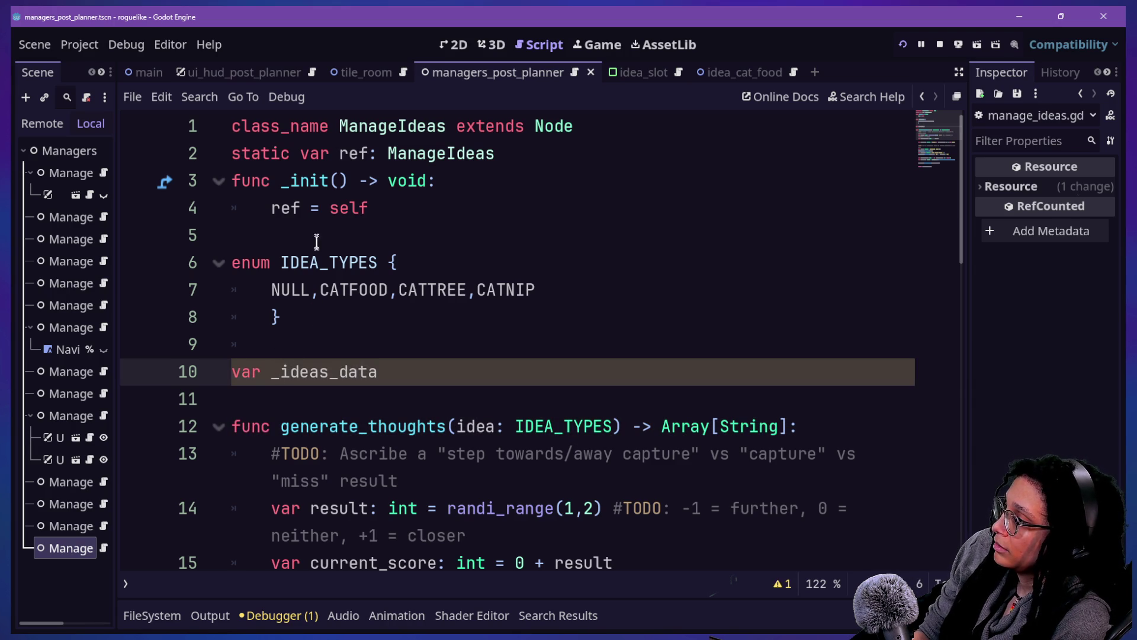
{"action": "left_click", "coordinate": [421, 369]}
{"action": "type", "text": "("}
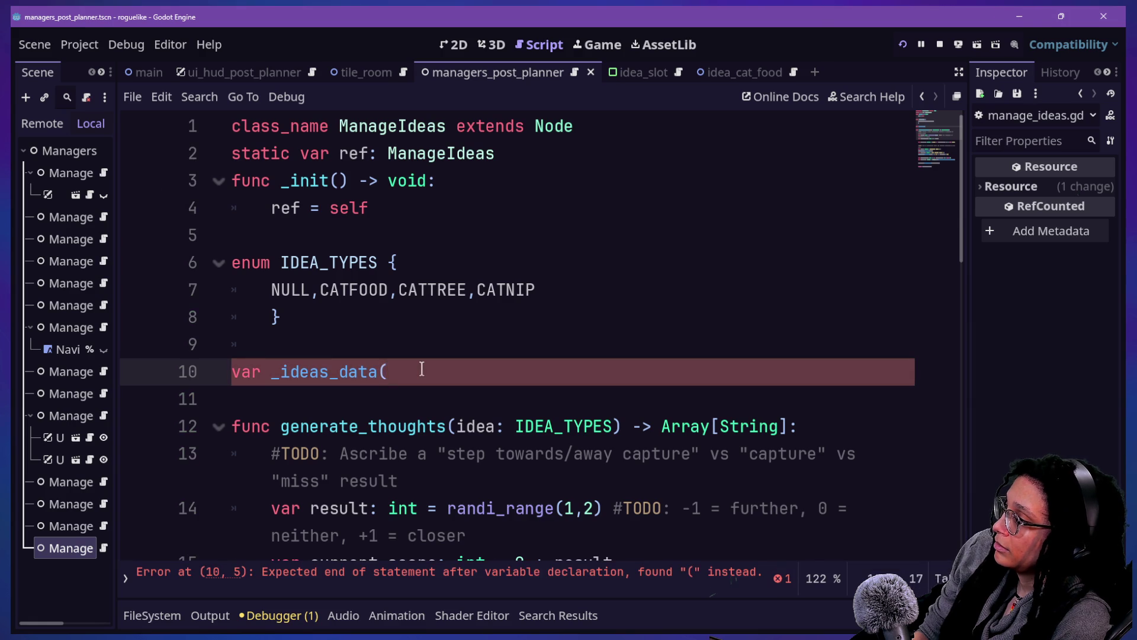
{"action": "key", "text": "BackSpace"}
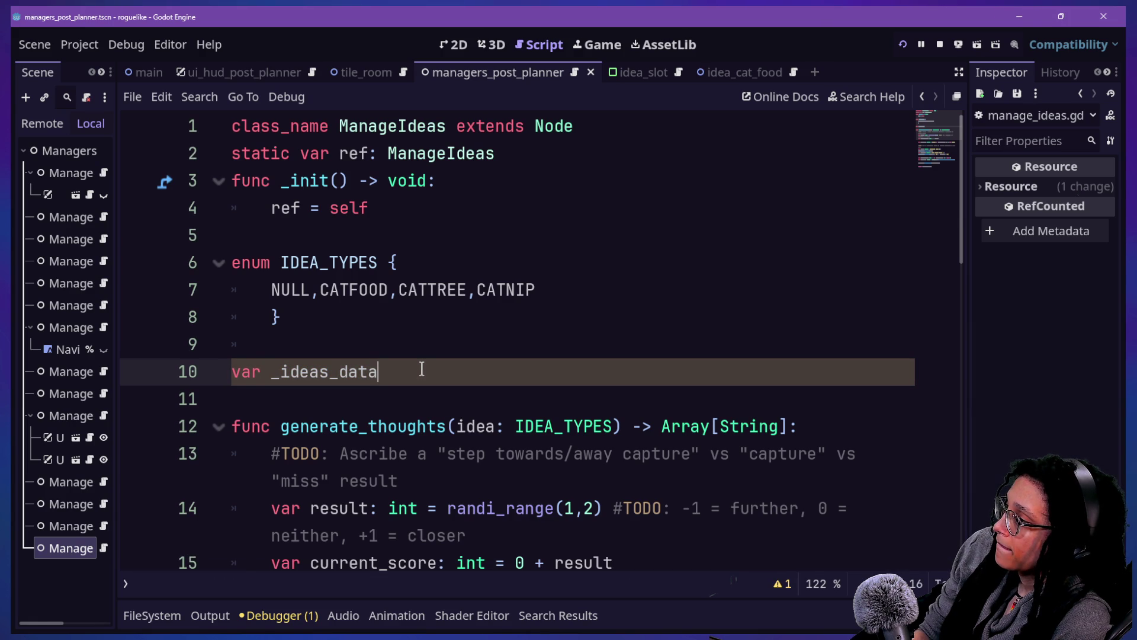
{"action": "type", "text": ":Dictionary["}
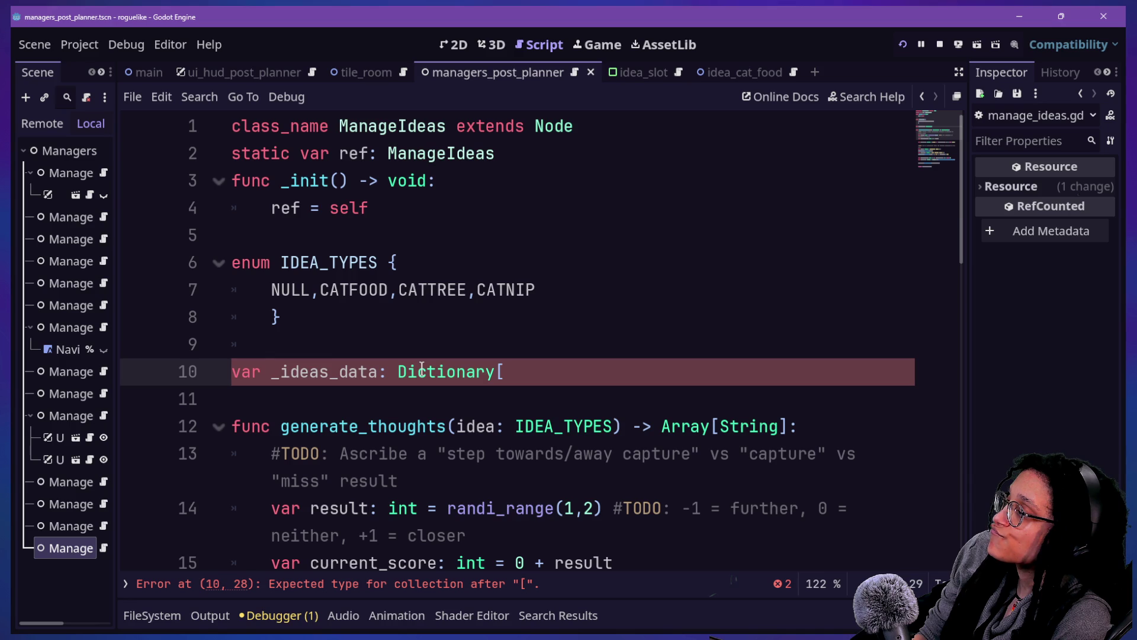
{"action": "type", "text": "IDEA_TYPES"}
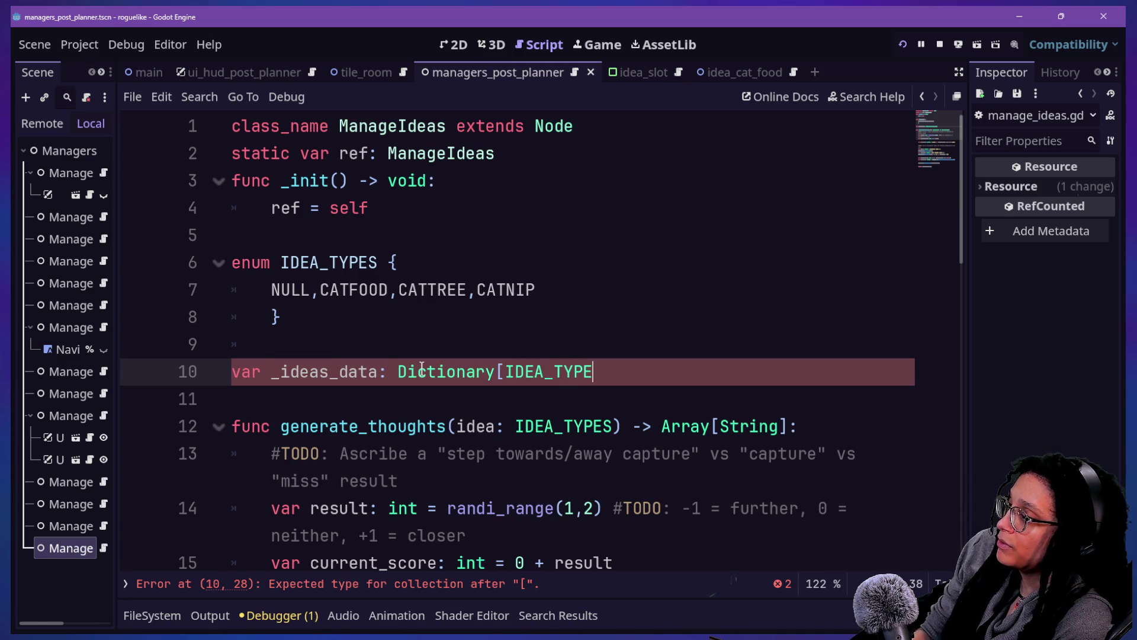
{"action": "type", "text": ","}
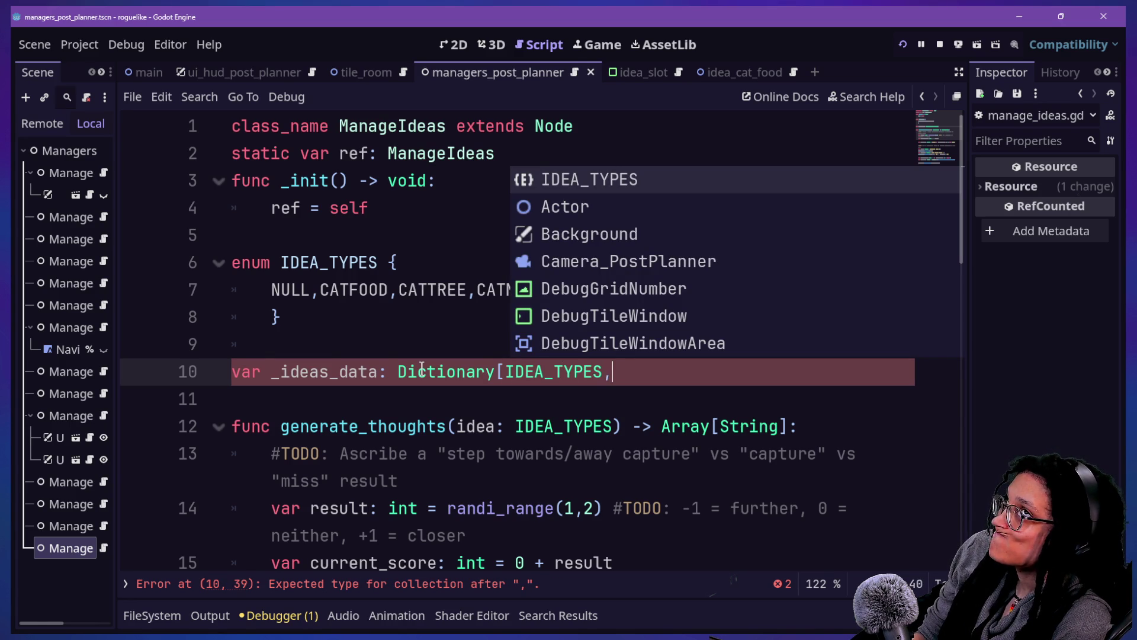
{"action": "type", "text": "Dictionary]"}
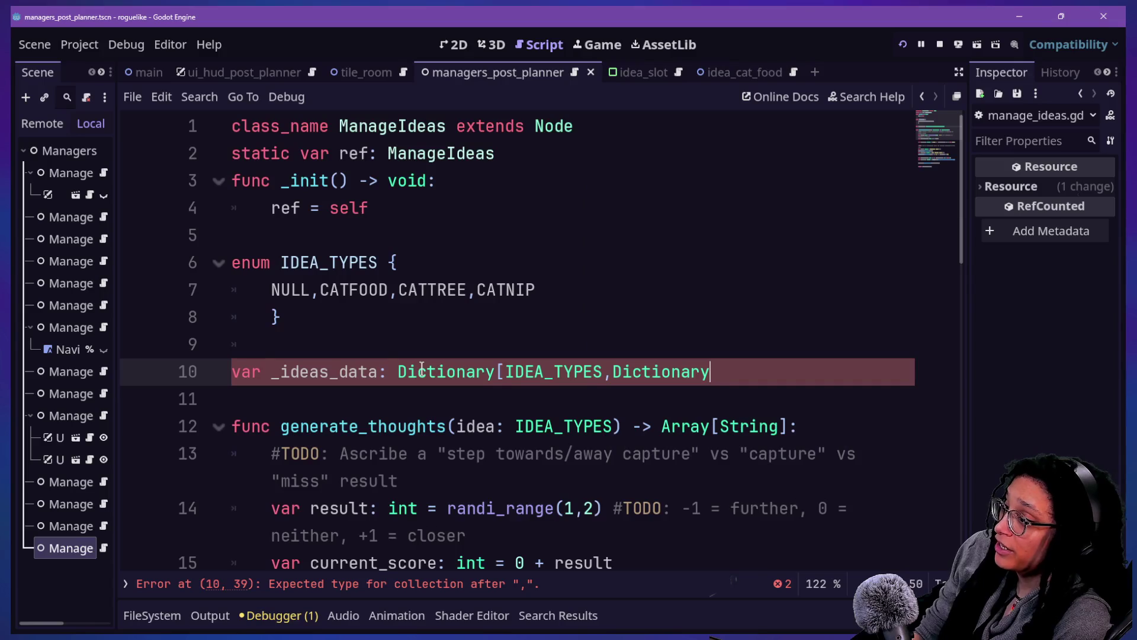
{"action": "type", "text": " -> v"}
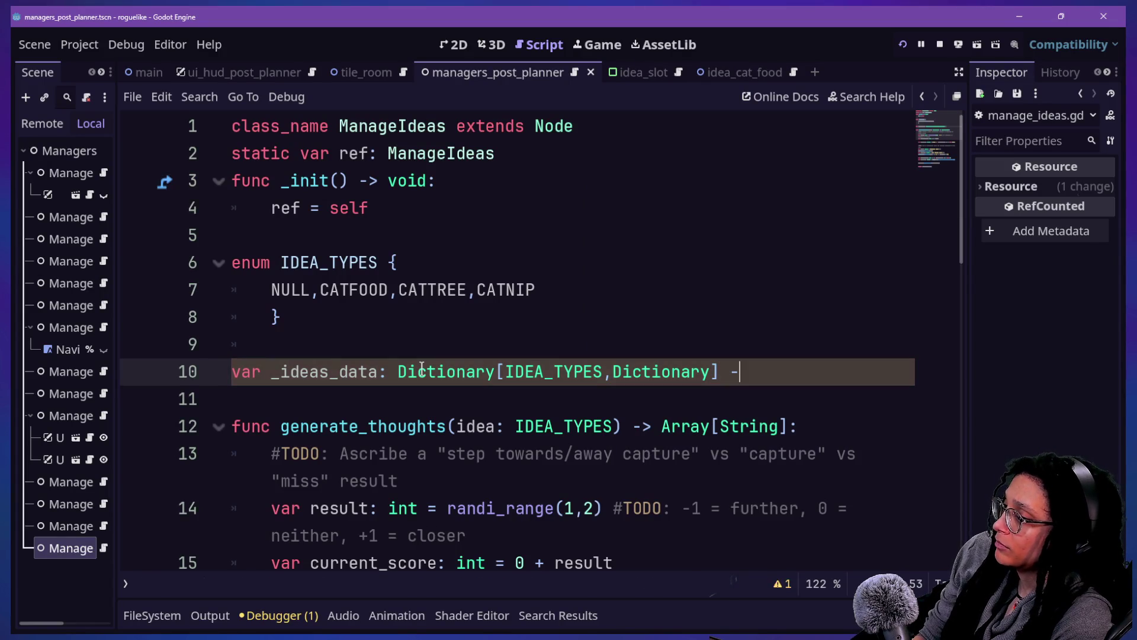
{"action": "type", "text": "oid:"}
Step: Add a brace block holding an IDEA_TYPES.NULL key and remove the stray -> void
{"action": "key", "text": "Return"}
{"action": "type", "text": "{{"}
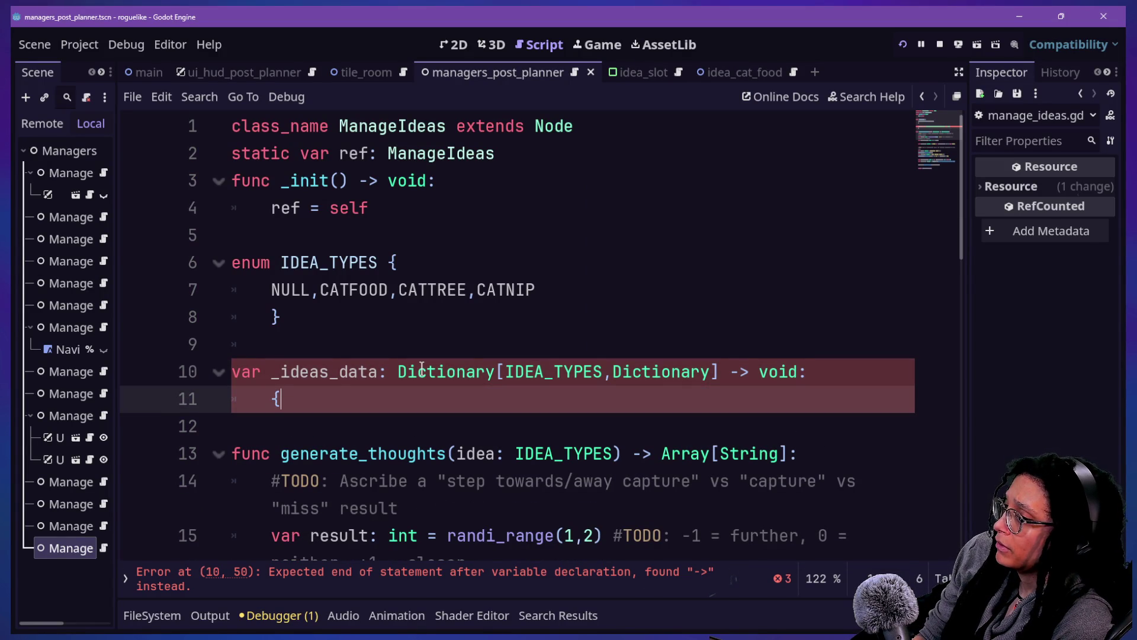
{"action": "key", "text": "Left"}
{"action": "key", "text": "Return"}
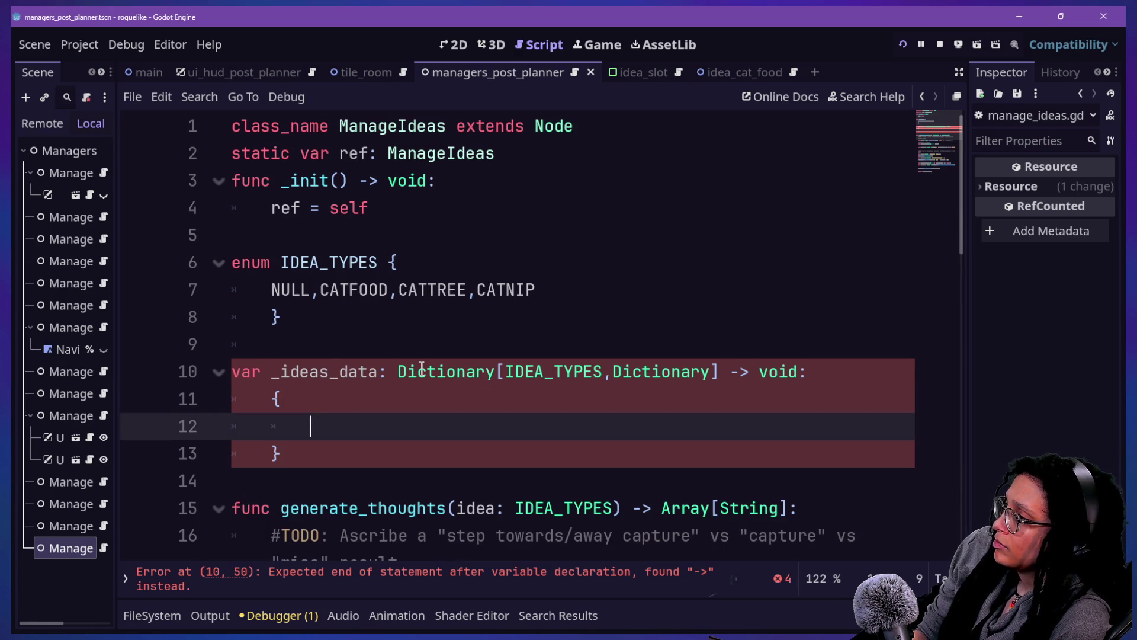
{"action": "type", "text": "IDEA"}
{"action": "type", "text": "_TYPES."}
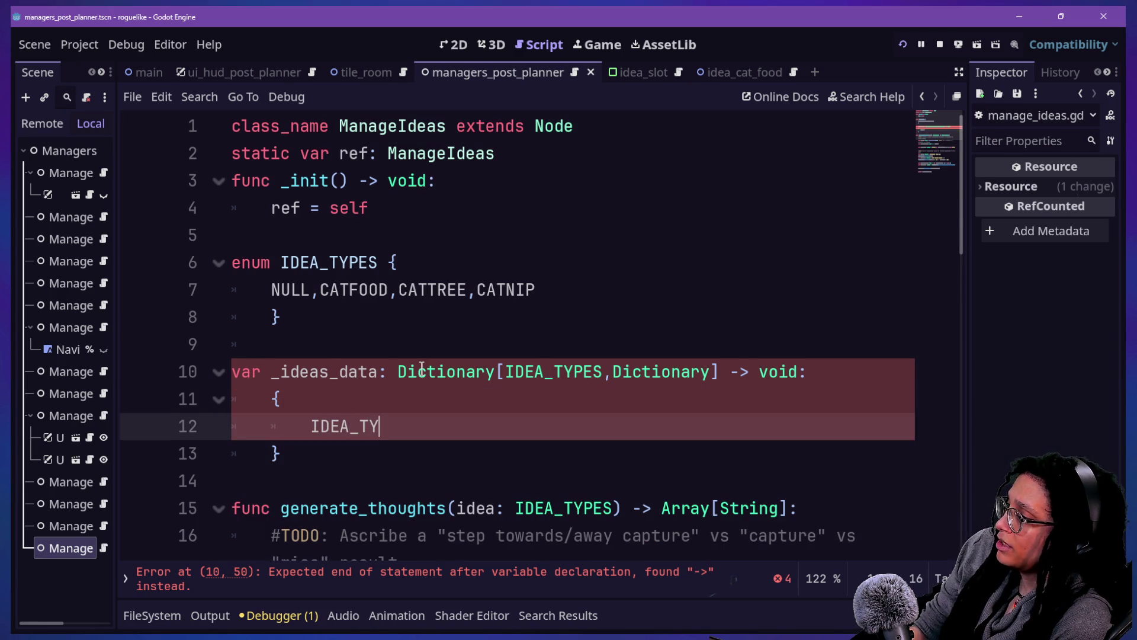
{"action": "type", "text": "NULL:"}
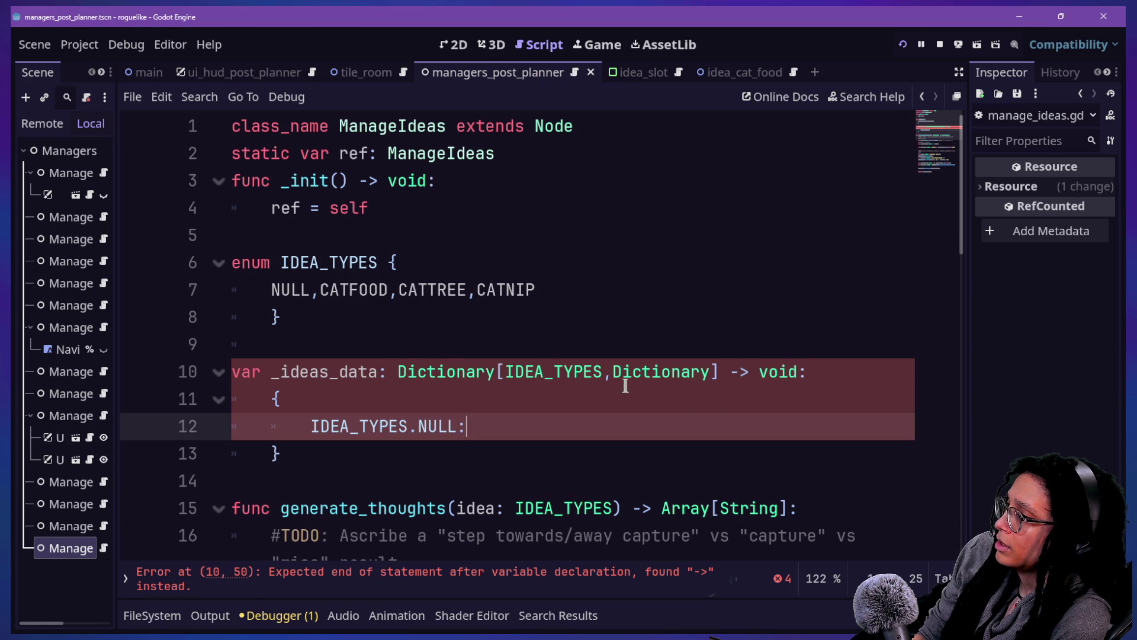
{"action": "left_click", "coordinate": [789, 371]}
{"action": "key", "text": "BackSpace"}
{"action": "key", "text": "BackSpace"}
{"action": "key", "text": "BackSpace"}
{"action": "key", "text": "Delete"}
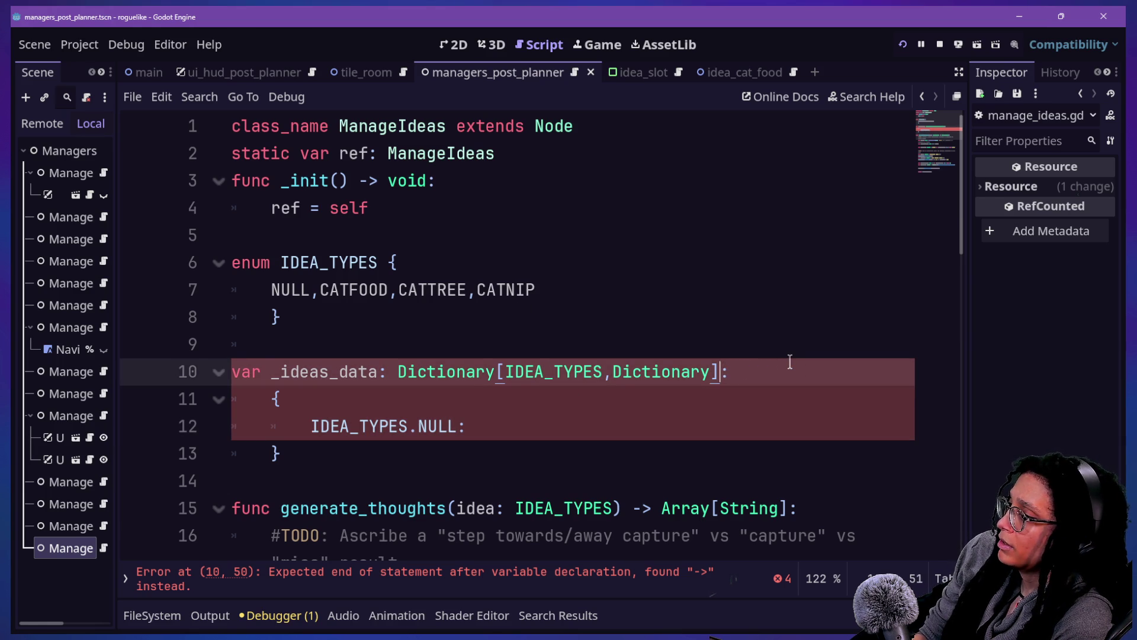
Step: Map IDEA_TYPES.NULL to an empty dictionary {}
{"action": "left_click", "coordinate": [508, 449]}
{"action": "left_click", "coordinate": [636, 439]}
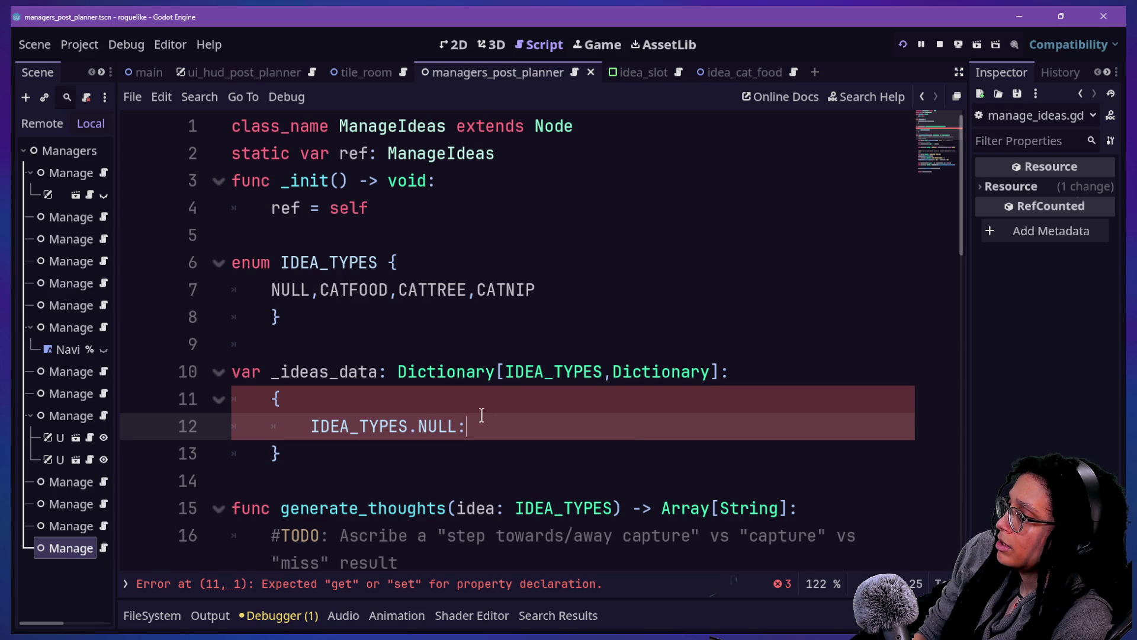
{"action": "type", "text": "{"}
{"action": "key", "text": "BackSpace"}
{"action": "type", "text": "}"}
{"action": "key", "text": "BackSpace"}
{"action": "type", "text": "{}"}
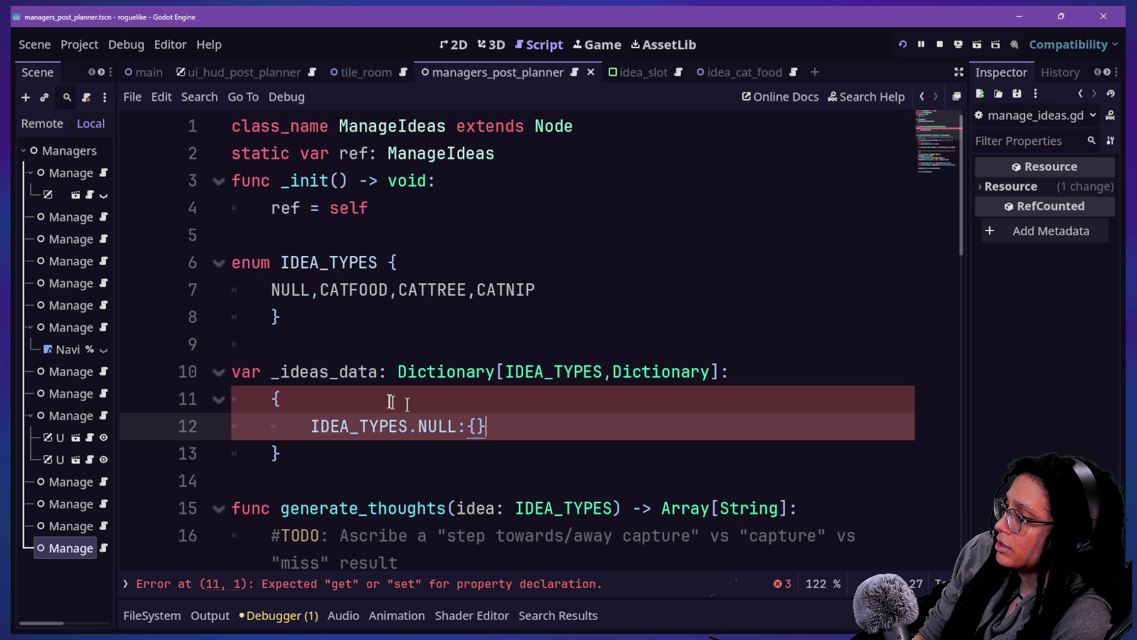
{"action": "left_click", "coordinate": [747, 371]}
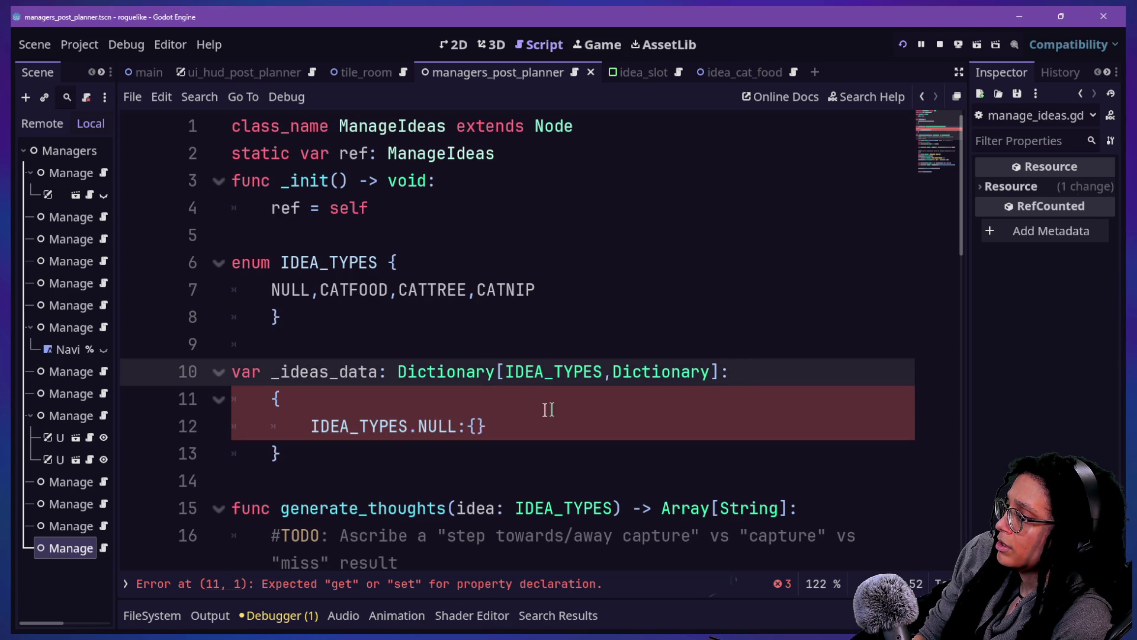
Step: Add = after the _ideas_data declaration and join the opening brace onto that line
{"action": "type", "text": "="}
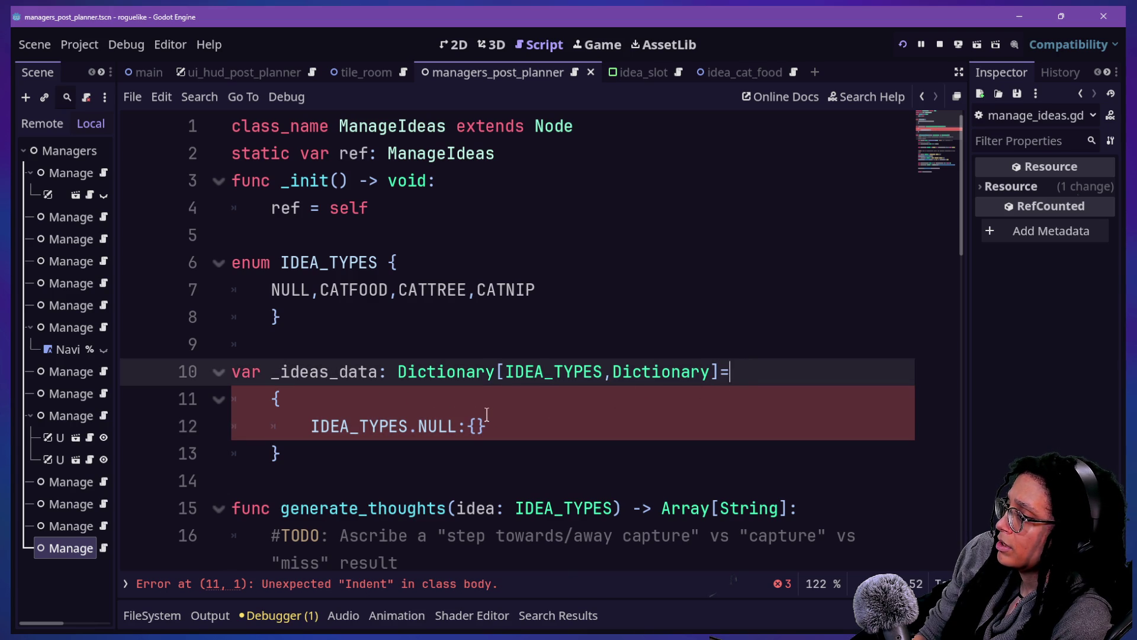
{"action": "left_click_drag", "start_coordinate": [369, 372], "coordinate": [653, 359]}
{"action": "double_click", "coordinate": [653, 362]}
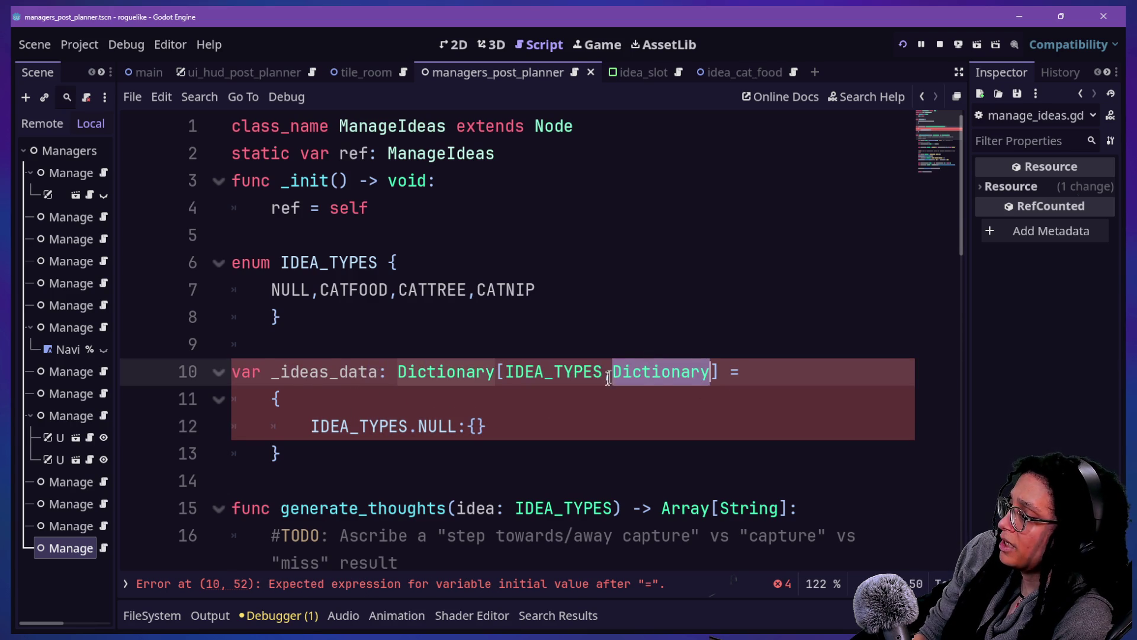
{"action": "left_click", "coordinate": [610, 398]}
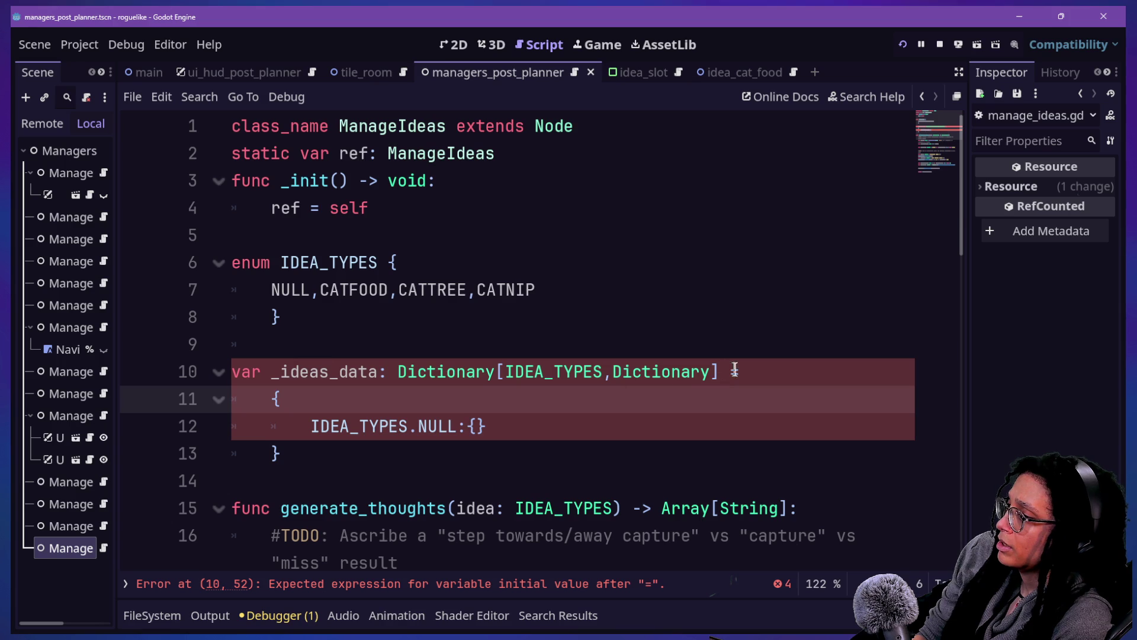
{"action": "left_click", "coordinate": [268, 396]}
{"action": "key", "text": "BackSpace"}
{"action": "key", "text": "BackSpace"}
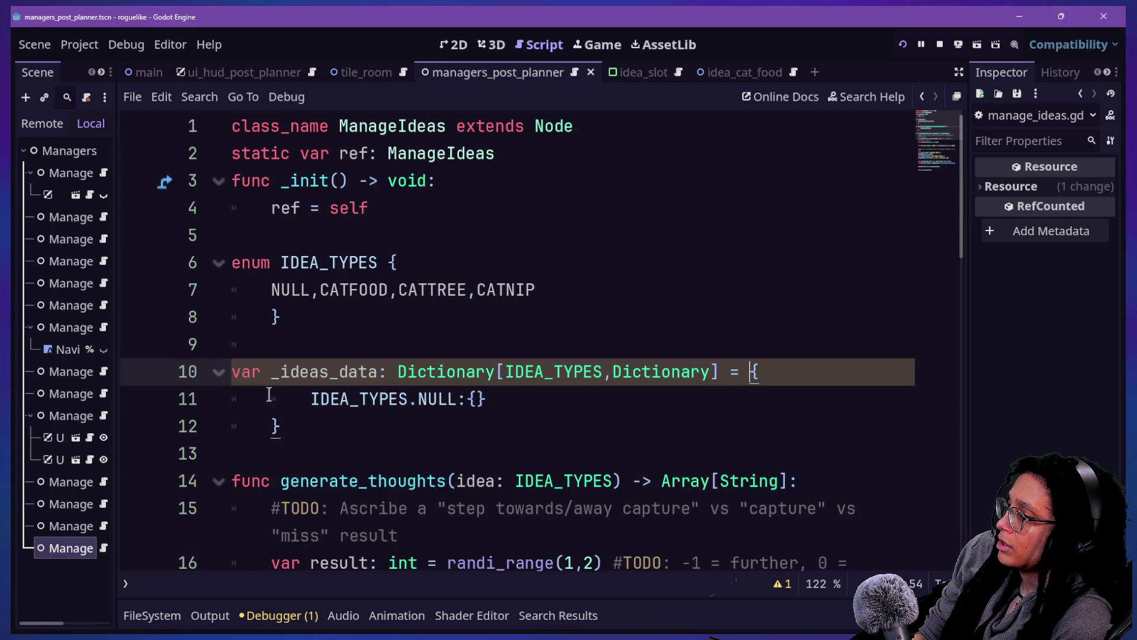
{"action": "left_click_drag", "start_coordinate": [495, 400], "coordinate": [522, 415]}
{"action": "key", "text": "Up"}
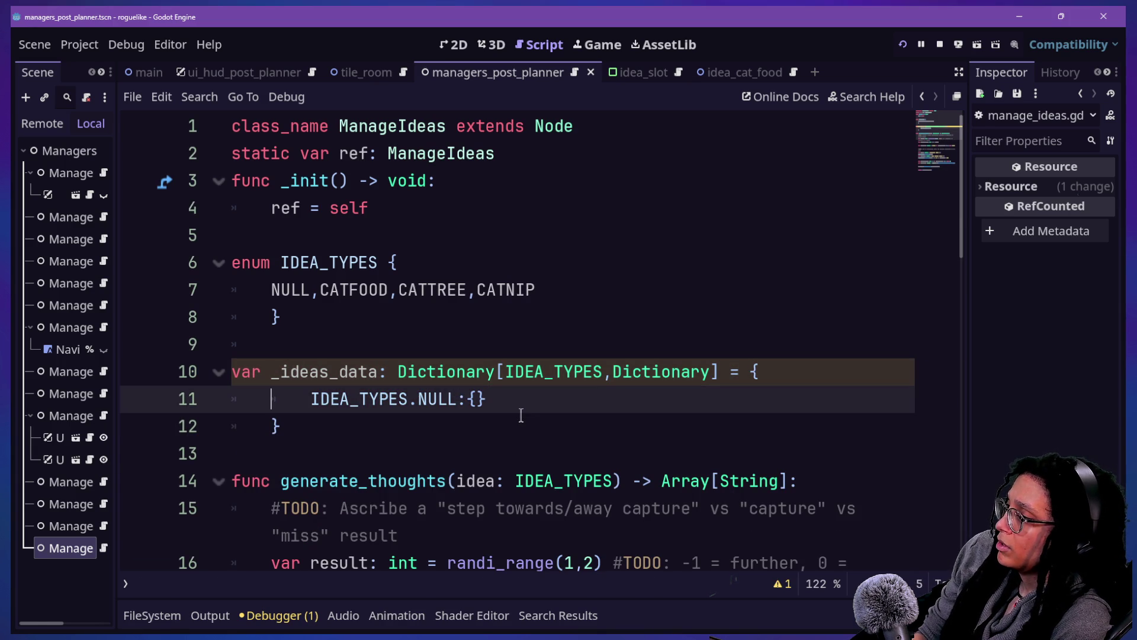
{"action": "left_click", "coordinate": [521, 403]}
{"action": "key", "text": "Return"}
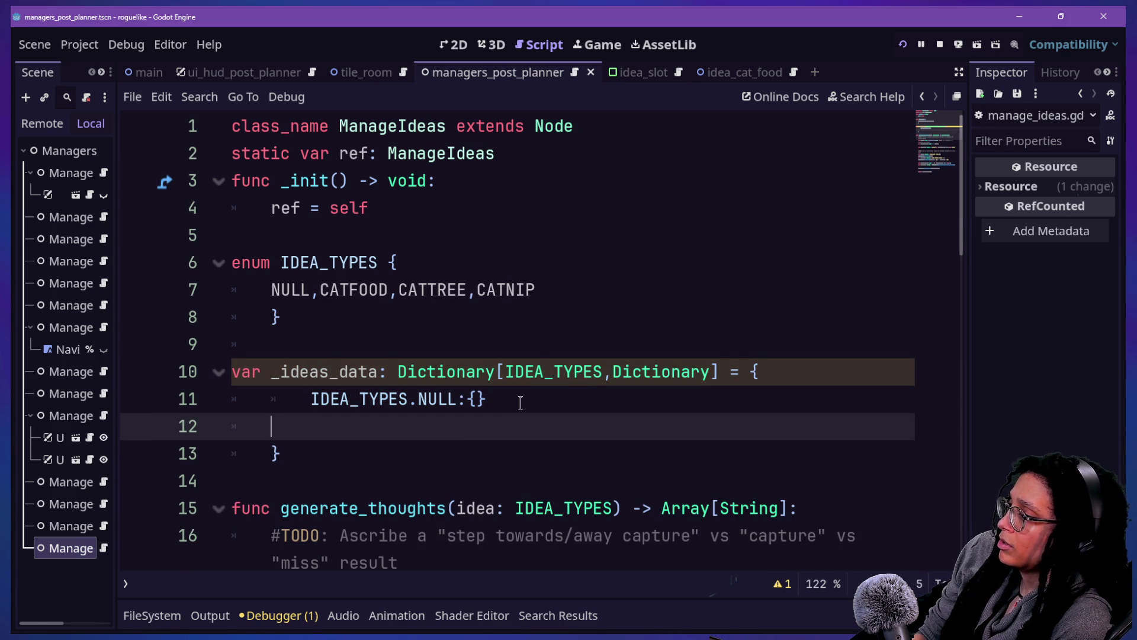
{"action": "key", "text": "BackSpace"}
Step: Add an IDEA_TYPES.CATFOOD:{} entry after the NULL entry
{"action": "type", "text": ",,"}
{"action": "key", "text": "Return"}
{"action": "type", "text": "IDEA_T"}
{"action": "key", "text": "Return"}
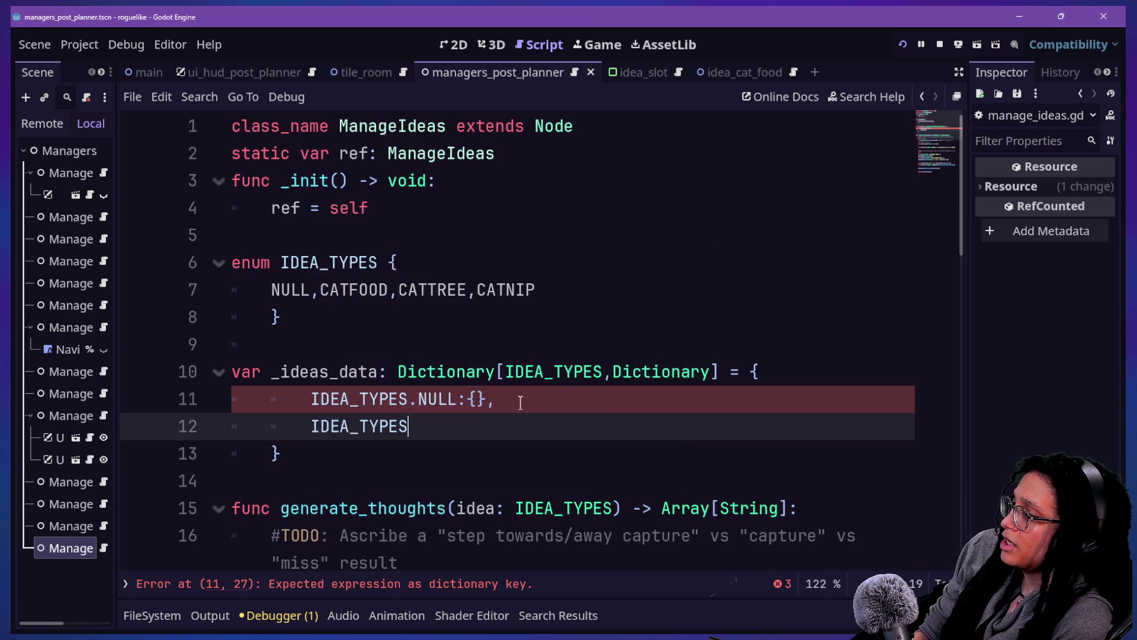
{"action": "type", "text": "."}
{"action": "type", "text": "CAT"}
{"action": "key", "text": "Return"}
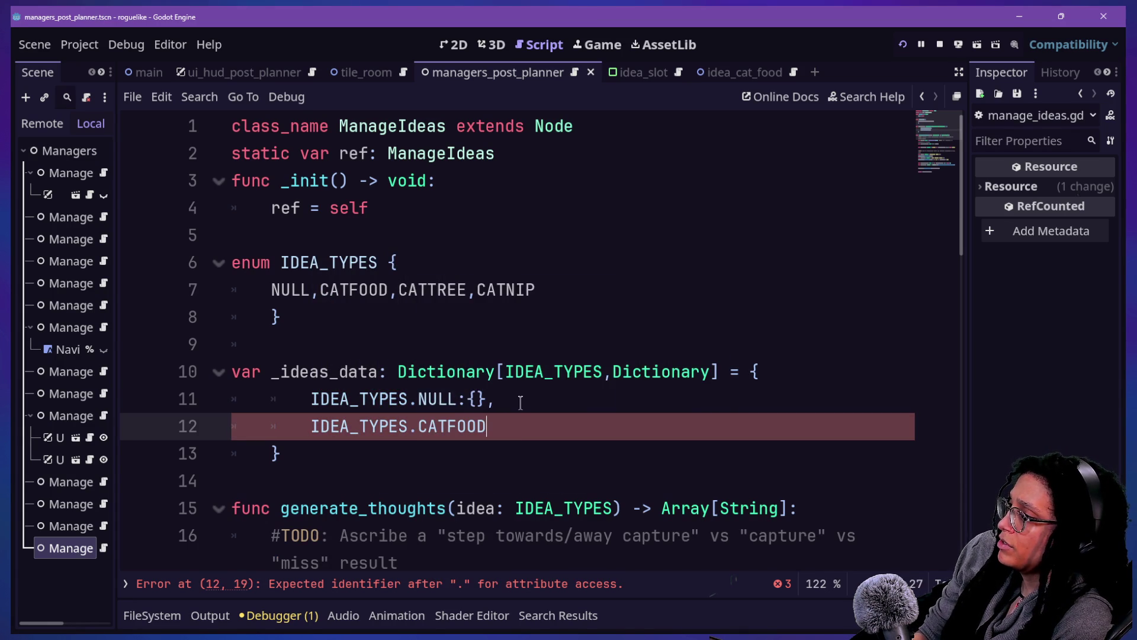
{"action": "type", "text": "ID"}
{"action": "key", "text": "Return"}
{"action": "key", "text": "BackSpace"}
{"action": "key", "text": "BackSpace"}
{"action": "key", "text": "BackSpace"}
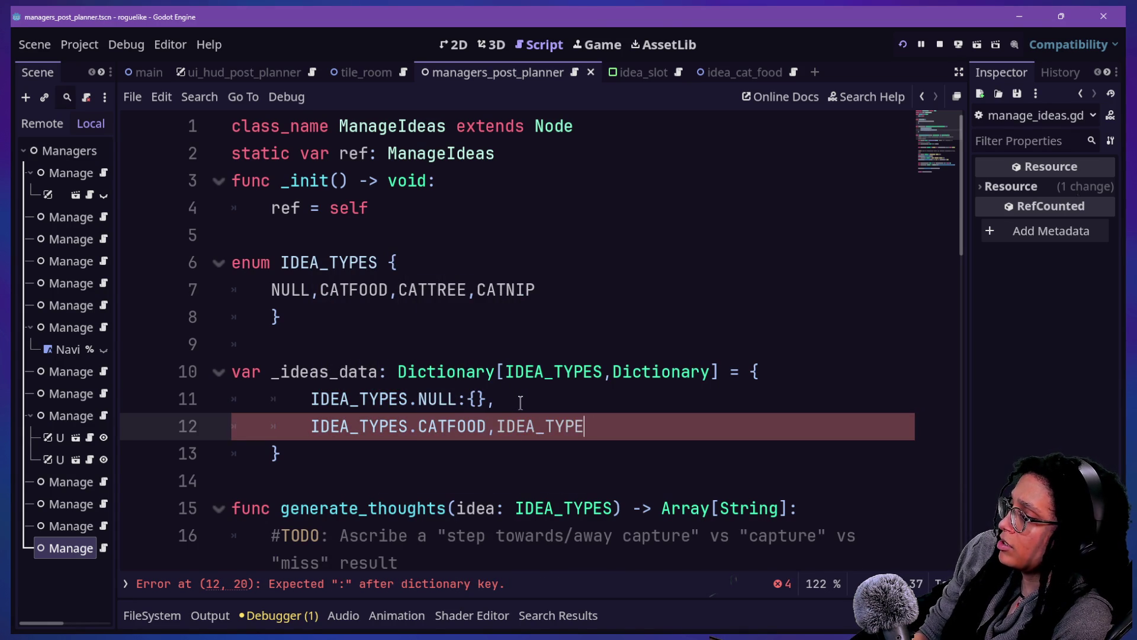
{"action": "key", "text": "BackSpace"}
{"action": "key", "text": "BackSpace"}
{"action": "key", "text": "BackSpace"}
{"action": "type", "text": ":"}
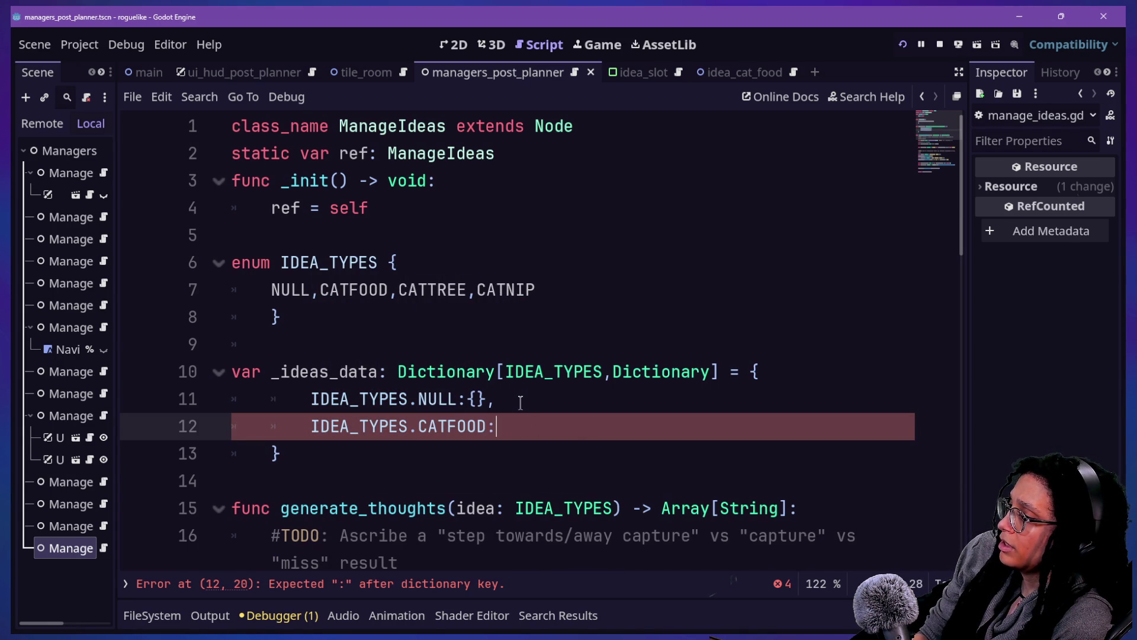
{"action": "type", "text": "{}."}
{"action": "key", "text": "BackSpace"}
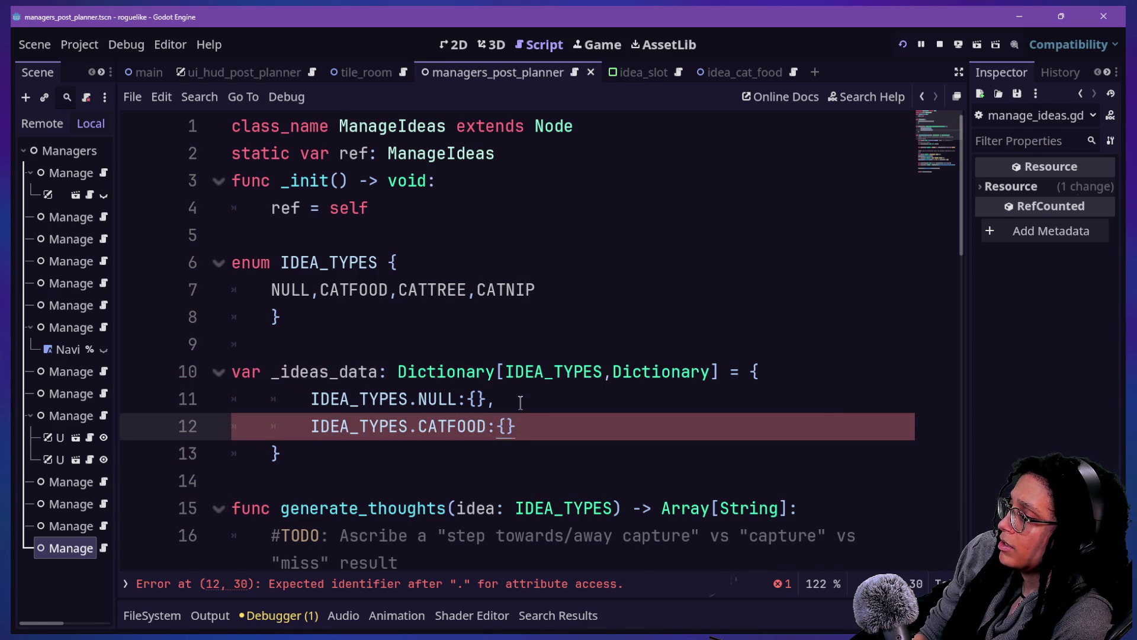
{"action": "type", "text": ","}
Step: Add IDEA_TYPES.CATTREE:{} and IDEA_TYPES.CATNIP:{} entries
{"action": "key", "text": "Return"}
{"action": "type", "text": "IDEA_TYPES.C"}
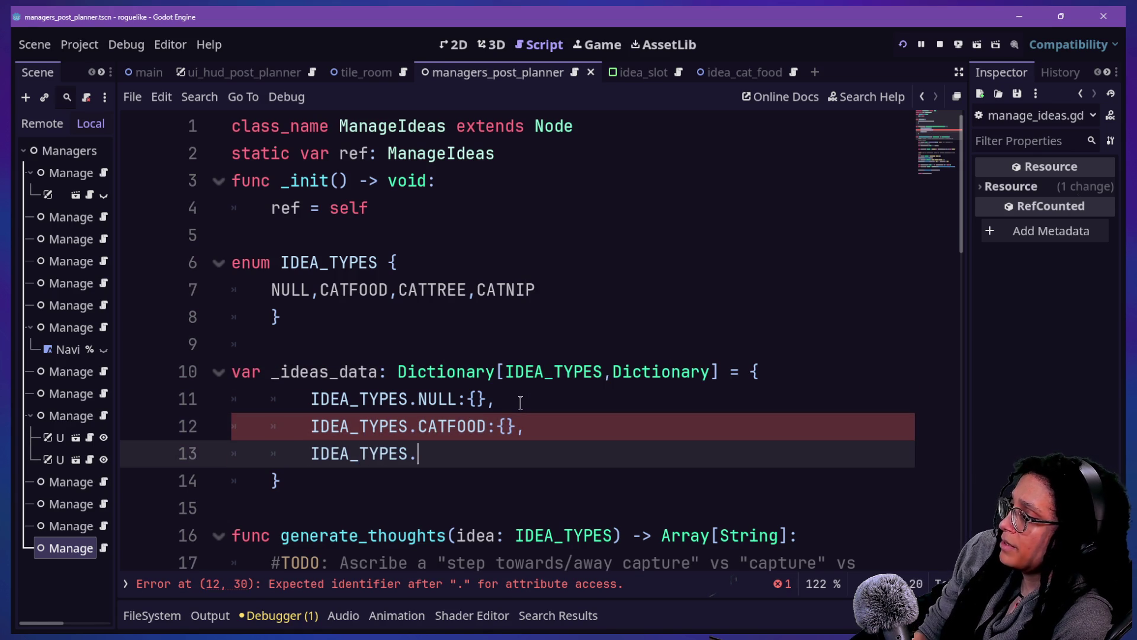
{"action": "type", "text": "ATTREE:"}
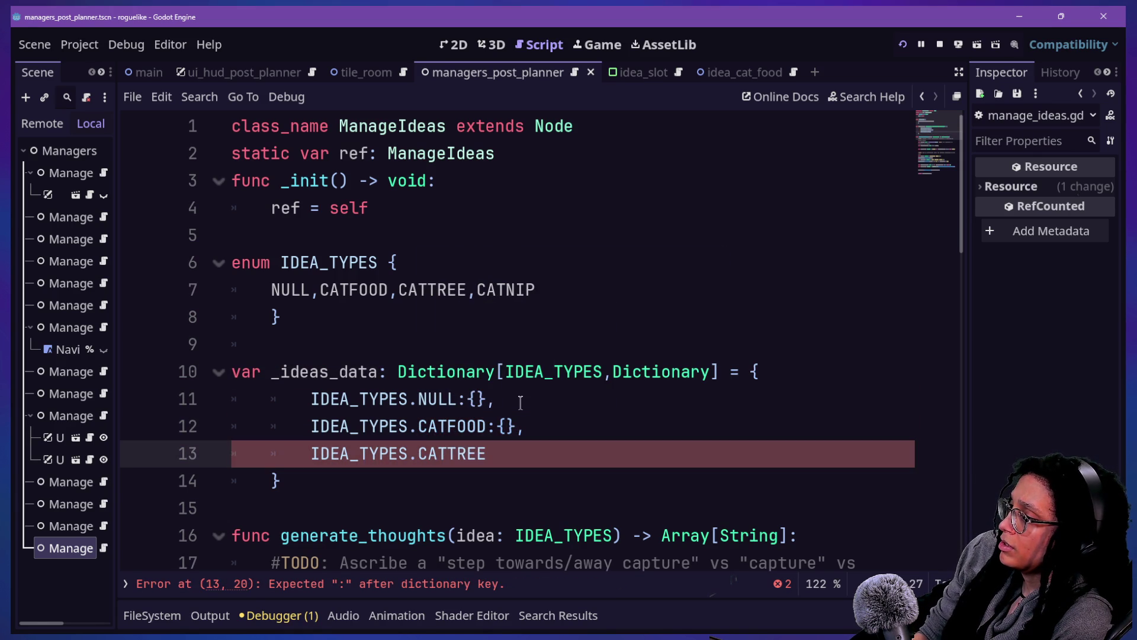
{"action": "type", "text": "{}"}
{"action": "key", "text": "Return"}
{"action": "key", "text": "BackSpace"}
{"action": "key", "text": "BackSpace"}
{"action": "key", "text": "BackSpace"}
{"action": "type", "text": ","}
{"action": "key", "text": "Return"}
{"action": "type", "text": "IDEA_T"}
{"action": "type", "text": "Y"}
{"action": "key", "text": "Return"}
{"action": "key", "text": "BackSpace"}
{"action": "type", "text": ".CATN"}
{"action": "key", "text": "Return"}
{"action": "type", "text": ":"}
{"action": "type", "text": "{}"}
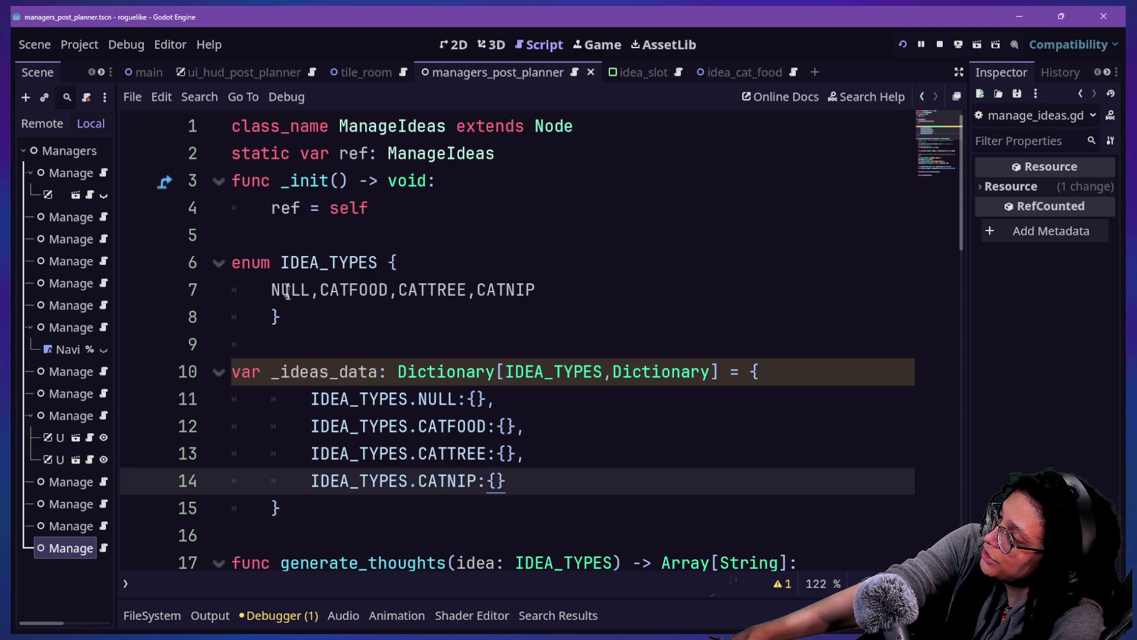
{"action": "left_click_drag", "start_coordinate": [310, 290], "coordinate": [587, 327]}
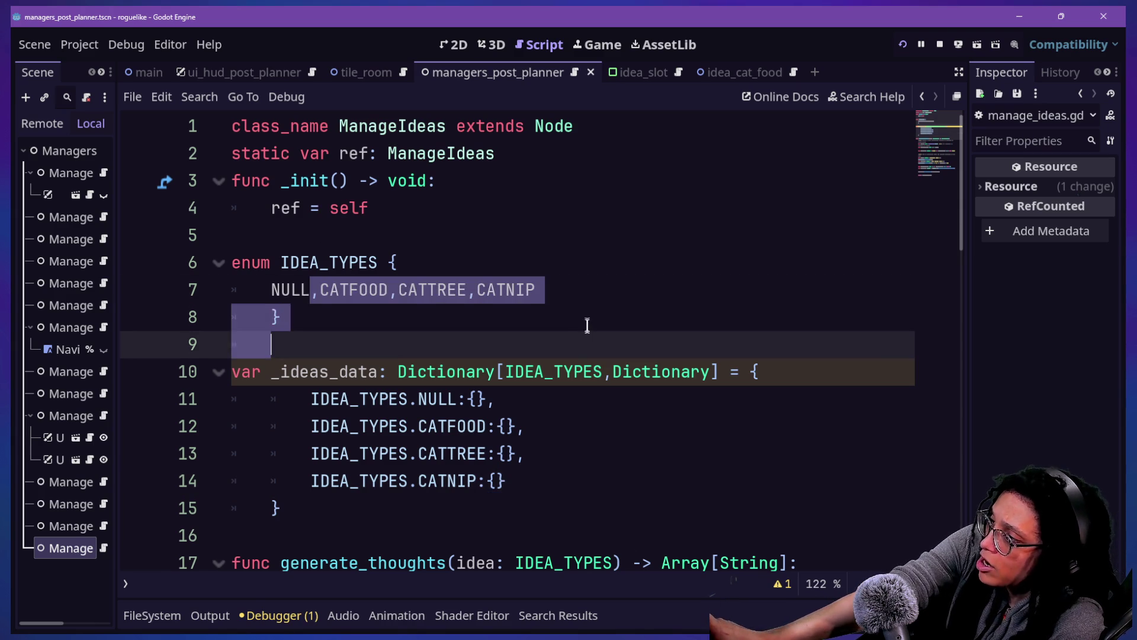
{"action": "left_click", "coordinate": [588, 326]}
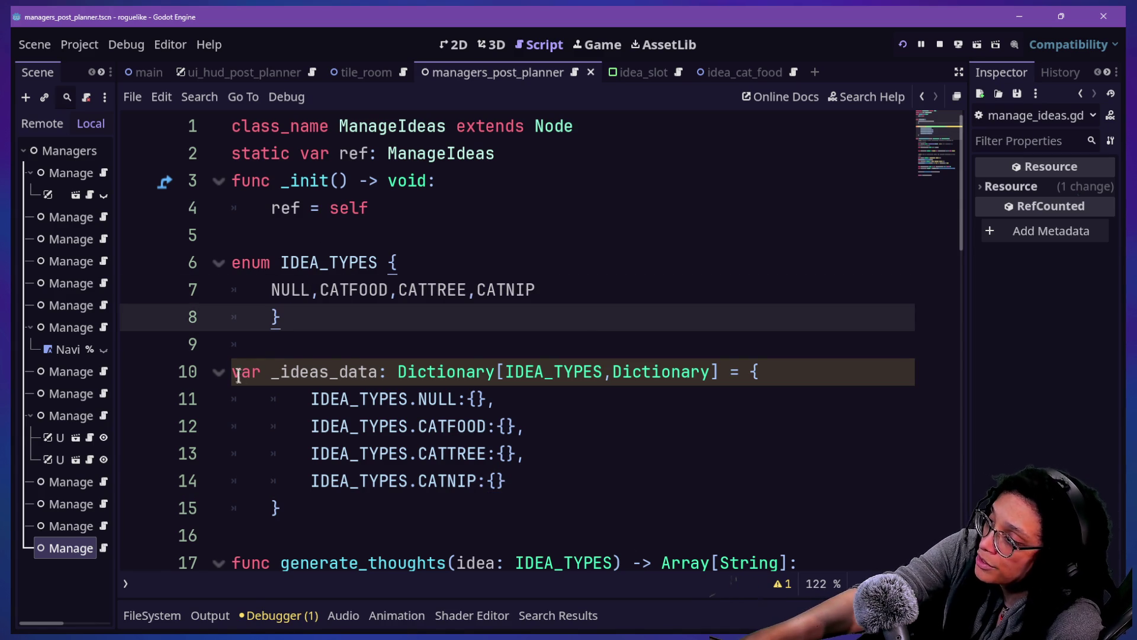
{"action": "left_click_drag", "start_coordinate": [239, 376], "coordinate": [331, 456]}
{"action": "left_click", "coordinate": [376, 482]}
{"action": "left_click_drag", "start_coordinate": [280, 508], "coordinate": [309, 398]}
{"action": "left_click", "coordinate": [300, 371]}
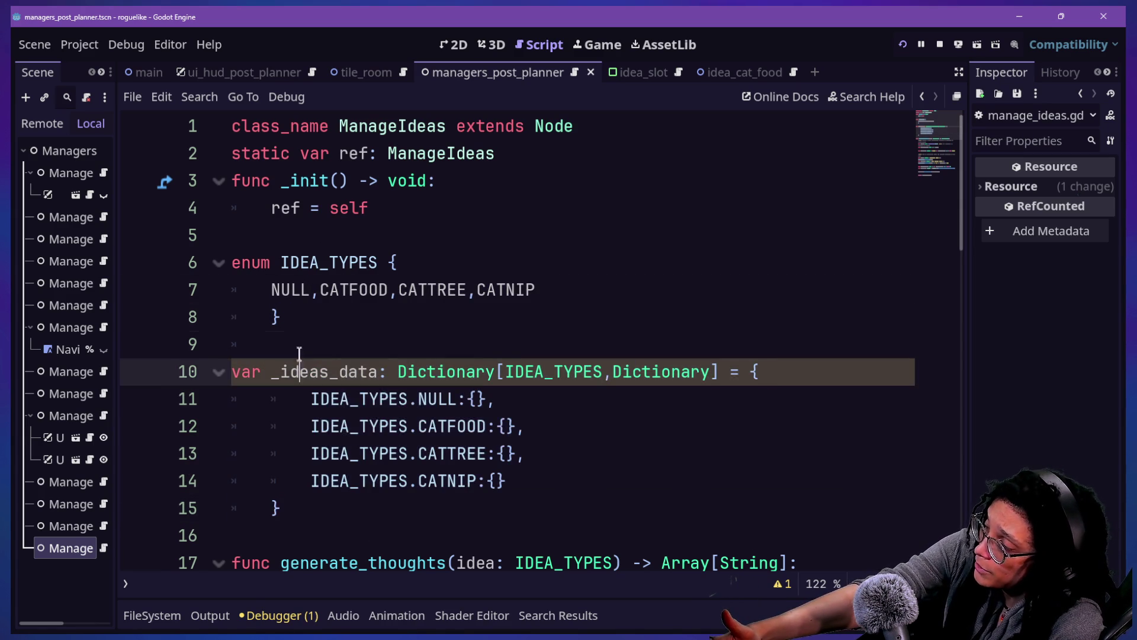
{"action": "left_click_drag", "start_coordinate": [305, 343], "coordinate": [322, 536]}
{"action": "left_click", "coordinate": [322, 535]}
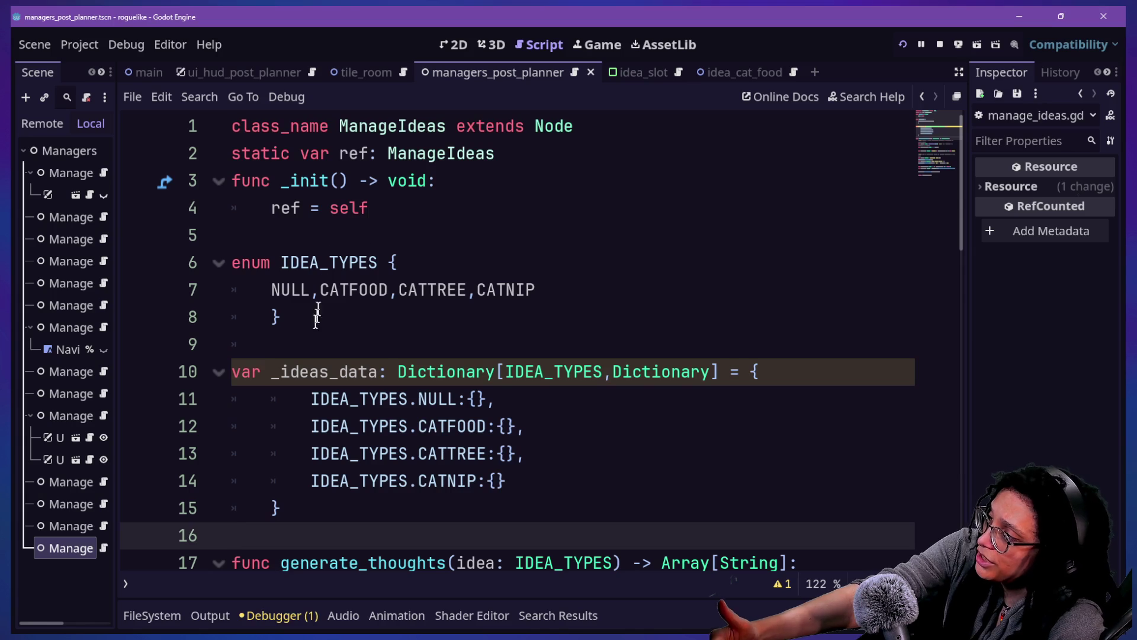
{"action": "left_click_drag", "start_coordinate": [282, 263], "coordinate": [490, 264]}
{"action": "left_click", "coordinate": [673, 320]}
{"action": "left_click", "coordinate": [621, 282]}
{"action": "key", "text": "shift+Home"}
{"action": "key", "text": "End"}
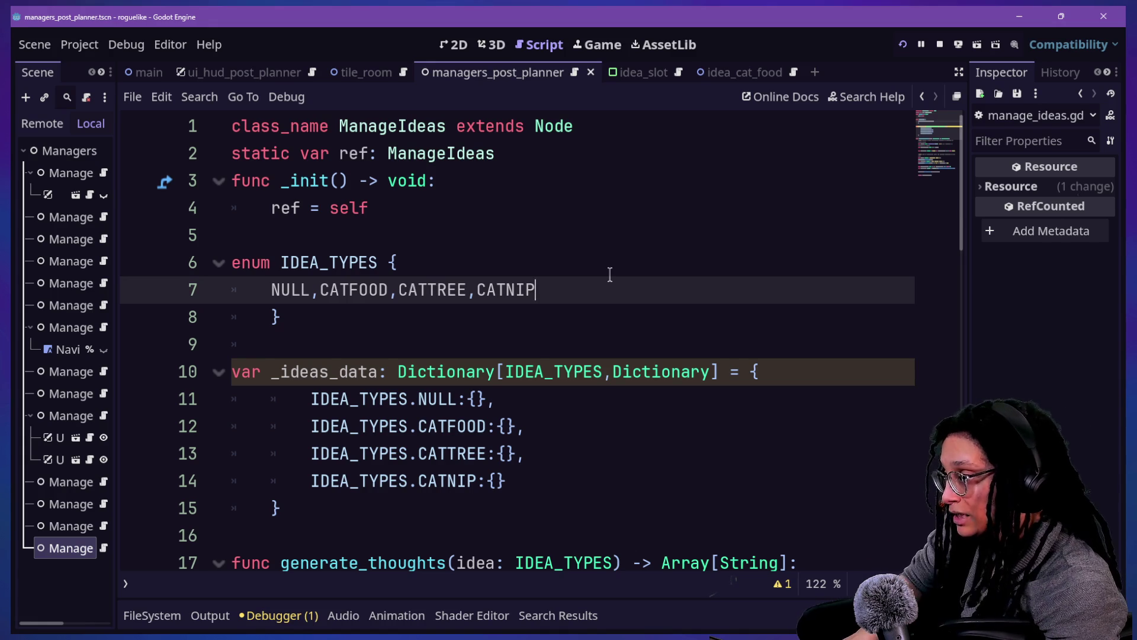
Step: Open manage_slotting_ideas.gd and delete the int key type from _slotted_ideas
{"action": "key", "text": "shift+alt+o"}
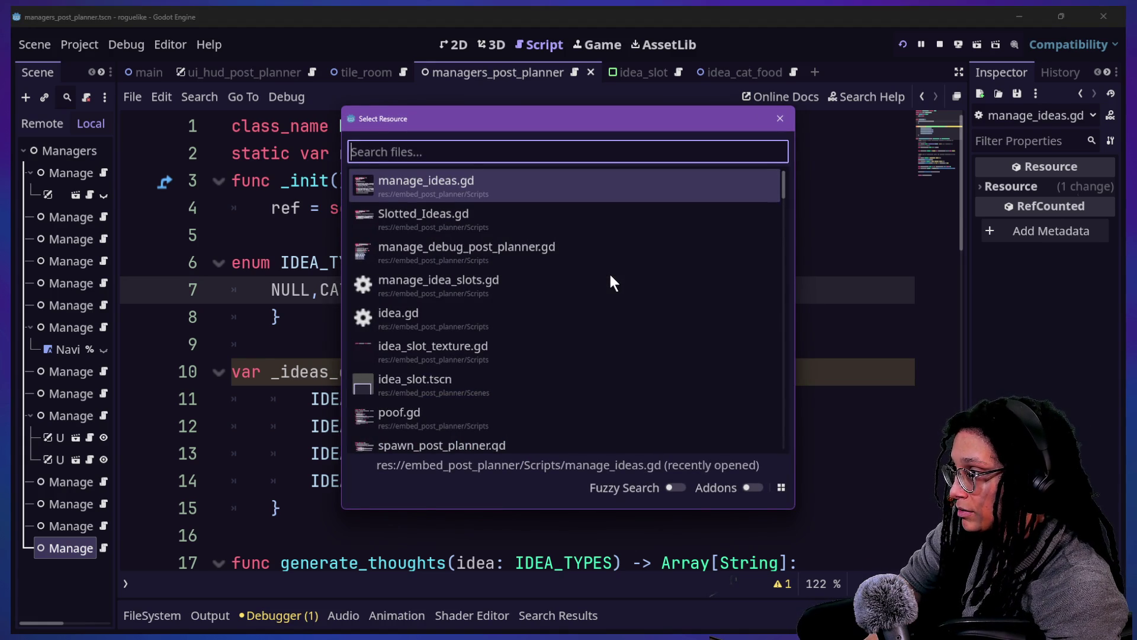
{"action": "type", "text": "slotting"}
{"action": "key", "text": "Return"}
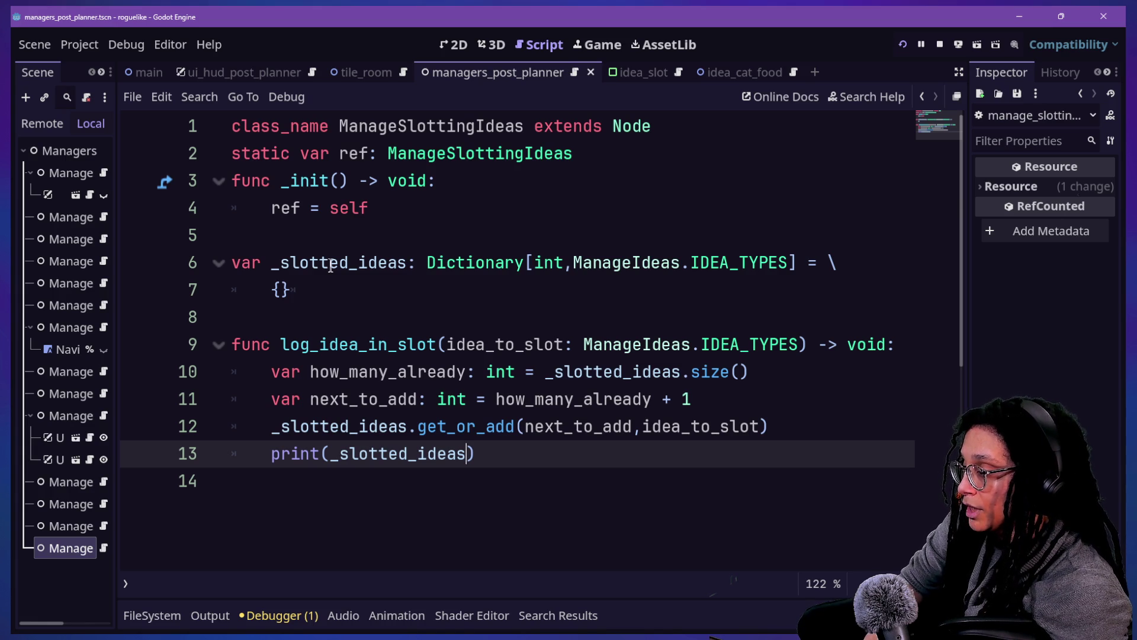
{"action": "left_click", "coordinate": [568, 262]}
{"action": "key", "text": "BackSpace"}
{"action": "key", "text": "BackSpace"}
{"action": "key", "text": "BackSpace"}
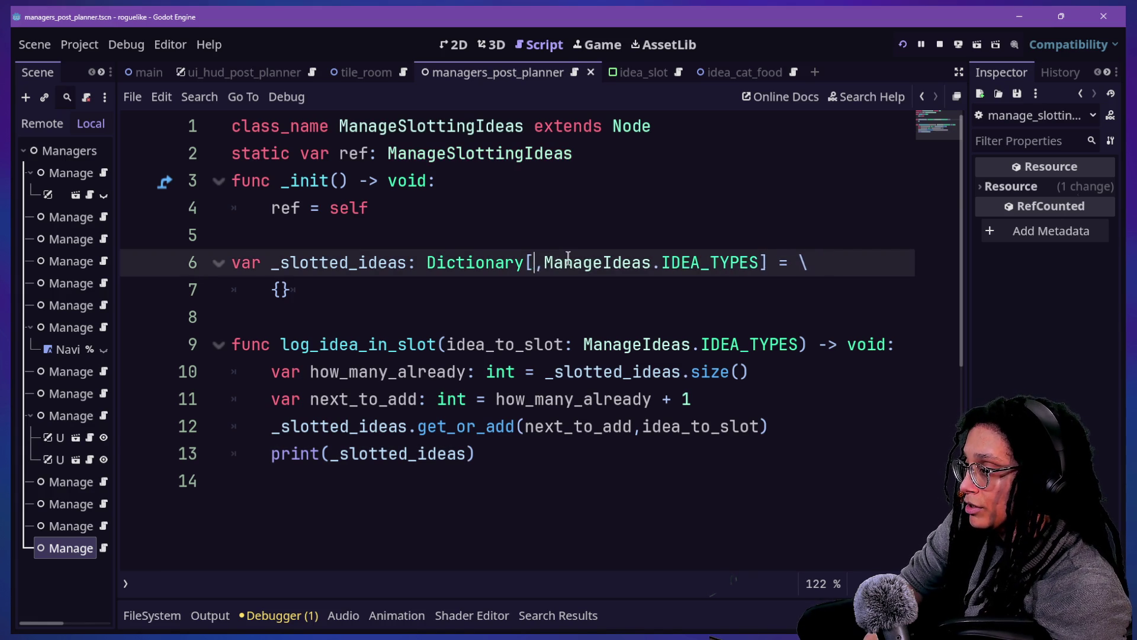
{"action": "key", "text": "Delete"}
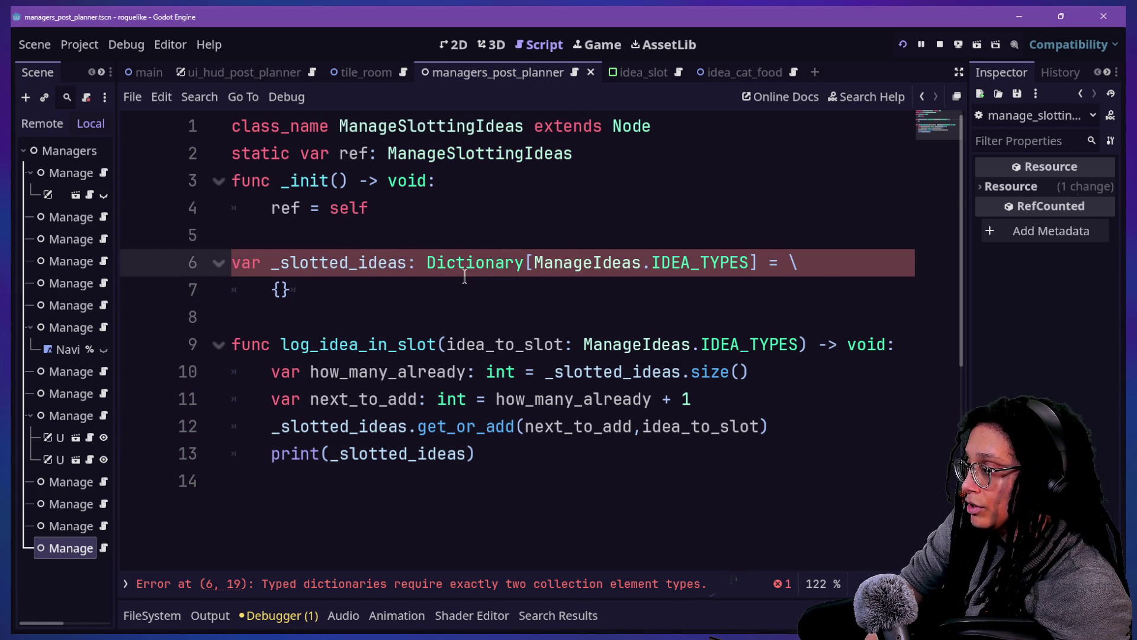
{"action": "left_click", "coordinate": [464, 279]}
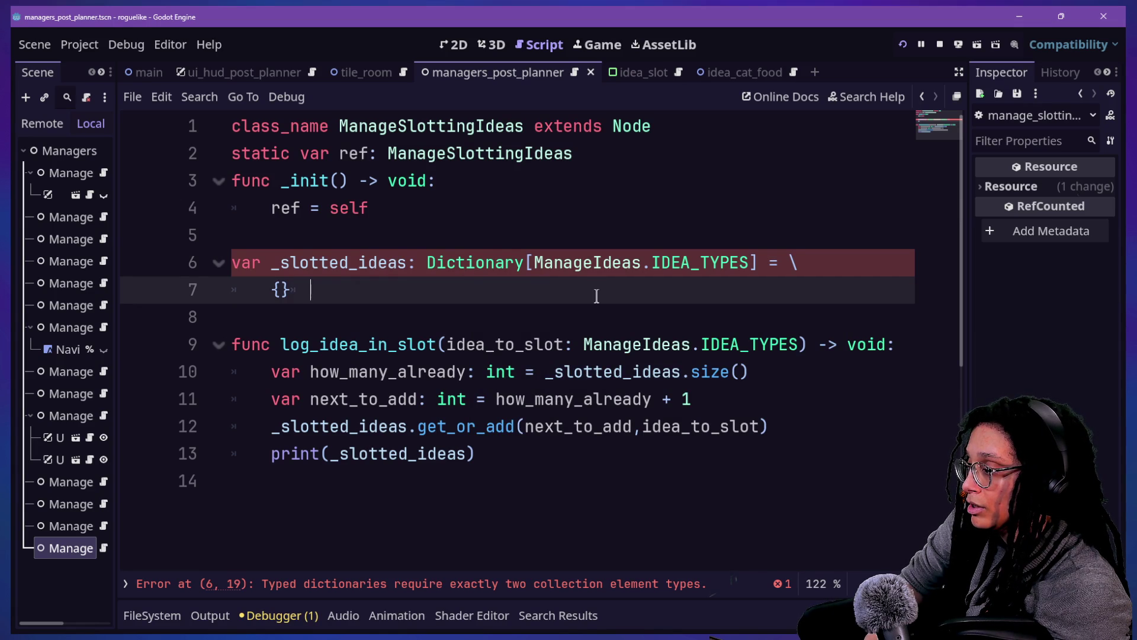
Step: Inspect the get_or_add, print and next_to_add lines that use _slotted_ideas
{"action": "left_click_drag", "start_coordinate": [281, 428], "coordinate": [491, 424]}
{"action": "left_click", "coordinate": [526, 452]}
{"action": "left_click", "coordinate": [264, 424]}
{"action": "left_click", "coordinate": [497, 449]}
{"action": "left_click", "coordinate": [282, 424]}
{"action": "double_click", "coordinate": [320, 426]}
{"action": "left_click", "coordinate": [522, 426]}
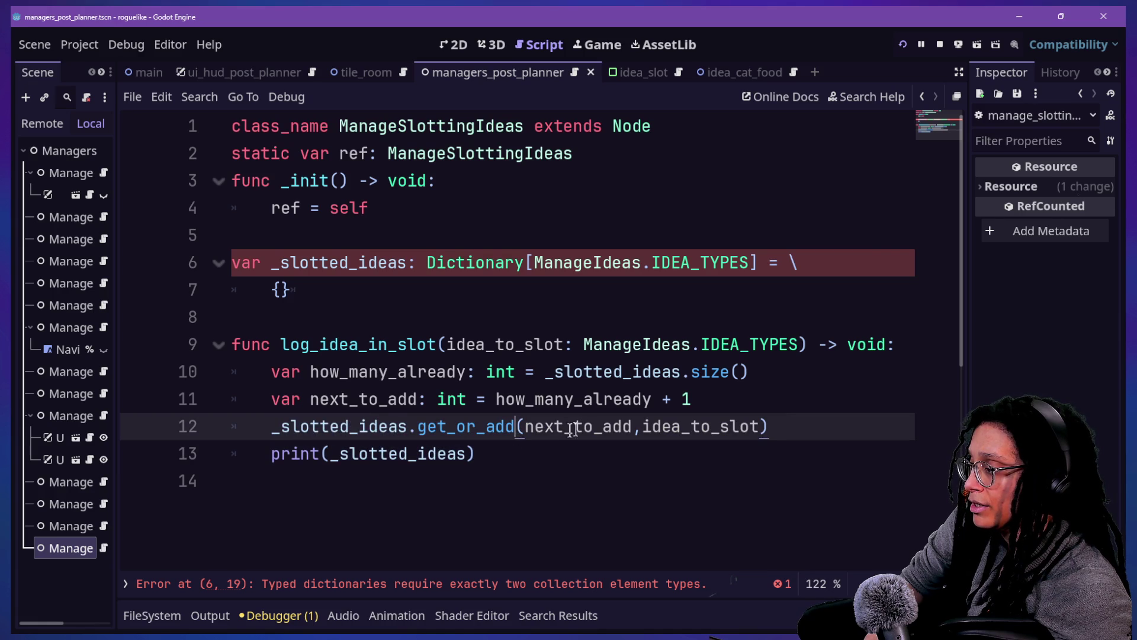
{"action": "left_click", "coordinate": [723, 392]}
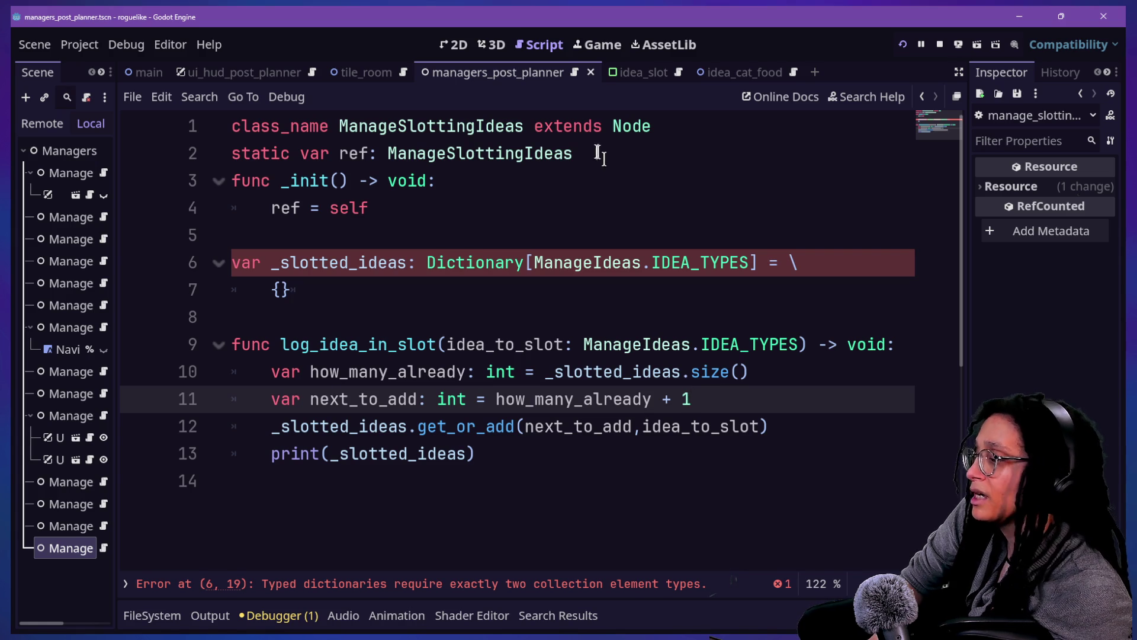
Step: Restore the type to Dictionary[int,ManageIdeas.IDEA_TYPES]
{"action": "left_click", "coordinate": [601, 244]}
{"action": "double_click", "coordinate": [538, 259]}
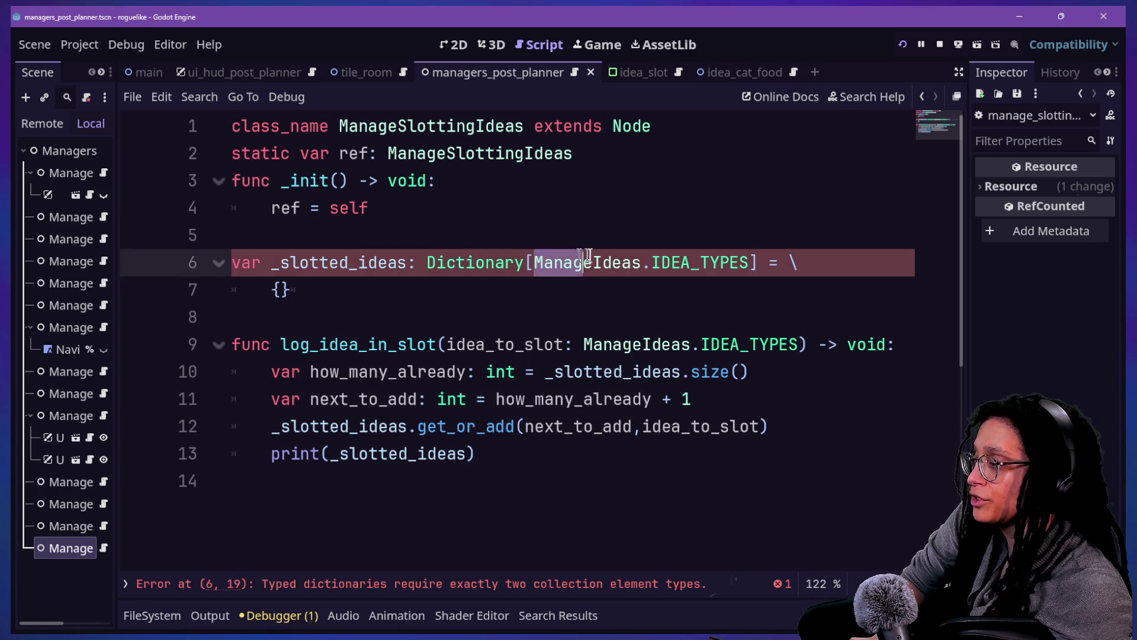
{"action": "key", "text": "ctrl+shift+Right"}
{"action": "key", "text": "ctrl+shift+Right"}
{"action": "key", "text": "Right"}
{"action": "key", "text": "ctrl+Left"}
{"action": "key", "text": "ctrl+Left"}
{"action": "key", "text": "ctrl+Left"}
{"action": "type", "text": "int,"}
{"action": "left_click", "coordinate": [783, 254]}
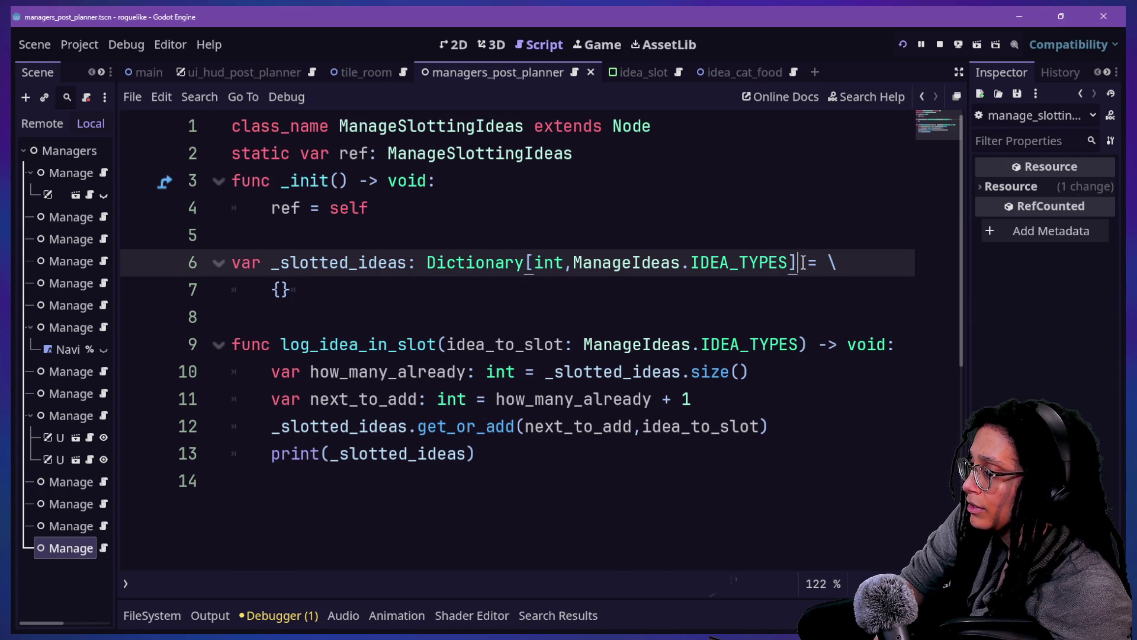
Step: Split the empty dictionary braces onto a new line, then rejoin them
{"action": "left_click", "coordinate": [314, 281]}
{"action": "key", "text": "Left"}
{"action": "key", "text": "Return"}
{"action": "left_click", "coordinate": [292, 290]}
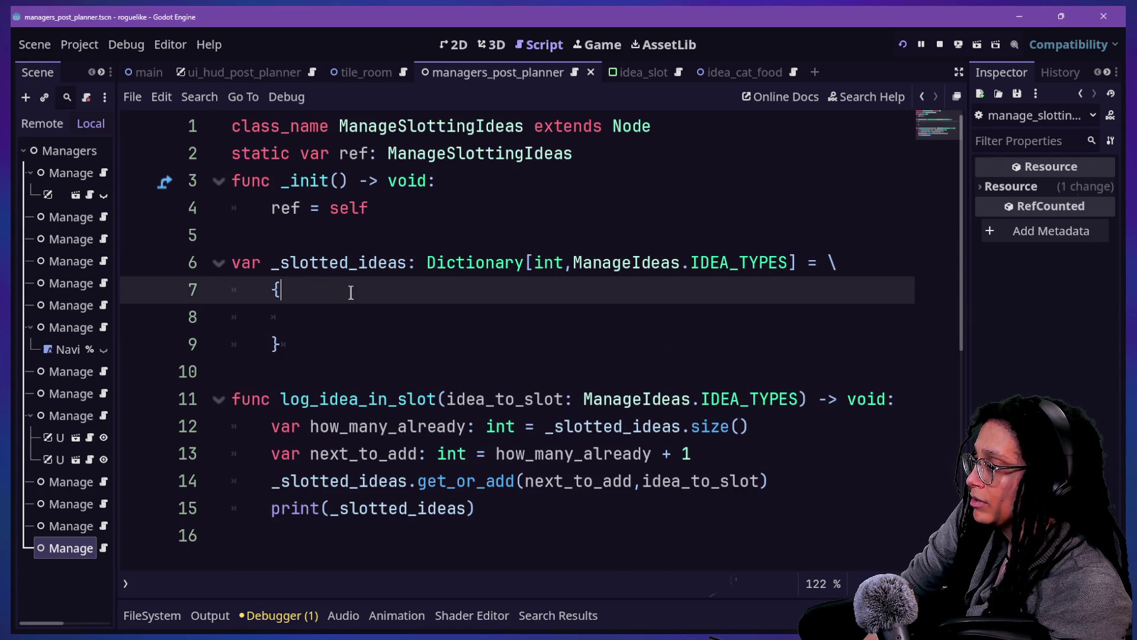
{"action": "key", "text": "Delete"}
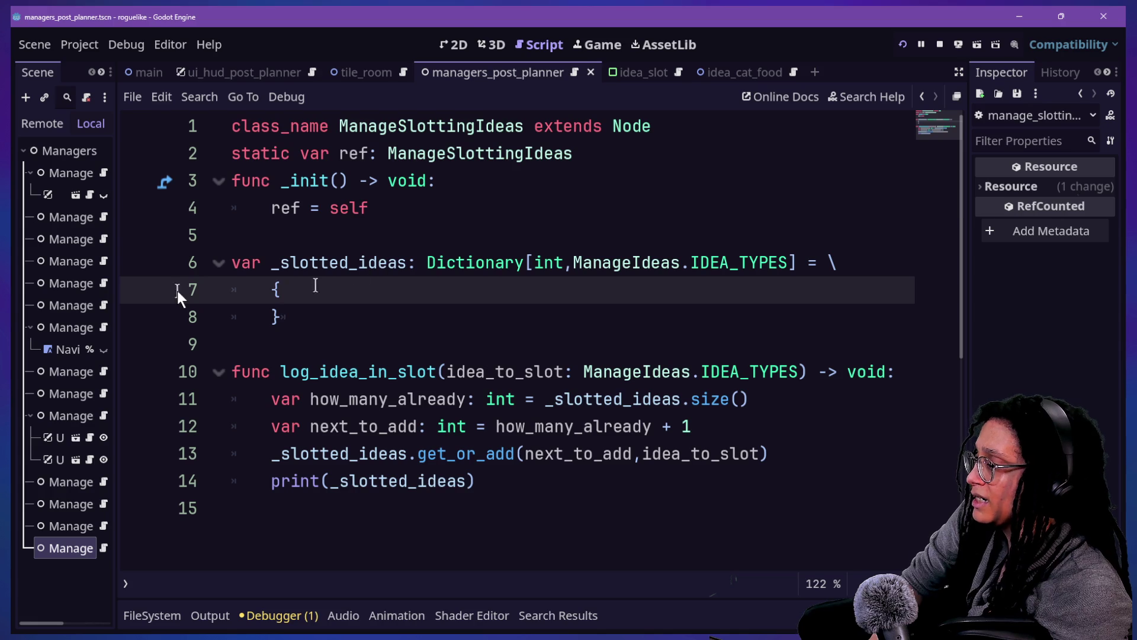
{"action": "key", "text": "Delete"}
{"action": "key", "text": "Delete"}
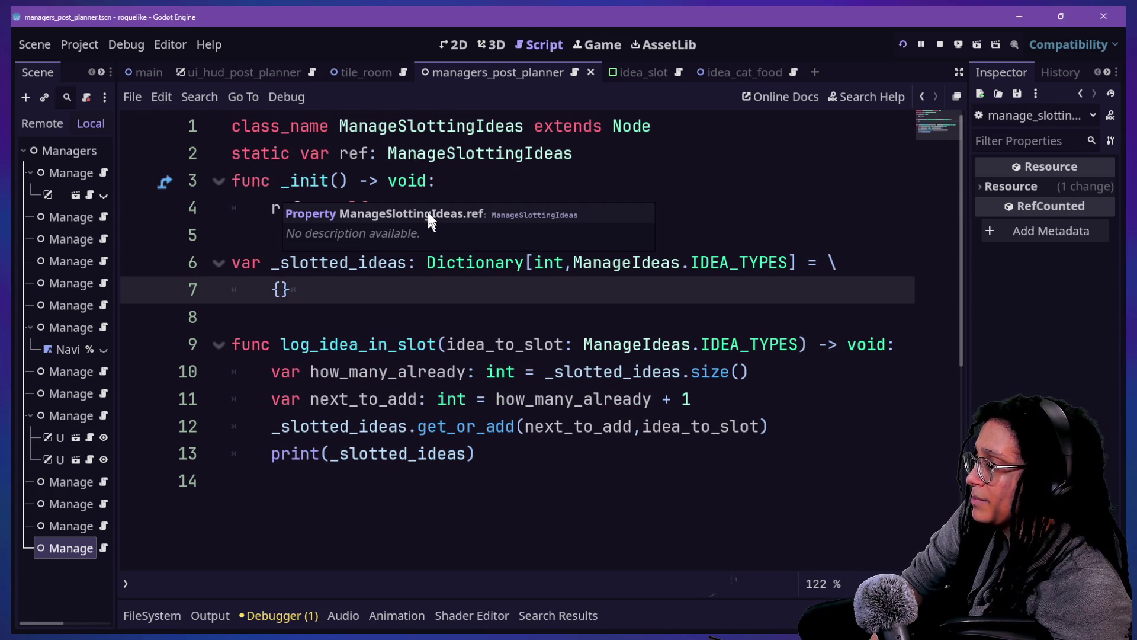
Step: Below the constructor, declare const _SLOTTED_IDEA_CONTENT: Dictionary
{"action": "left_click", "coordinate": [429, 203]}
{"action": "key", "text": "Return"}
{"action": "key", "text": "Return"}
{"action": "key", "text": "BackSpace"}
{"action": "type", "text": "const _"}
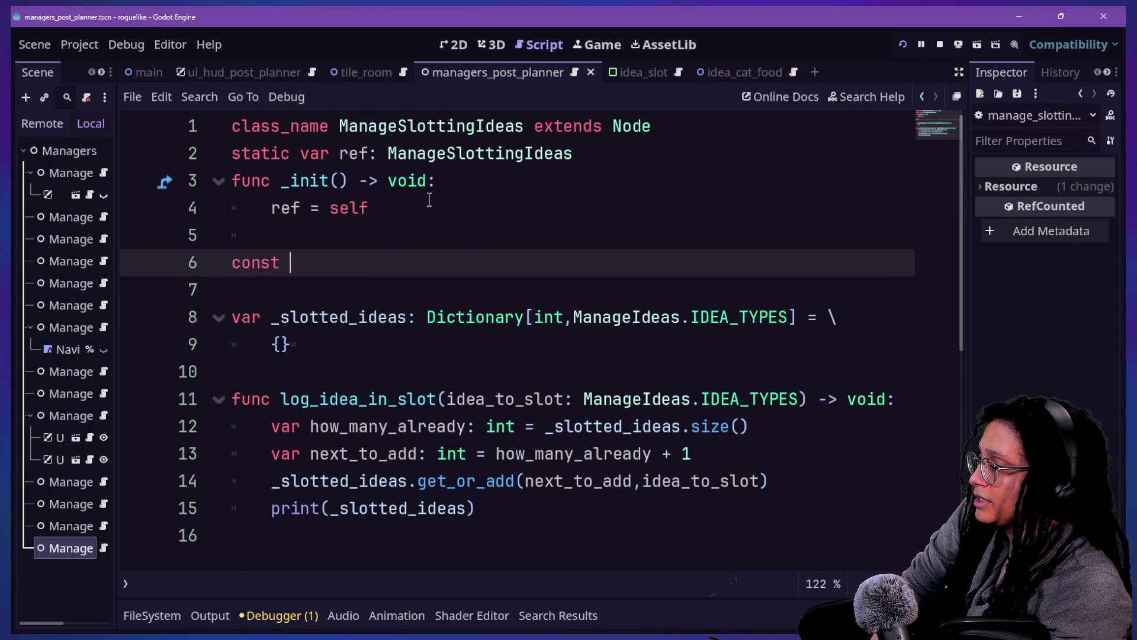
{"action": "type", "text": "slotte"}
{"action": "type", "text": "d_idea_"}
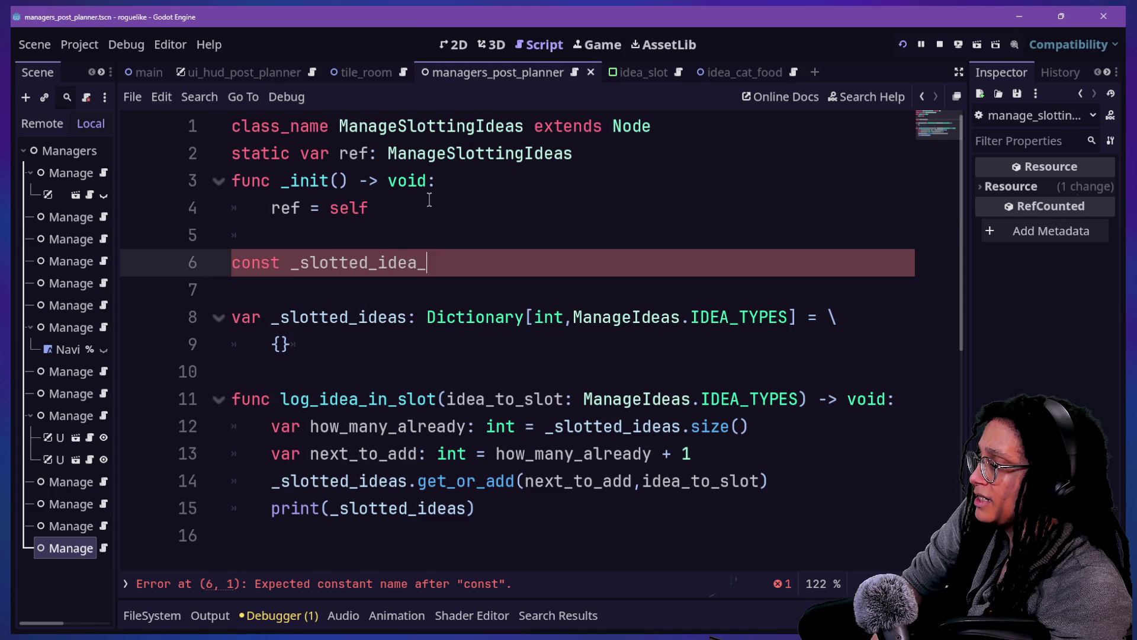
{"action": "type", "text": "content"}
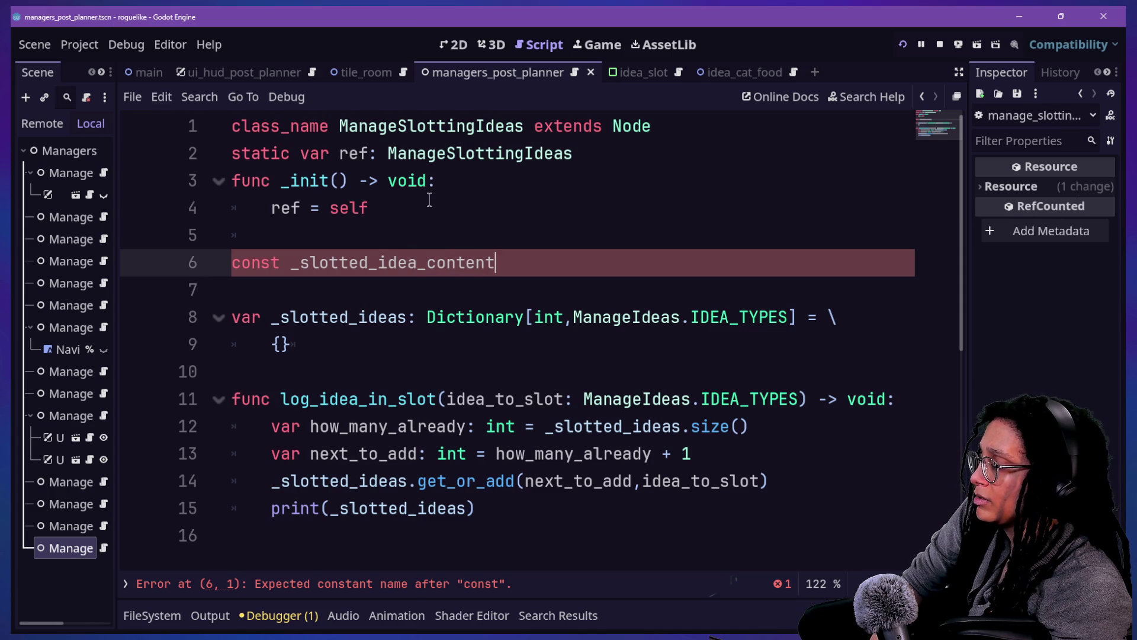
{"action": "key", "text": "BackSpace"}
{"action": "key", "text": "BackSpace"}
{"action": "key", "text": "BackSpace"}
{"action": "key", "text": "BackSpace"}
{"action": "key", "text": "BackSpace"}
{"action": "type", "text": "SLOTTE"}
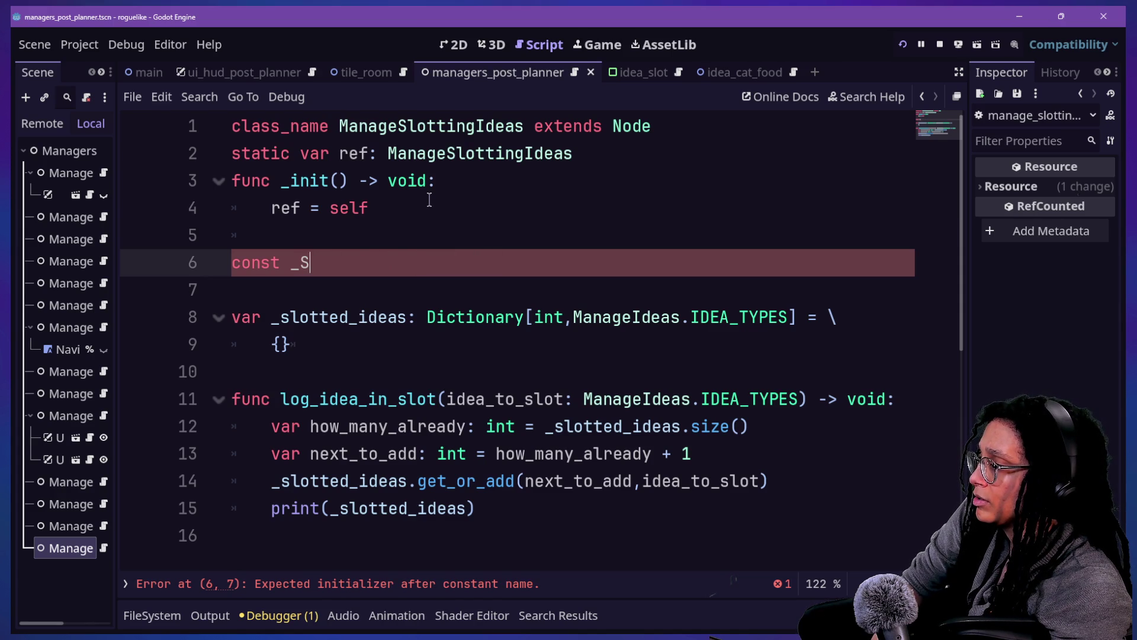
{"action": "key", "text": "BackSpace"}
{"action": "key", "text": "BackSpace"}
{"action": "key", "text": "BackSpace"}
{"action": "type", "text": "OTTED_IDEA_CON"}
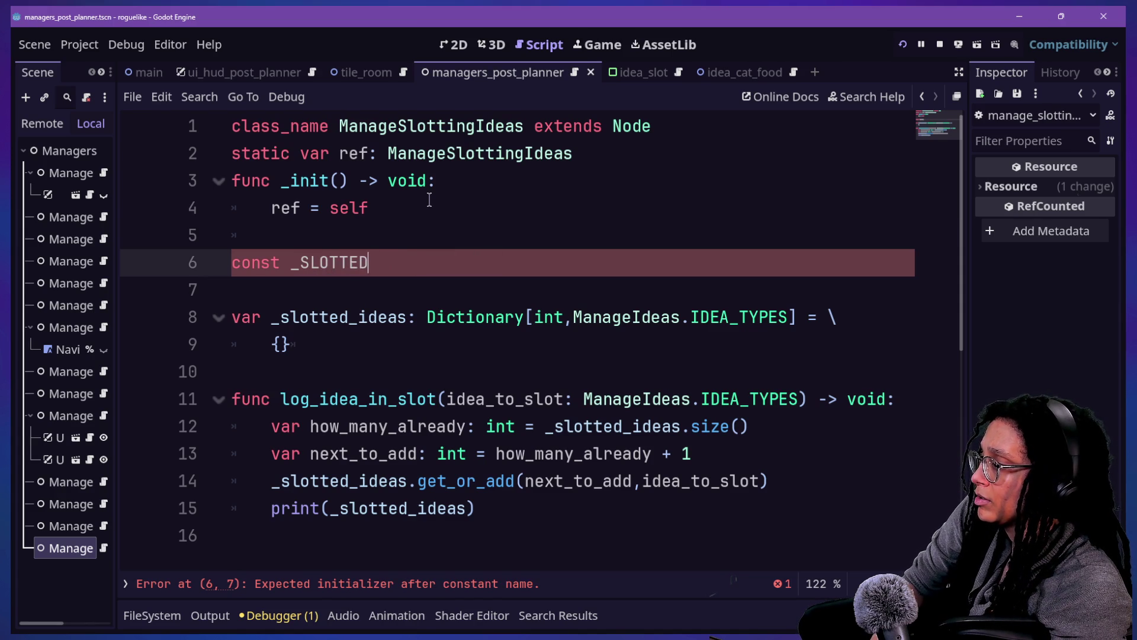
{"action": "type", "text": "TENT: "}
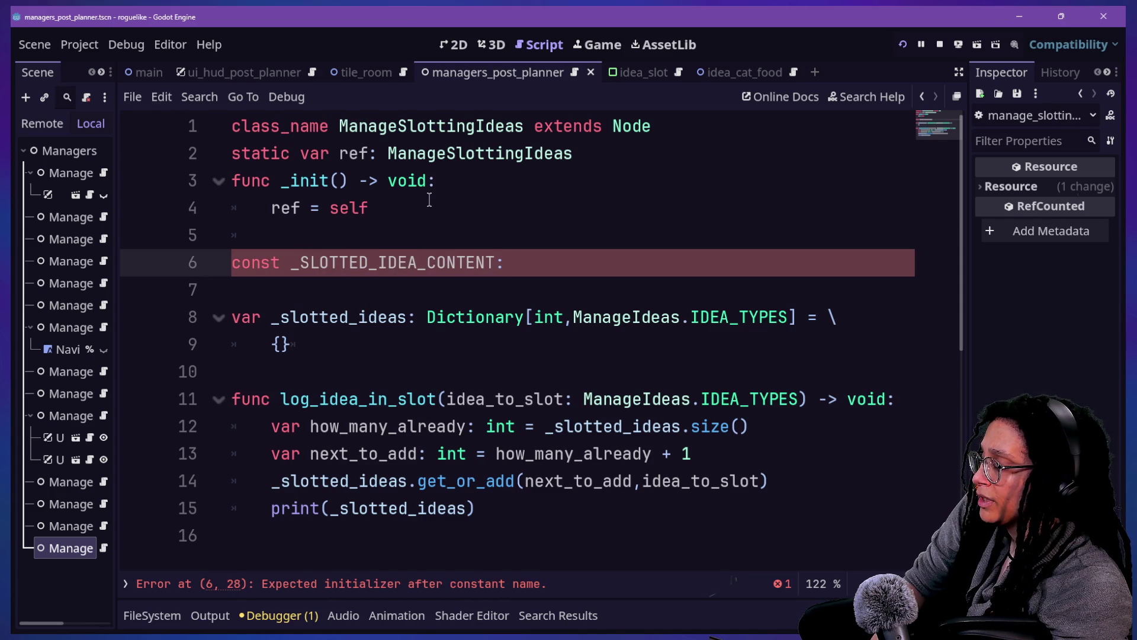
{"action": "type", "text": "Dictionary["}
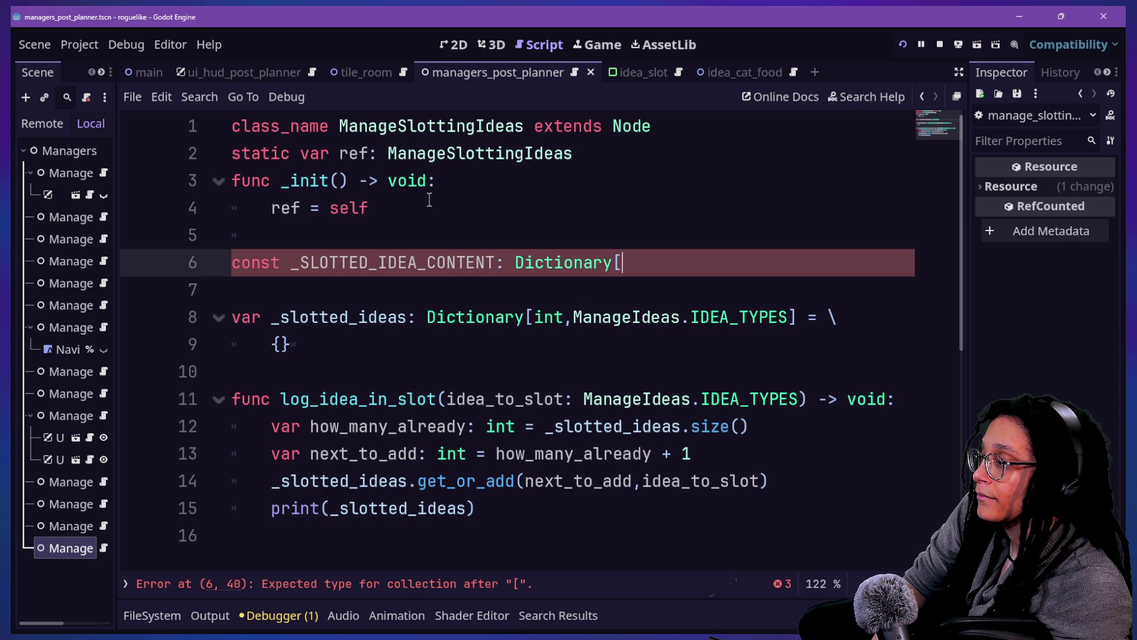
Step: Assign the constant = {} with an empty line between the braces
{"action": "key", "text": "BackSpace"}
{"action": "type", "text": "= "}
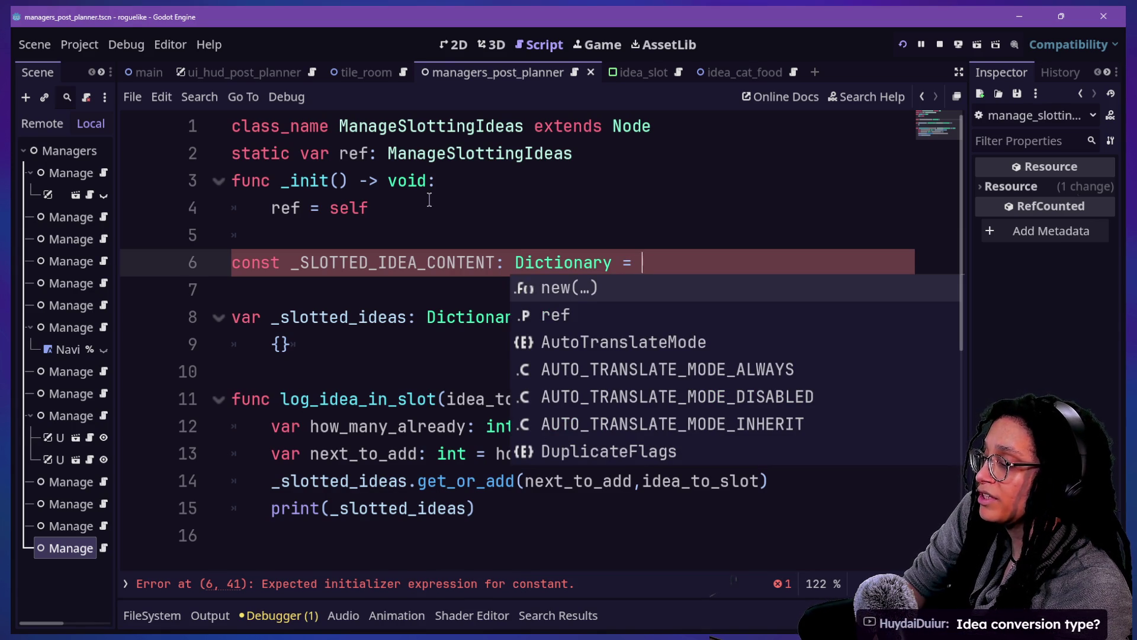
{"action": "type", "text": "f"}
{"action": "key", "text": "BackSpace"}
{"action": "type", "text": "{"}
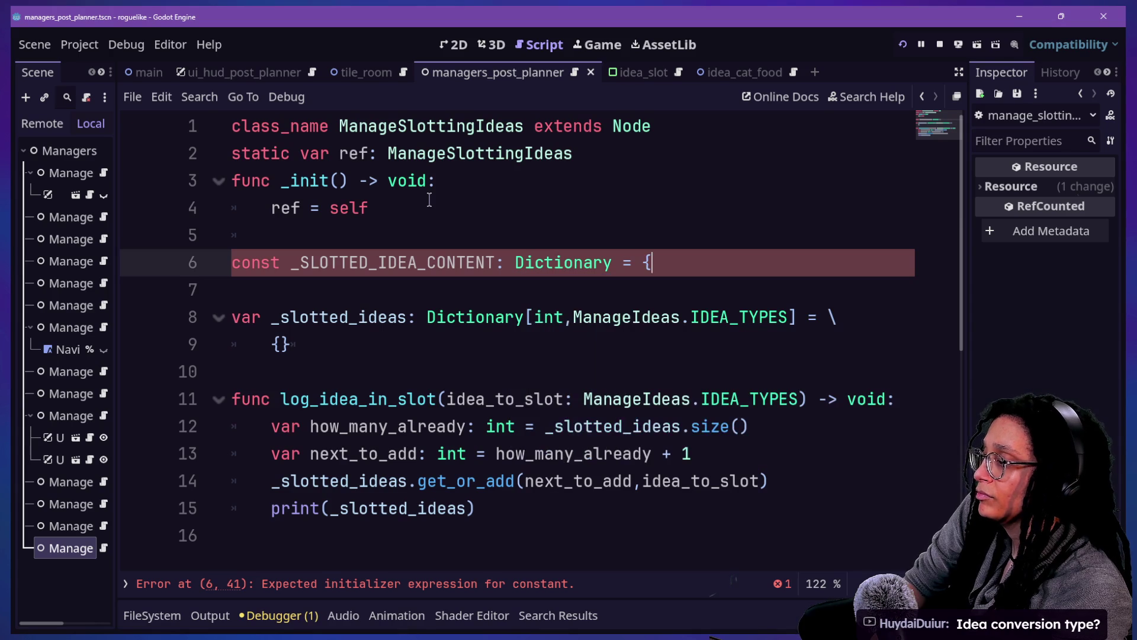
{"action": "key", "text": "Return"}
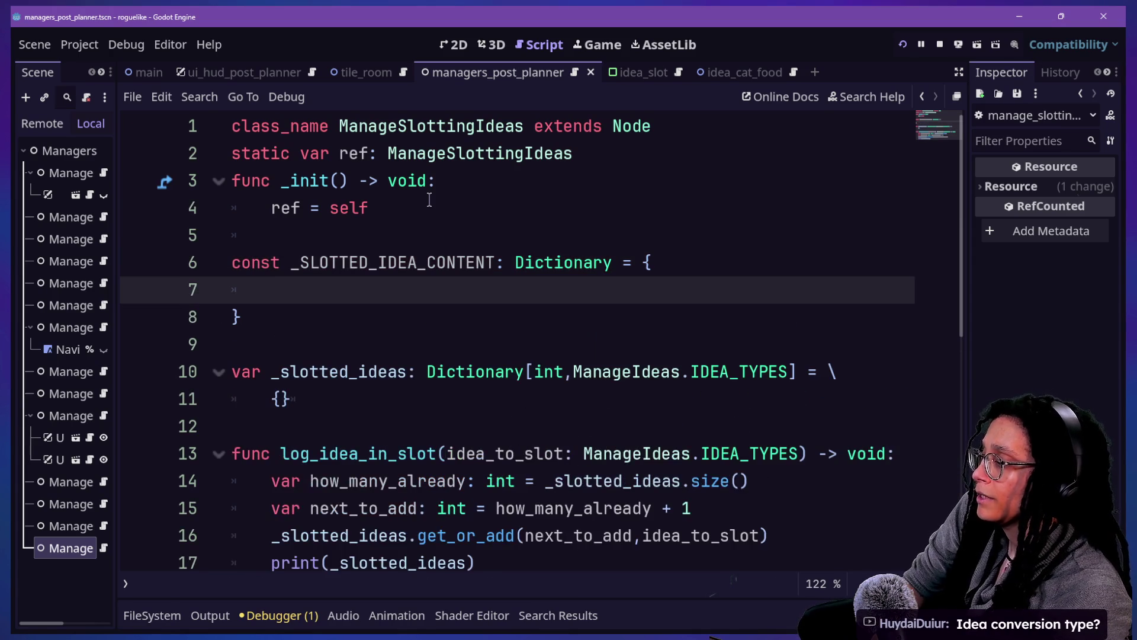
{"action": "type", "text": "F"}
{"action": "key", "text": "BackSpace"}
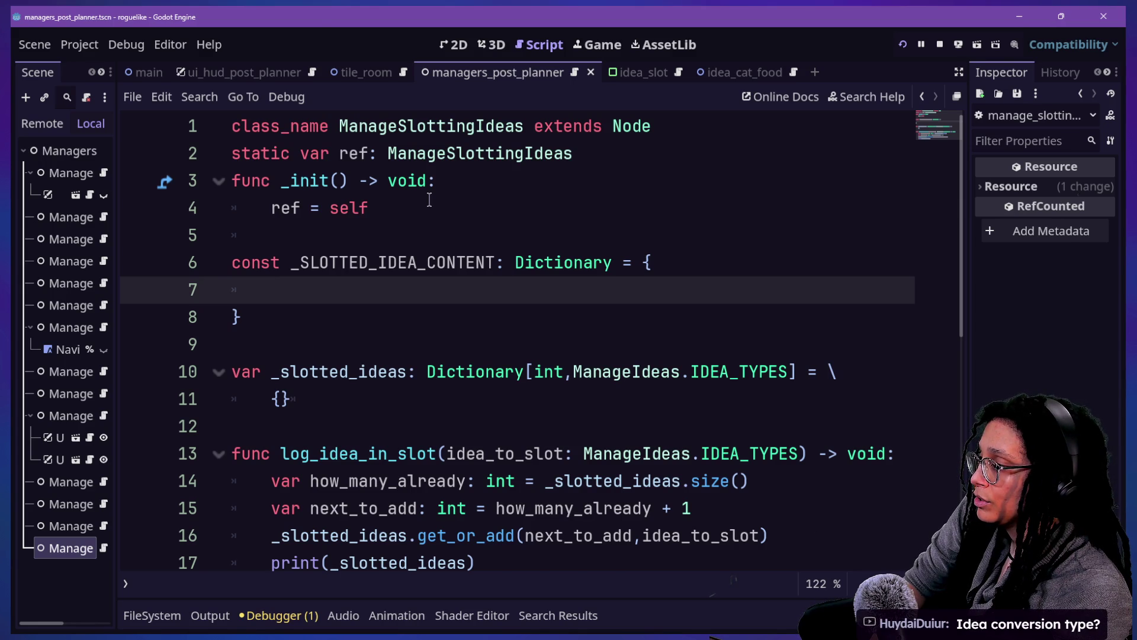
Step: Above the constant, add an enum with IDEA_IMAGE and an unfinished IDEA_ value
{"action": "left_click", "coordinate": [429, 204]}
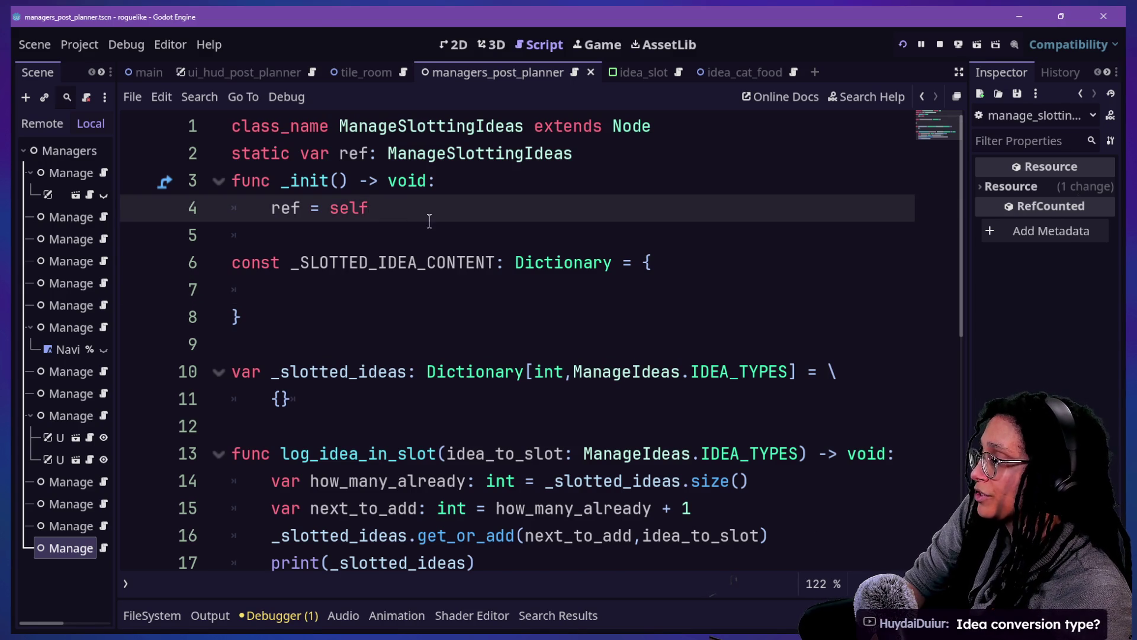
{"action": "left_click", "coordinate": [430, 222]}
{"action": "key", "text": "BackSpace"}
{"action": "key", "text": "Return"}
{"action": "type", "text": "enum {"}
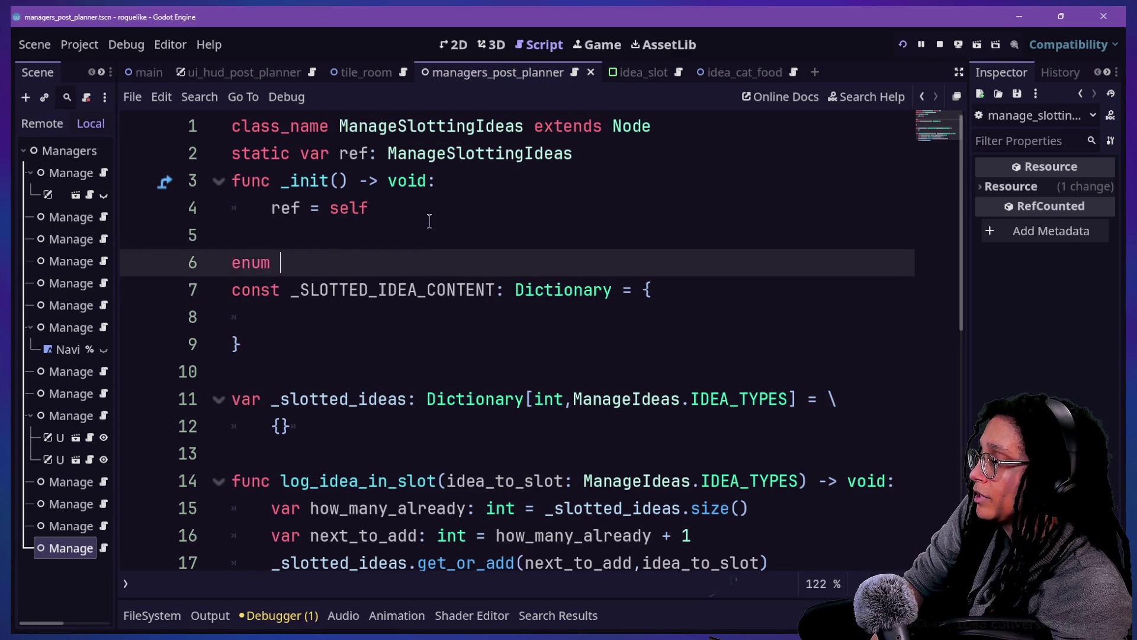
{"action": "type", "text": "}"}
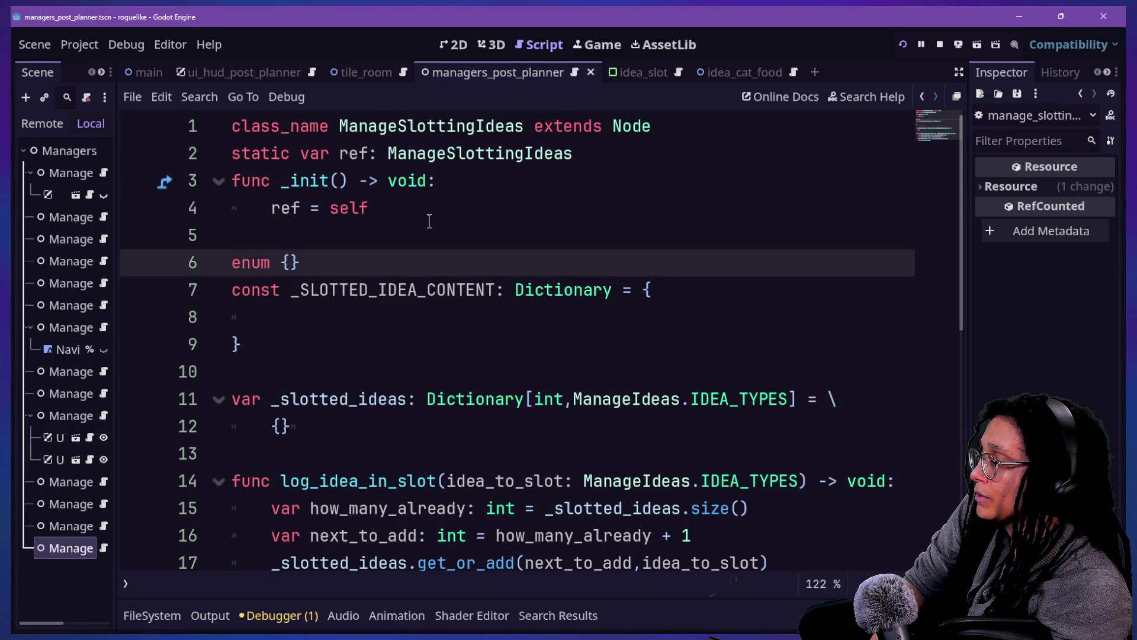
{"action": "type", "text": "IDEA+I"}
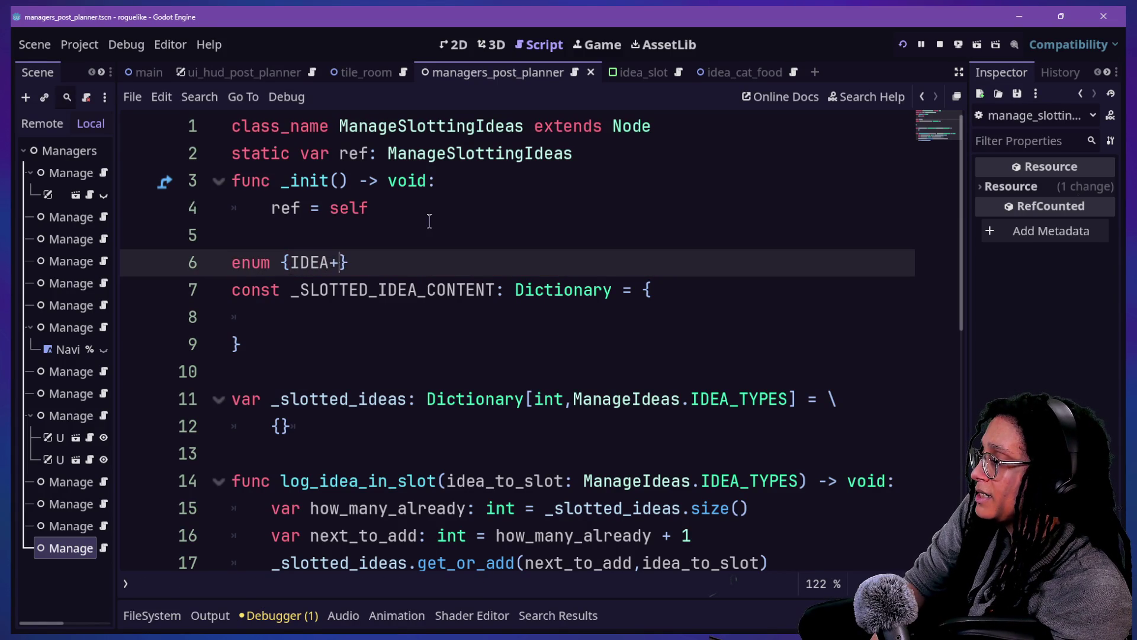
{"action": "key", "text": "BackSpace"}
{"action": "key", "text": "BackSpace"}
{"action": "type", "text": "_IMAGE"}
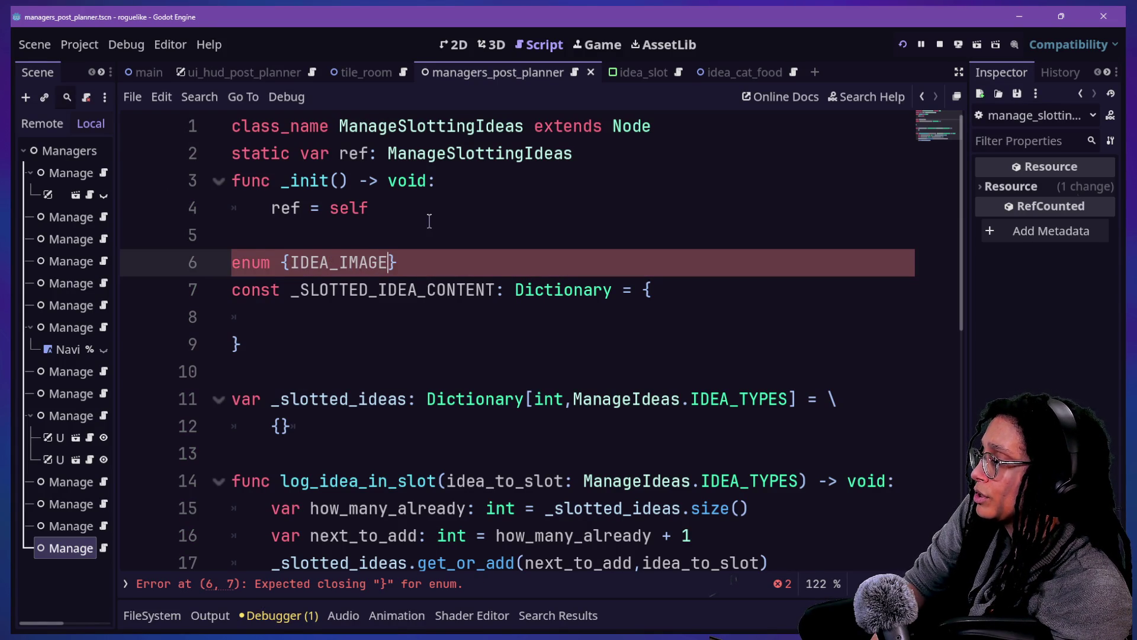
{"action": "type", "text": ",IDEA_"}
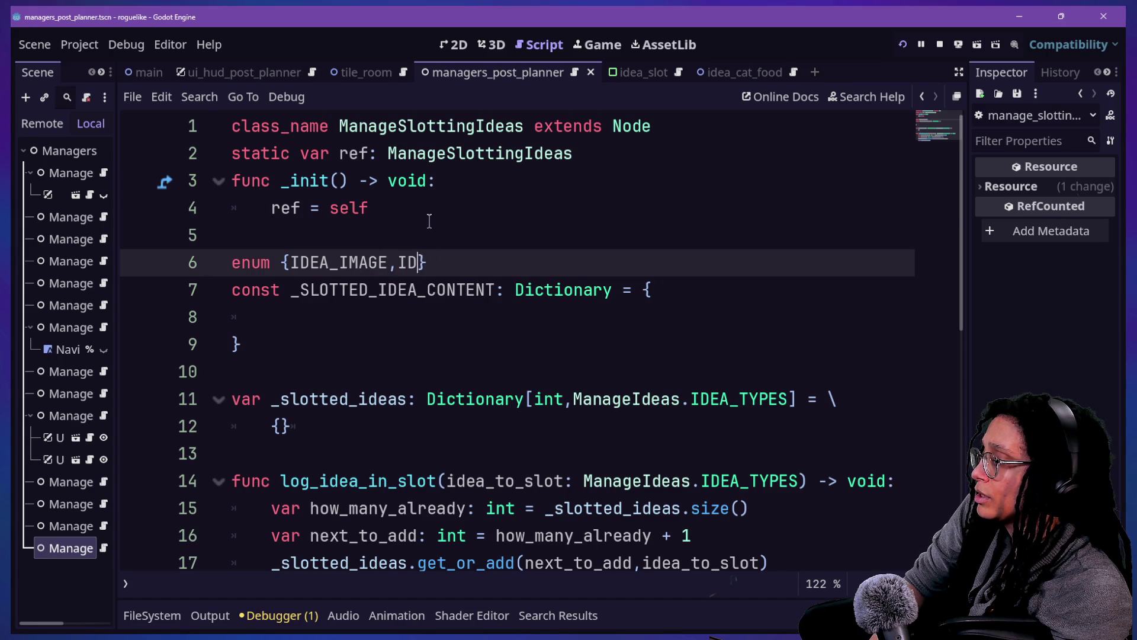
Step: Name the enum _SLOTTED_IDEA_CONT
{"action": "left_click", "coordinate": [282, 263]}
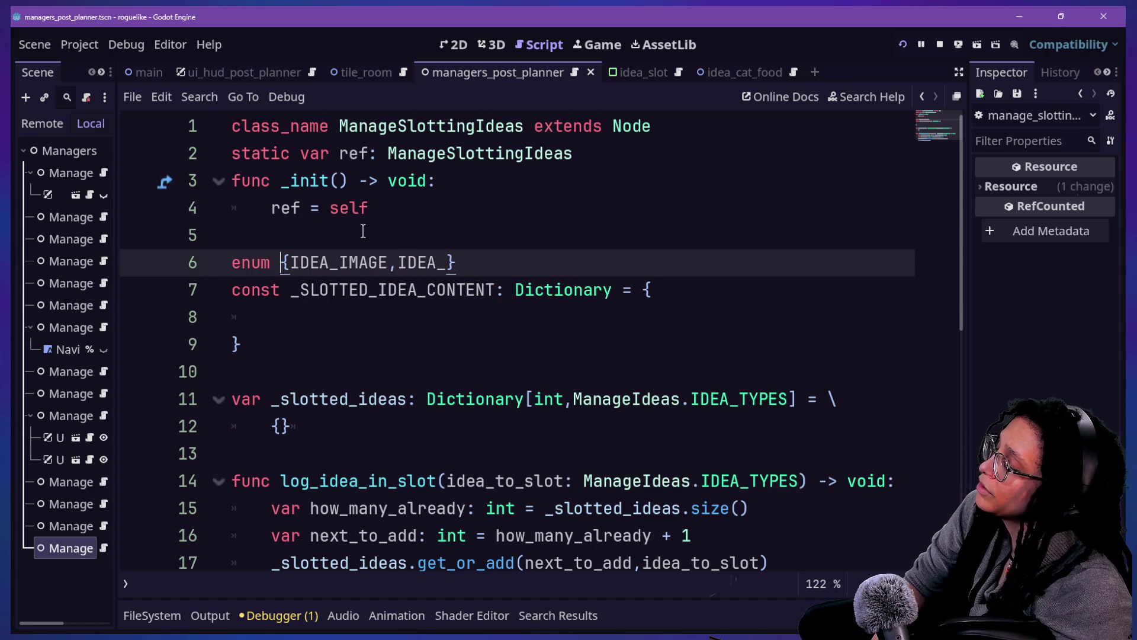
{"action": "type", "text": "_SLO"}
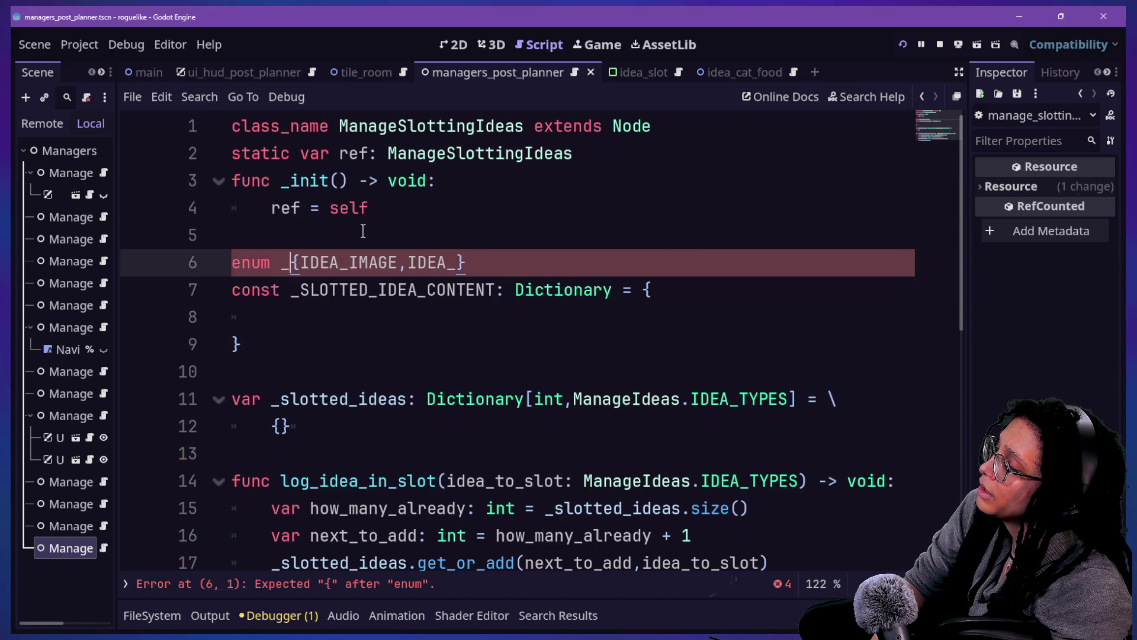
{"action": "type", "text": "TTED_DIEA"}
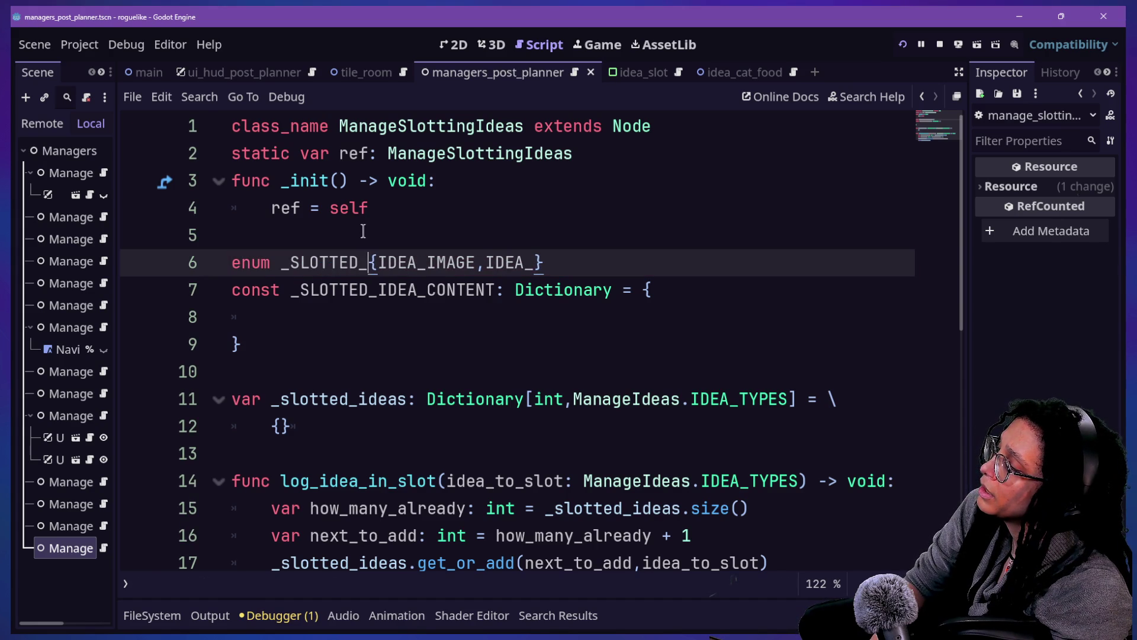
{"action": "key", "text": "BackSpace"}
{"action": "key", "text": "BackSpace"}
{"action": "key", "text": "BackSpace"}
{"action": "type", "text": "IDEA"}
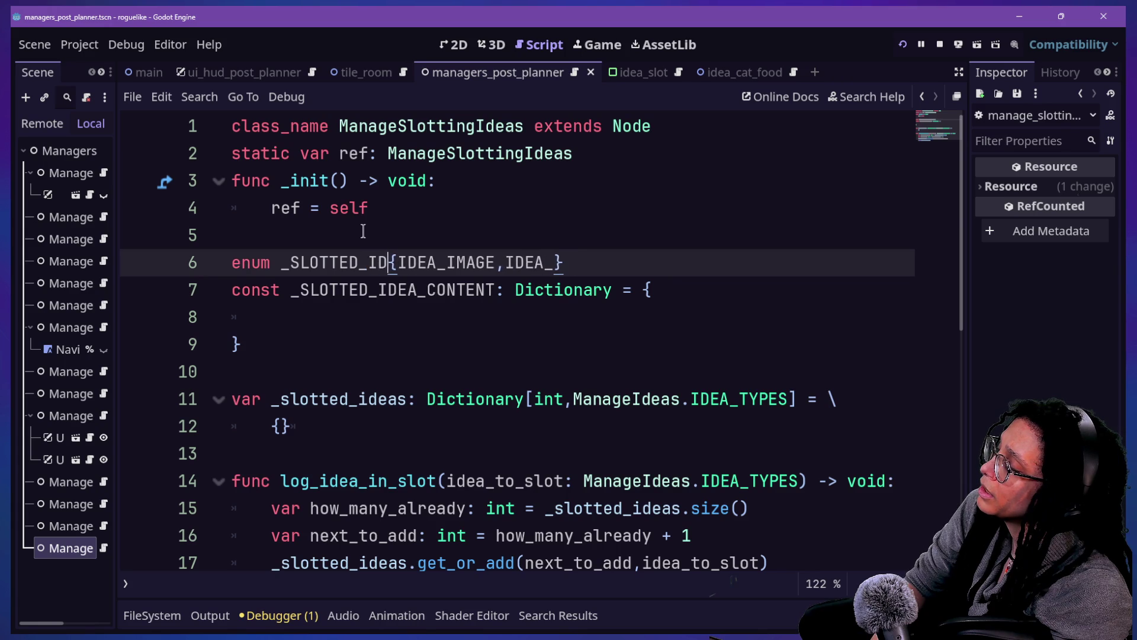
{"action": "type", "text": "_"}
{"action": "type", "text": "CONT"}
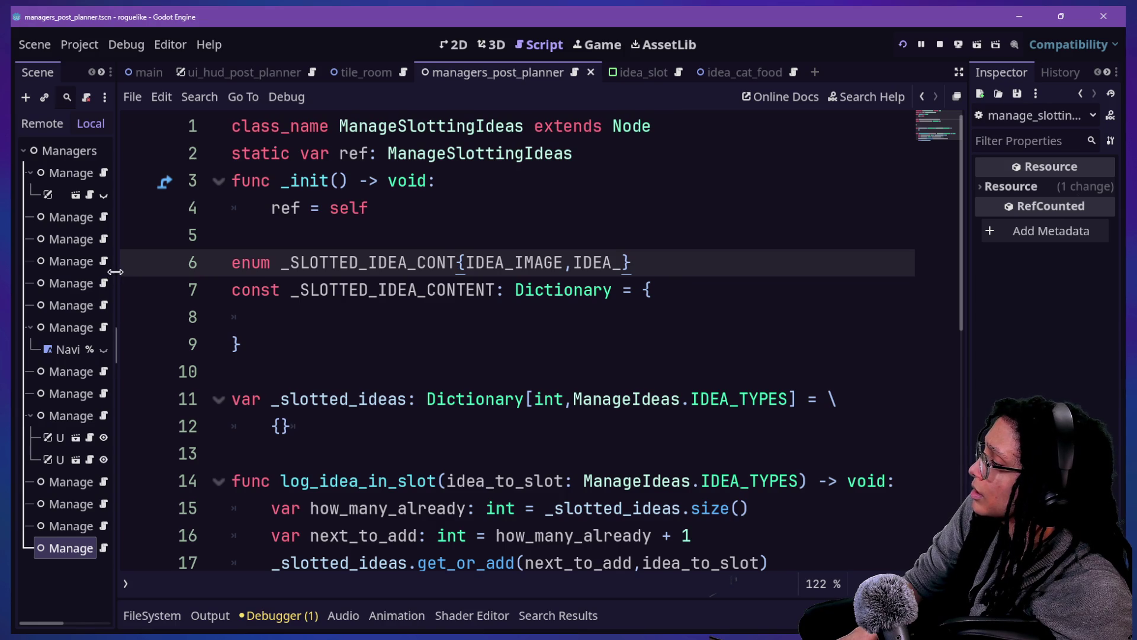
Step: Widen the Scene dock and browse manage_levels' CELL_CONTENT_TYPE enum for reference
{"action": "left_click_drag", "start_coordinate": [115, 271], "coordinate": [306, 271]}
{"action": "key", "text": "alt+Left"}
{"action": "scroll", "scroll_direction": "up", "scroll_amount": 3}
{"action": "scroll", "scroll_direction": "up", "scroll_amount": 3}
{"action": "scroll", "scroll_direction": "down", "scroll_amount": 3}
{"action": "key", "text": "Down"}
{"action": "key", "text": "Down"}
{"action": "key", "text": "Down"}
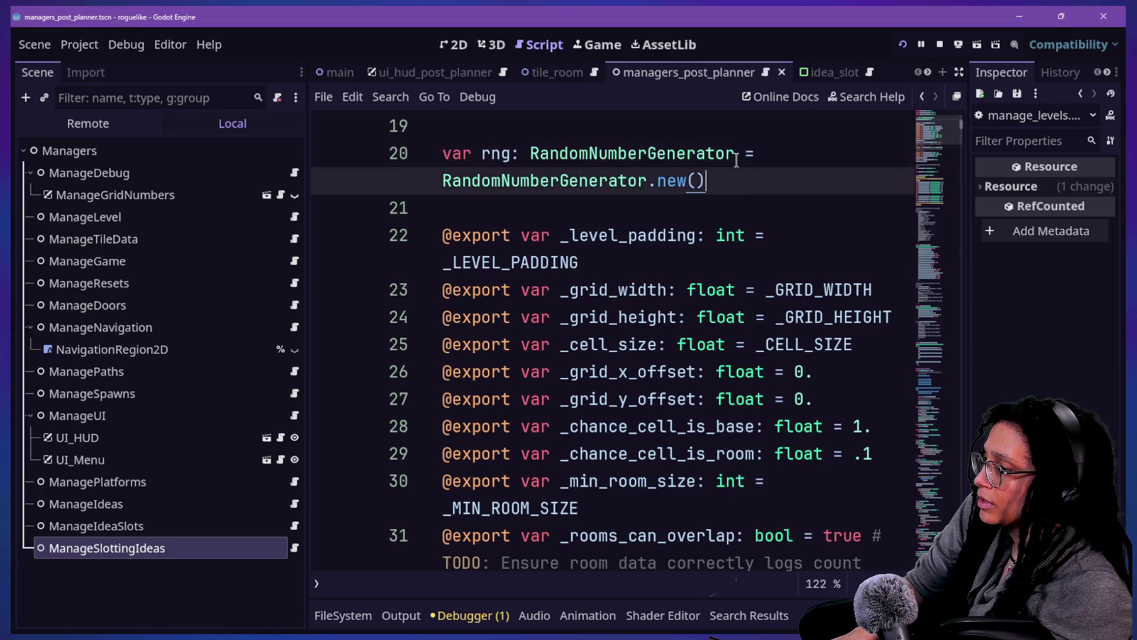
{"action": "key", "text": "Down"}
{"action": "key", "text": "Down"}
{"action": "key", "text": "Down"}
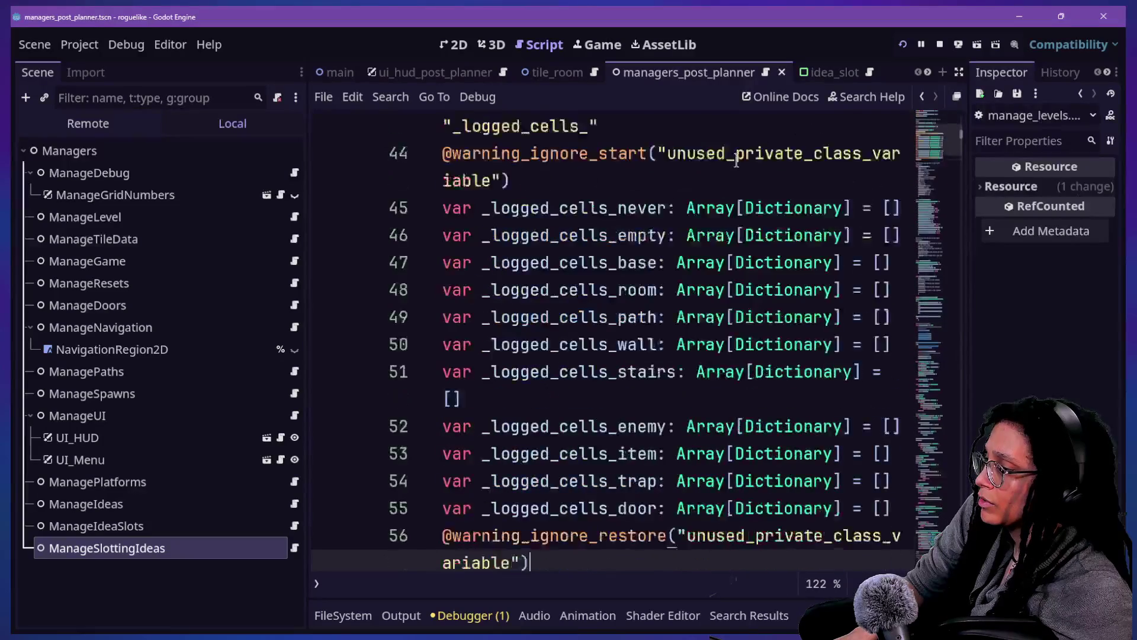
{"action": "key", "text": "Down"}
{"action": "key", "text": "Down"}
{"action": "key", "text": "Down"}
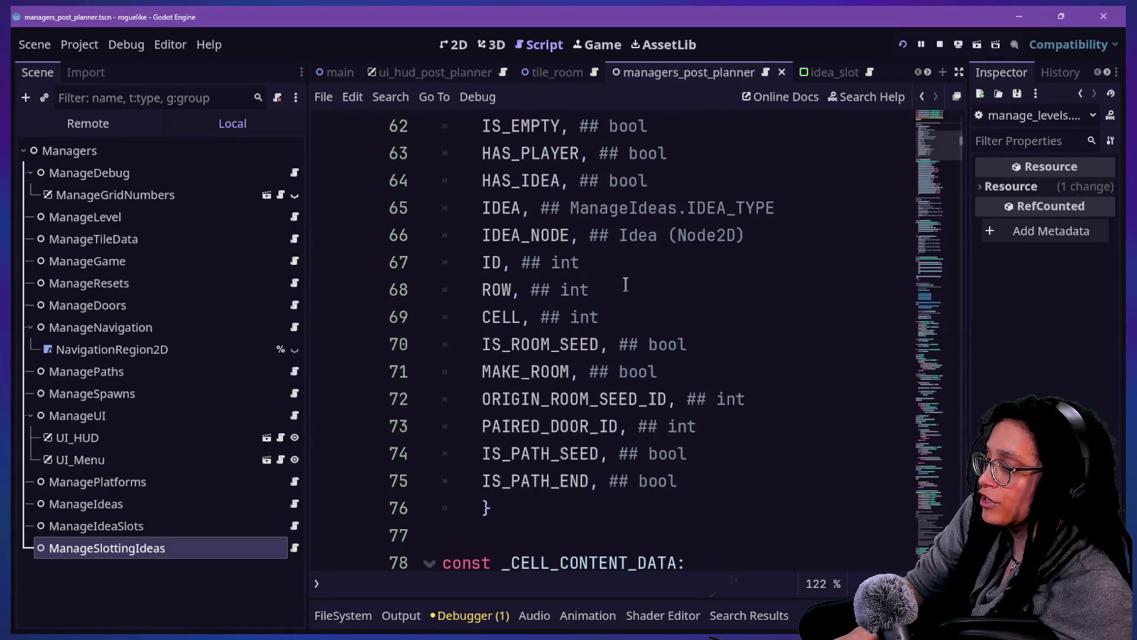
{"action": "scroll", "scroll_direction": "up", "scroll_amount": 3}
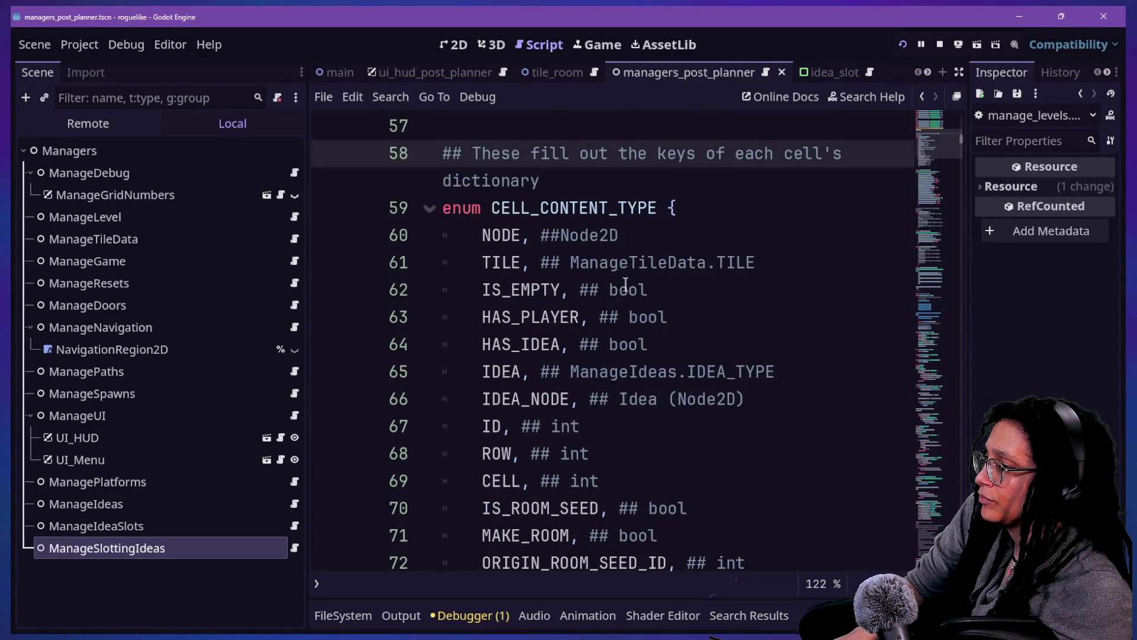
{"action": "left_click", "coordinate": [698, 200]}
{"action": "scroll", "scroll_direction": "down", "scroll_amount": 3}
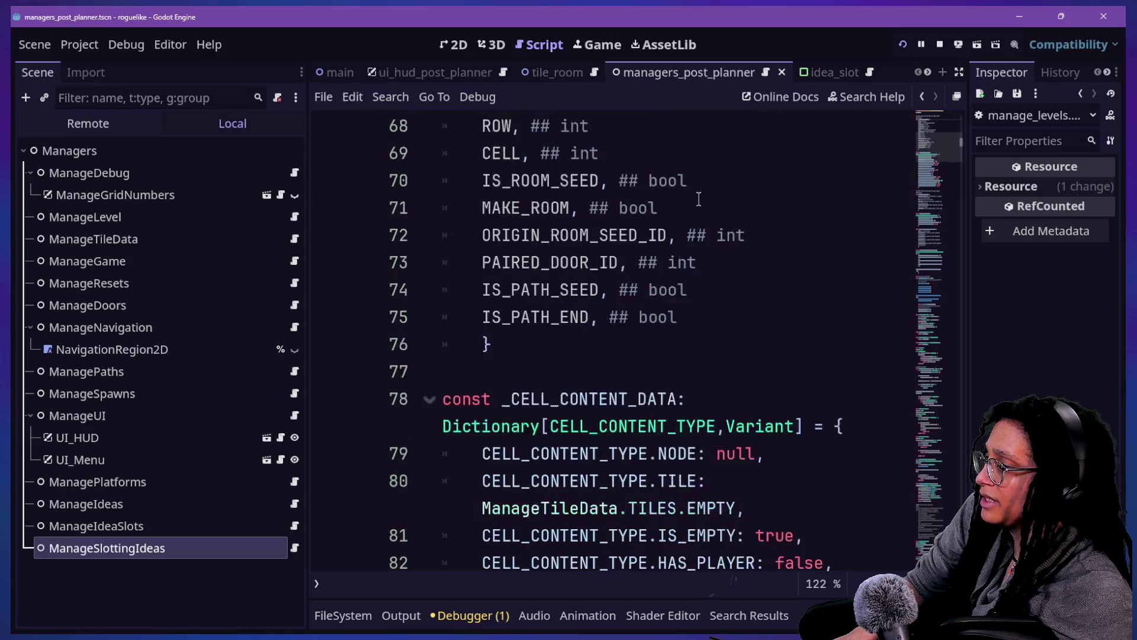
Step: Back in ManageSlottingIdeas, enter distraction-free mode and append ENT_TYPE to the enum name
{"action": "left_click", "coordinate": [923, 97]}
{"action": "left_click", "coordinate": [923, 97]}
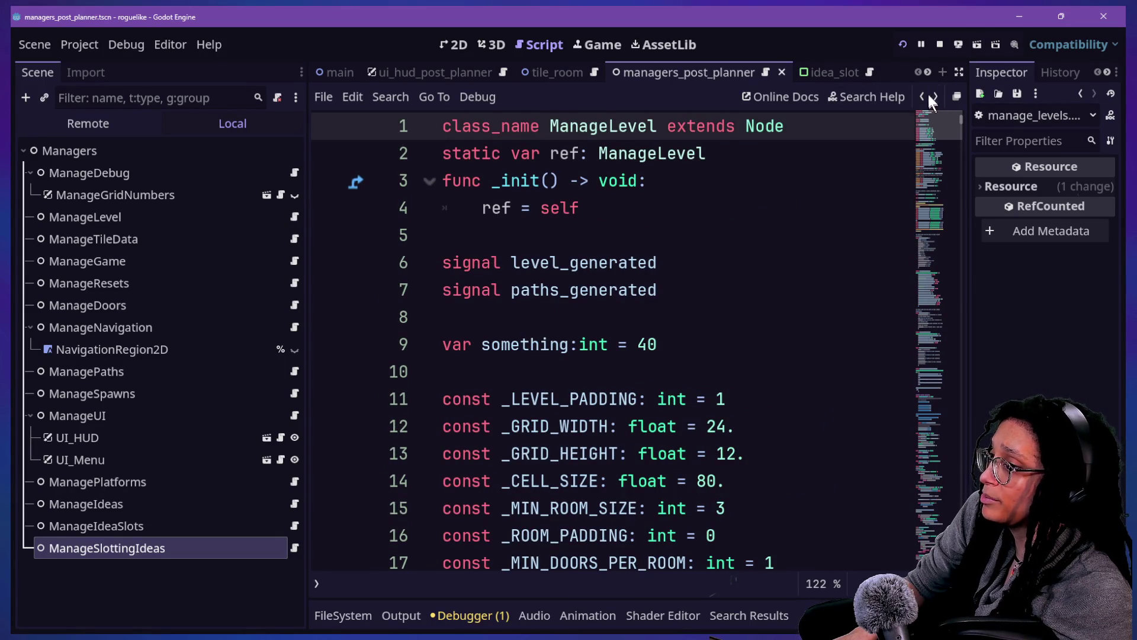
{"action": "left_click", "coordinate": [924, 95]}
{"action": "left_click", "coordinate": [937, 95]}
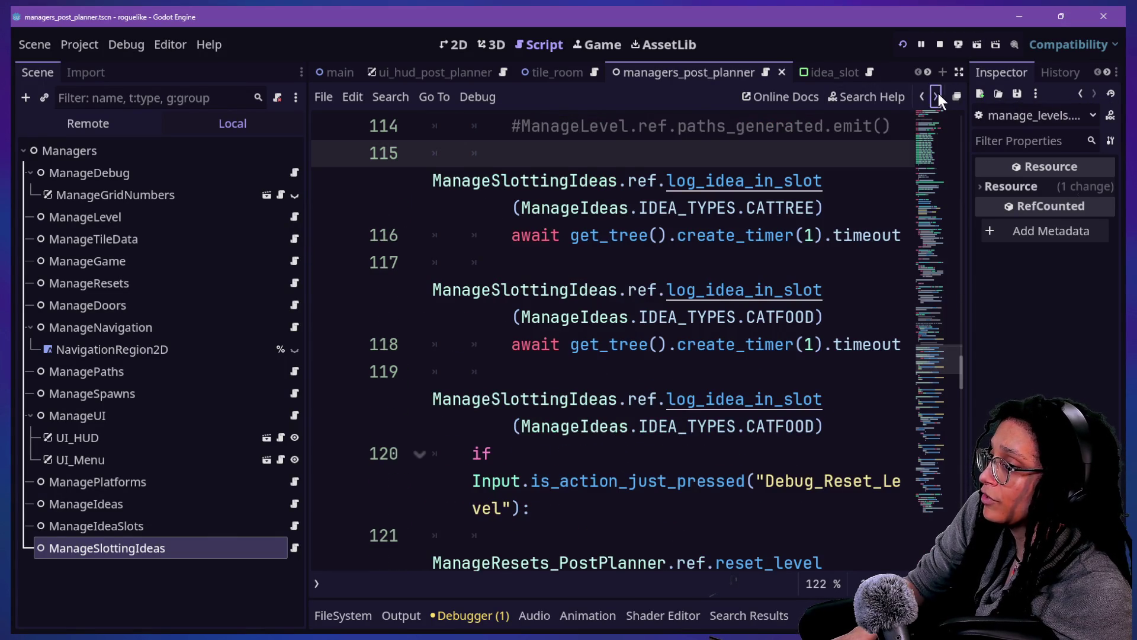
{"action": "left_click", "coordinate": [937, 95]}
{"action": "left_click", "coordinate": [959, 71]}
{"action": "left_click", "coordinate": [359, 260]}
{"action": "type", "text": "ENT_TYPE {IDEA_IMAGE,IDEA_"}
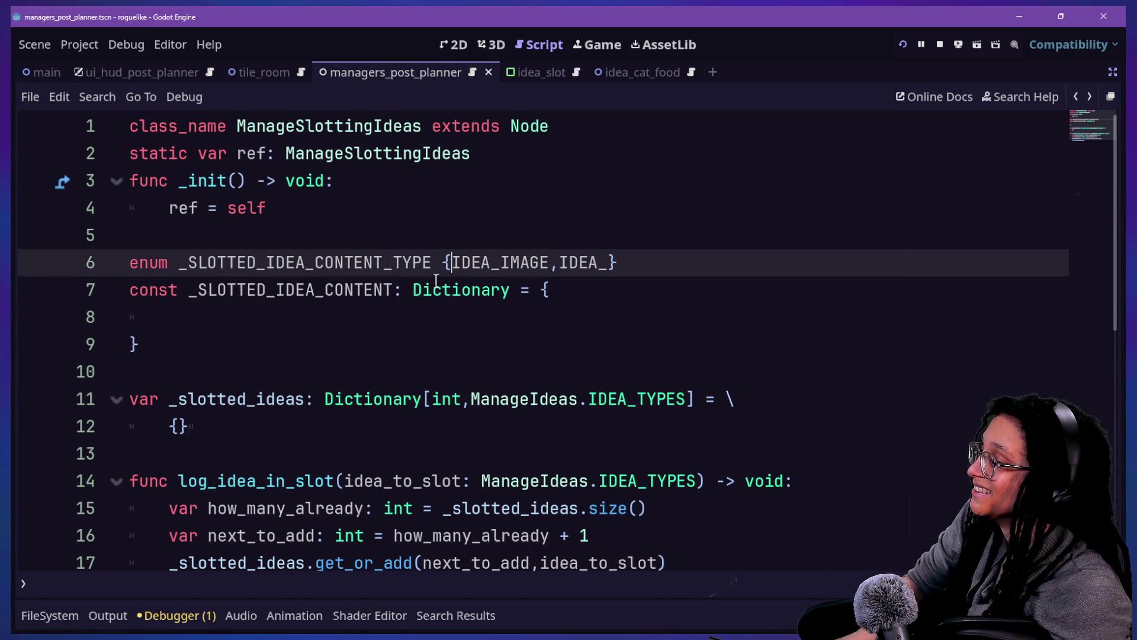
Step: Rework the enum body onto its own line so it holds only IDEA_BLURB, cutting IDEA_IMAGE
{"action": "key", "text": "Return"}
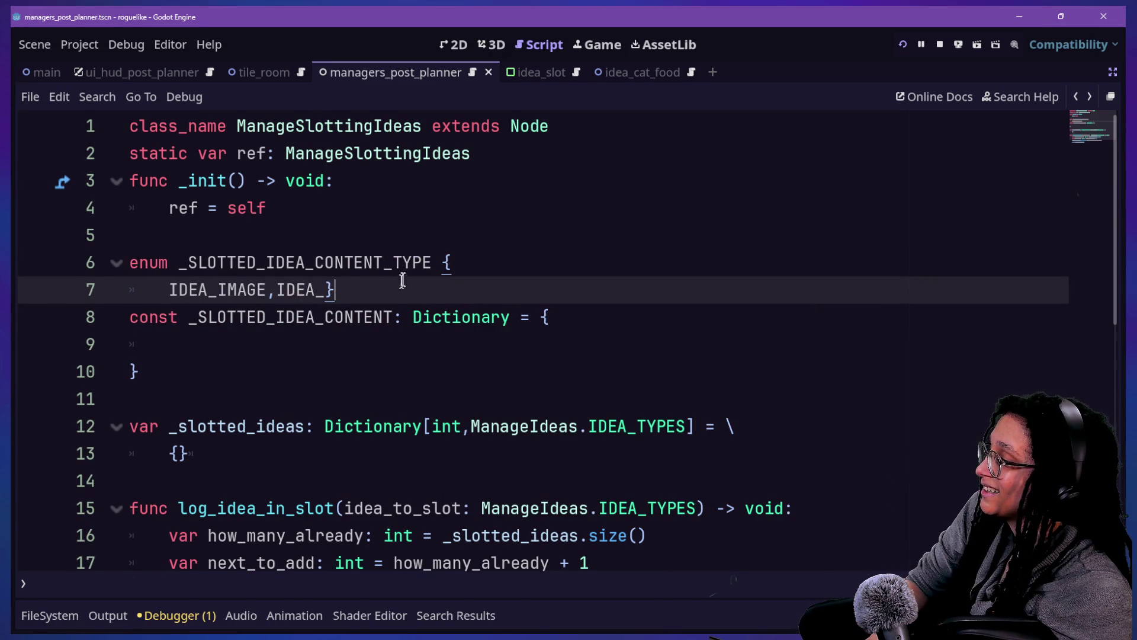
{"action": "key", "text": "Left"}
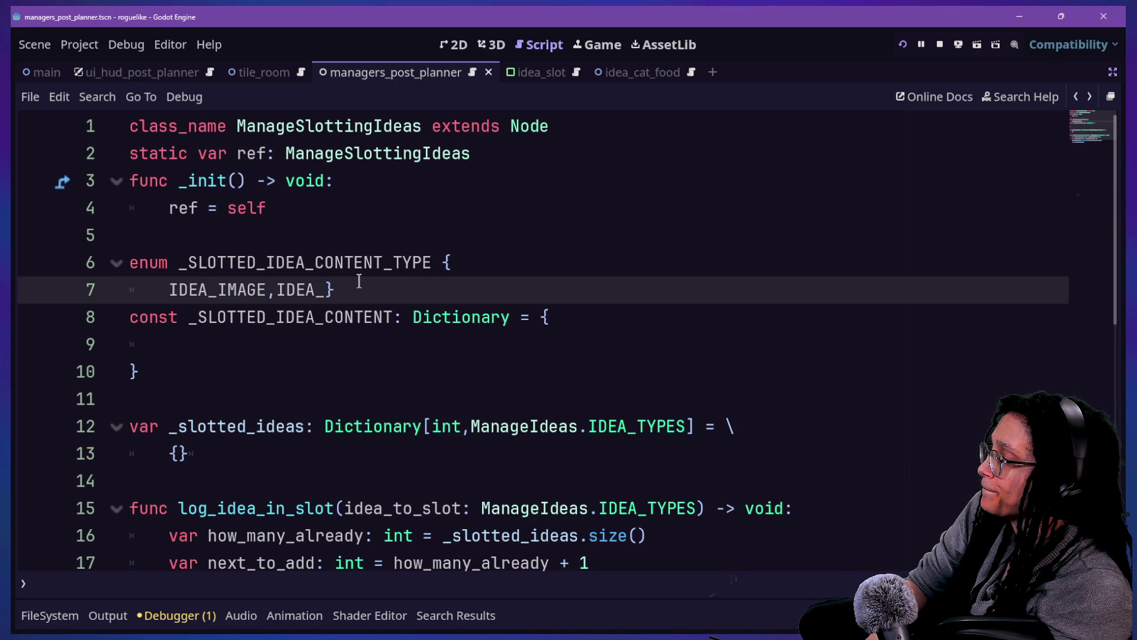
{"action": "type", "text": "BLURB,"}
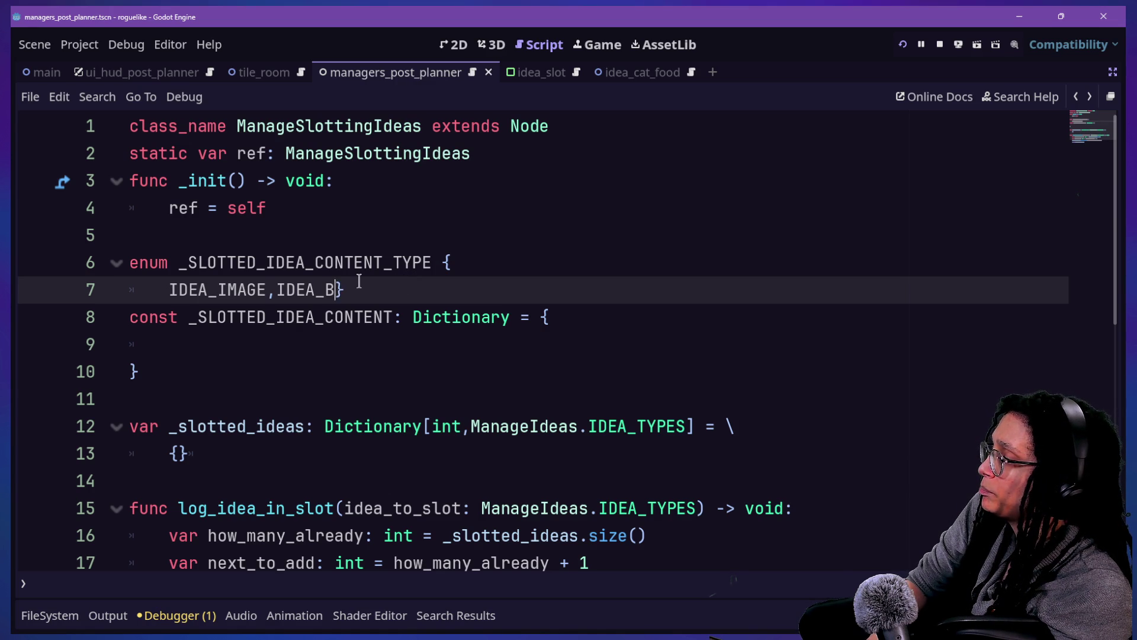
{"action": "type", "text": "IDEA_"}
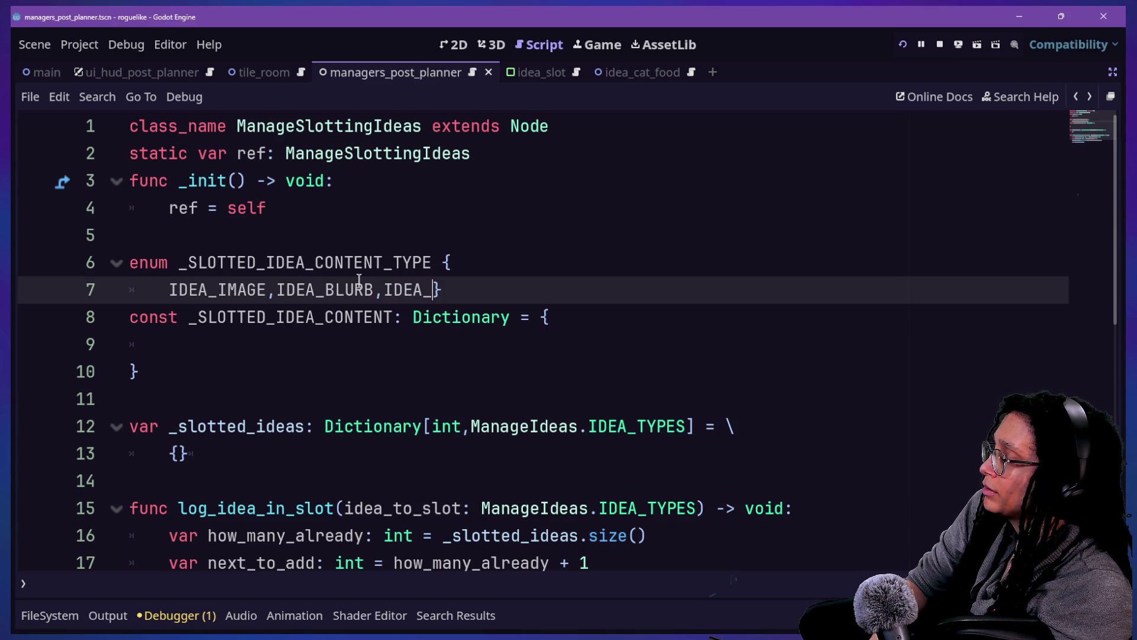
{"action": "key", "text": "BackSpace"}
{"action": "key", "text": "BackSpace"}
{"action": "key", "text": "BackSpace"}
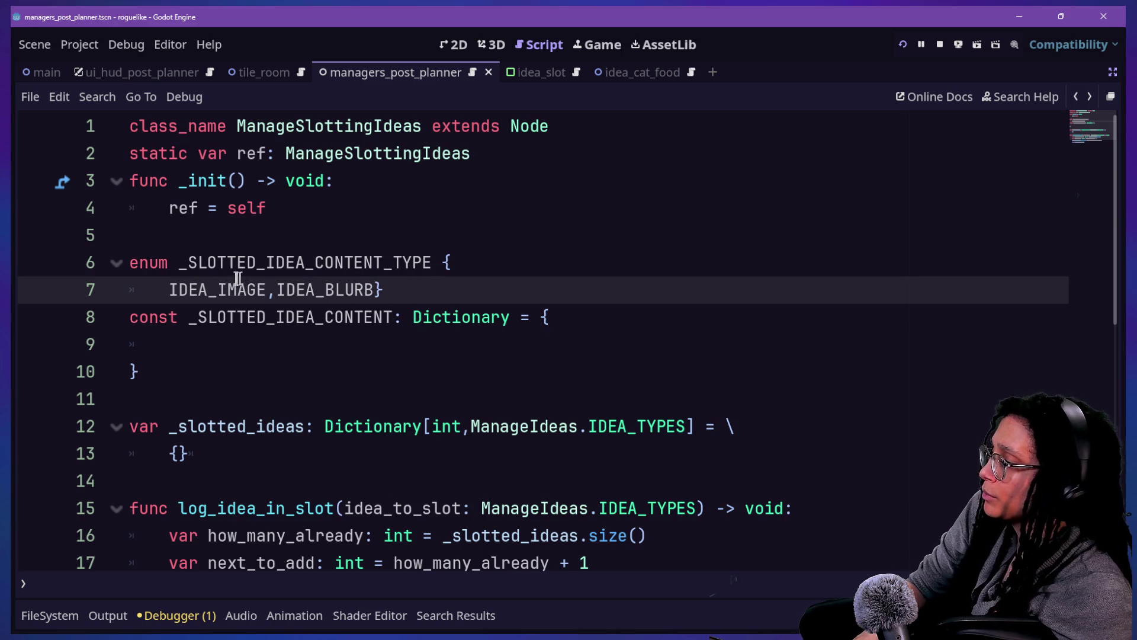
{"action": "left_click_drag", "start_coordinate": [227, 290], "coordinate": [441, 277]}
{"action": "left_click", "coordinate": [440, 277]}
{"action": "left_click_drag", "start_coordinate": [129, 289], "coordinate": [278, 289]}
{"action": "left_click", "coordinate": [268, 290]}
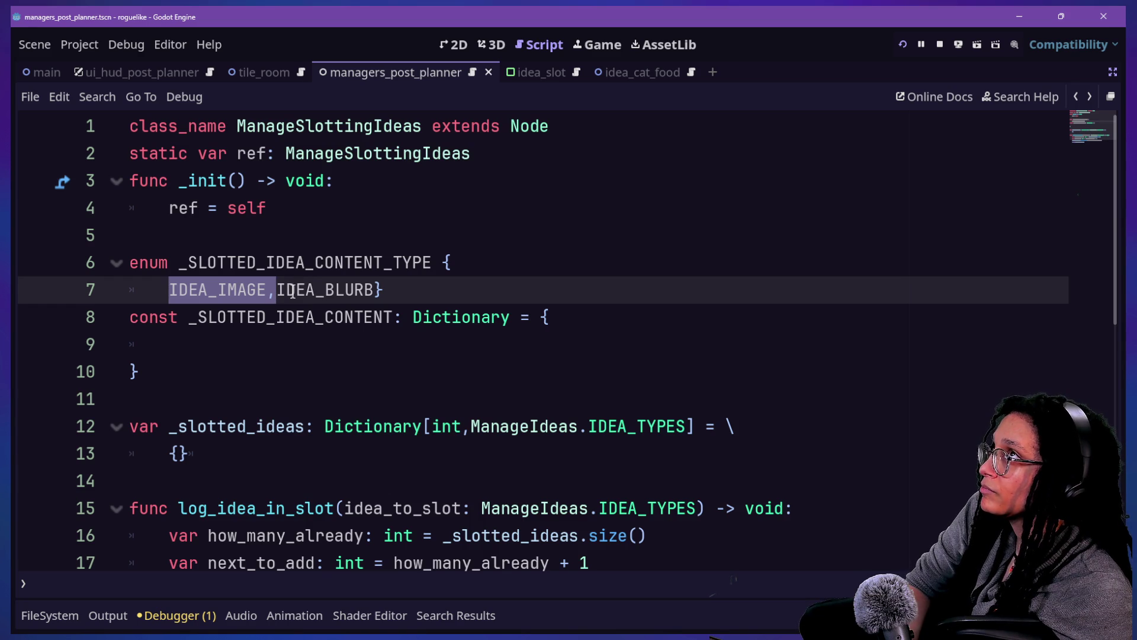
{"action": "key", "text": "ctrl+x"}
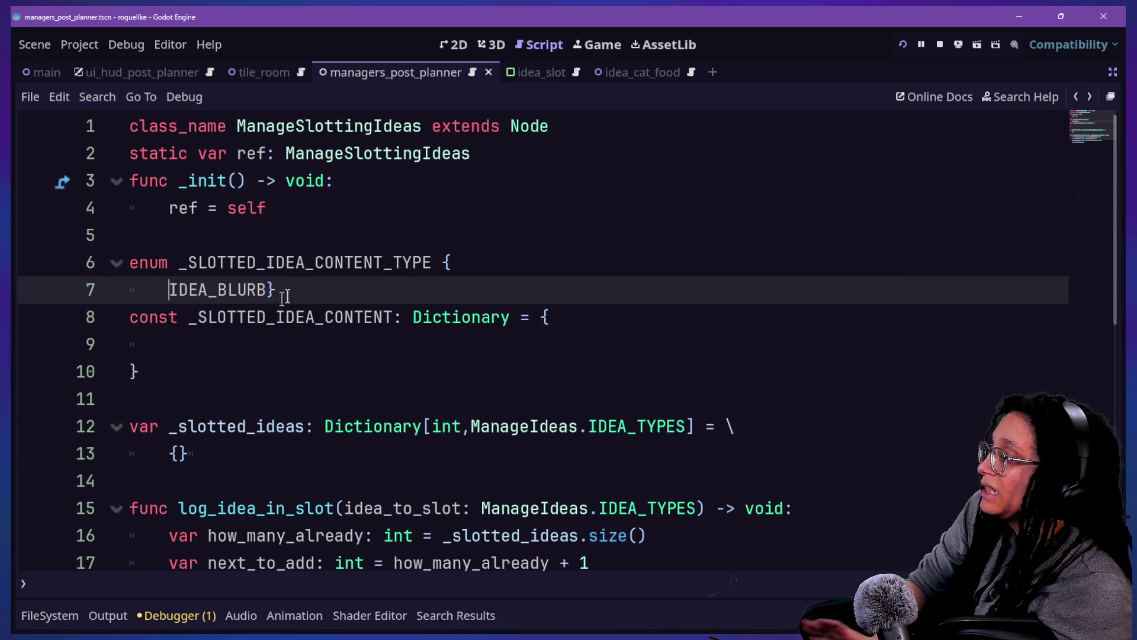
Step: Remove the empty line inside the dictionary and open a fresh indented entry line
{"action": "left_click", "coordinate": [238, 317]}
{"action": "key", "text": "Down"}
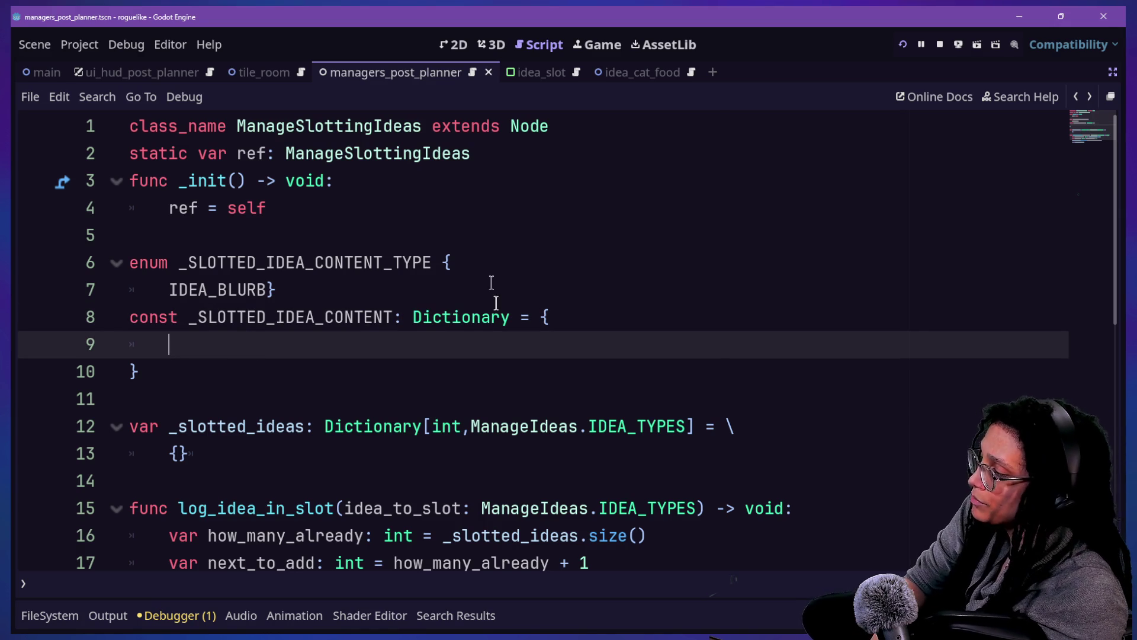
{"action": "left_click", "coordinate": [493, 290]}
{"action": "key", "text": "Down"}
{"action": "key", "text": "Down"}
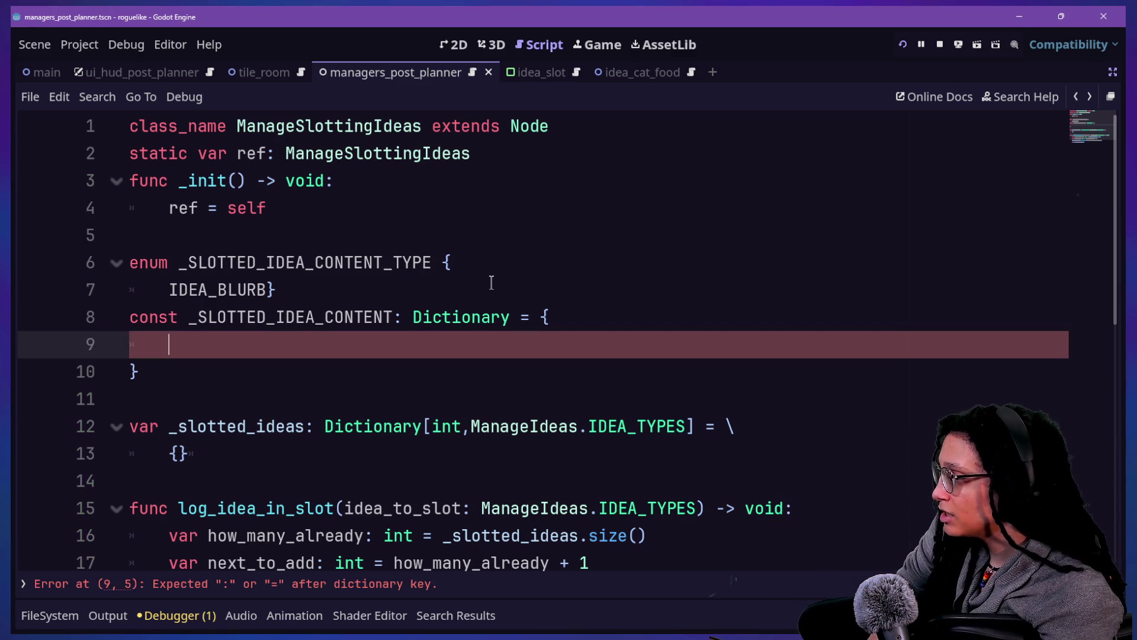
{"action": "key", "text": "BackSpace"}
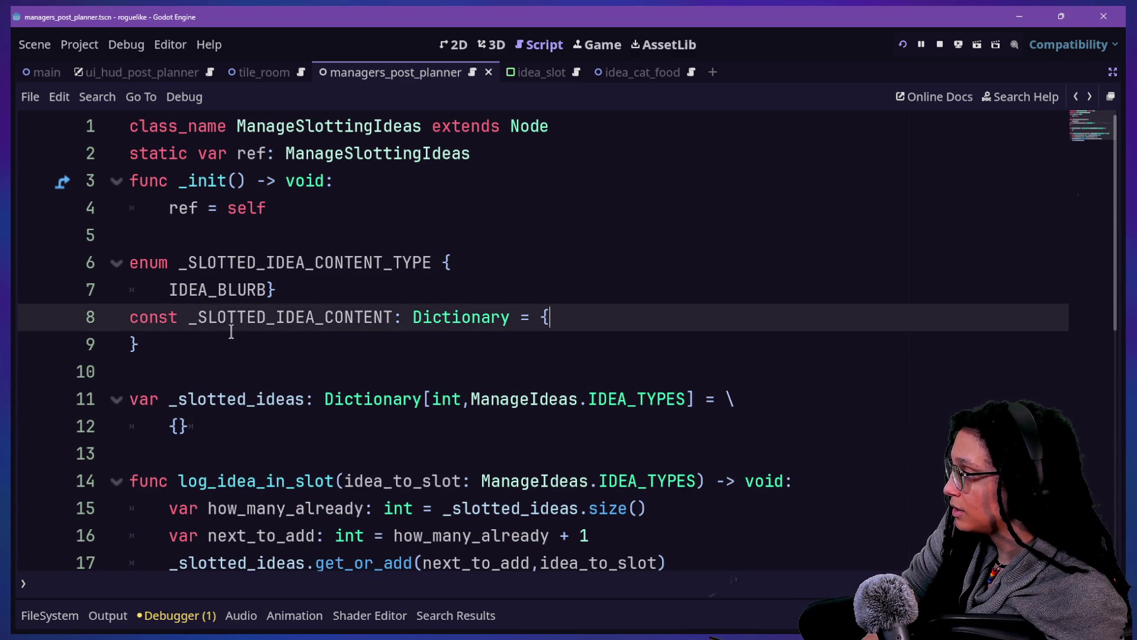
{"action": "key", "text": "Return"}
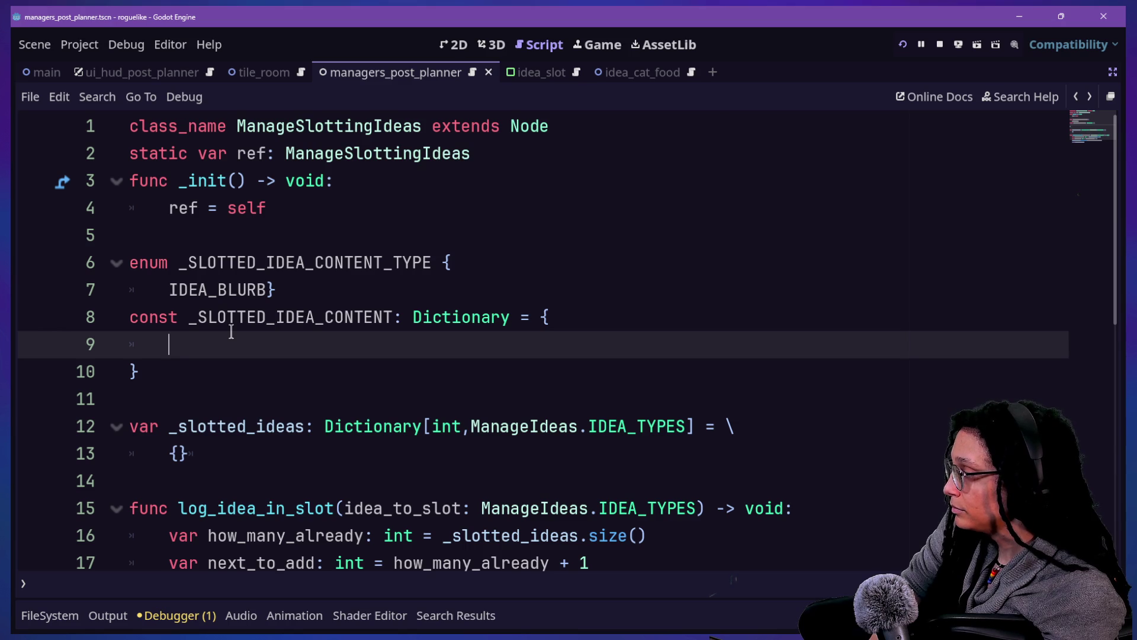
Step: Insert _SLOTTED_IDEA_CONTENT_TYPE as the dictionary's first key from autocomplete
{"action": "type", "text": "_SLOT"}
{"action": "key", "text": "BackSpace"}
{"action": "key", "text": "BackSpace"}
{"action": "key", "text": "Escape"}
{"action": "key", "text": "Down"}
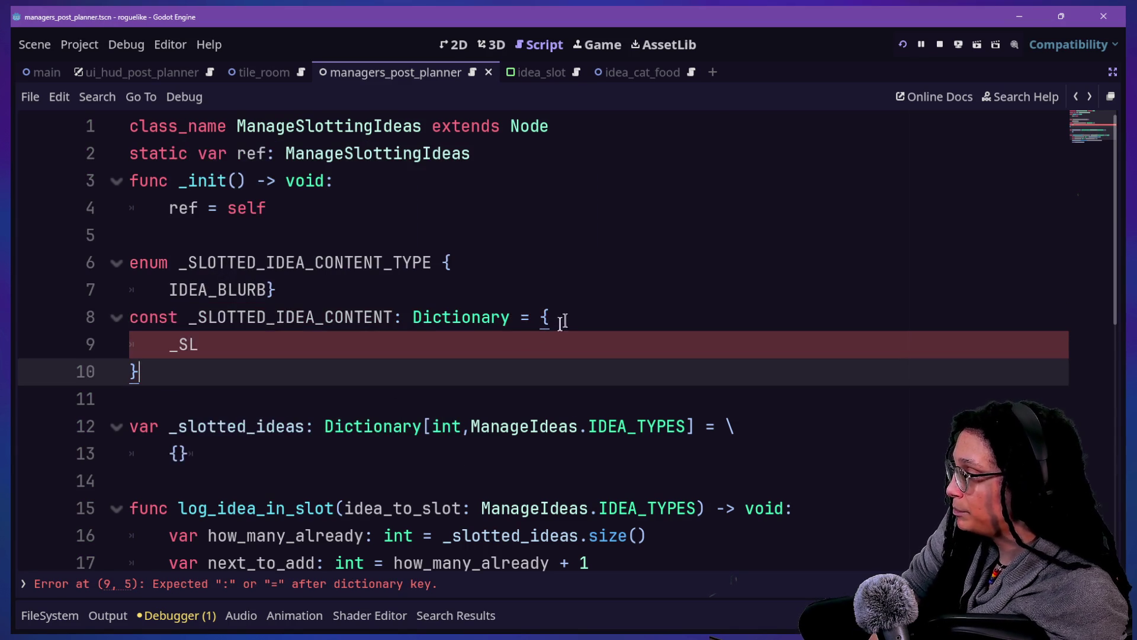
{"action": "left_click", "coordinate": [550, 317]}
{"action": "type", "text": "_SLOTT"}
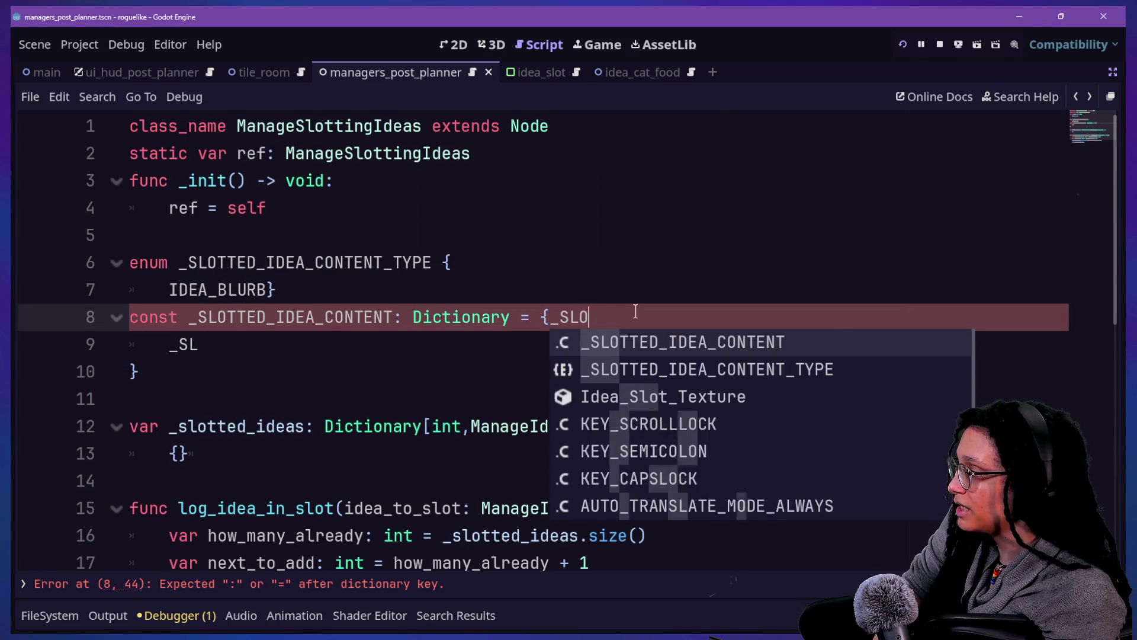
{"action": "key", "text": "Down"}
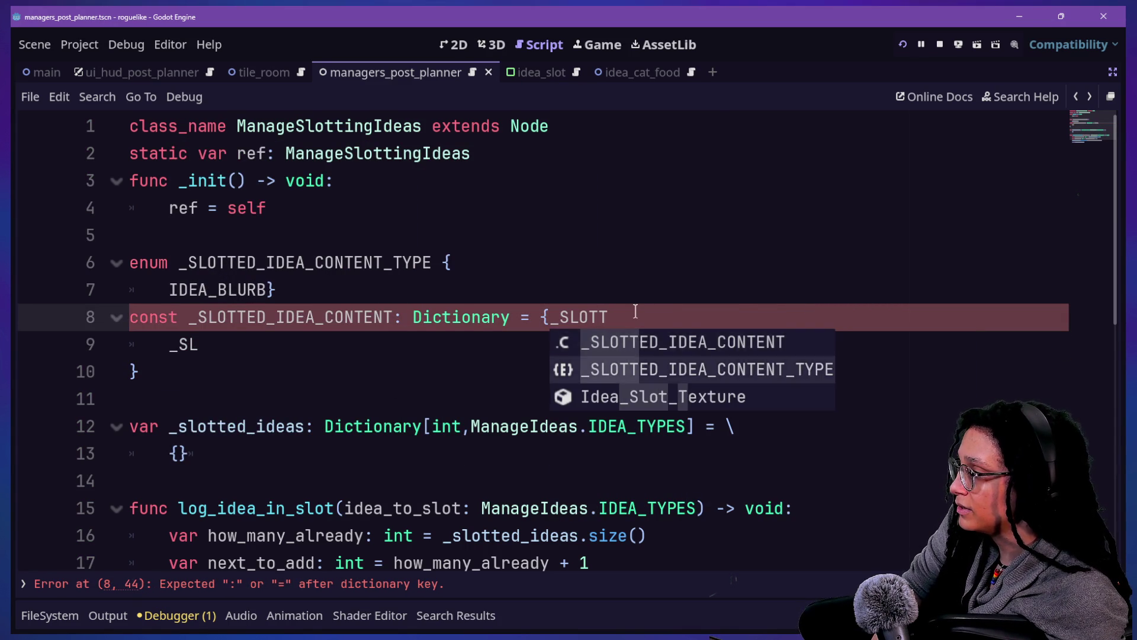
{"action": "key", "text": "Return"}
Step: Drop the leading underscore from the enum name and dictionary key, putting the key on its own line
{"action": "left_click", "coordinate": [184, 271]}
{"action": "key", "text": "BackSpace"}
{"action": "left_click_drag", "start_coordinate": [184, 271], "coordinate": [276, 271]}
{"action": "left_click", "coordinate": [286, 270]}
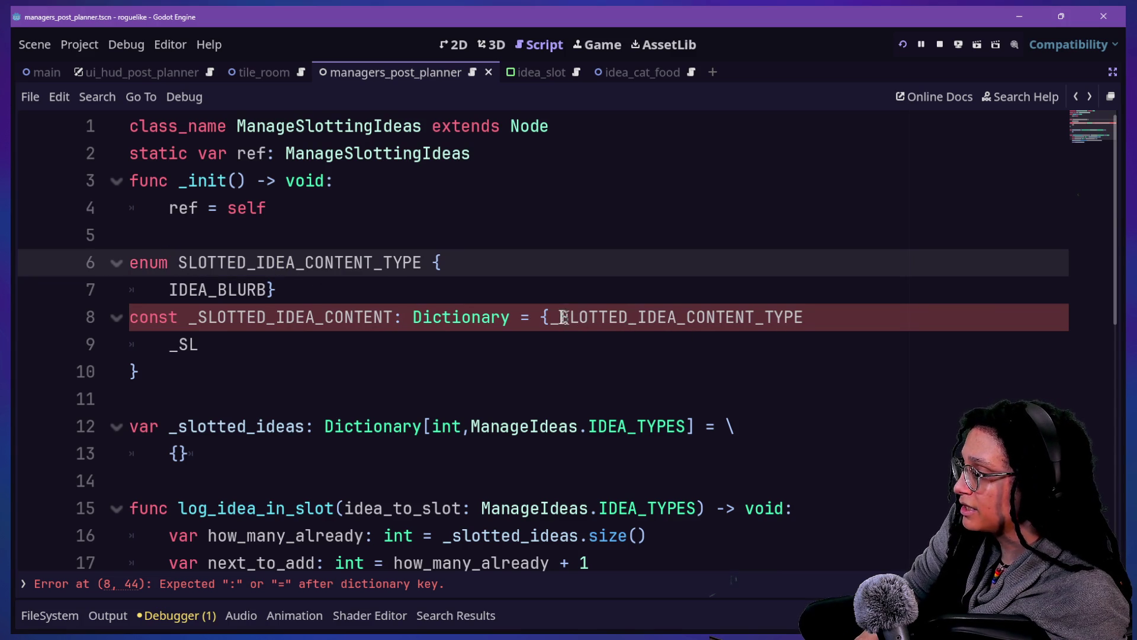
{"action": "left_click", "coordinate": [561, 318]}
{"action": "key", "text": "BackSpace"}
{"action": "key", "text": "Return"}
{"action": "left_click", "coordinate": [463, 340]}
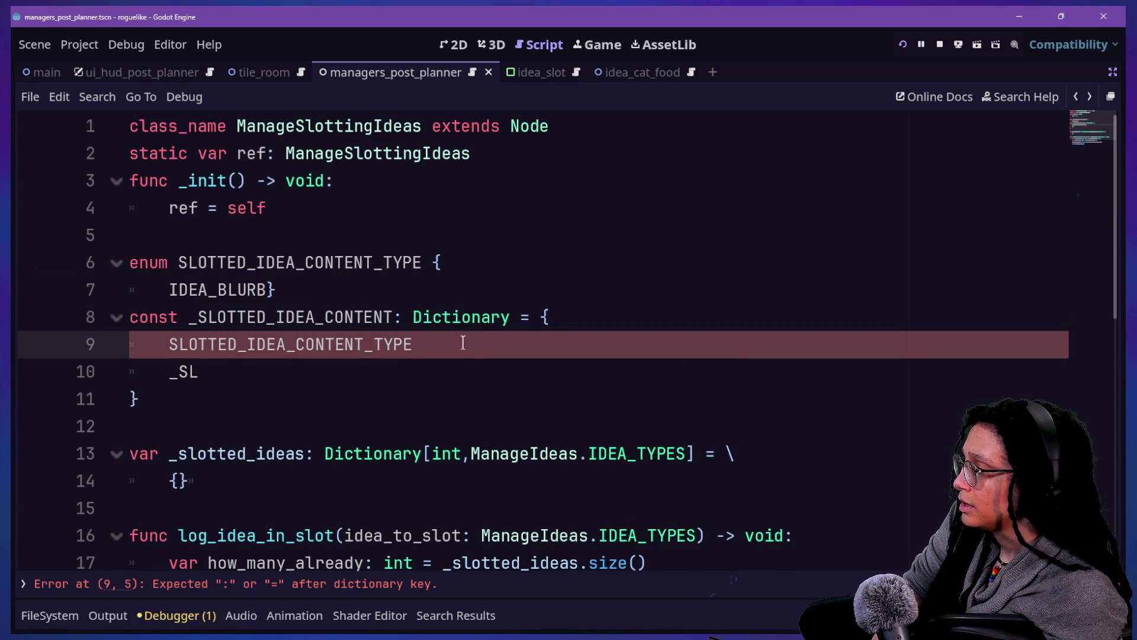
{"action": "left_click", "coordinate": [512, 318]}
Step: Type the constant as Dictionary[SLOTTED_IDEA_CONTENT_TYPE,Dictionary]
{"action": "type", "text": "[SWLOT"}
{"action": "key", "text": "BackSpace"}
{"action": "key", "text": "BackSpace"}
{"action": "key", "text": "BackSpace"}
{"action": "type", "text": "S:"}
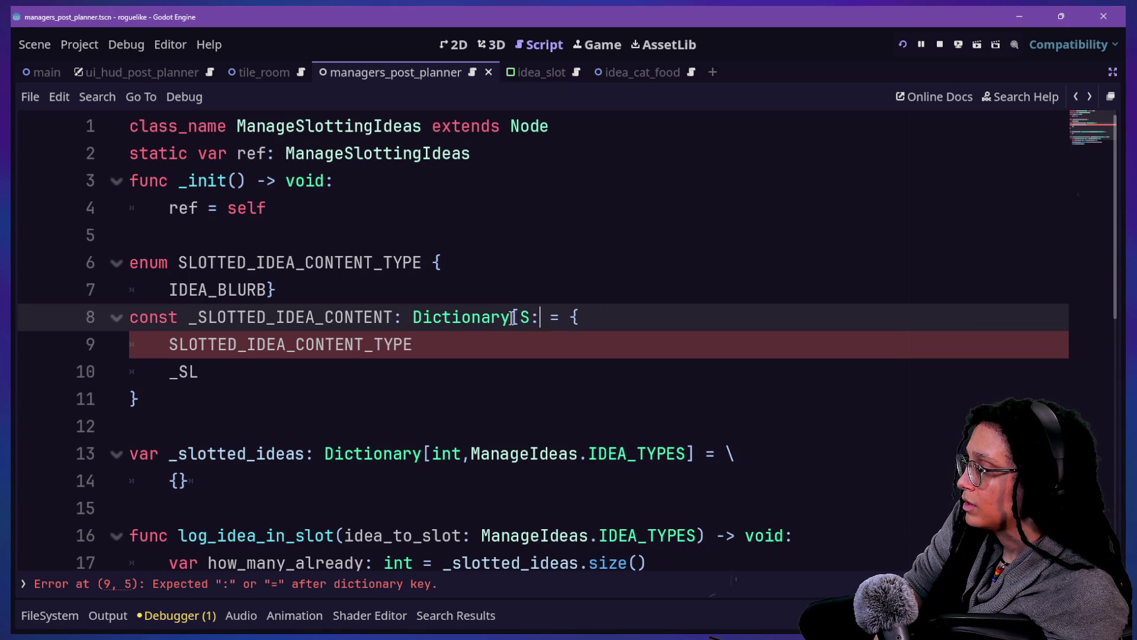
{"action": "key", "text": "Return"}
{"action": "type", "text": ",a"}
{"action": "key", "text": "BackSpace"}
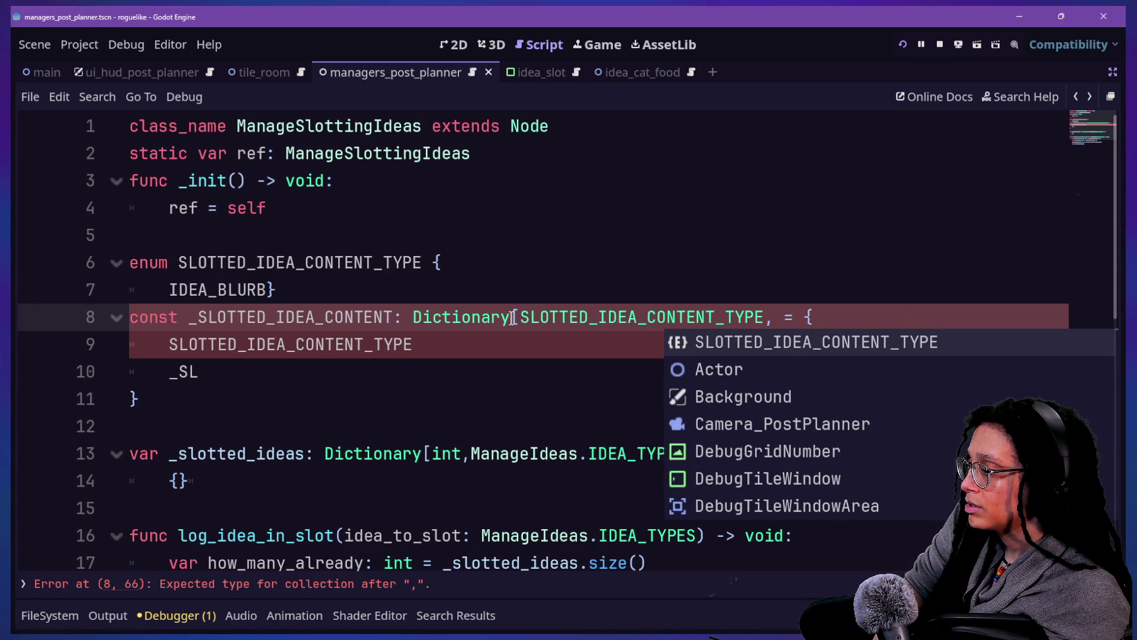
{"action": "type", "text": "Dictionary]"}
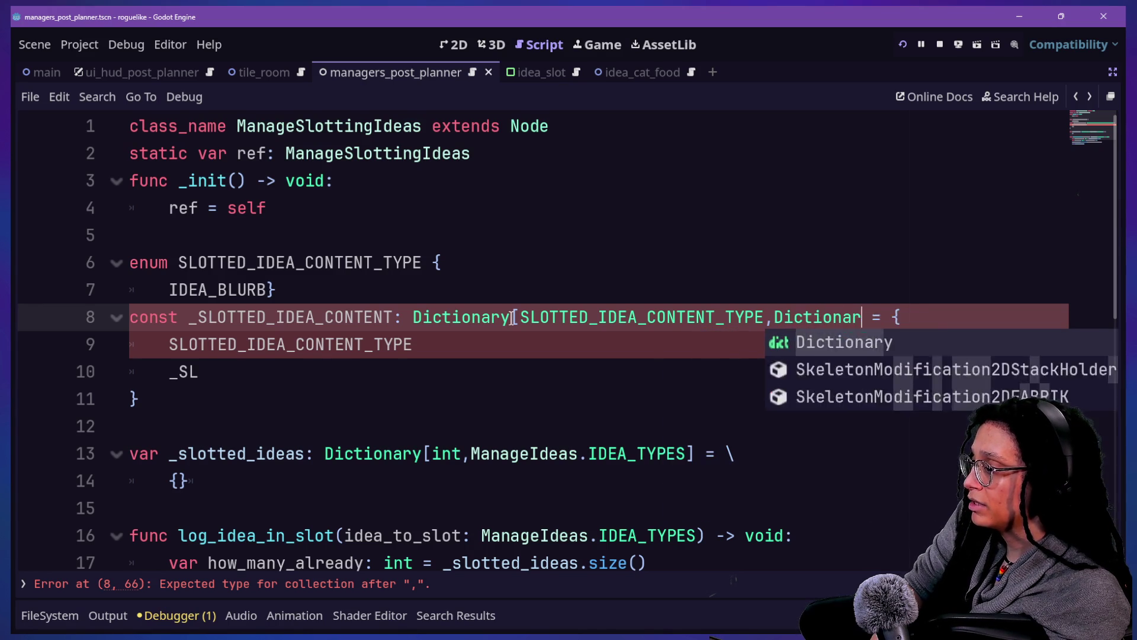
{"action": "key", "text": "Down"}
{"action": "key", "text": "Down"}
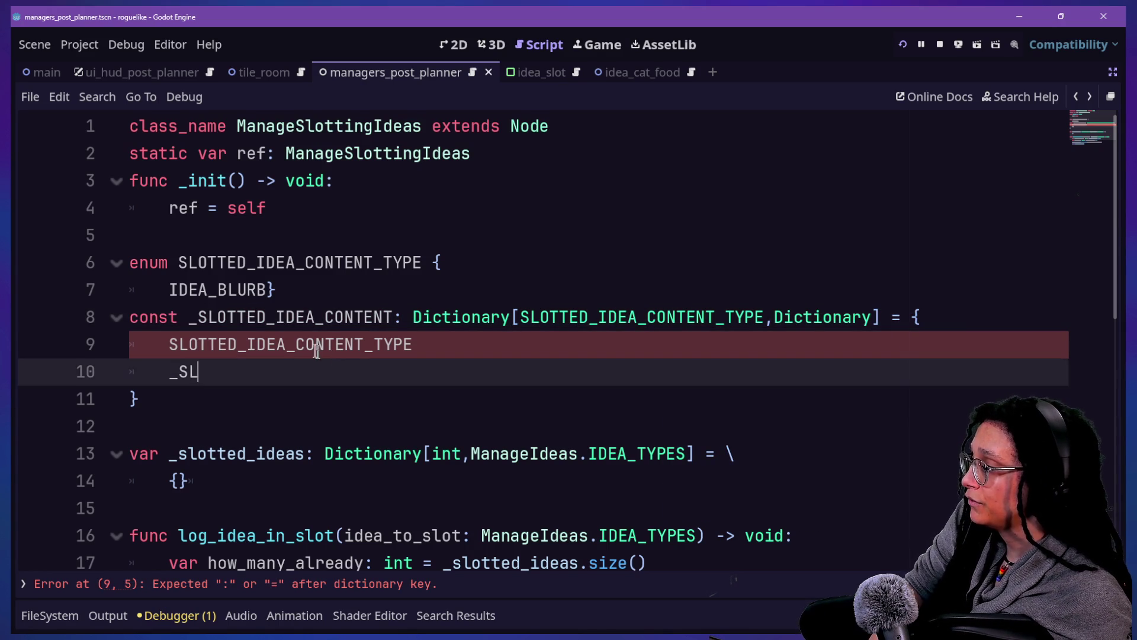
Step: Make the entry SLOTTED_IDEA_CONTENT_TYPE.IDEA_BLURB: "" and delete the leftover _SL line
{"action": "left_click", "coordinate": [364, 344]}
{"action": "left_click", "coordinate": [444, 342]}
{"action": "type", "text": ":"}
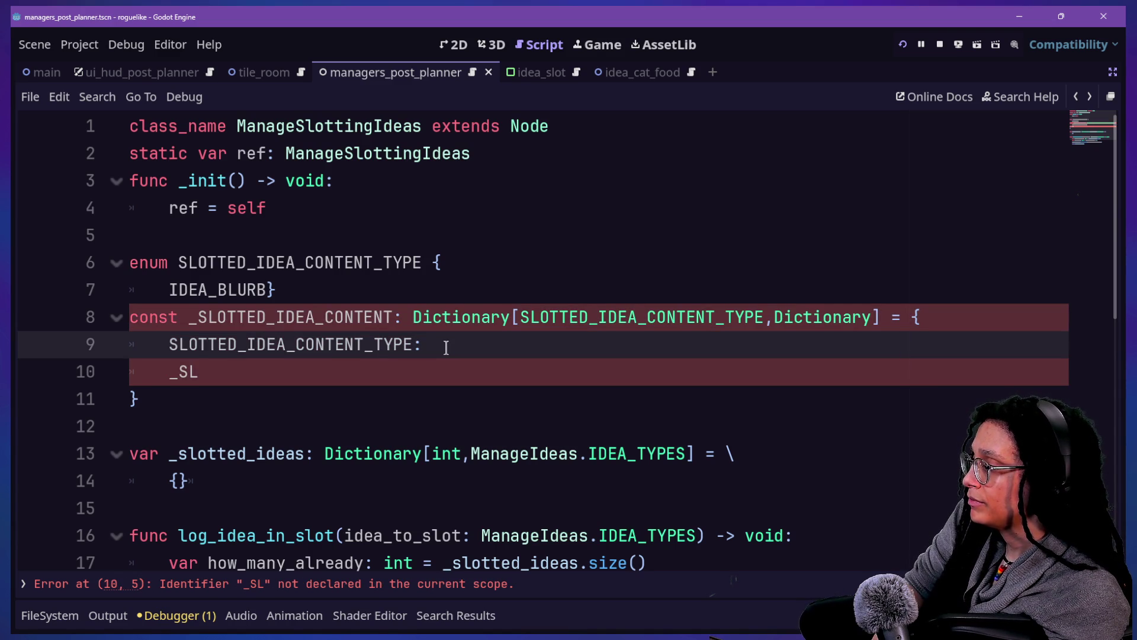
{"action": "key", "text": "BackSpace"}
{"action": "key", "text": "BackSpace"}
{"action": "type", "text": ".I"}
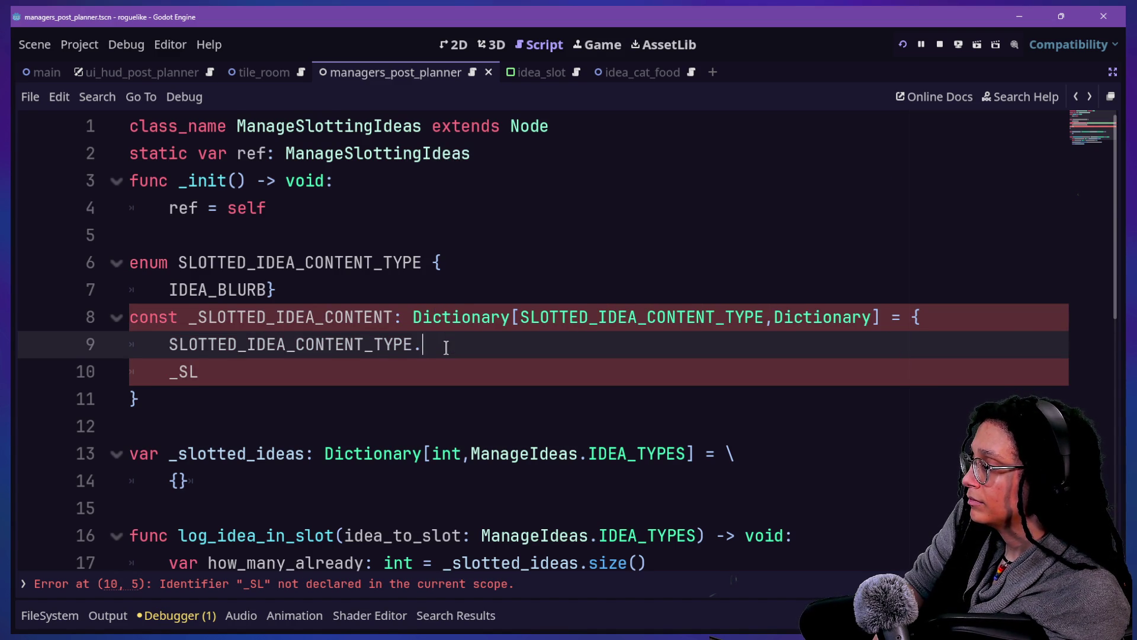
{"action": "key", "text": "Return"}
{"action": "type", "text": ": "}
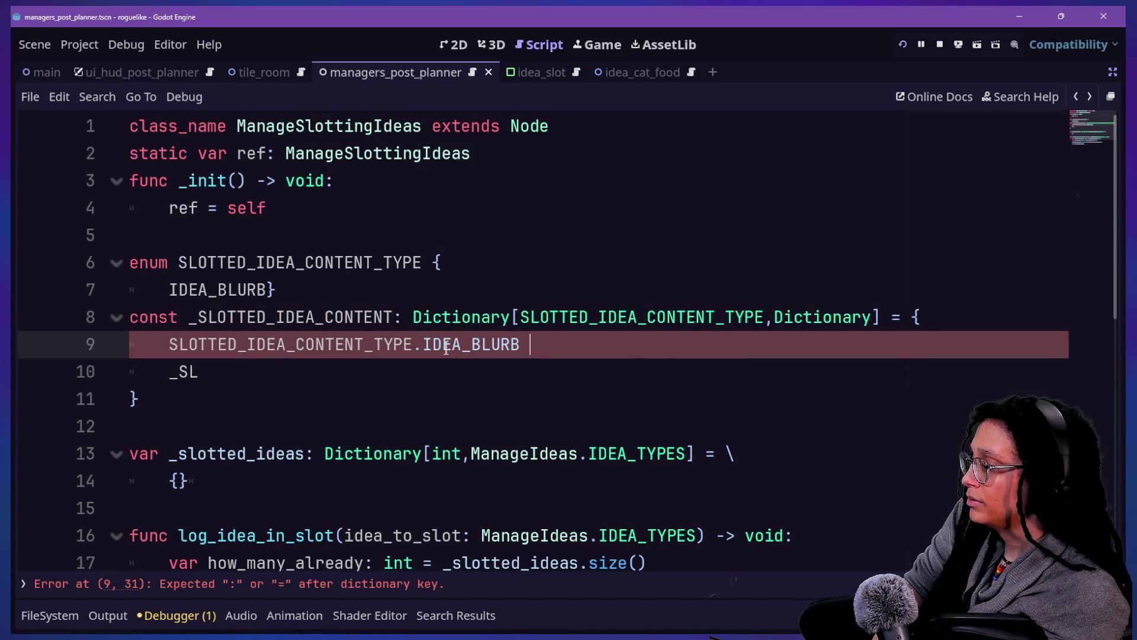
{"action": "type", "text": "{"}
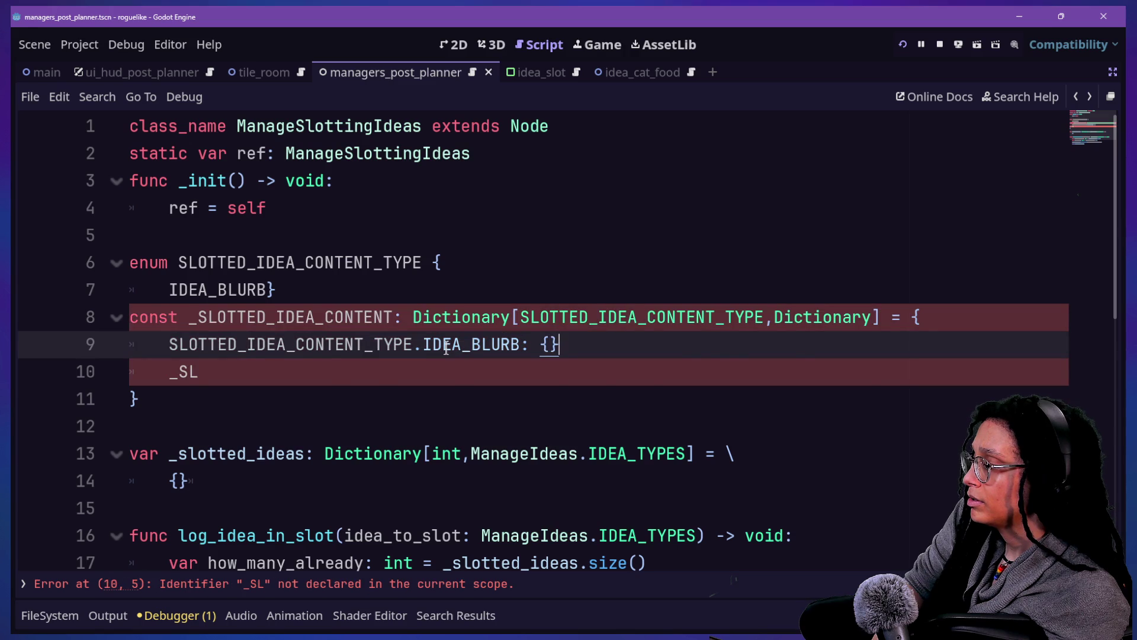
{"action": "key", "text": "BackSpace"}
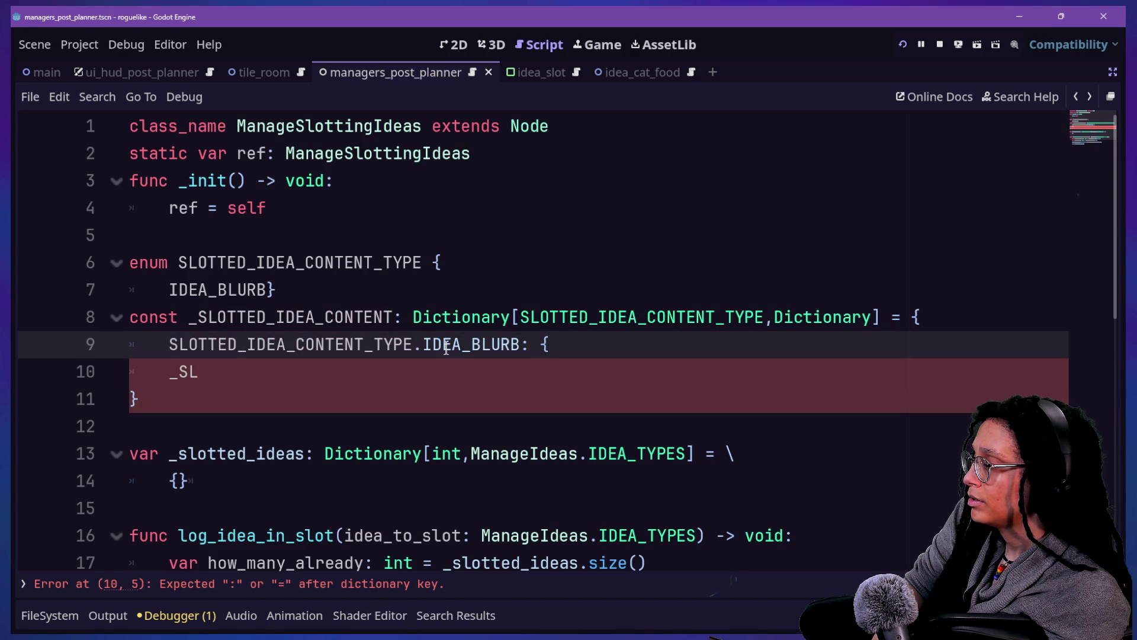
{"action": "type", "text": "\""}
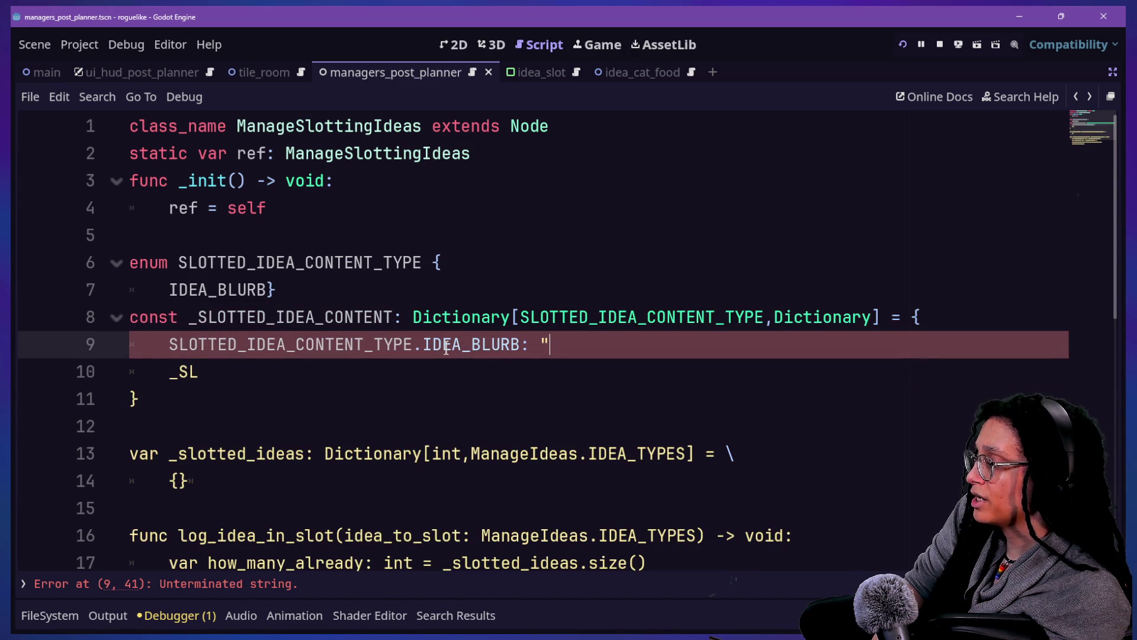
{"action": "type", "text": "\""}
{"action": "type", "text": ","}
{"action": "key", "text": "shift+Down"}
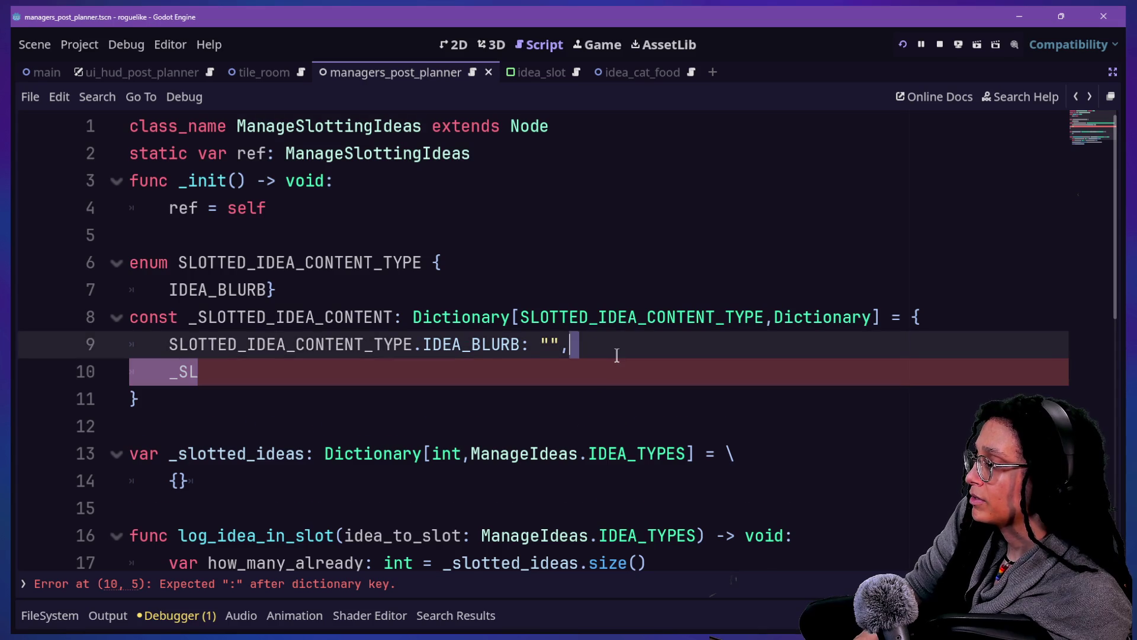
{"action": "key", "text": "BackSpace"}
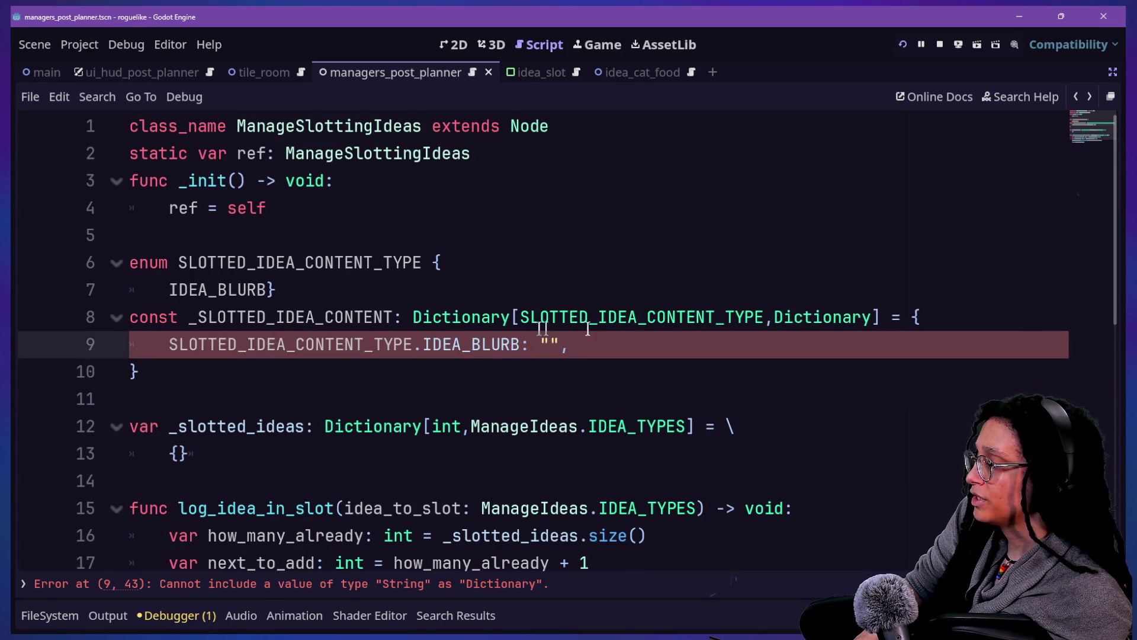
Step: Change the dictionary's value type from Dictionary to Variant
{"action": "left_click_drag", "start_coordinate": [774, 317], "coordinate": [862, 323]}
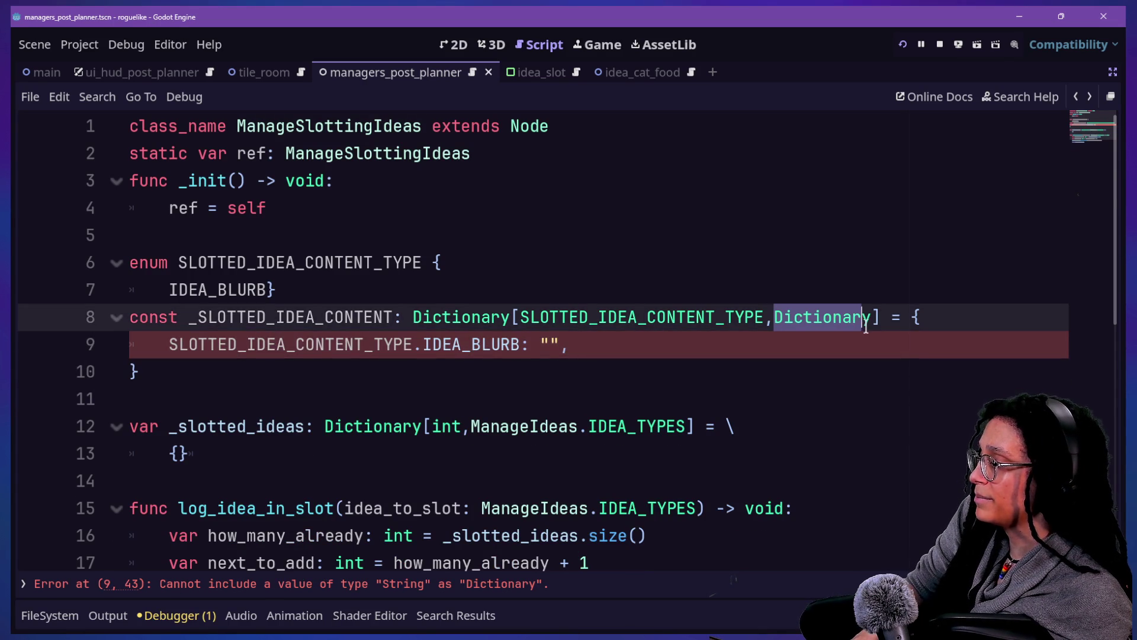
{"action": "key", "text": "BackSpace"}
{"action": "type", "text": "V"}
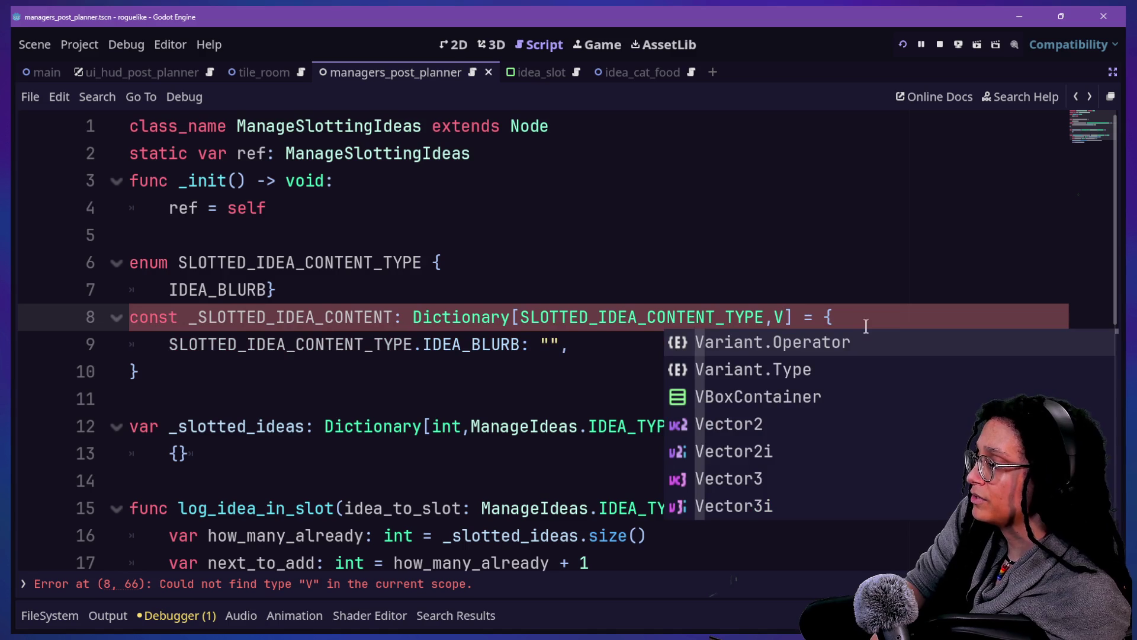
{"action": "type", "text": "ariant"}
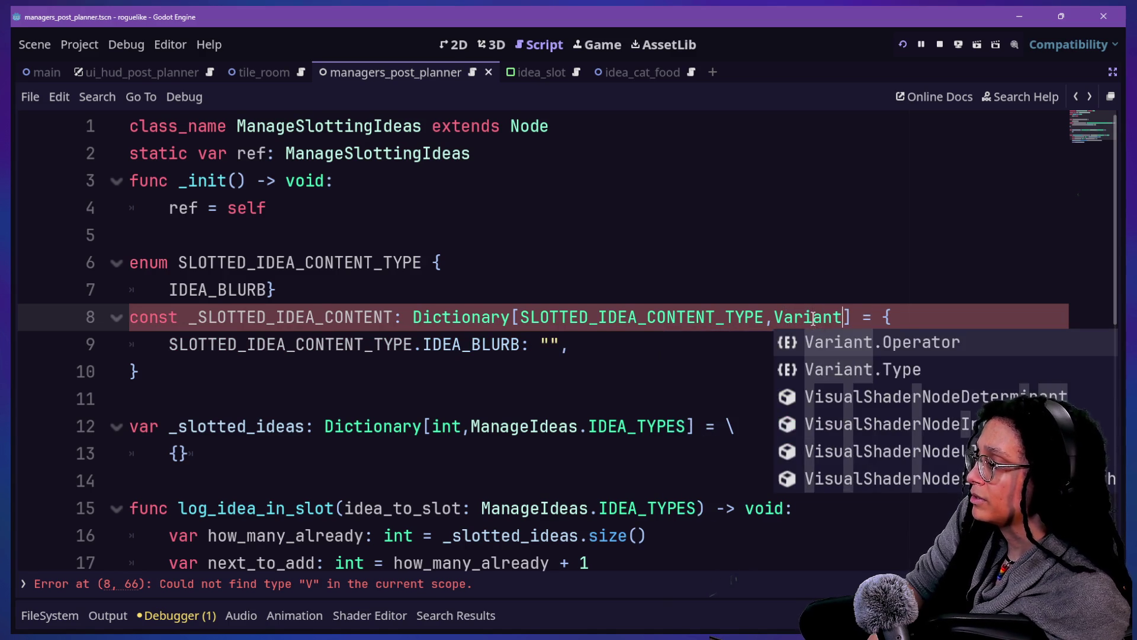
{"action": "left_click", "coordinate": [669, 304]}
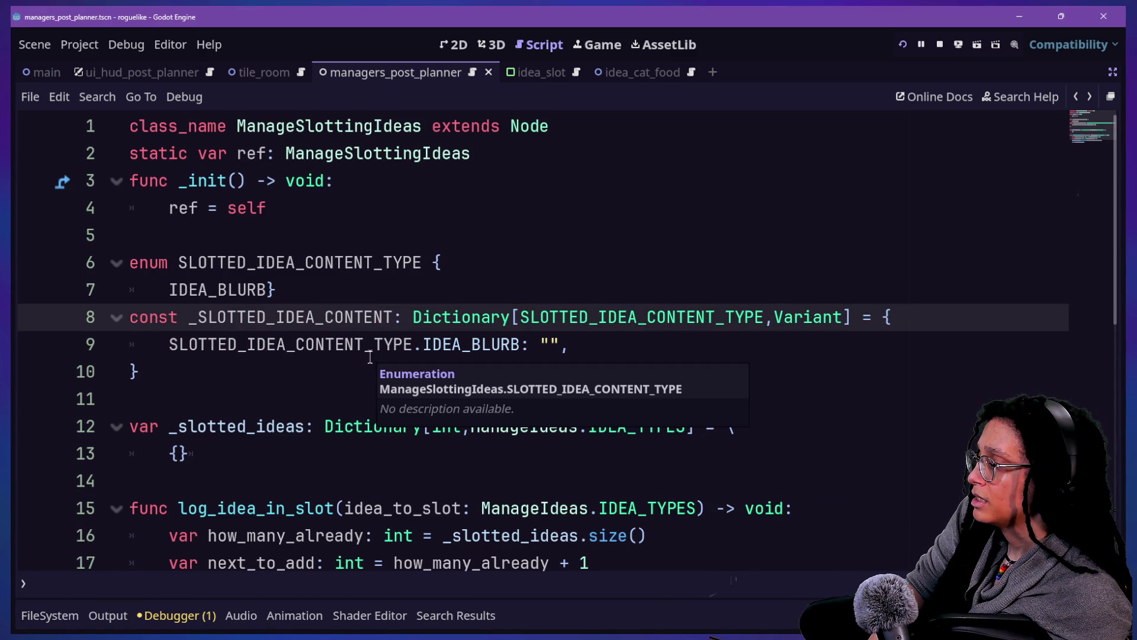
{"action": "double_click", "coordinate": [790, 321]}
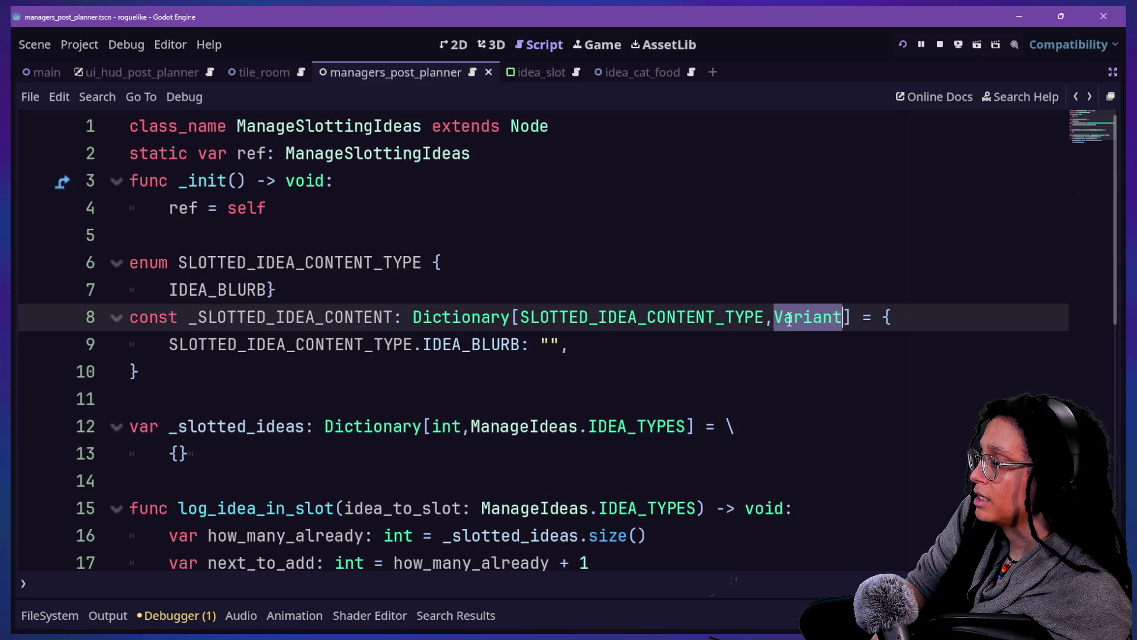
{"action": "left_click", "coordinate": [320, 391]}
Step: Add a blank line after the enum's closing brace
{"action": "scroll", "scroll_direction": "down", "scroll_amount": 3}
{"action": "left_click", "coordinate": [462, 261]}
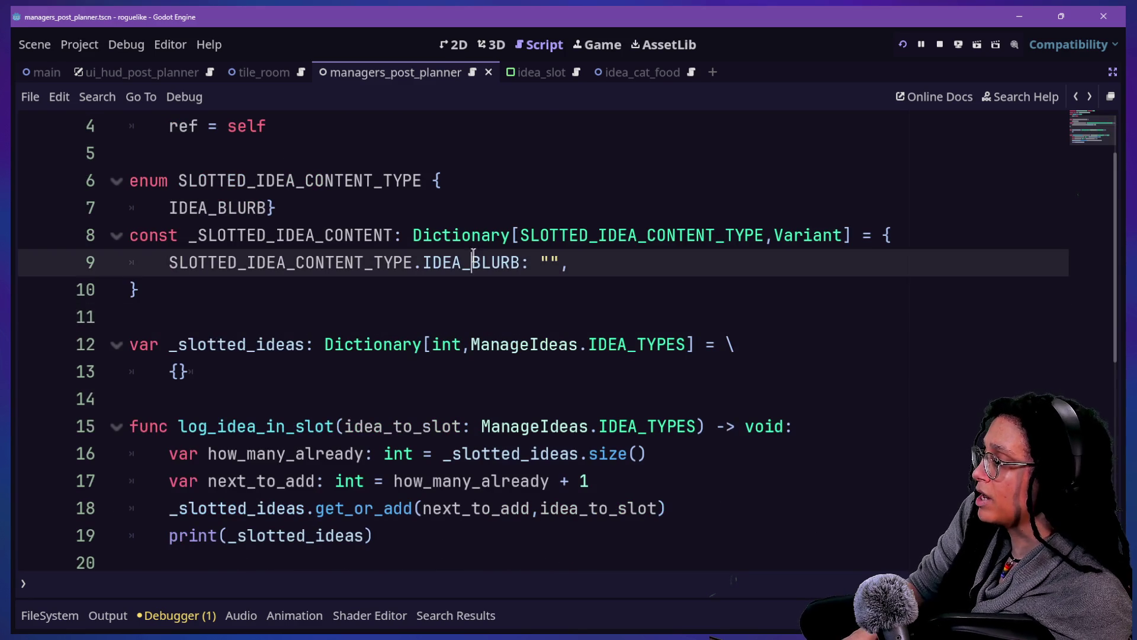
{"action": "left_click_drag", "start_coordinate": [139, 236], "coordinate": [461, 248]}
{"action": "left_click_drag", "start_coordinate": [131, 344], "coordinate": [296, 347]}
{"action": "left_click", "coordinate": [296, 347]}
{"action": "left_click", "coordinate": [290, 207]}
{"action": "key", "text": "Return"}
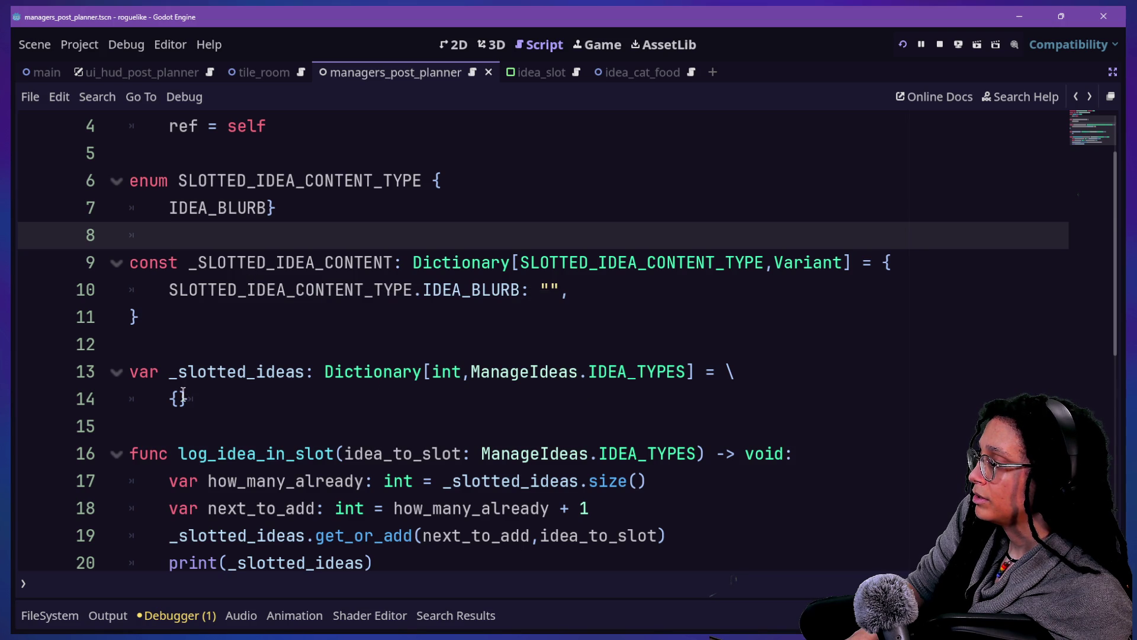
Step: Set slot 0 of _slotted_ideas to ManageIdeas.IDEA_TYPES.CATFOOD using autocomplete
{"action": "left_click", "coordinate": [178, 397]}
{"action": "type", "text": "-"}
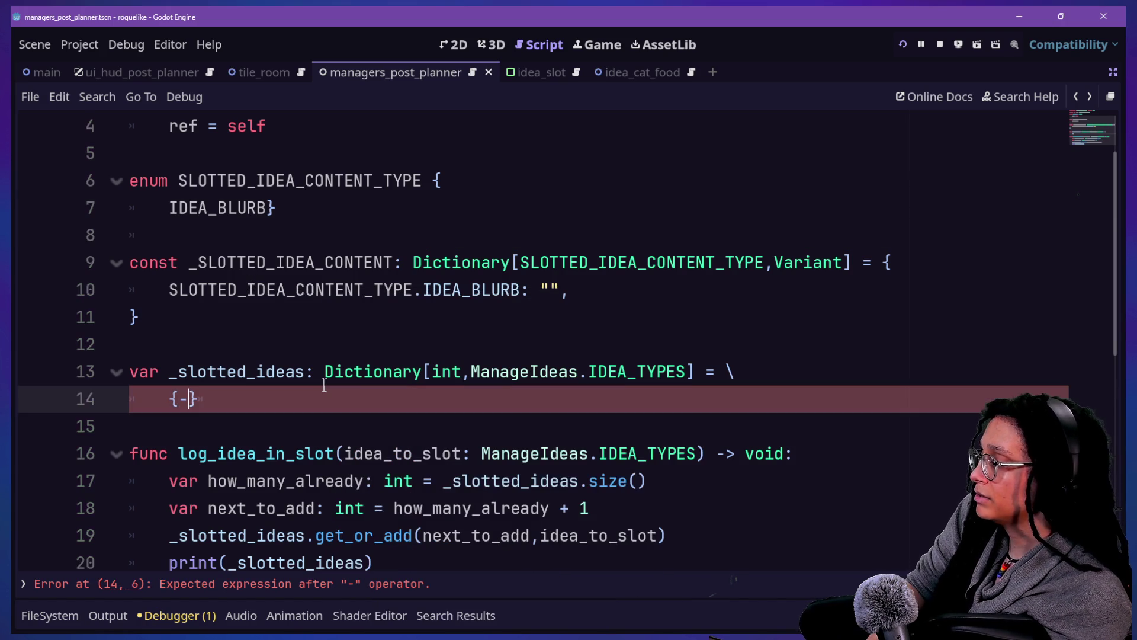
{"action": "type", "text": ":"}
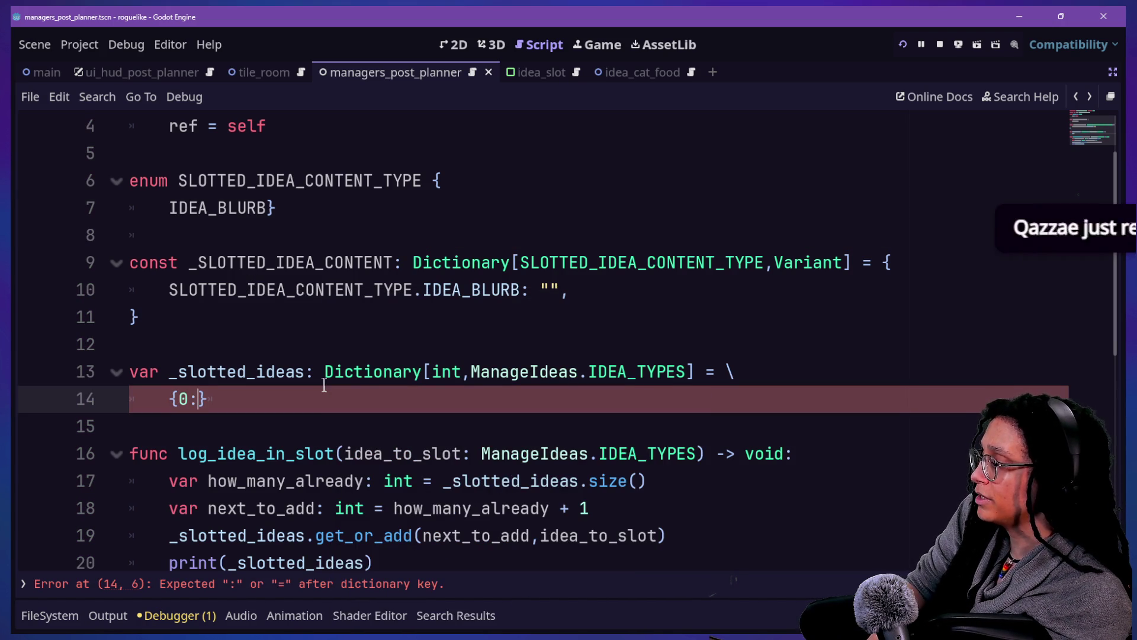
{"action": "type", "text": "MANA"}
{"action": "key", "text": "BackSpace"}
{"action": "key", "text": "BackSpace"}
{"action": "type", "text": "nage"}
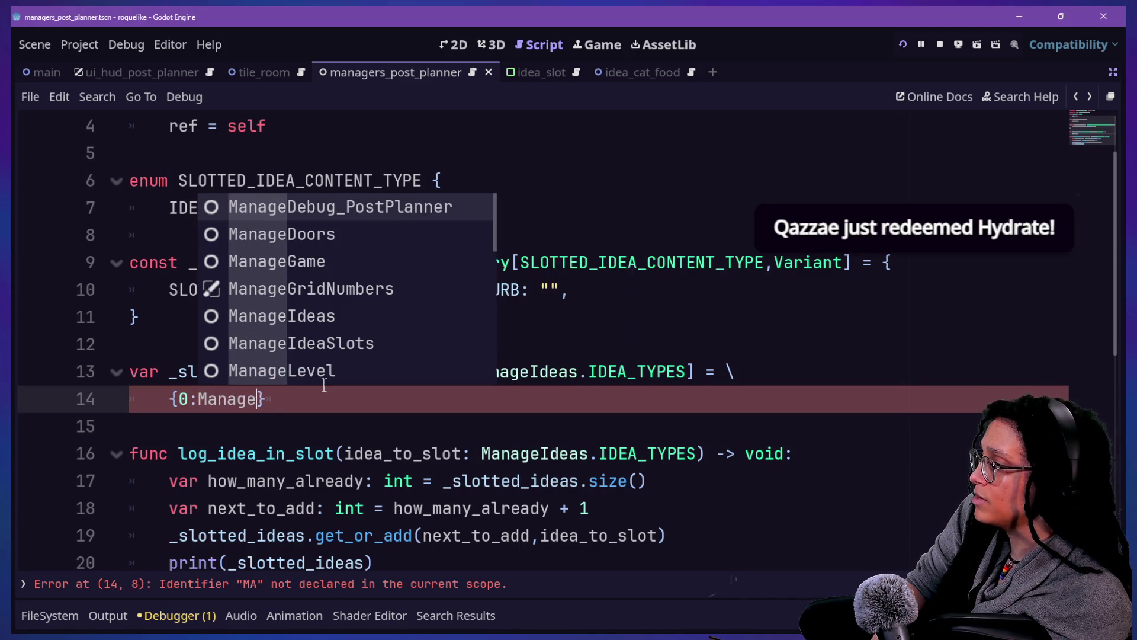
{"action": "type", "text": "Ideas.IDE"}
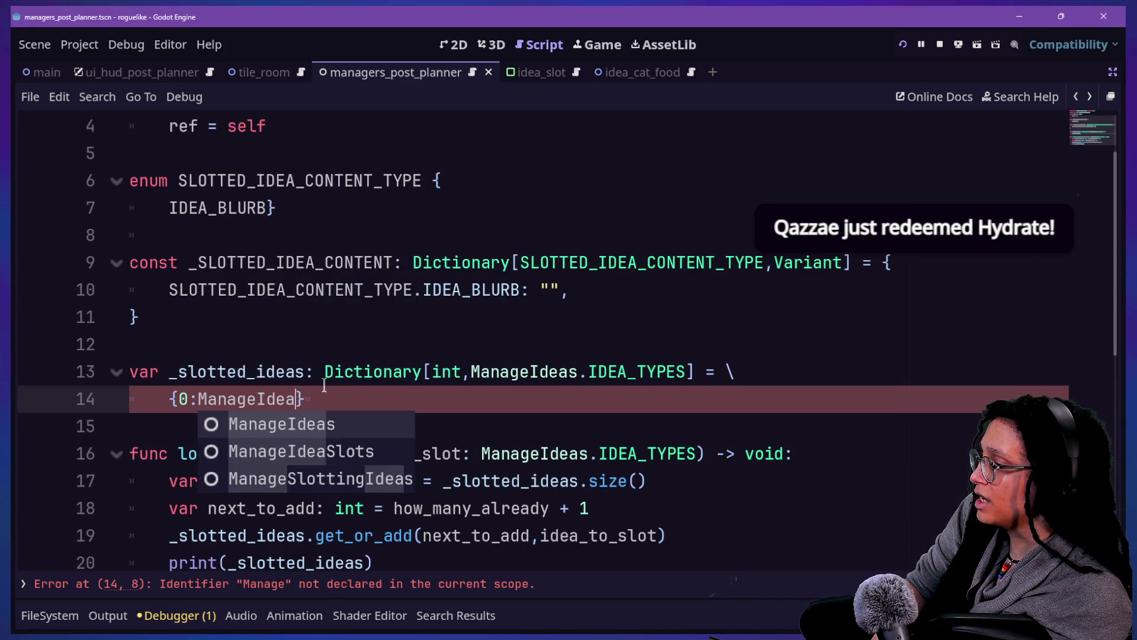
{"action": "type", "text": "A_TYES"}
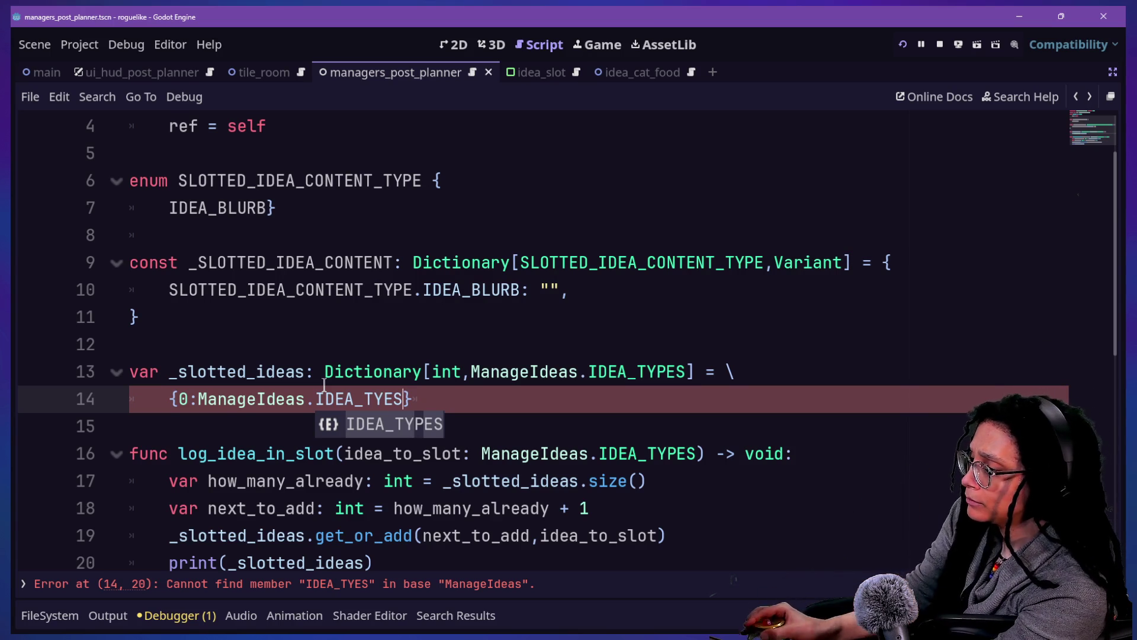
{"action": "key", "text": "ctrl+space"}
{"action": "key", "text": "Escape"}
{"action": "key", "text": "BackSpace"}
{"action": "key", "text": "BackSpace"}
{"action": "type", "text": "PES."}
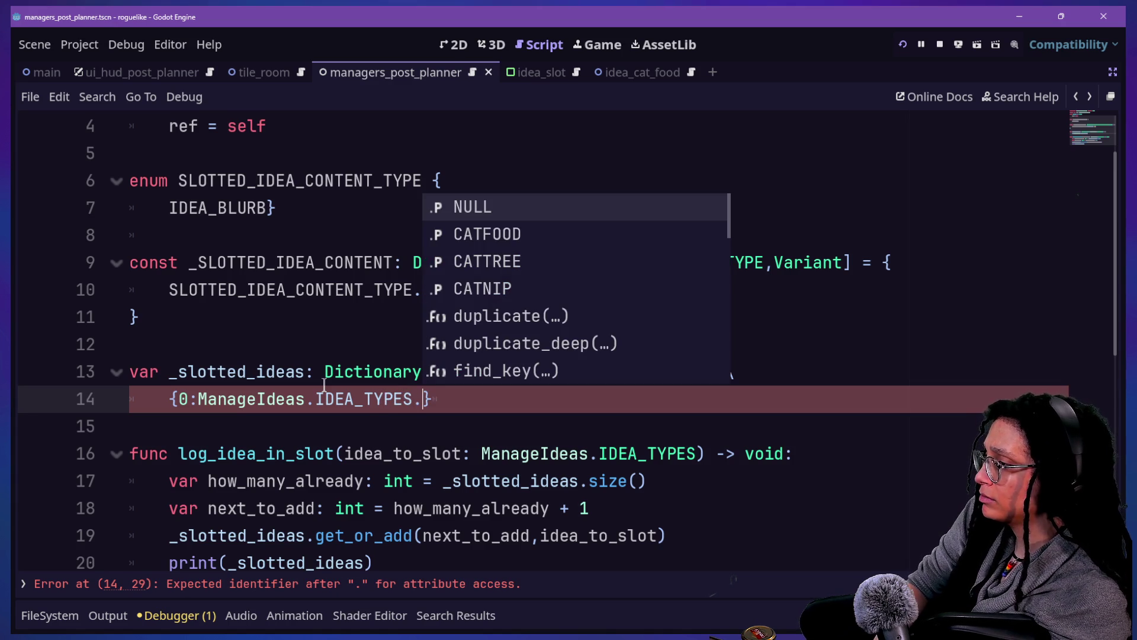
{"action": "key", "text": "Down"}
{"action": "key", "text": "Return"}
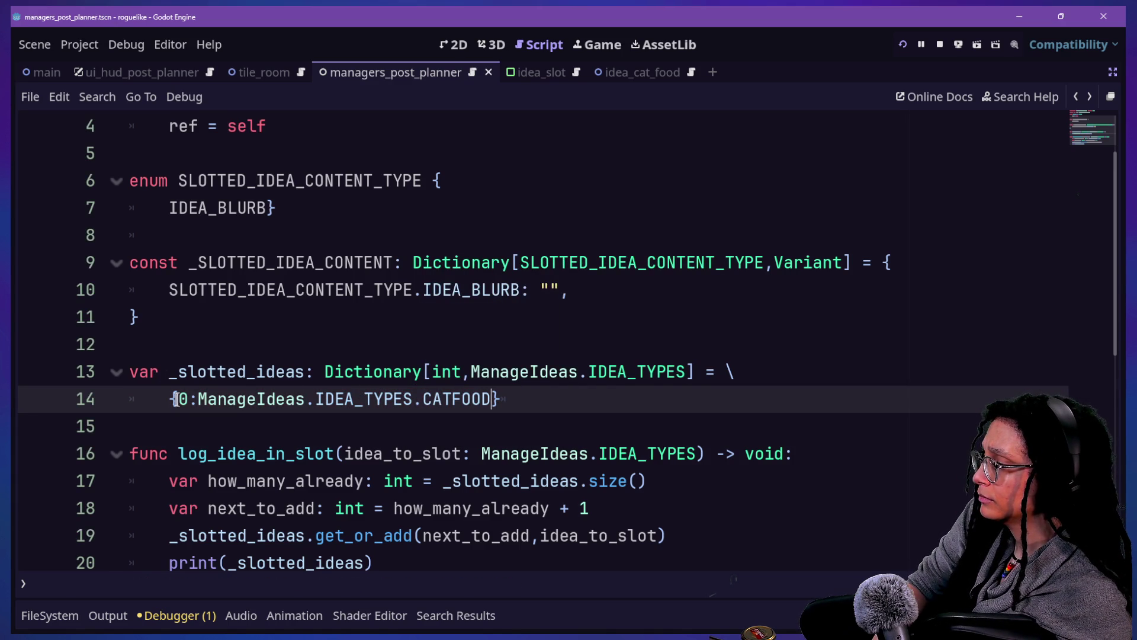
Step: Split the _slotted_ideas braces and the CATFOOD entry onto separate lines
{"action": "left_click", "coordinate": [177, 399]}
{"action": "key", "text": "Return"}
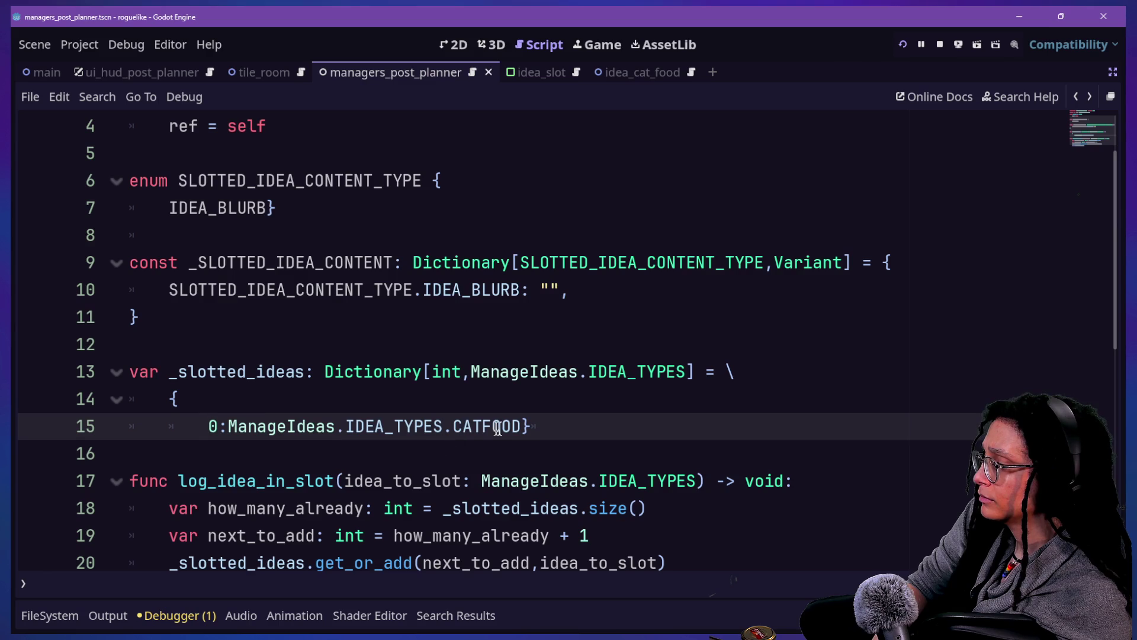
{"action": "key", "text": "Return"}
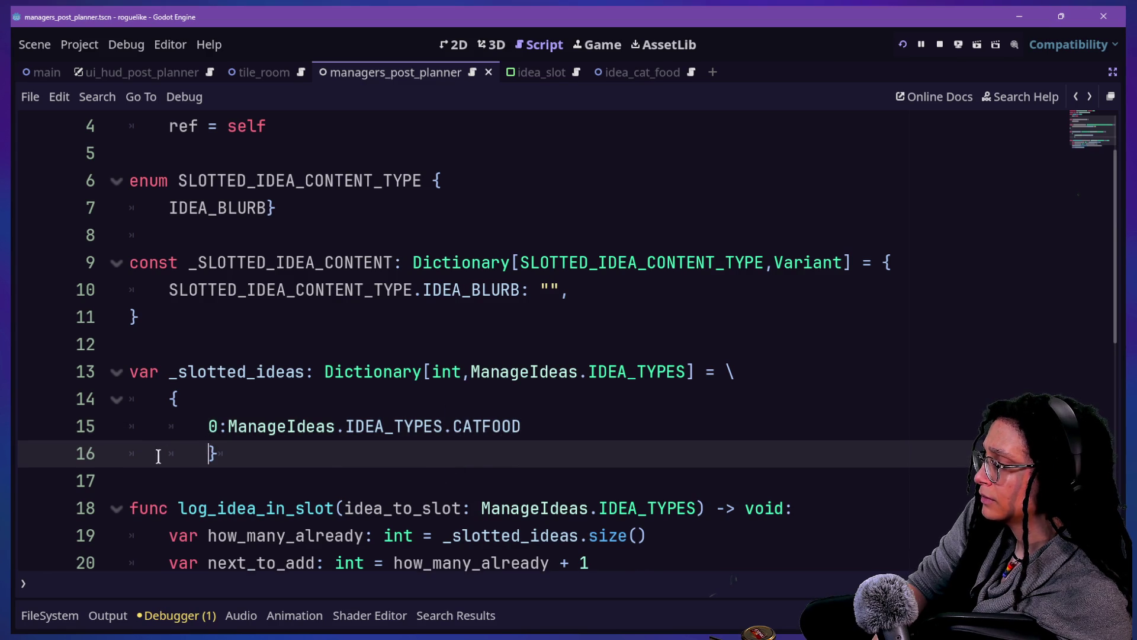
{"action": "key", "text": "End"}
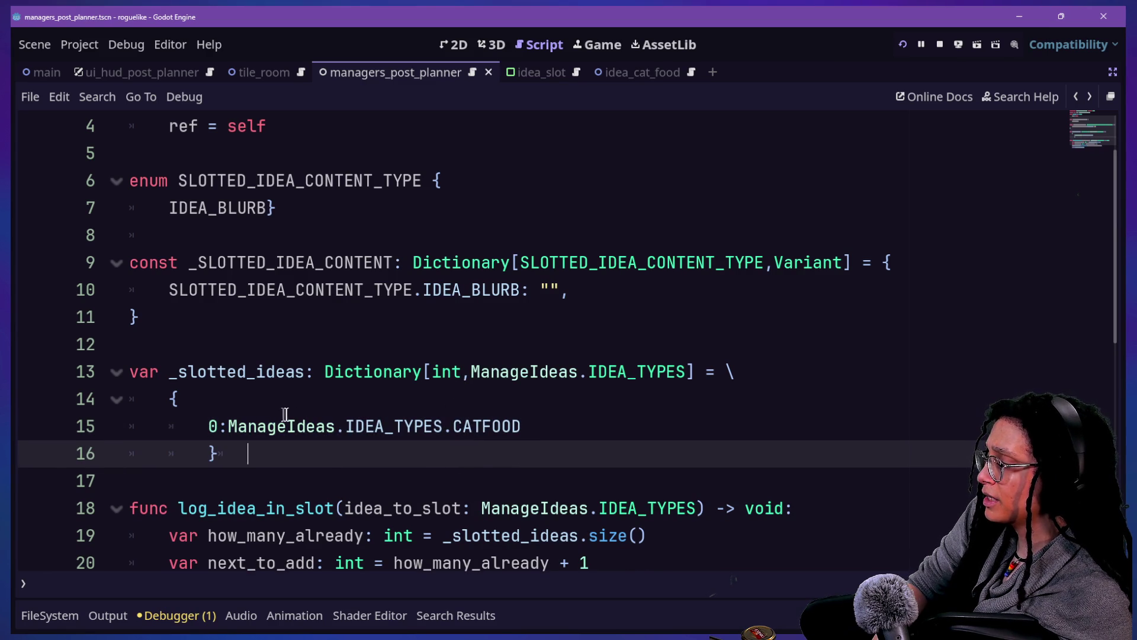
{"action": "left_click_drag", "start_coordinate": [229, 424], "coordinate": [546, 424]}
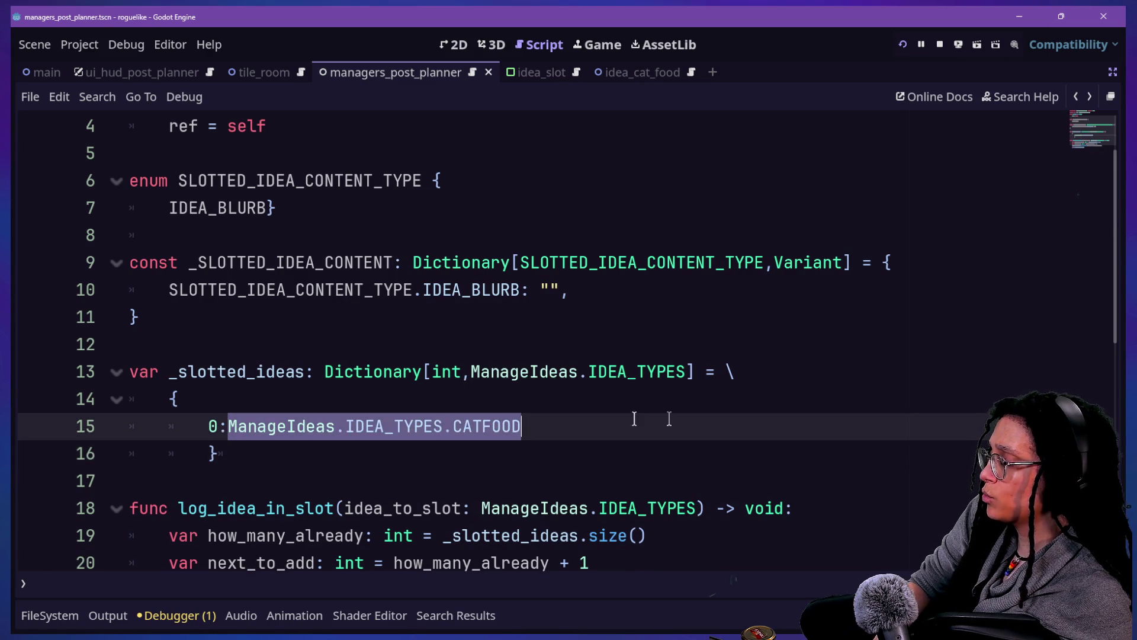
{"action": "key", "text": "BackSpace"}
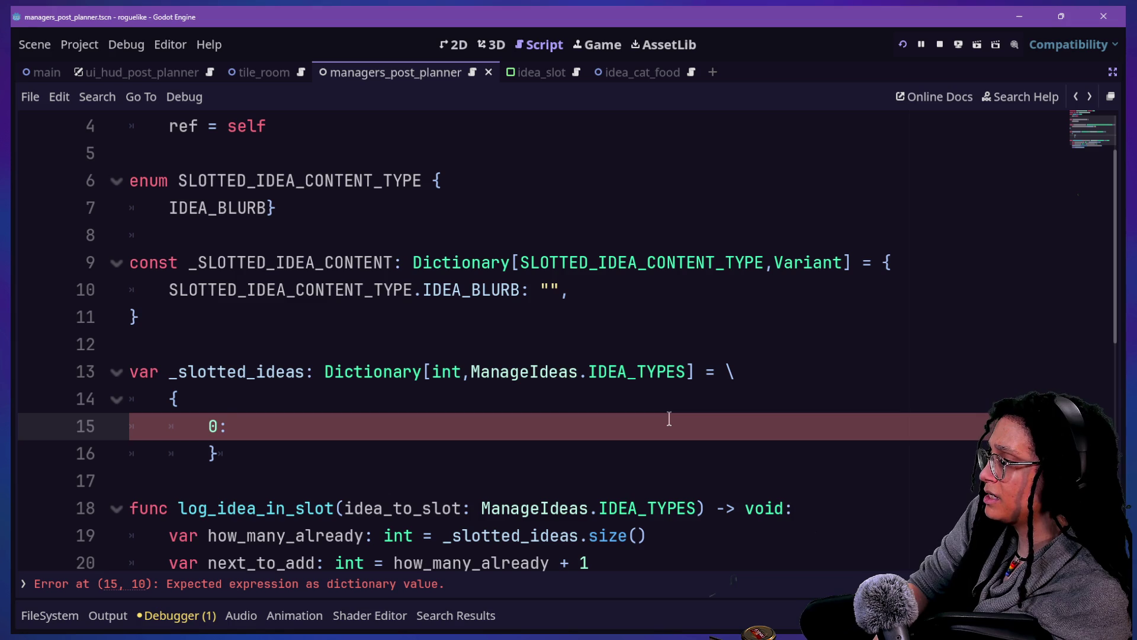
{"action": "type", "text": "SLOTTED_DIE"}
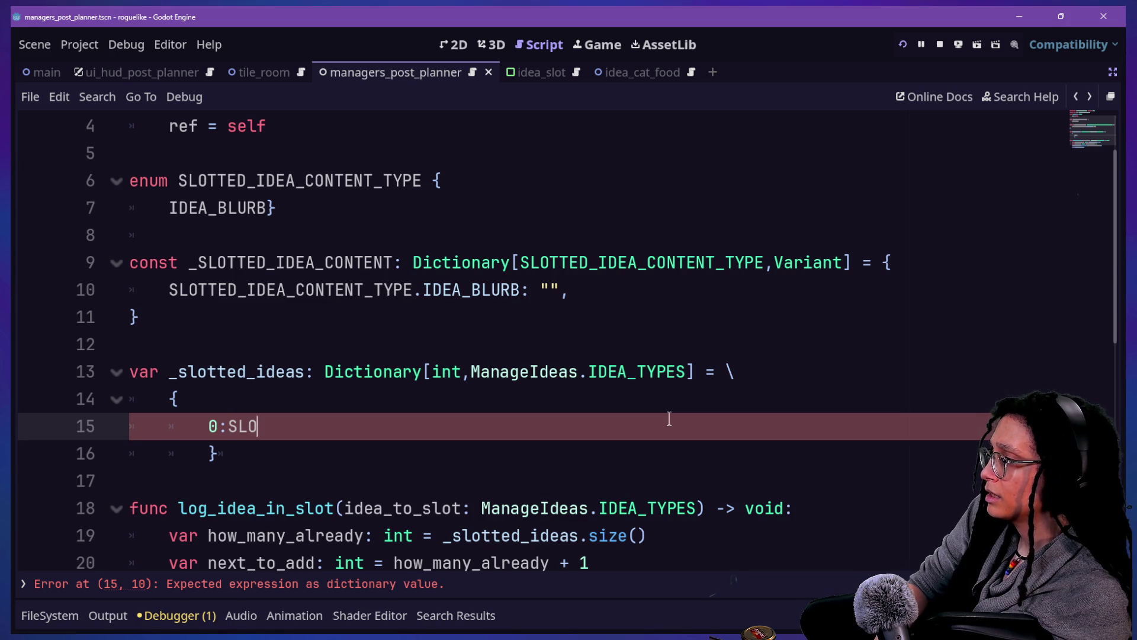
{"action": "key", "text": "BackSpace"}
{"action": "key", "text": "BackSpace"}
{"action": "key", "text": "BackSpace"}
{"action": "type", "text": "IDEA_"}
{"action": "type", "text": "CONTENT"}
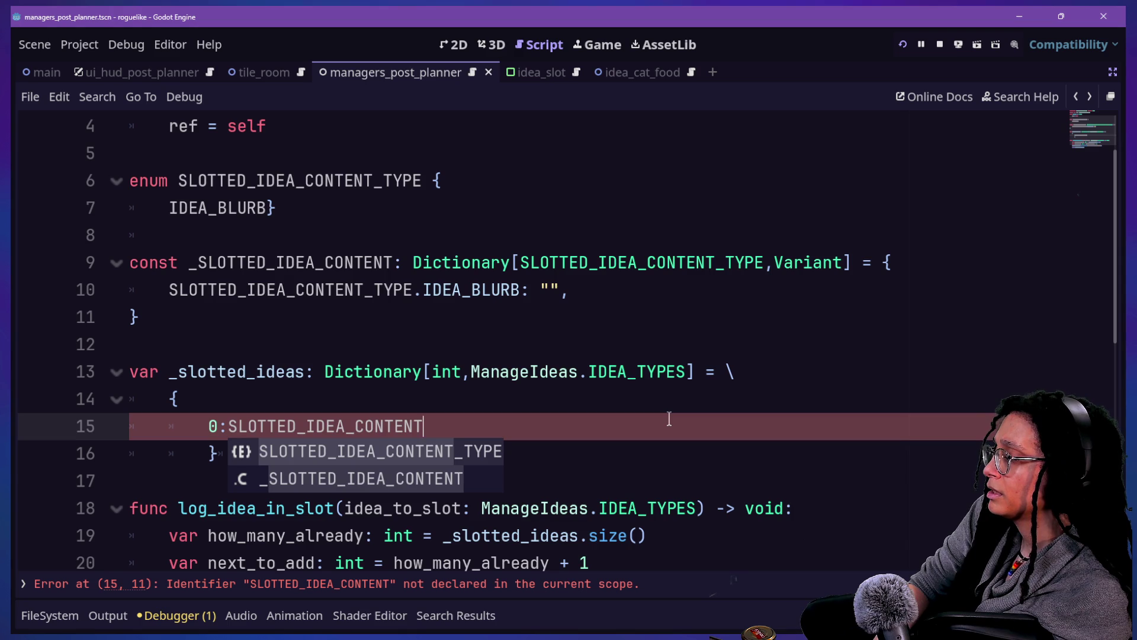
{"action": "key", "text": "BackSpace"}
{"action": "key", "text": "BackSpace"}
{"action": "key", "text": "BackSpace"}
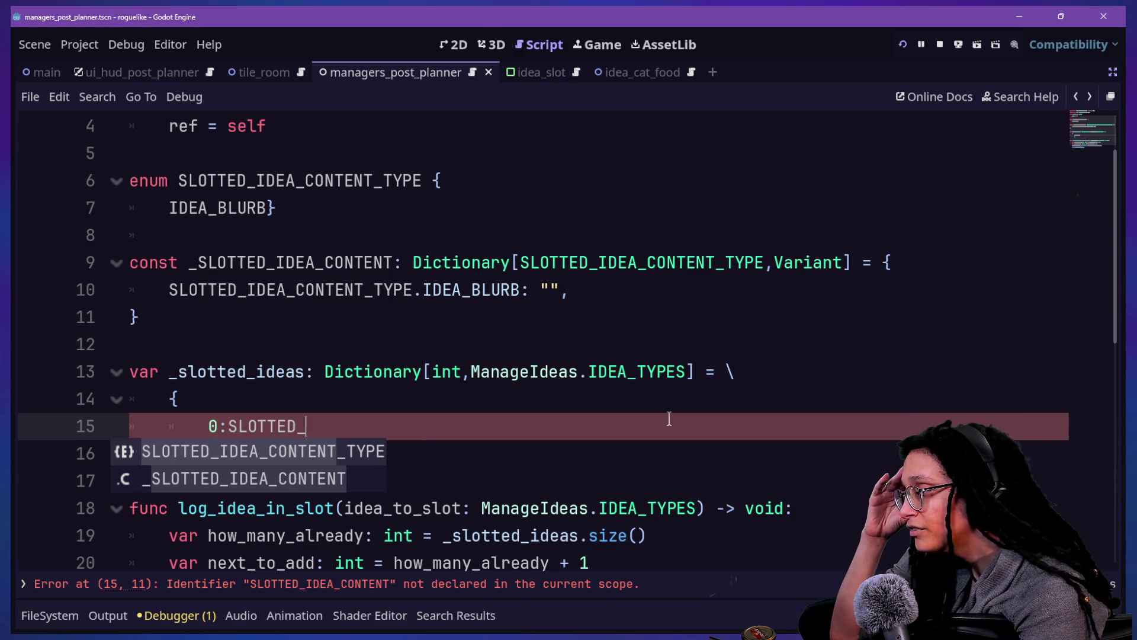
{"action": "key", "text": "ctrl+z"}
{"action": "key", "text": "ctrl+z"}
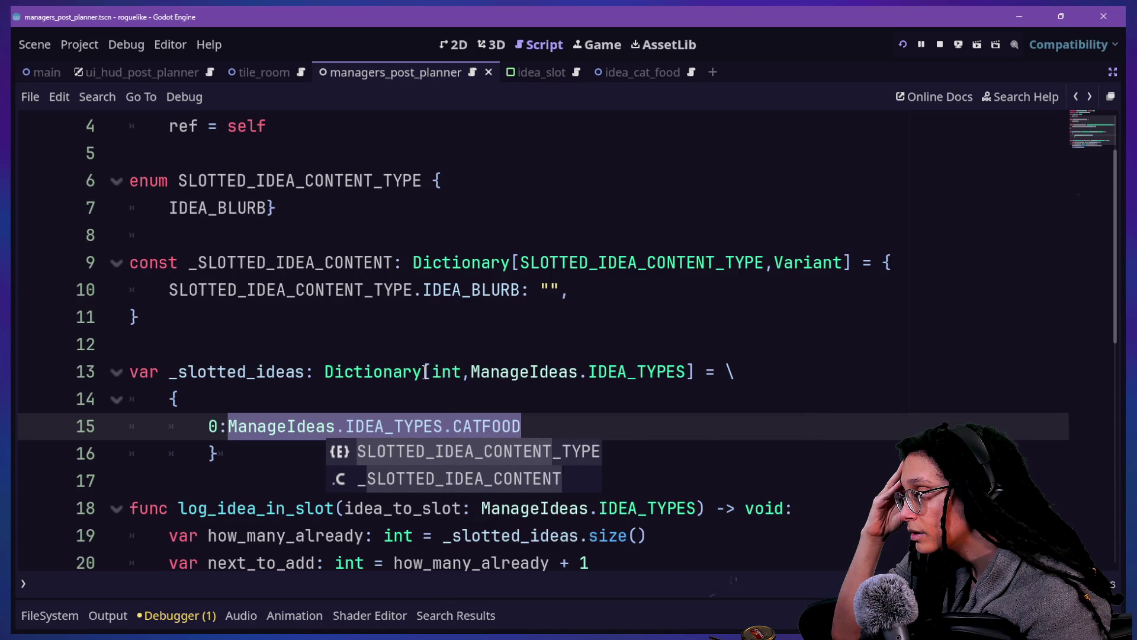
{"action": "left_click", "coordinate": [321, 372]}
{"action": "left_click", "coordinate": [559, 371]}
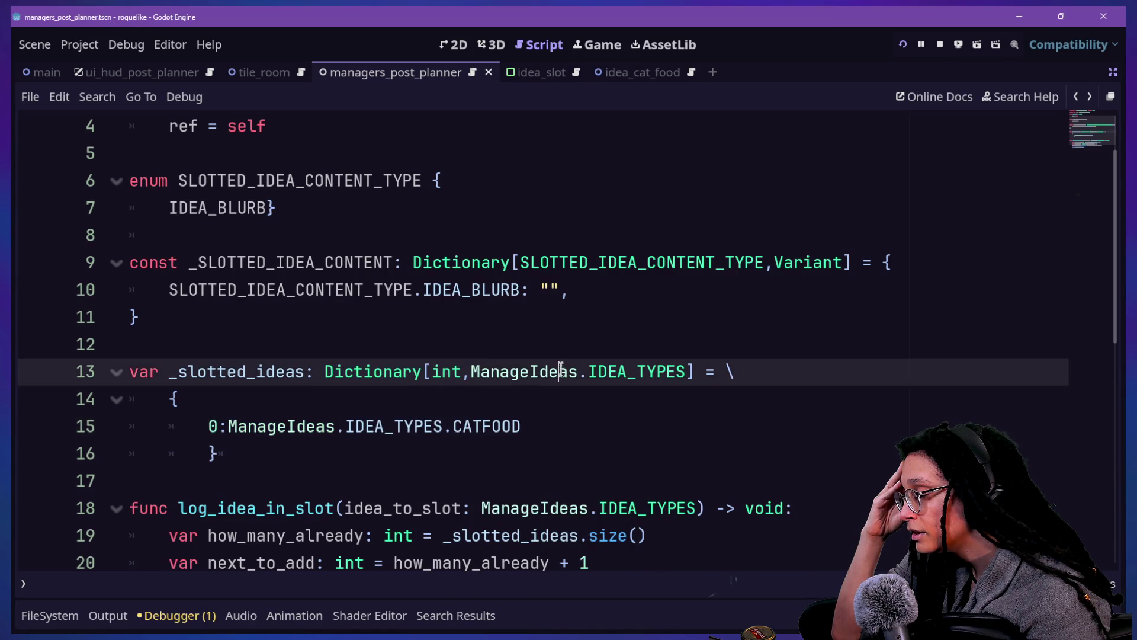
Step: Open the manage_levels.gd script through quick file search
{"action": "key", "text": "alt+shift+o"}
{"action": "type", "text": "manage_level"}
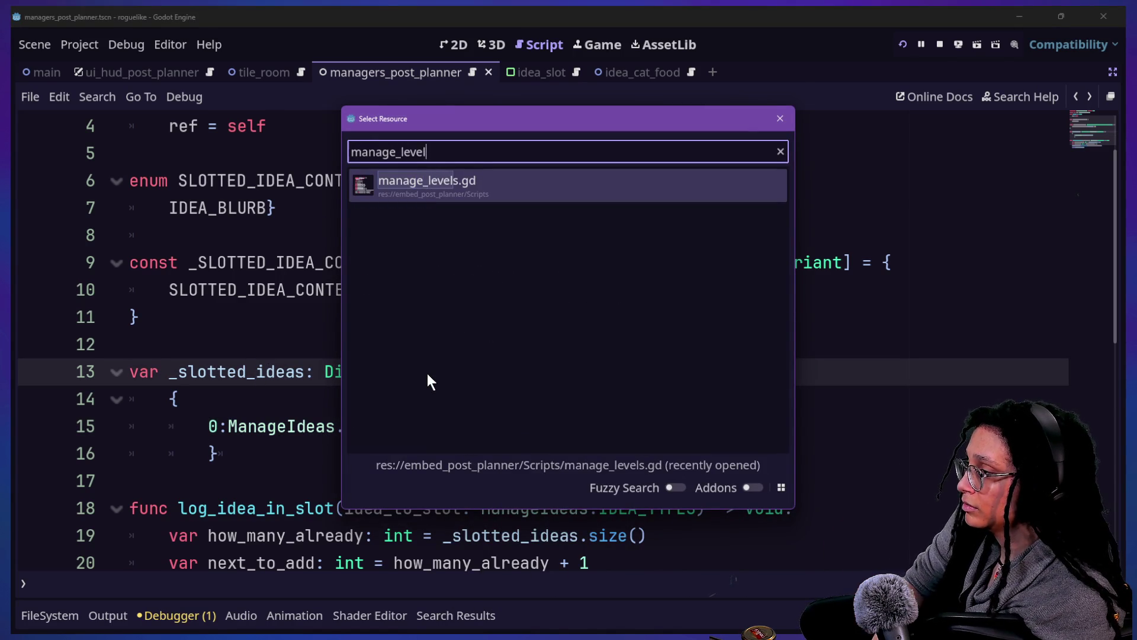
{"action": "key", "text": "Return"}
{"action": "scroll", "scroll_direction": "down", "scroll_amount": 3}
{"action": "scroll", "scroll_direction": "up", "scroll_amount": 3}
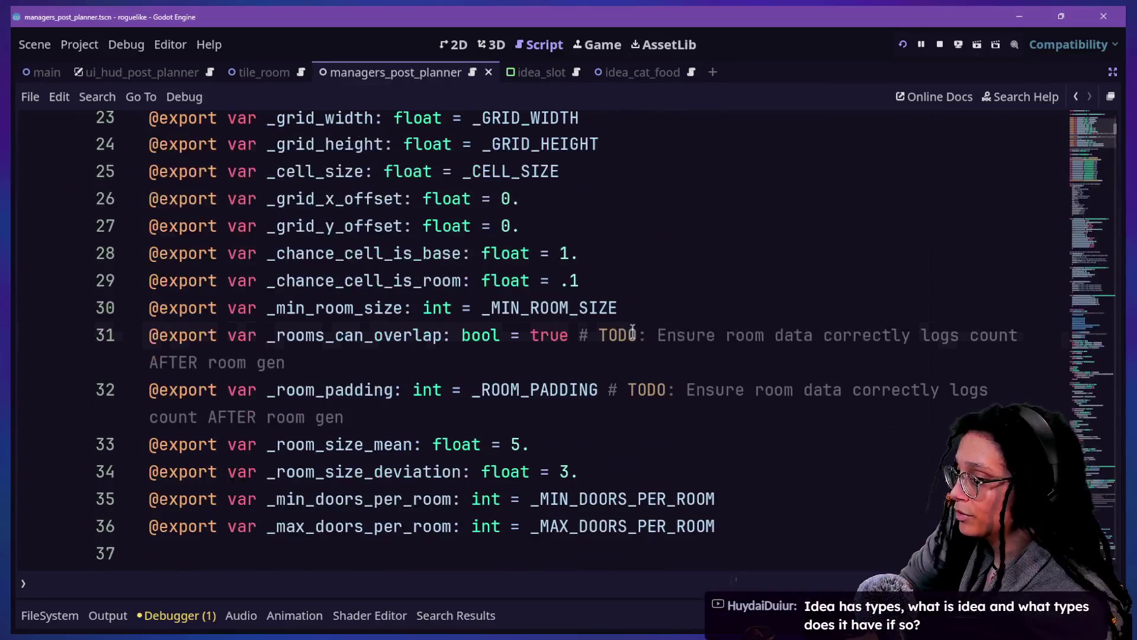
Step: Search the script for 'content' and review the CELL_CONTENT_TYPE enum and _CELL_CONTENT_DATA defaults
{"action": "left_click", "coordinate": [633, 334]}
{"action": "key", "text": "ctrl+f"}
{"action": "type", "text": "contnet_tpyre"}
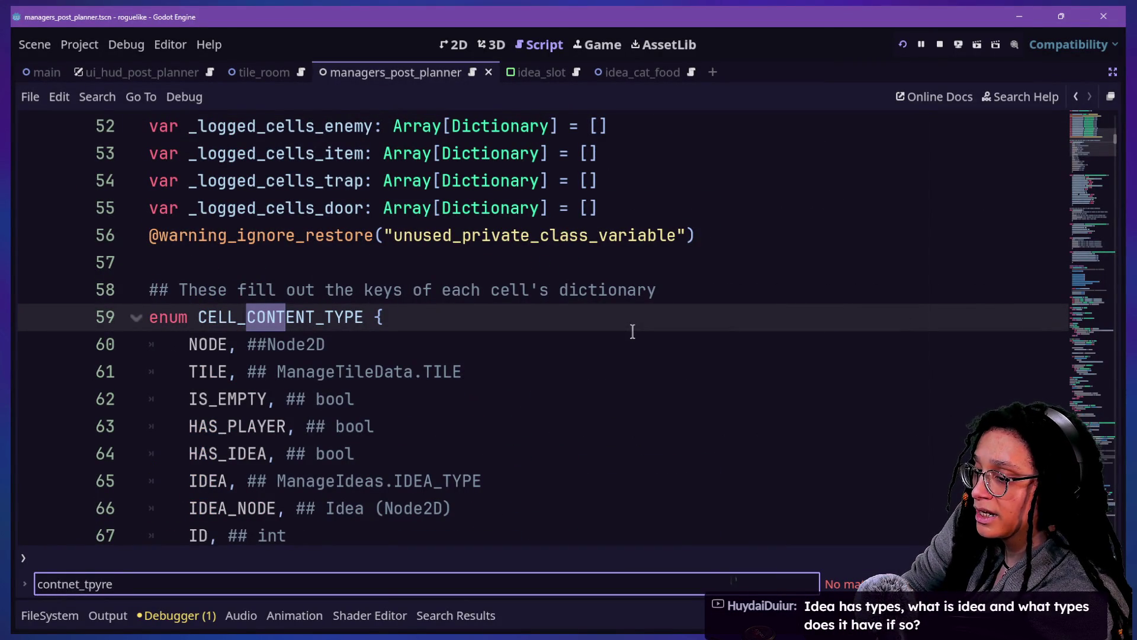
{"action": "scroll", "scroll_direction": "down", "scroll_amount": 3}
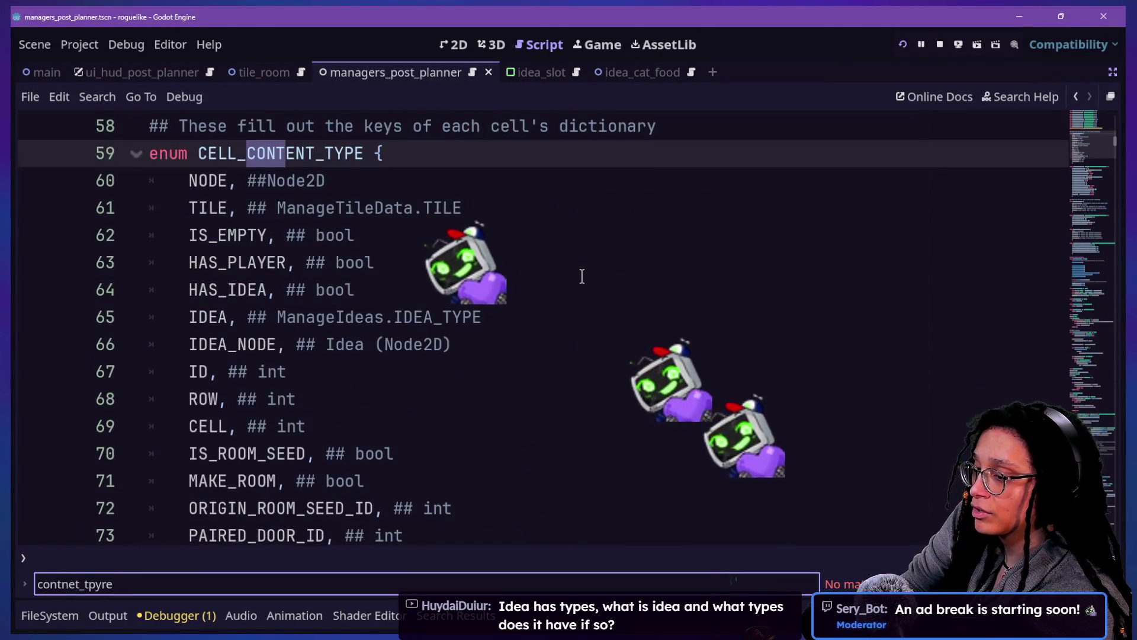
{"action": "scroll", "scroll_direction": "up", "scroll_amount": 3}
{"action": "scroll", "scroll_direction": "up", "scroll_amount": 3}
{"action": "scroll", "scroll_direction": "down", "scroll_amount": 3}
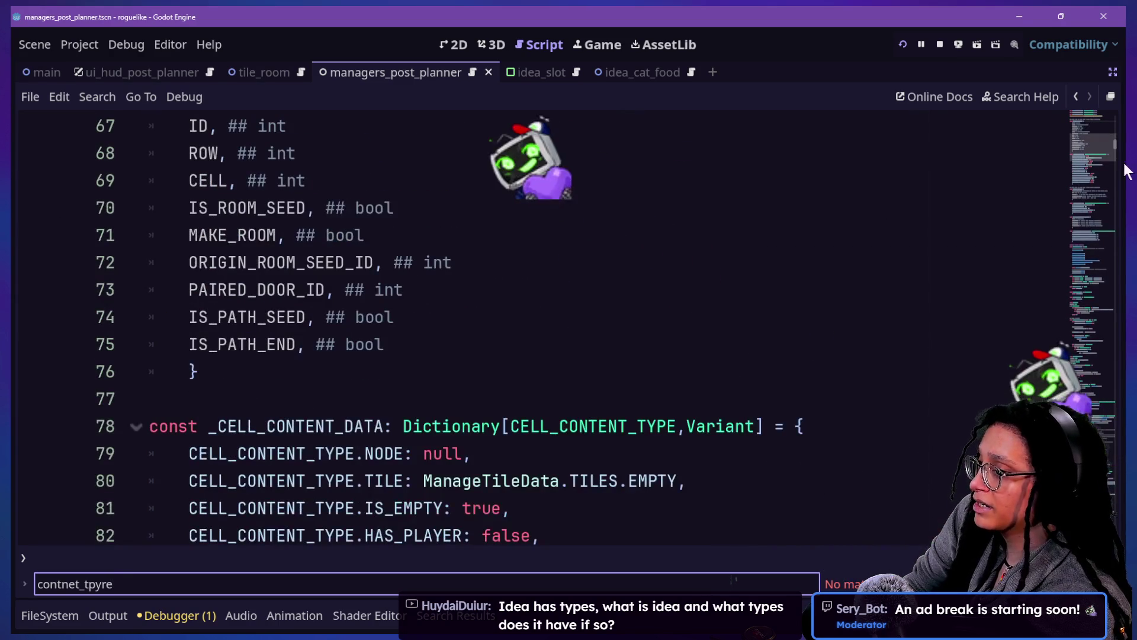
{"action": "scroll", "scroll_direction": "down", "scroll_amount": 3}
{"action": "scroll", "scroll_direction": "up", "scroll_amount": 3}
{"action": "left_click_drag", "start_coordinate": [1083, 163], "coordinate": [1082, 142]}
{"action": "left_click", "coordinate": [838, 221]}
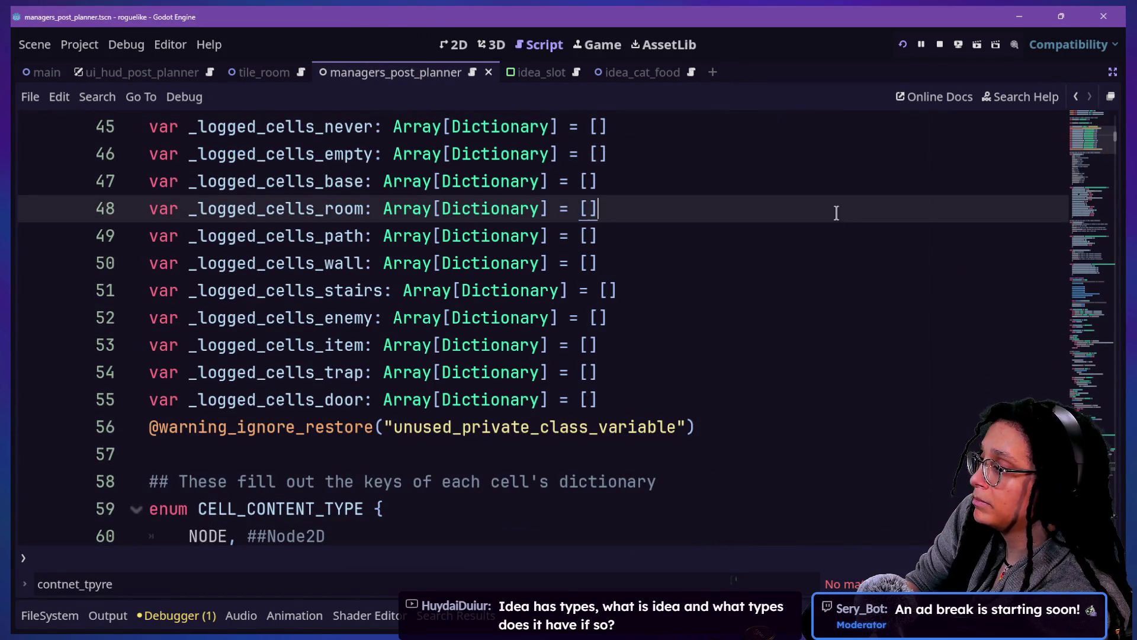
Step: Bring up the quick file search again with Alt+Shift+O
{"action": "key", "text": "shift+alt+o"}
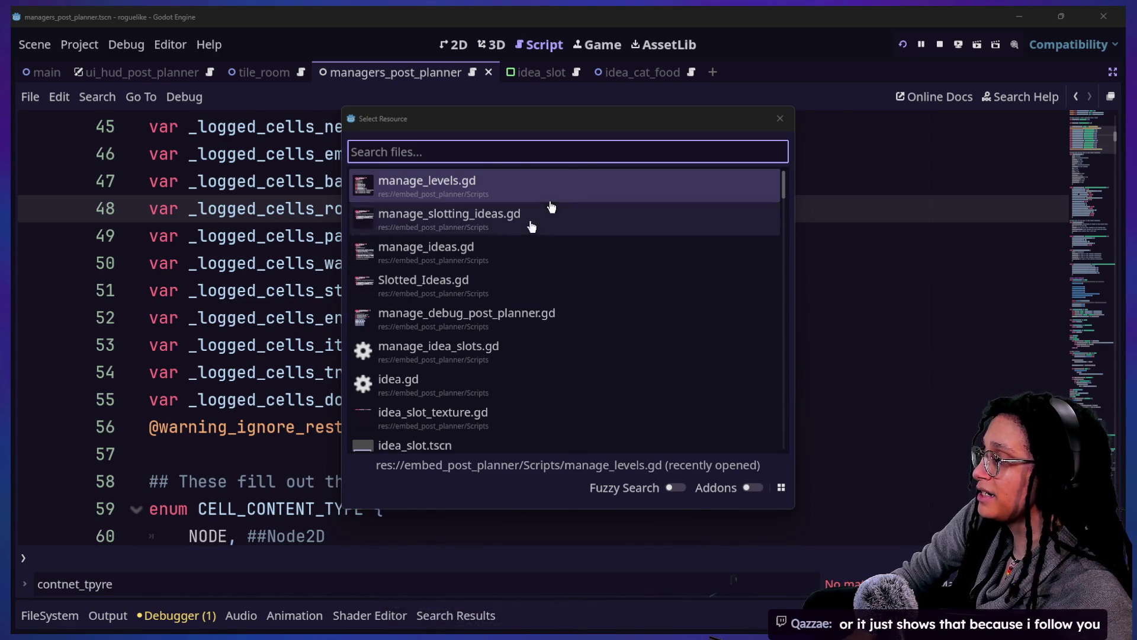
{"action": "left_click", "coordinate": [776, 120]}
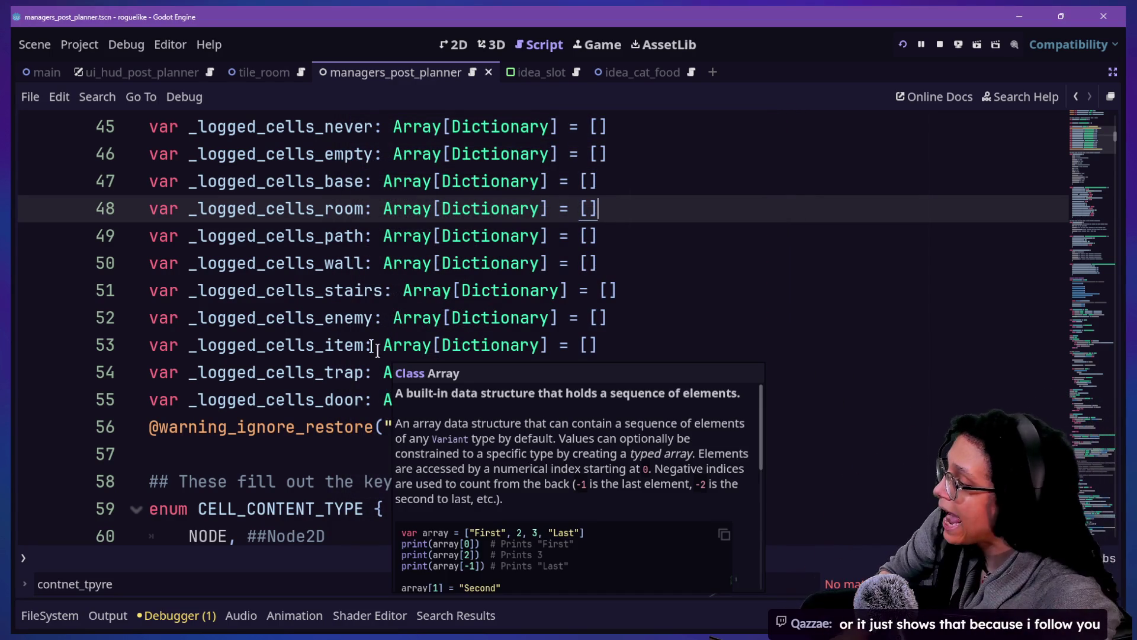
{"action": "scroll", "scroll_direction": "down", "scroll_amount": 3}
{"action": "scroll", "scroll_direction": "down", "scroll_amount": 3}
{"action": "scroll", "scroll_direction": "up", "scroll_amount": 3}
{"action": "scroll", "scroll_direction": "down", "scroll_amount": 3}
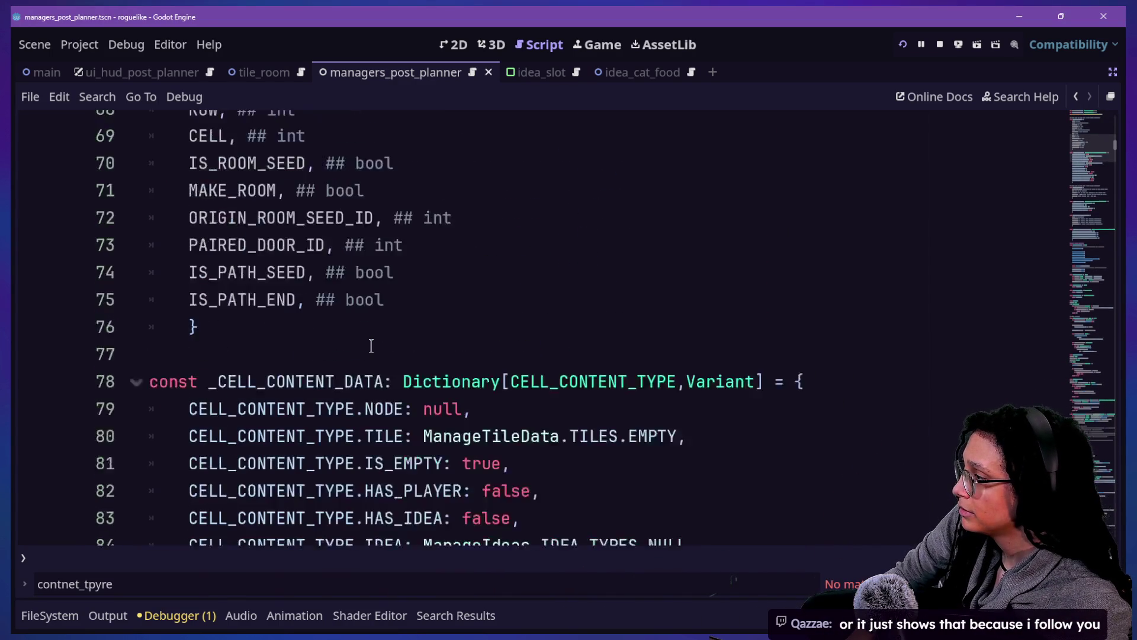
{"action": "scroll", "scroll_direction": "down", "scroll_amount": 3}
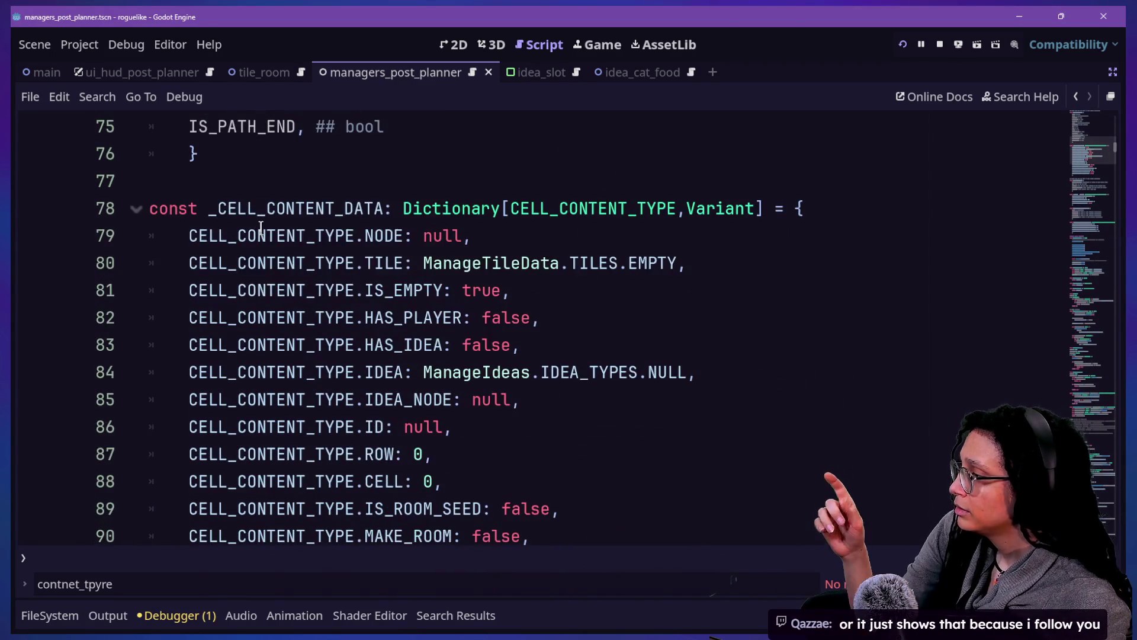
{"action": "left_click", "coordinate": [247, 209]}
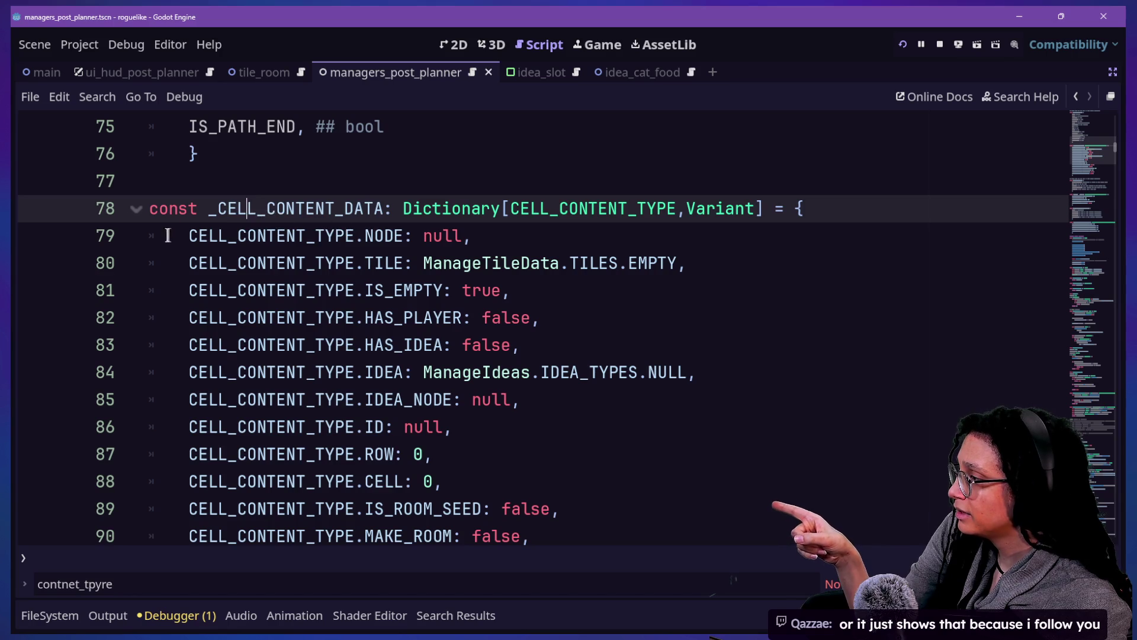
{"action": "left_click", "coordinate": [695, 209]}
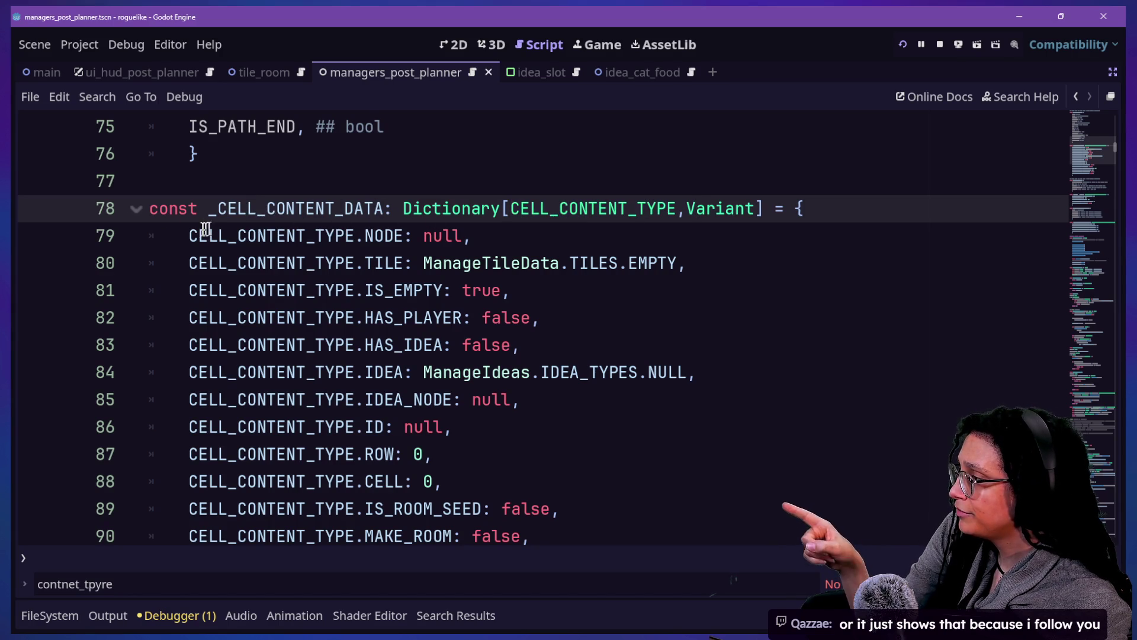
{"action": "left_click_drag", "start_coordinate": [329, 236], "coordinate": [371, 290]}
{"action": "left_click", "coordinate": [368, 291]}
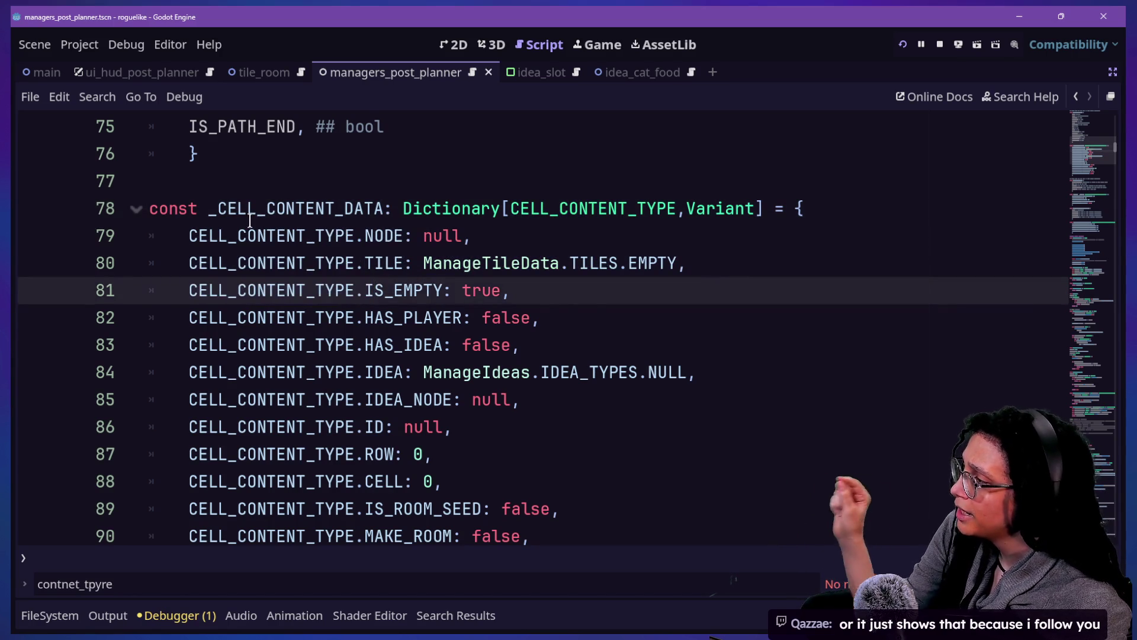
{"action": "left_click_drag", "start_coordinate": [247, 236], "coordinate": [307, 326]}
{"action": "left_click", "coordinate": [308, 326]}
{"action": "left_click_drag", "start_coordinate": [188, 236], "coordinate": [407, 249]}
{"action": "mouse_move", "coordinate": [425, 260]}
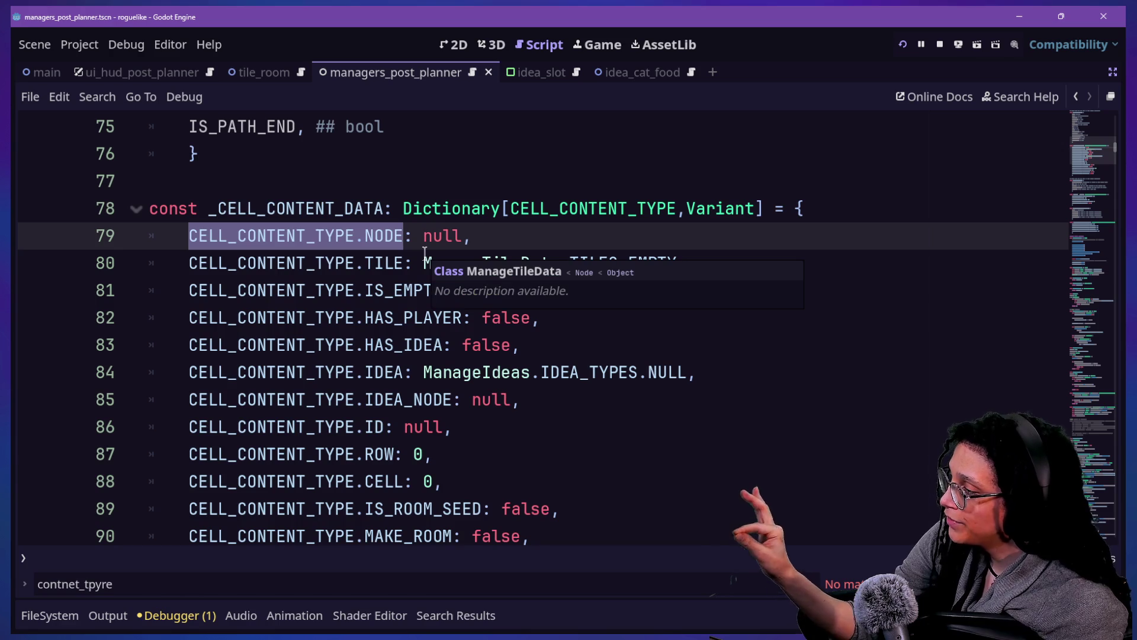
{"action": "left_click", "coordinate": [294, 262]}
{"action": "scroll", "scroll_direction": "down", "scroll_amount": 3}
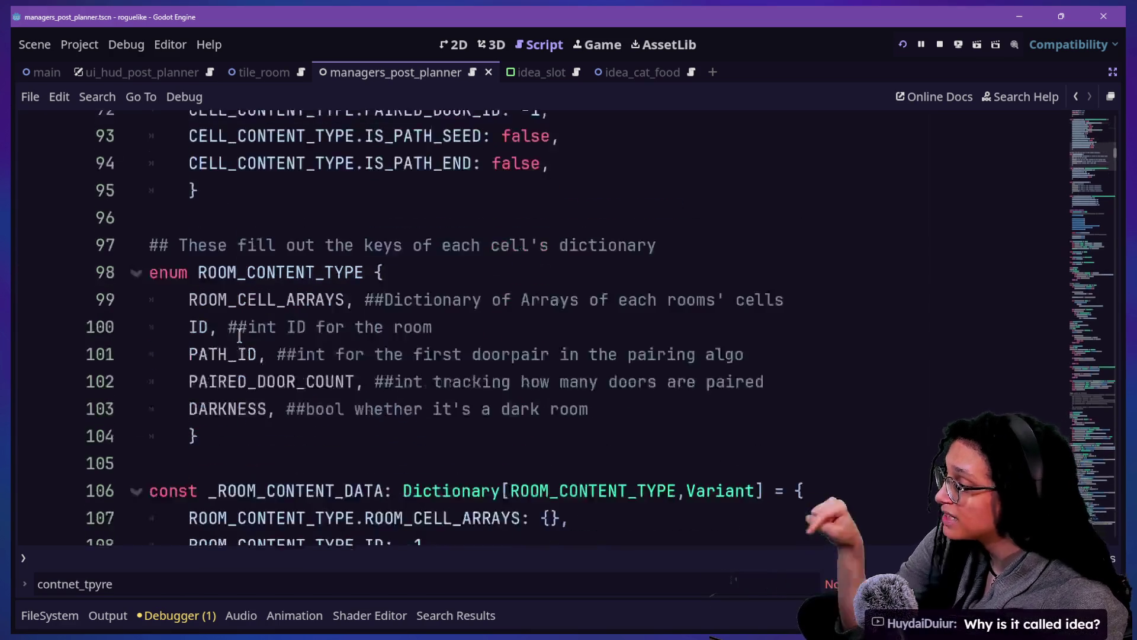
{"action": "scroll", "scroll_direction": "down", "scroll_amount": 3}
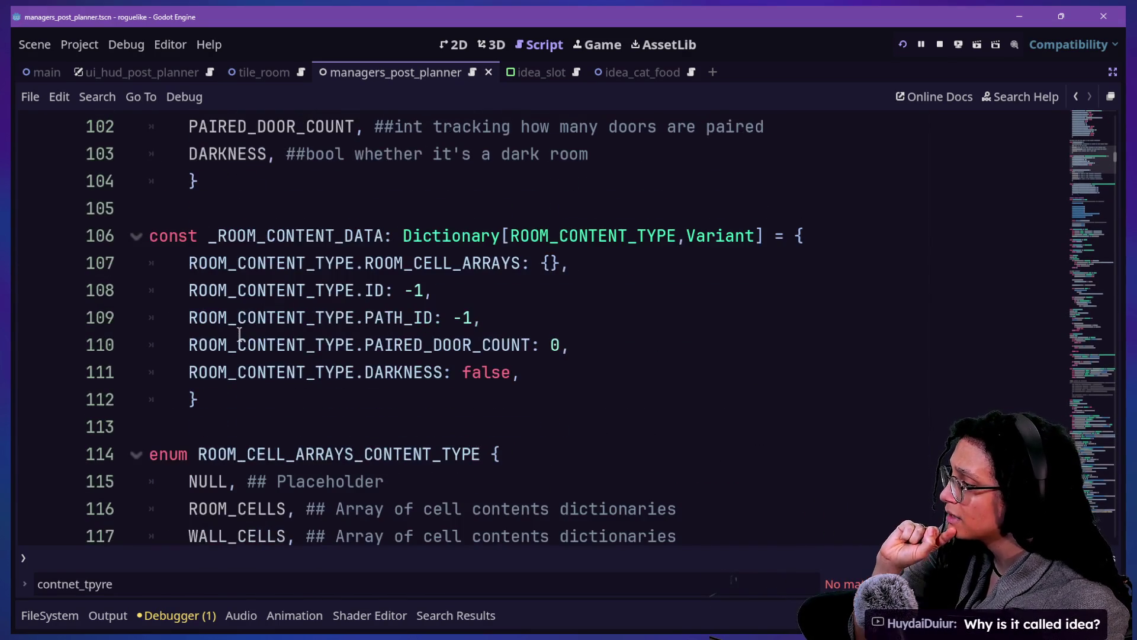
{"action": "scroll", "scroll_direction": "down", "scroll_amount": 3}
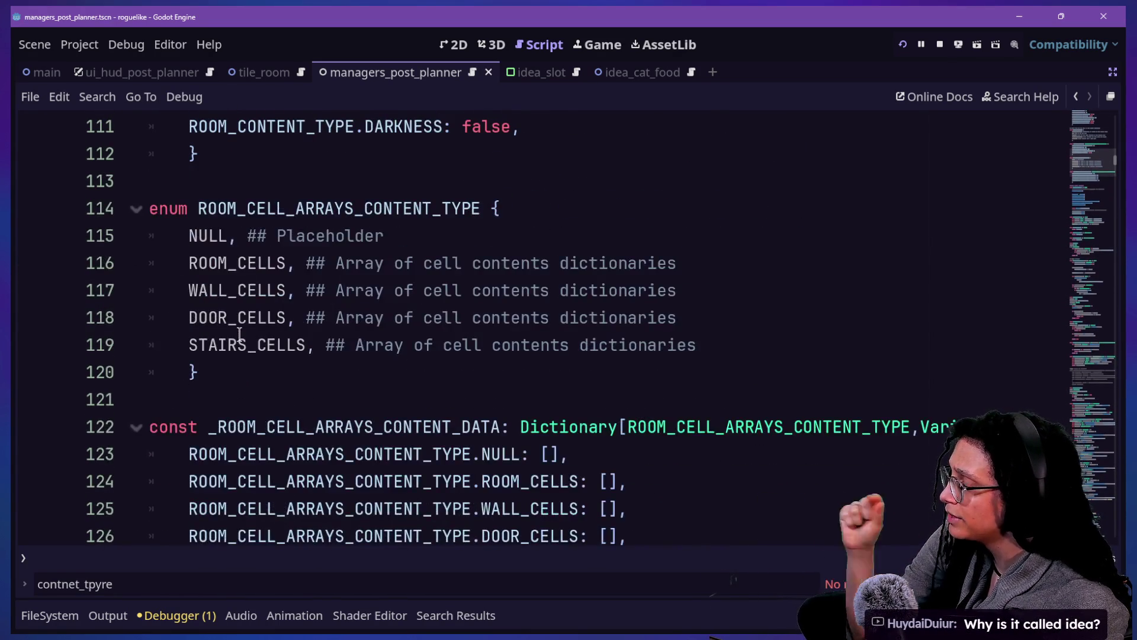
{"action": "scroll", "scroll_direction": "down", "scroll_amount": 3}
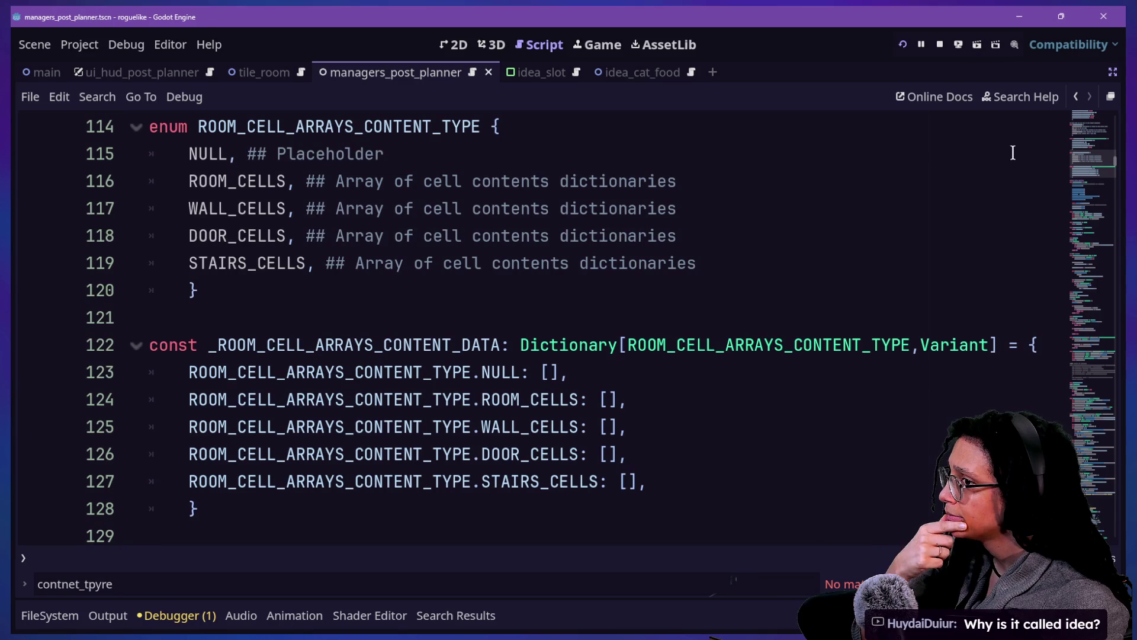
{"action": "scroll", "scroll_direction": "up", "scroll_amount": 3}
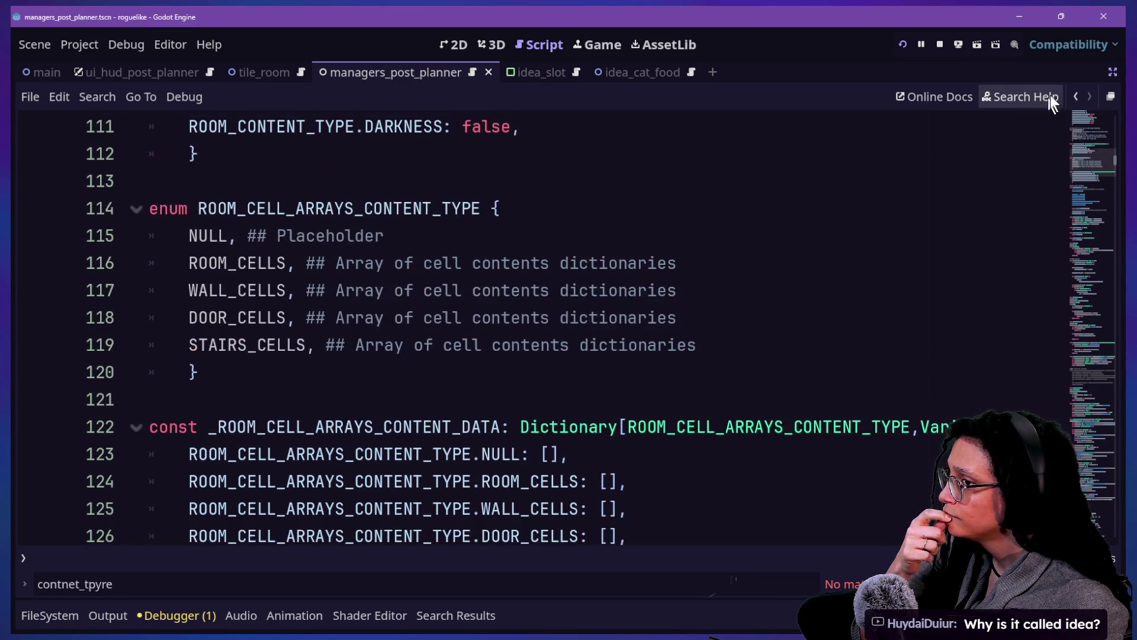
{"action": "left_click", "coordinate": [1074, 97]}
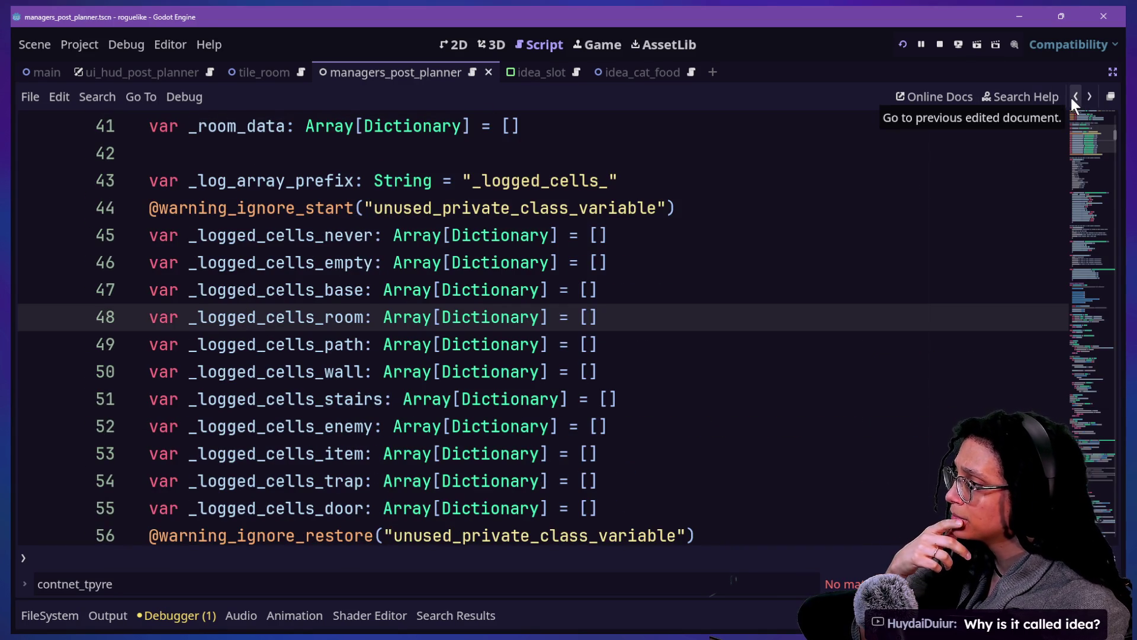
{"action": "left_click", "coordinate": [1072, 99]}
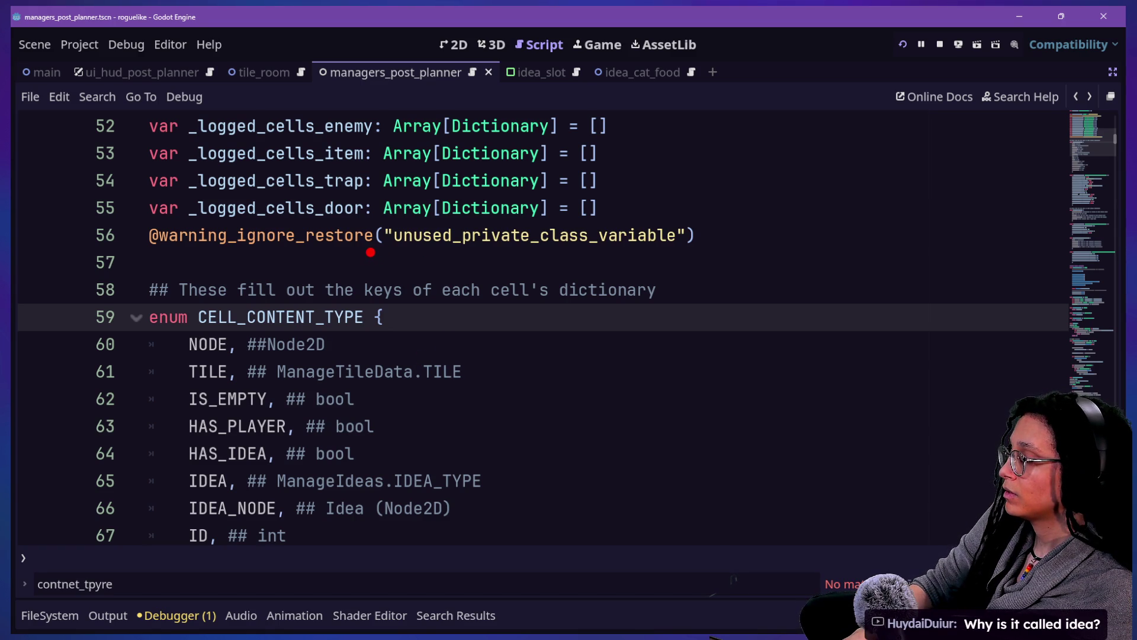
{"action": "left_click_drag", "start_coordinate": [356, 243], "coordinate": [354, 300]}
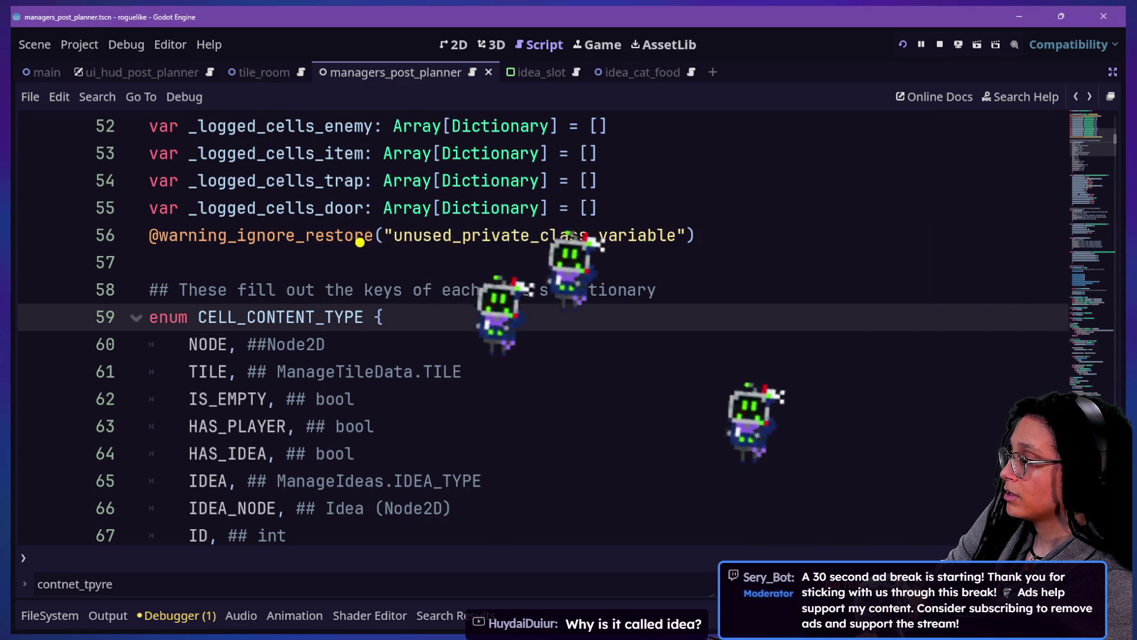
{"action": "left_click_drag", "start_coordinate": [344, 236], "coordinate": [344, 231]}
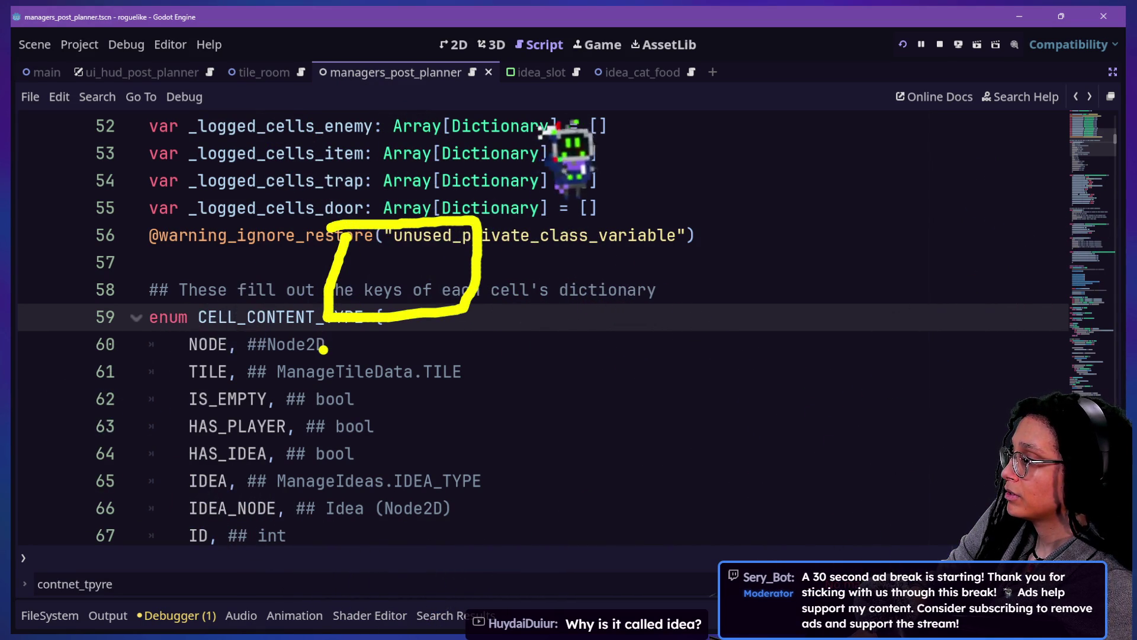
{"action": "left_click_drag", "start_coordinate": [325, 348], "coordinate": [319, 352]}
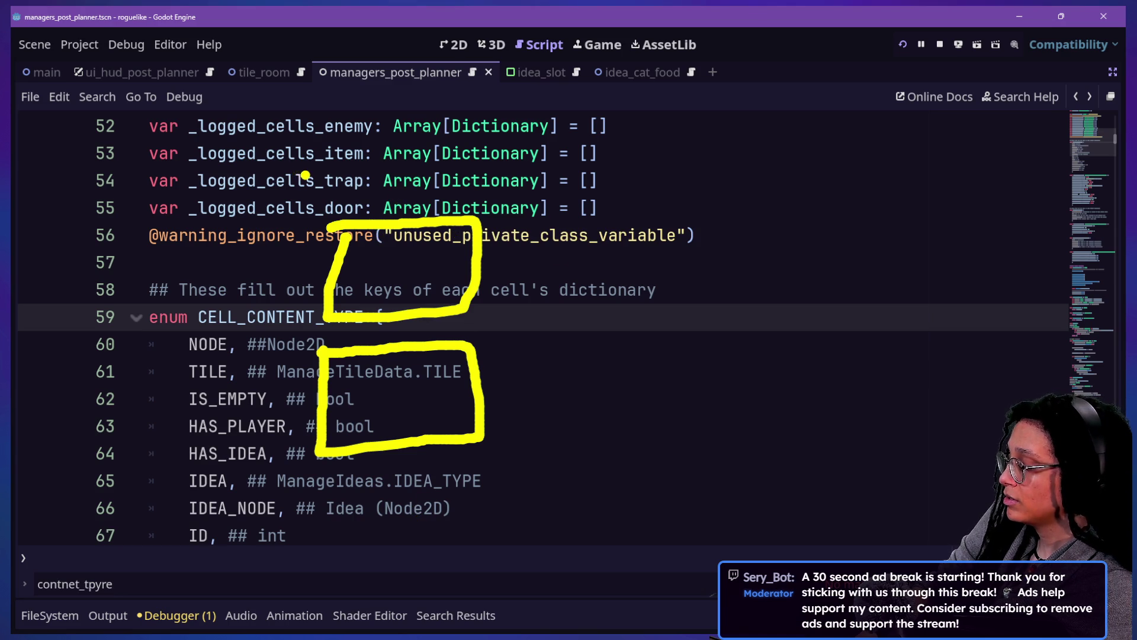
{"action": "left_click_drag", "start_coordinate": [306, 114], "coordinate": [340, 126]}
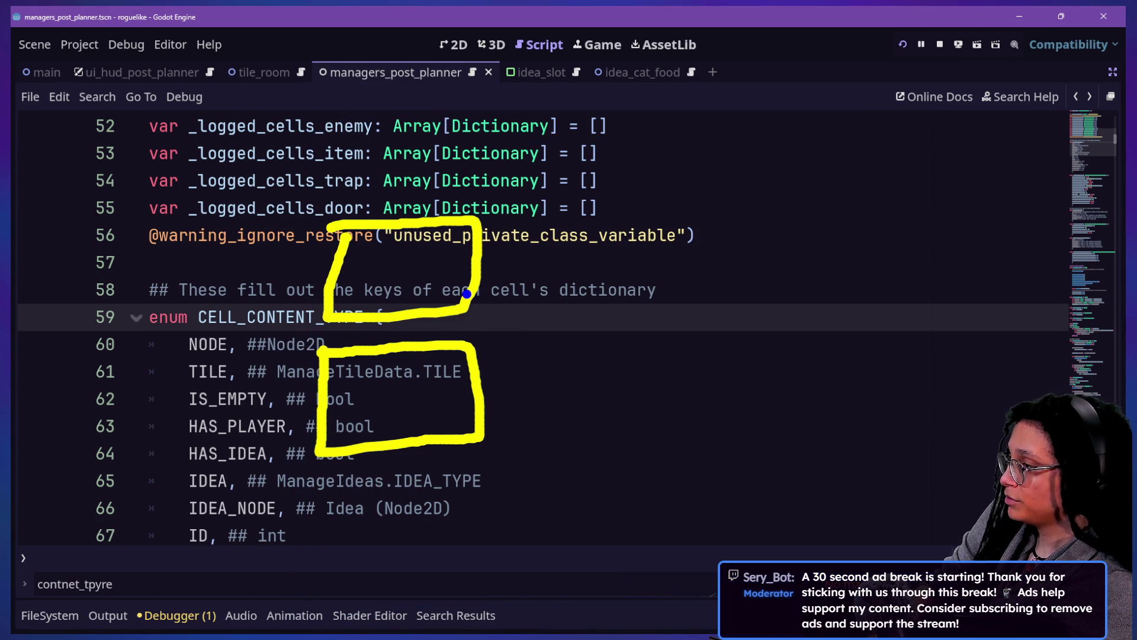
{"action": "left_click_drag", "start_coordinate": [259, 100], "coordinate": [855, 602]}
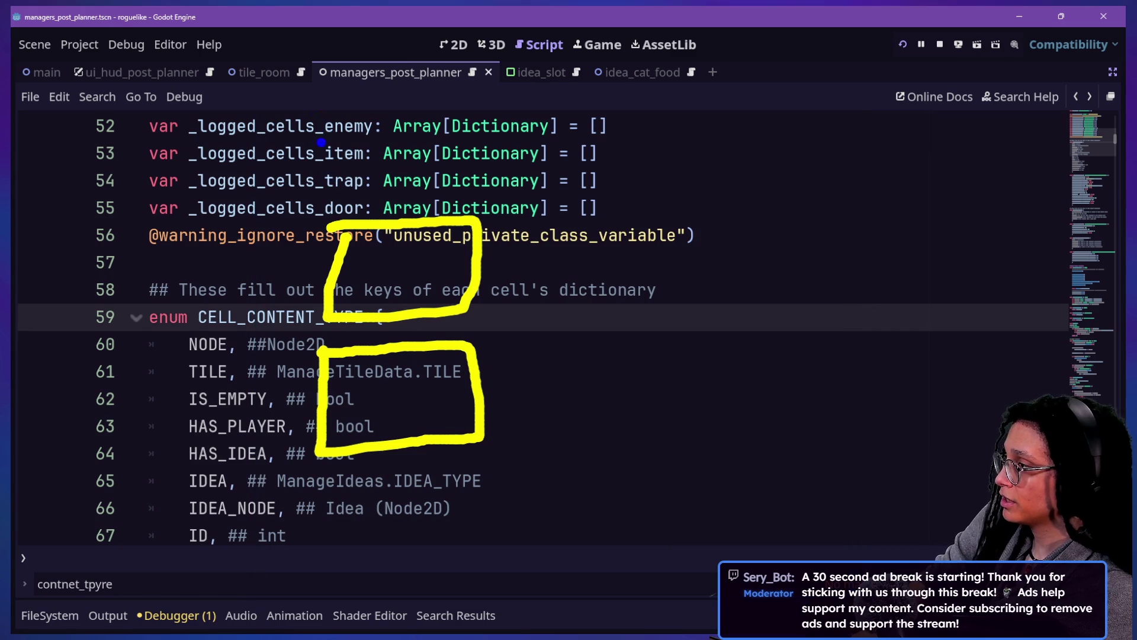
{"action": "left_click_drag", "start_coordinate": [260, 69], "coordinate": [1092, 631]}
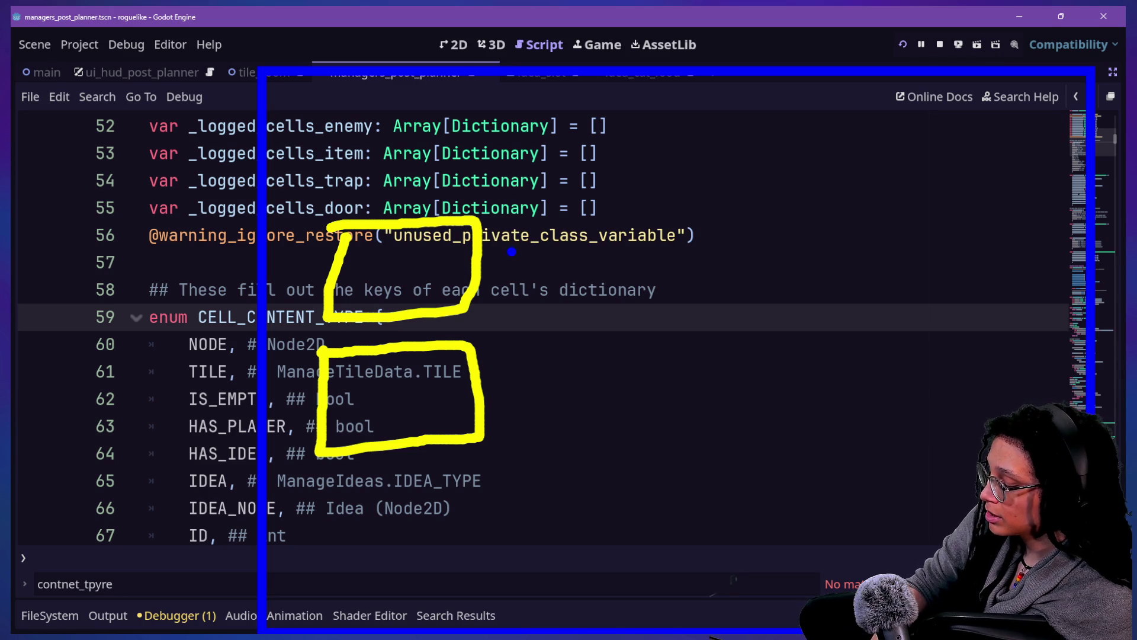
{"action": "left_click_drag", "start_coordinate": [511, 252], "coordinate": [511, 248]}
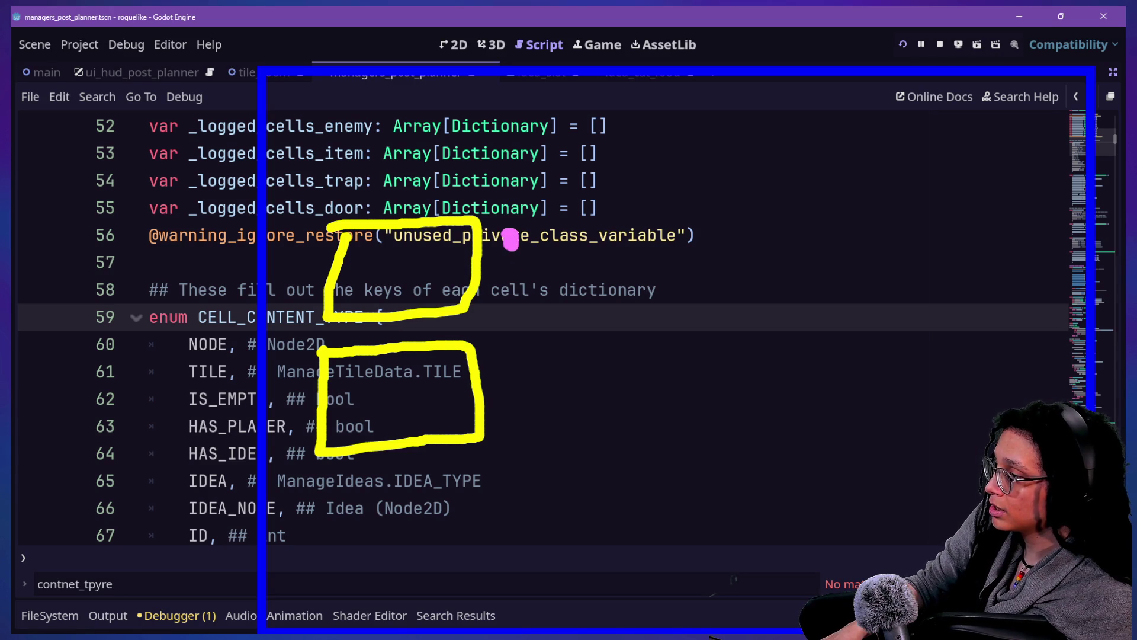
{"action": "left_click", "coordinate": [510, 276]}
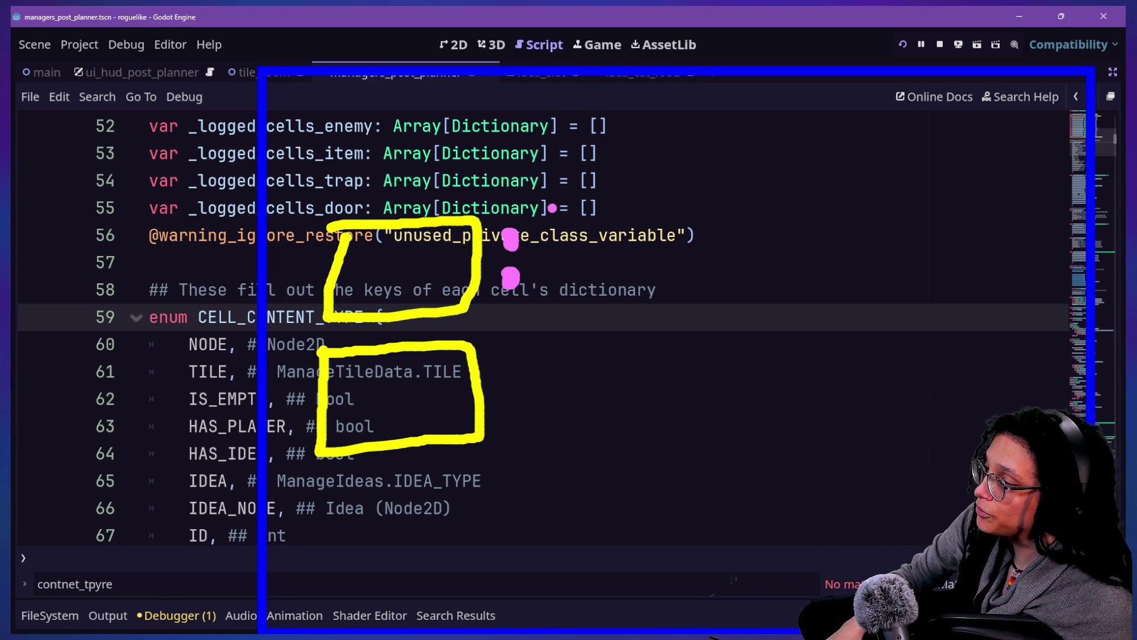
{"action": "left_click_drag", "start_coordinate": [570, 276], "coordinate": [601, 279]}
{"action": "key", "text": "ctrl+z"}
{"action": "left_click_drag", "start_coordinate": [566, 201], "coordinate": [592, 256]}
{"action": "left_click_drag", "start_coordinate": [614, 181], "coordinate": [629, 242]}
{"action": "left_click_drag", "start_coordinate": [739, 188], "coordinate": [749, 240]}
{"action": "left_click_drag", "start_coordinate": [773, 185], "coordinate": [778, 224]}
{"action": "left_click_drag", "start_coordinate": [508, 360], "coordinate": [505, 419]}
{"action": "key", "text": "ctrl+z"}
{"action": "left_click_drag", "start_coordinate": [552, 350], "coordinate": [548, 370]}
{"action": "left_click_drag", "start_coordinate": [564, 330], "coordinate": [585, 354]}
{"action": "left_click_drag", "start_coordinate": [729, 331], "coordinate": [741, 335]}
{"action": "left_click_drag", "start_coordinate": [757, 286], "coordinate": [782, 322]}
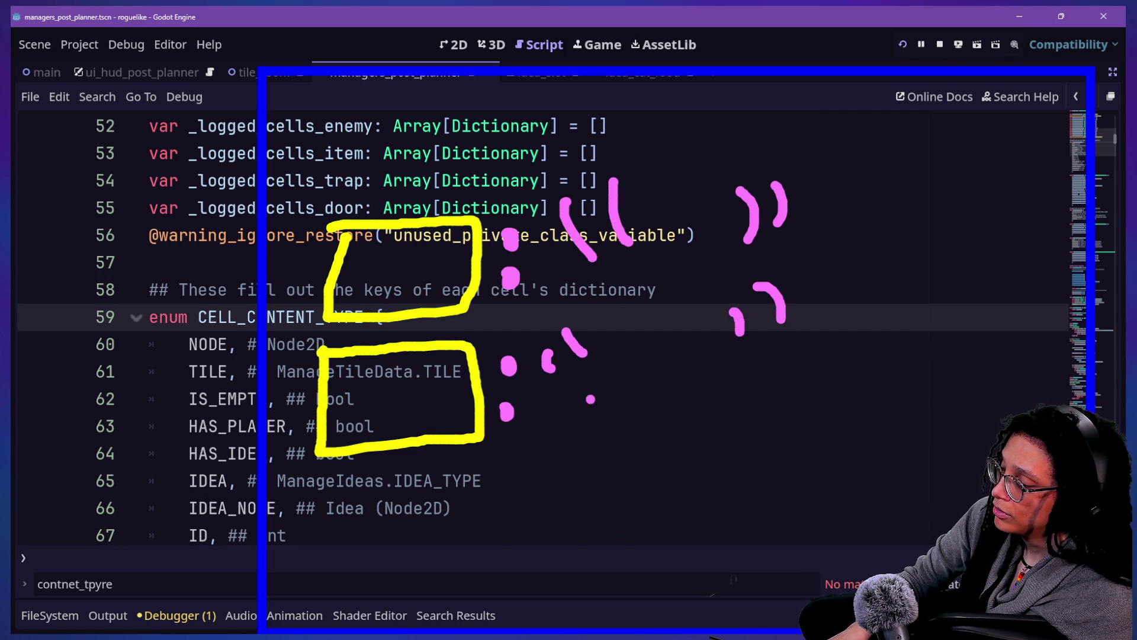
{"action": "left_click_drag", "start_coordinate": [214, 186], "coordinate": [502, 243]}
{"action": "key", "text": "ctrl+z"}
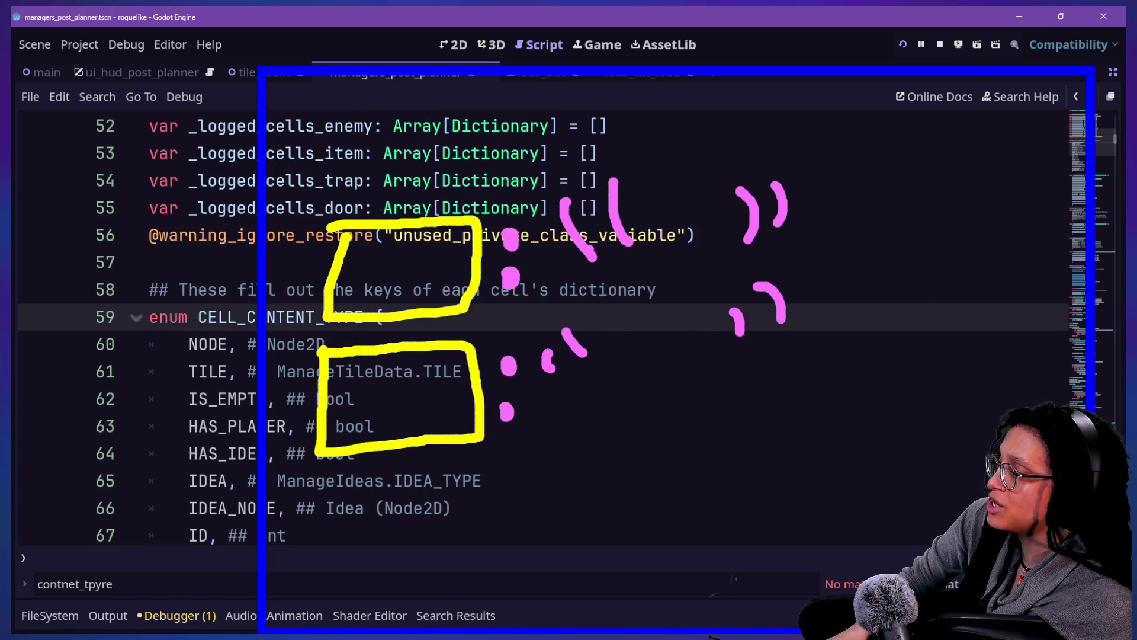
{"action": "key", "text": "Escape"}
{"action": "scroll", "scroll_direction": "up", "scroll_amount": 3}
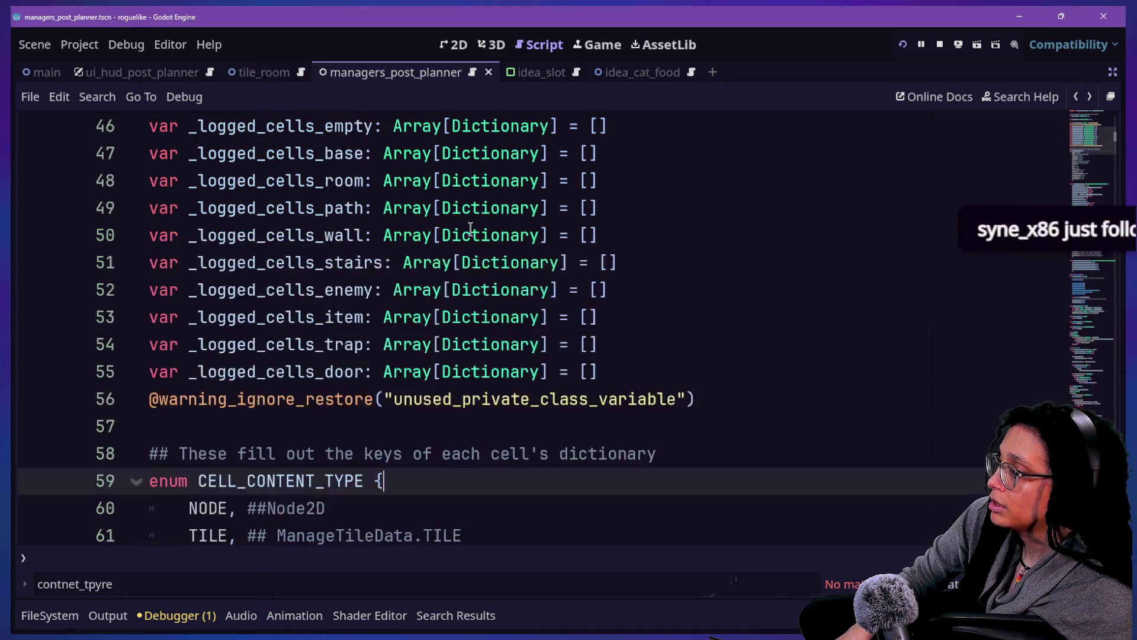
Step: Delete the stray ']' after the int comment on the ID entry line
{"action": "key", "text": "Up"}
{"action": "key", "text": "Up"}
{"action": "key", "text": "Up"}
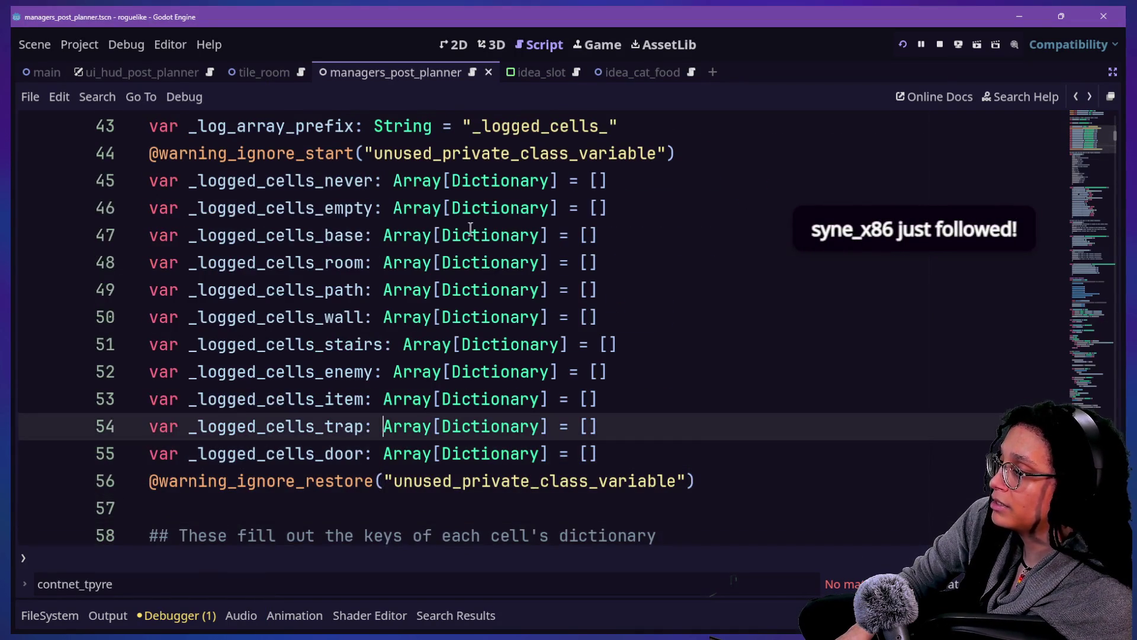
{"action": "key", "text": "Up"}
{"action": "key", "text": "Up"}
{"action": "key", "text": "Up"}
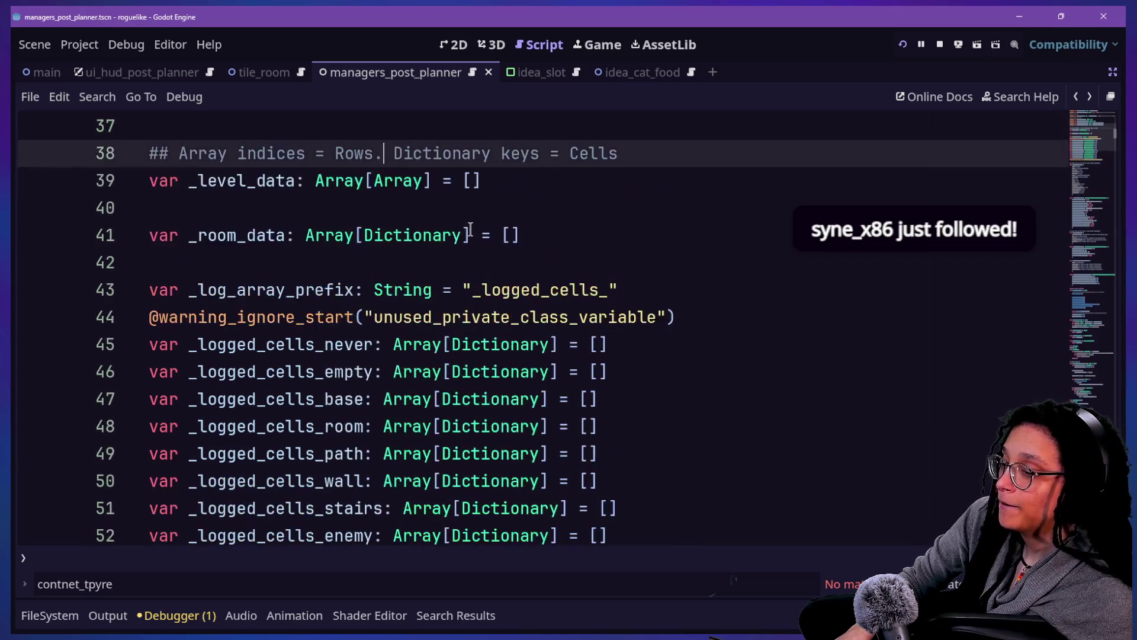
{"action": "key", "text": "Down"}
{"action": "key", "text": "Down"}
{"action": "key", "text": "Down"}
{"action": "key", "text": "Down"}
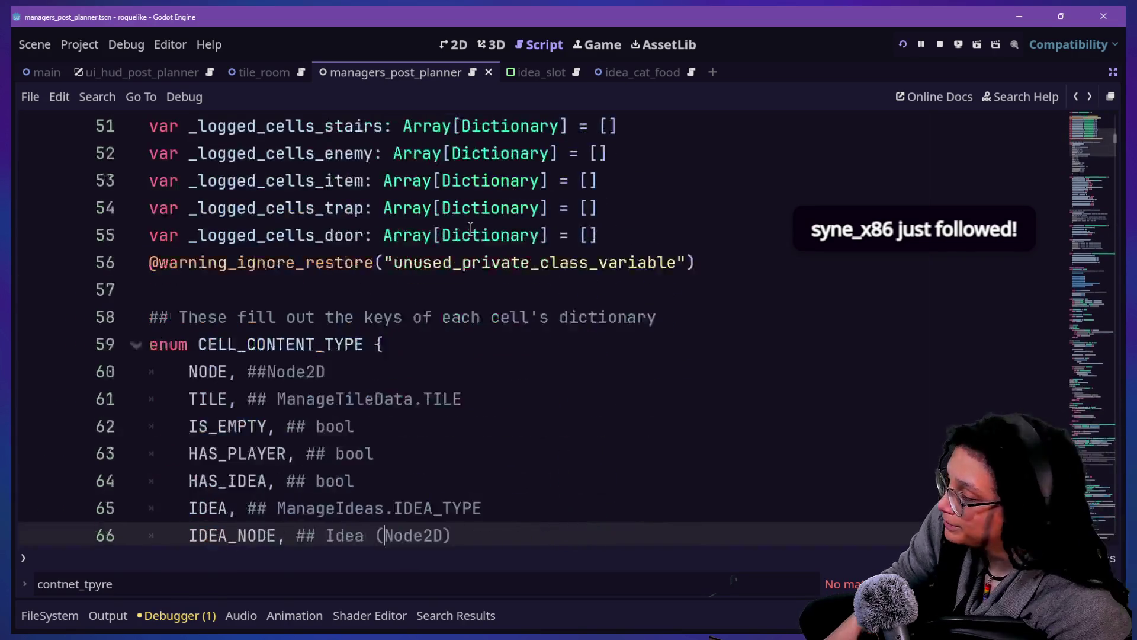
{"action": "key", "text": "Down"}
{"action": "key", "text": "Down"}
{"action": "key", "text": "Down"}
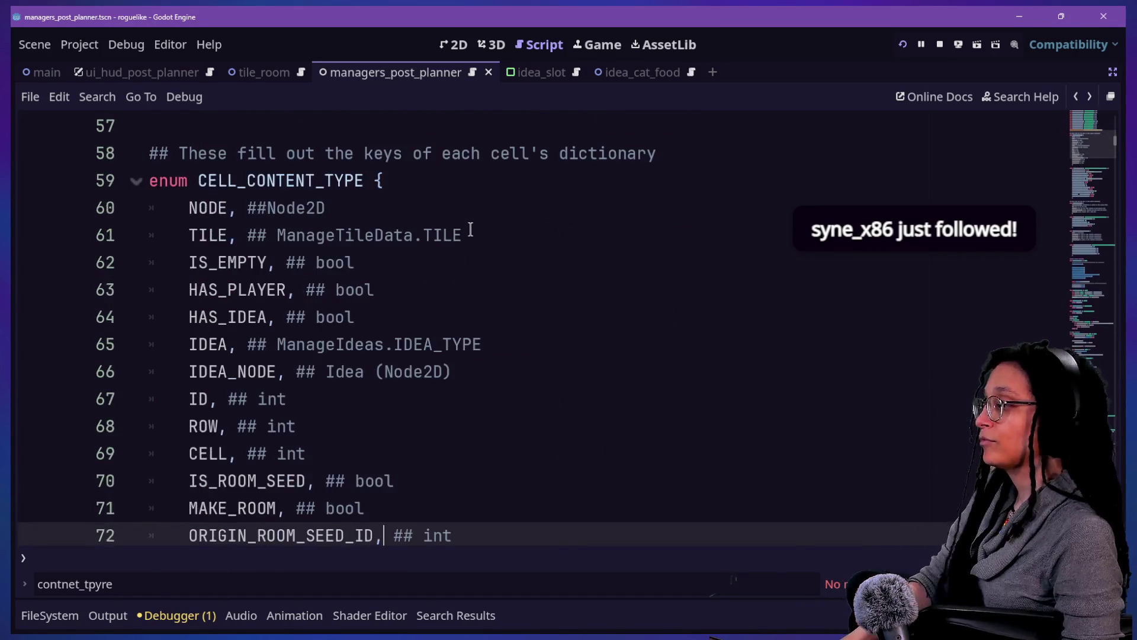
{"action": "key", "text": "Up"}
{"action": "key", "text": "Up"}
{"action": "key", "text": "Up"}
{"action": "key", "text": "Up"}
{"action": "key", "text": "Up"}
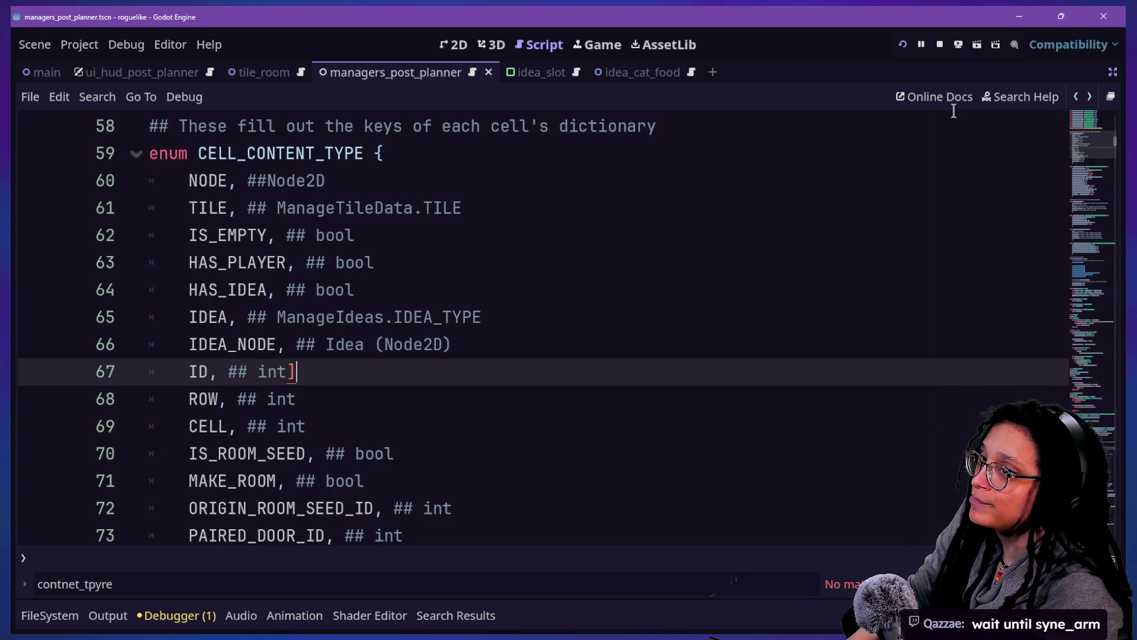
{"action": "left_click", "coordinate": [445, 416]}
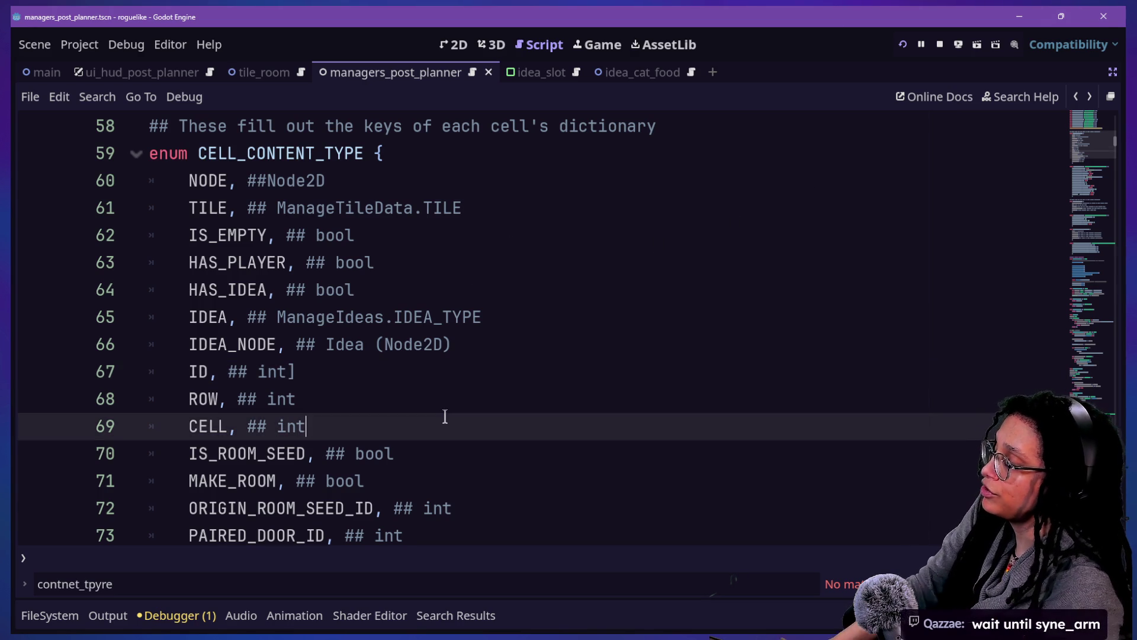
{"action": "left_click", "coordinate": [451, 372]}
{"action": "key", "text": "BackSpace"}
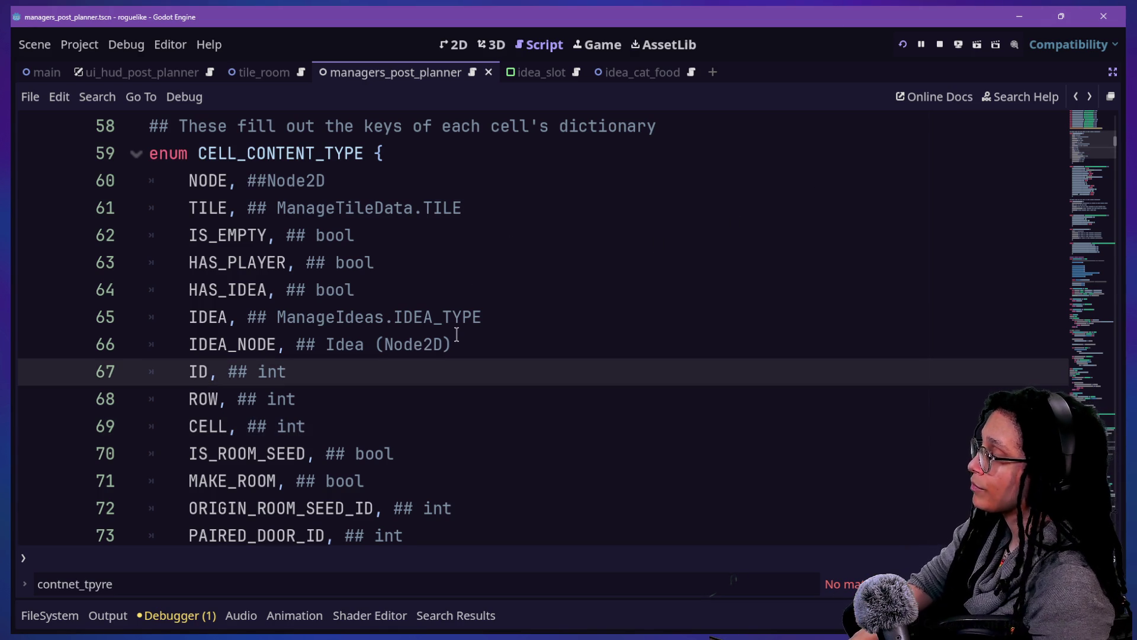
Step: Open manage_slotting_ideas.gd via quick file search
{"action": "key", "text": "shift+alt+o"}
{"action": "key", "text": "Down"}
{"action": "key", "text": "Return"}
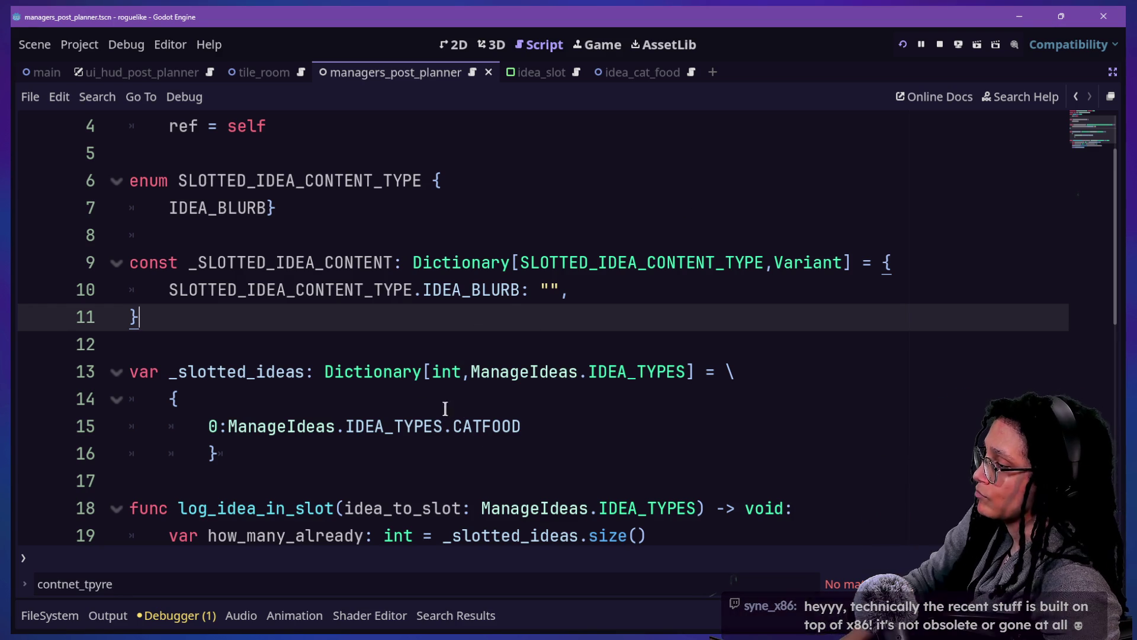
Step: Delete the SLOTTED_IDEA_CONTENT_TYPE enum and _SLOTTED_IDEA_CONTENT constant on lines 5–11
{"action": "mouse_move", "coordinate": [416, 379]}
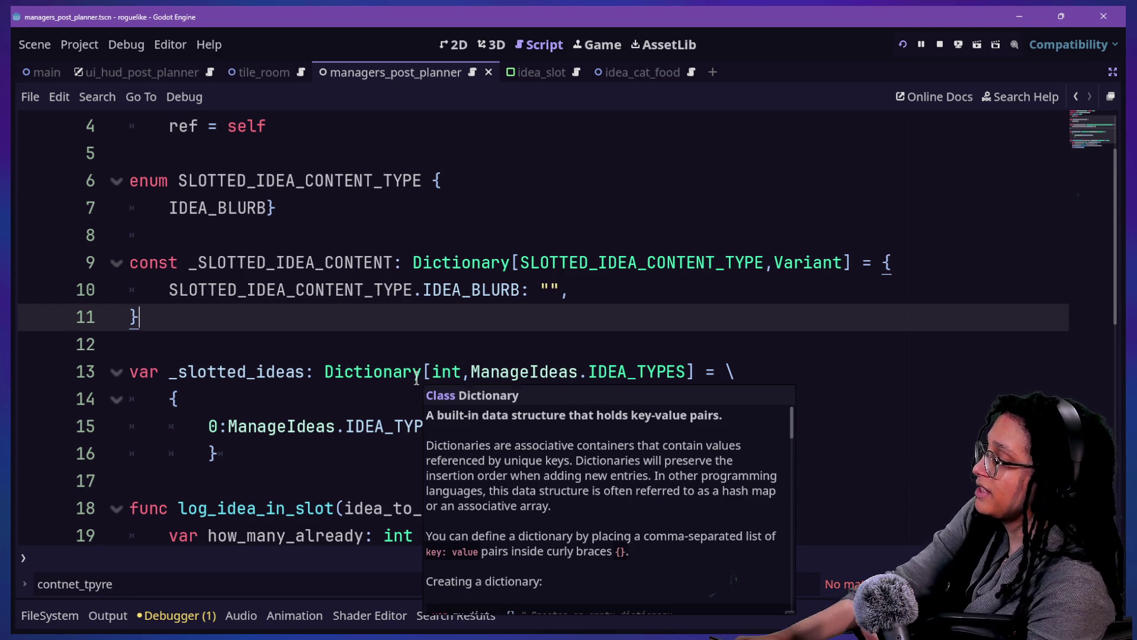
{"action": "left_click", "coordinate": [186, 341]}
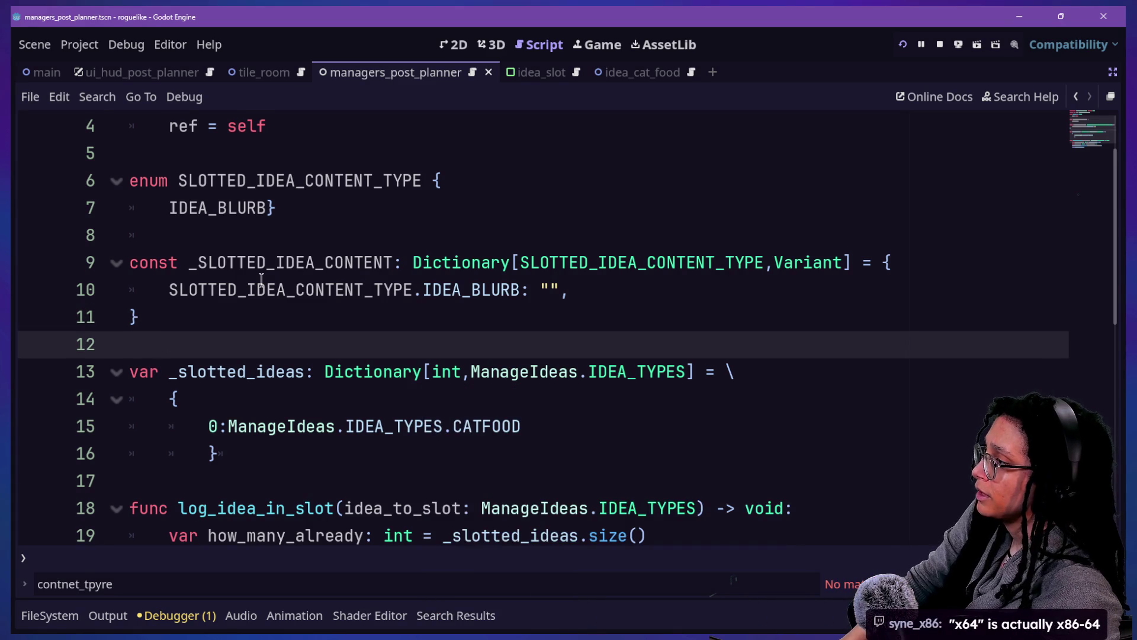
{"action": "scroll", "scroll_direction": "up", "scroll_amount": 3}
{"action": "left_click_drag", "start_coordinate": [603, 403], "coordinate": [523, 233]}
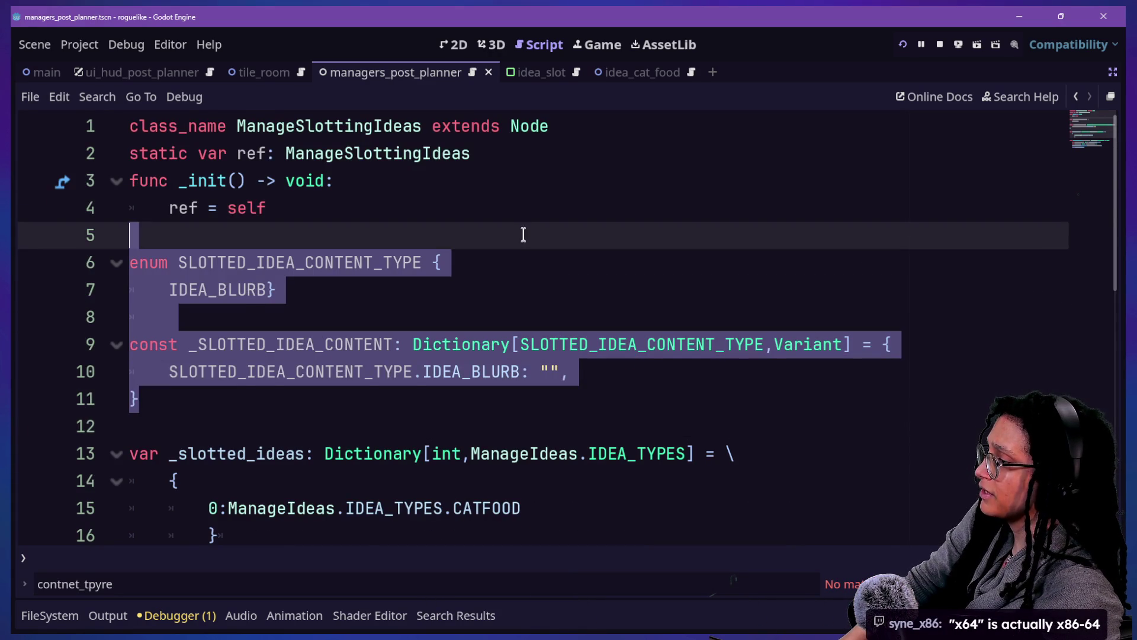
{"action": "key", "text": "BackSpace"}
{"action": "key", "text": "BackSpace"}
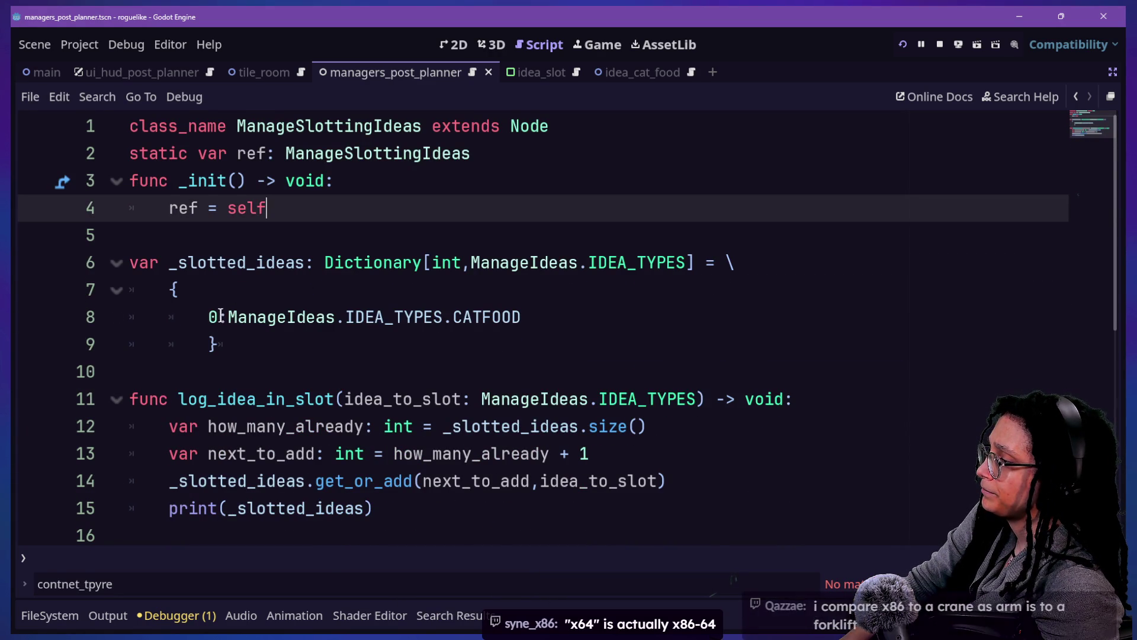
Step: Remove the CATFOOD entry so _slotted_ideas starts as an empty {}
{"action": "left_click", "coordinate": [628, 293]}
{"action": "left_click_drag", "start_coordinate": [612, 285], "coordinate": [620, 315]}
{"action": "key", "text": "BackSpace"}
{"action": "key", "text": "Delete"}
{"action": "key", "text": "Delete"}
{"action": "key", "text": "Delete"}
Step: Save the current work and open manage_ideas.gd through Quick Open
{"action": "key", "text": "ctrl+s"}
{"action": "key", "text": "alt+shift+o"}
{"action": "type", "text": "ie"}
{"action": "key", "text": "BackSpace"}
{"action": "key", "text": "BackSpace"}
{"action": "type", "text": "manage_idea"}
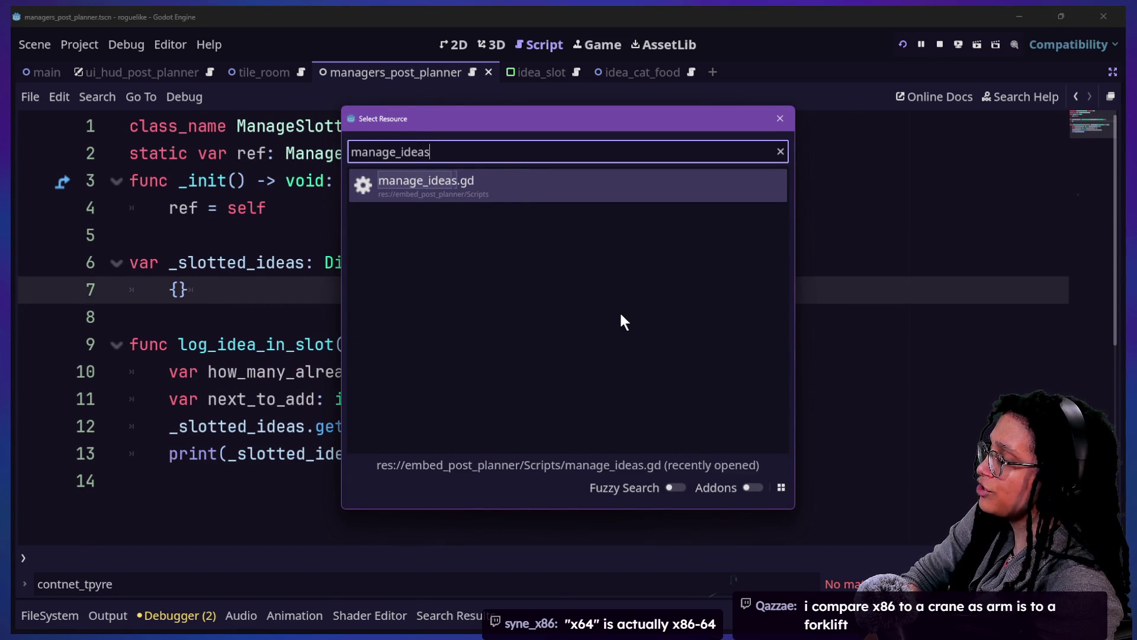
{"action": "type", "text": "s"}
{"action": "key", "text": "Return"}
Step: Look over the _ideas_data dictionary entries (NULL, CATFOOD, CATTREE)
{"action": "left_click_drag", "start_coordinate": [186, 317], "coordinate": [449, 426]}
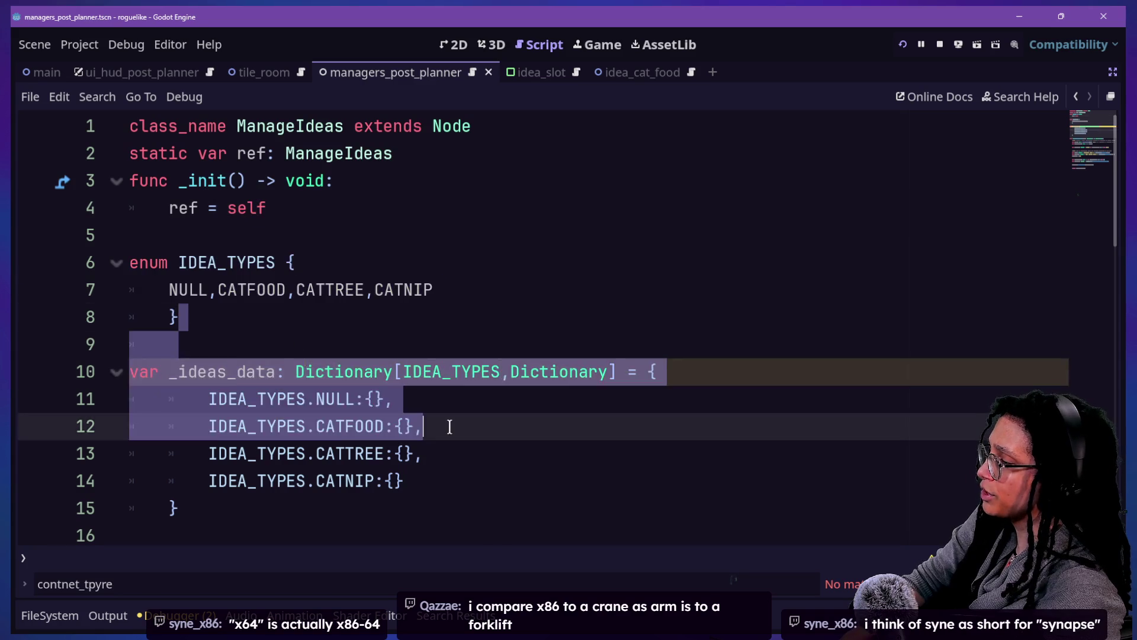
{"action": "left_click", "coordinate": [449, 426]}
{"action": "scroll", "scroll_direction": "down", "scroll_amount": 3}
{"action": "left_click_drag", "start_coordinate": [155, 314], "coordinate": [443, 347]}
{"action": "left_click", "coordinate": [443, 347]}
{"action": "left_click", "coordinate": [374, 317]}
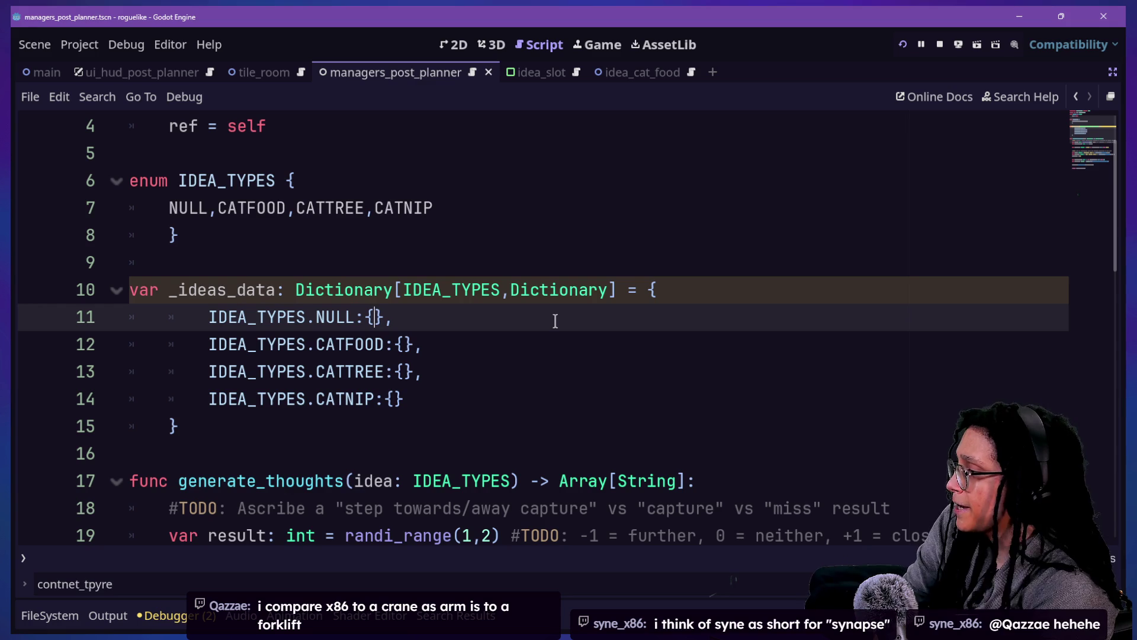
{"action": "key", "text": "Down"}
{"action": "key", "text": "Down"}
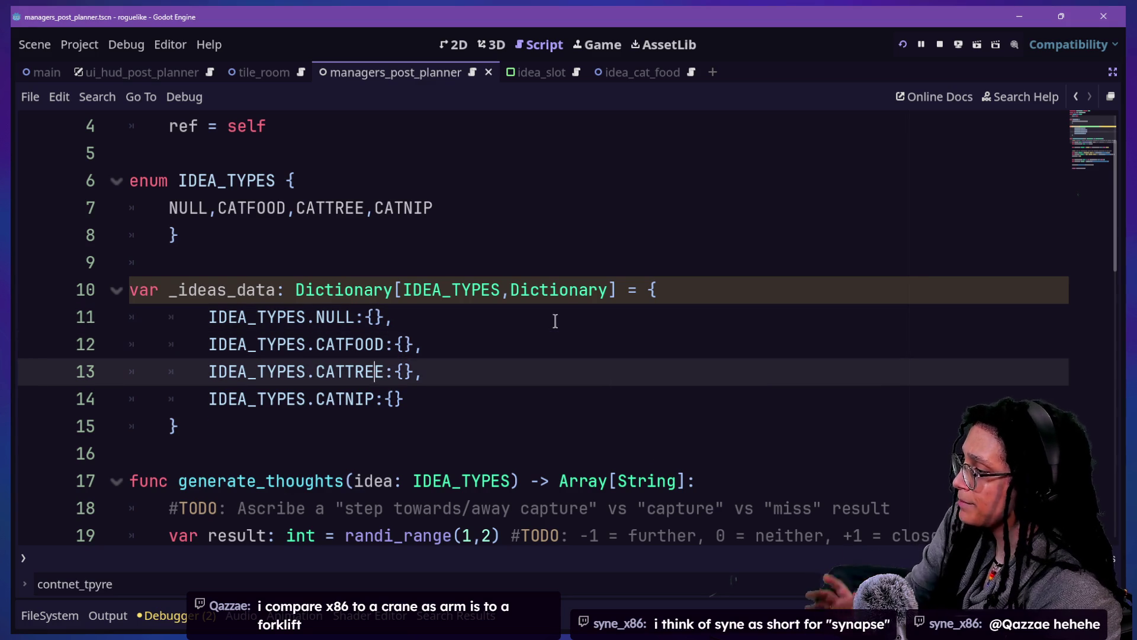
{"action": "key", "text": "Up"}
{"action": "key", "text": "Up"}
{"action": "key", "text": "Down"}
{"action": "key", "text": "Down"}
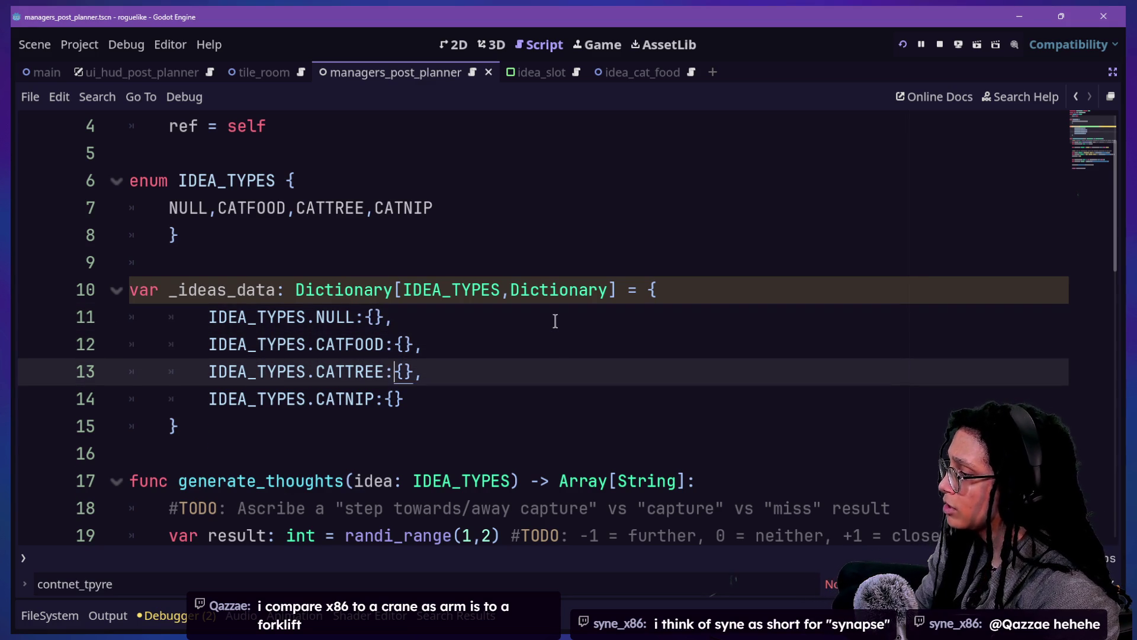
{"action": "key", "text": "Up"}
Step: Insert blank lines after the IDEA_TYPES enum's closing brace, above _ideas_data
{"action": "left_click_drag", "start_coordinate": [245, 207], "coordinate": [501, 300]}
{"action": "left_click", "coordinate": [452, 264]}
{"action": "key", "text": "Down"}
{"action": "key", "text": "Down"}
{"action": "left_click", "coordinate": [404, 338]}
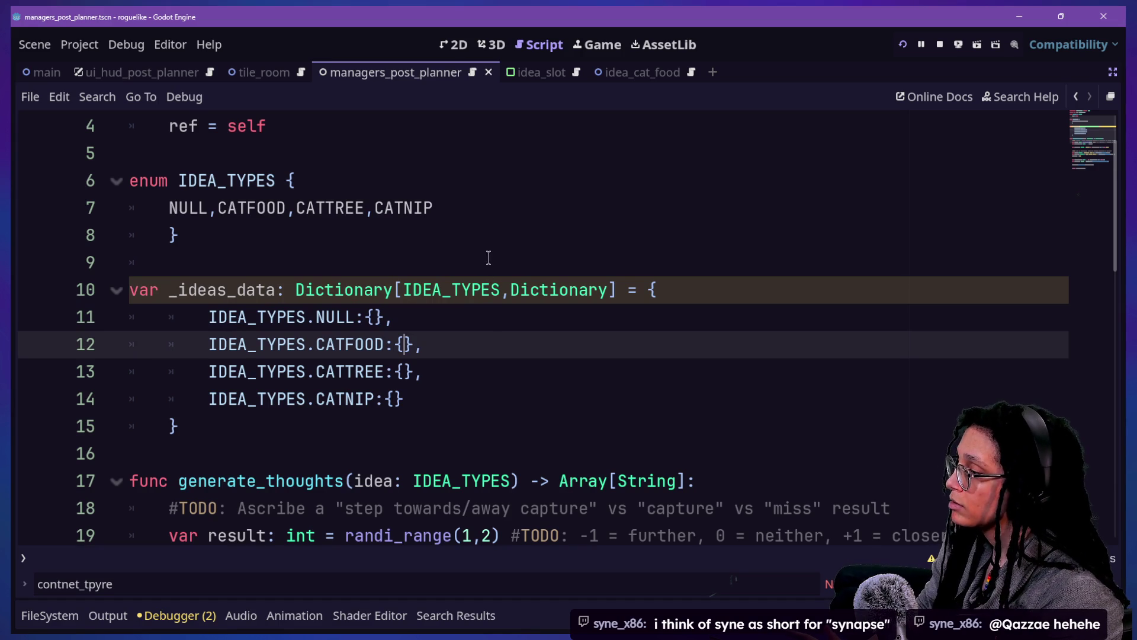
{"action": "left_click", "coordinate": [475, 238]}
{"action": "key", "text": "Return"}
{"action": "key", "text": "Return"}
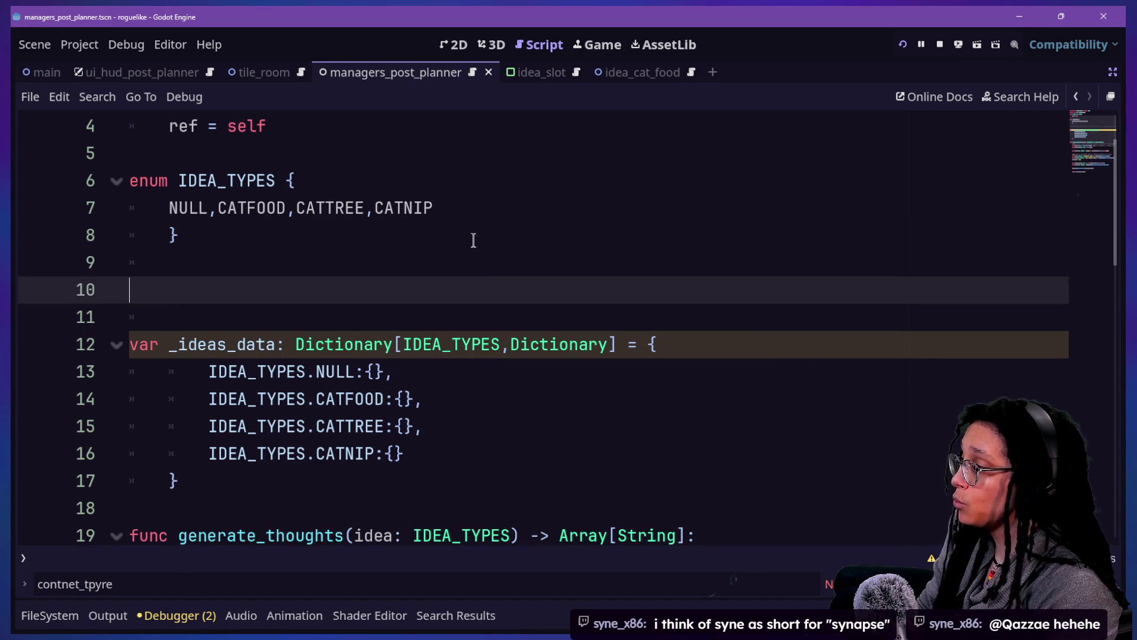
Step: Write 'const _IDEAS_CONTENT: Dictionary' on line 10, above the _ideas_data dictionary
{"action": "type", "text": "const _IDE"}
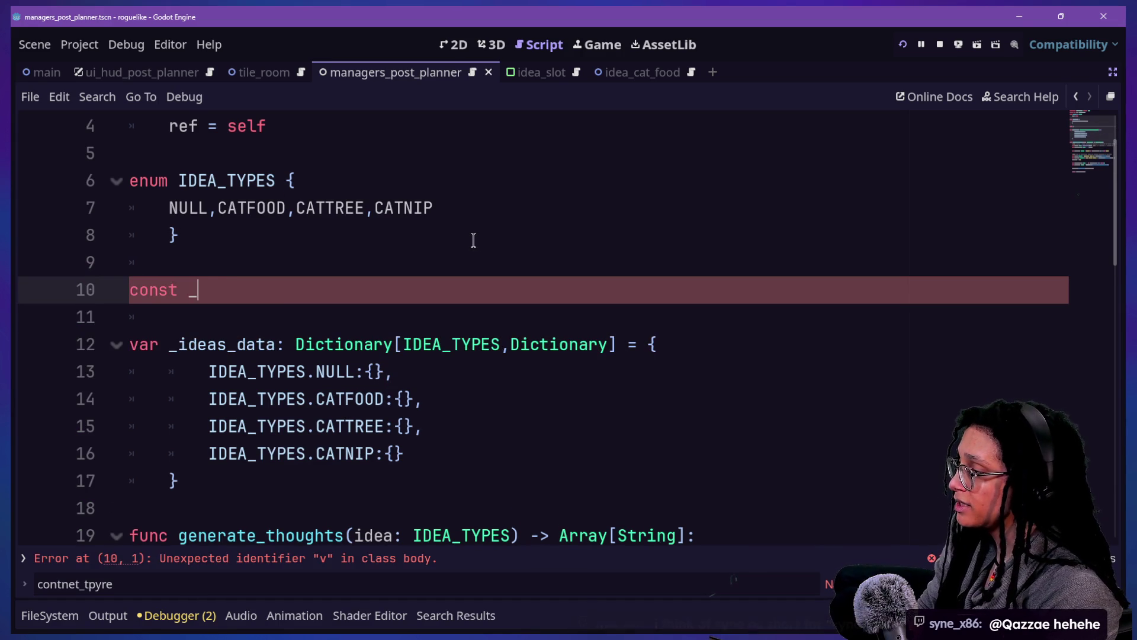
{"action": "type", "text": "AS_C"}
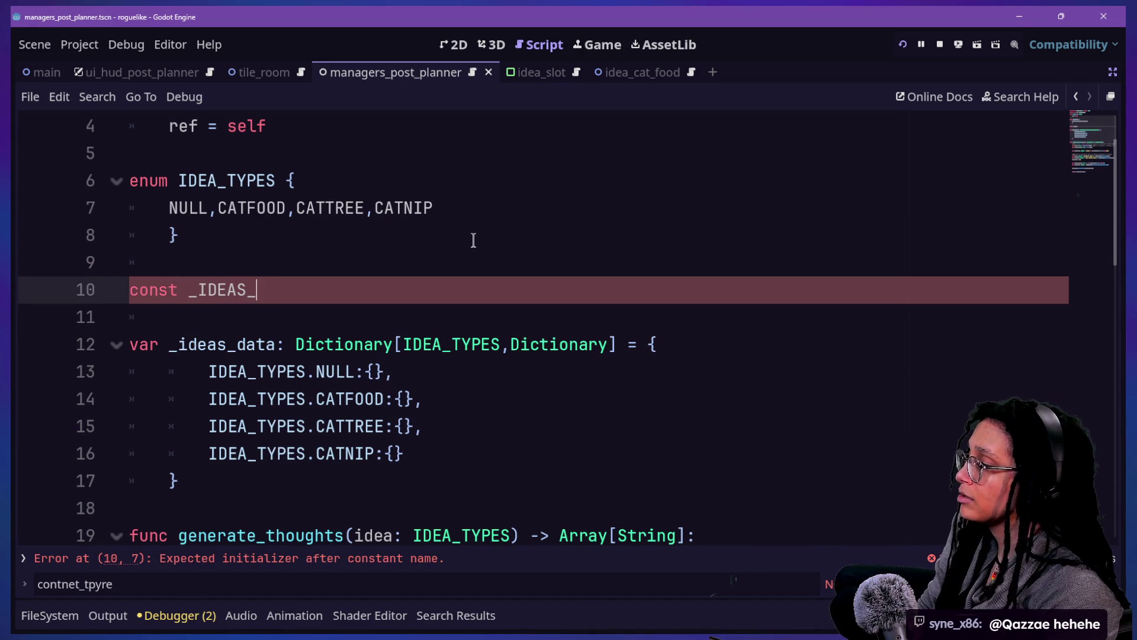
{"action": "type", "text": "ONTENT:"}
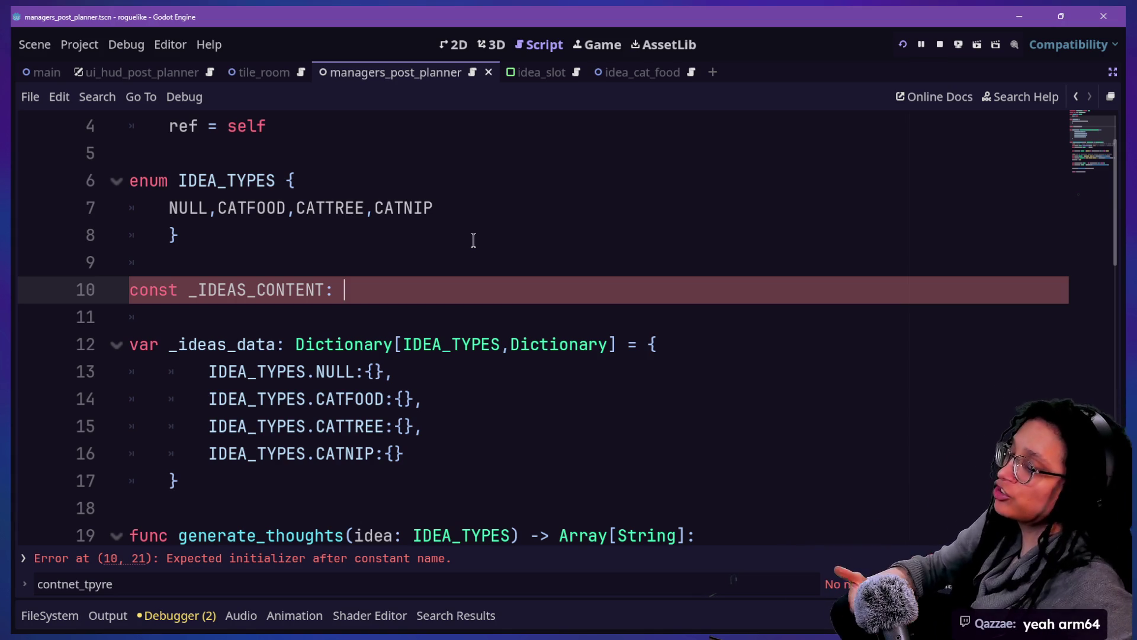
{"action": "left_click", "coordinate": [509, 259]}
{"action": "key", "text": "Down"}
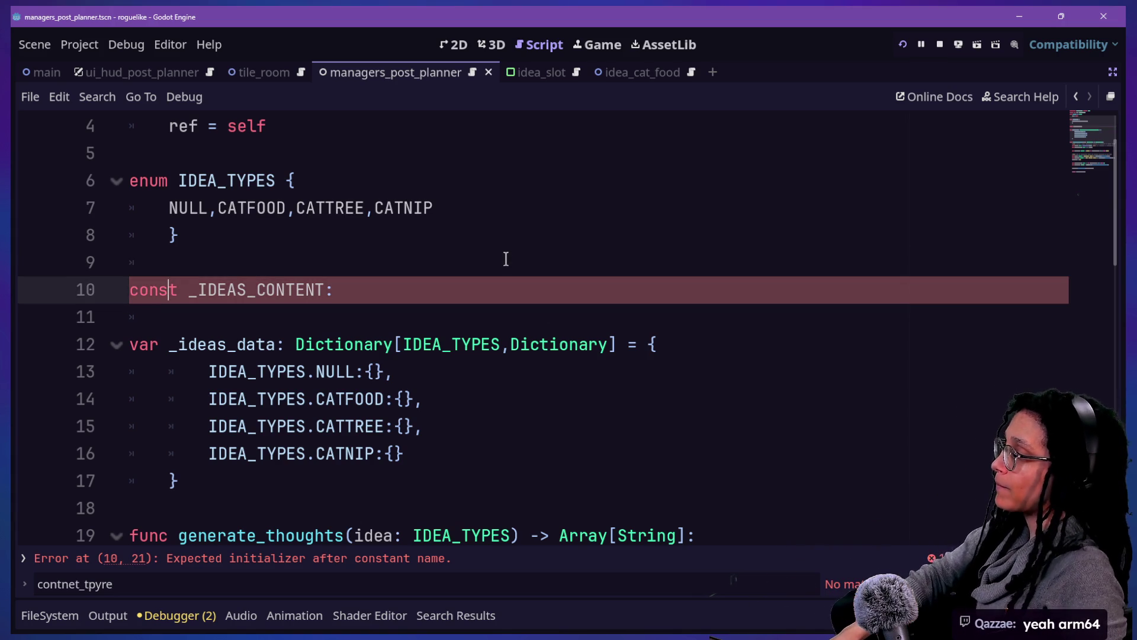
{"action": "left_click", "coordinate": [506, 259]}
{"action": "left_click", "coordinate": [468, 290]}
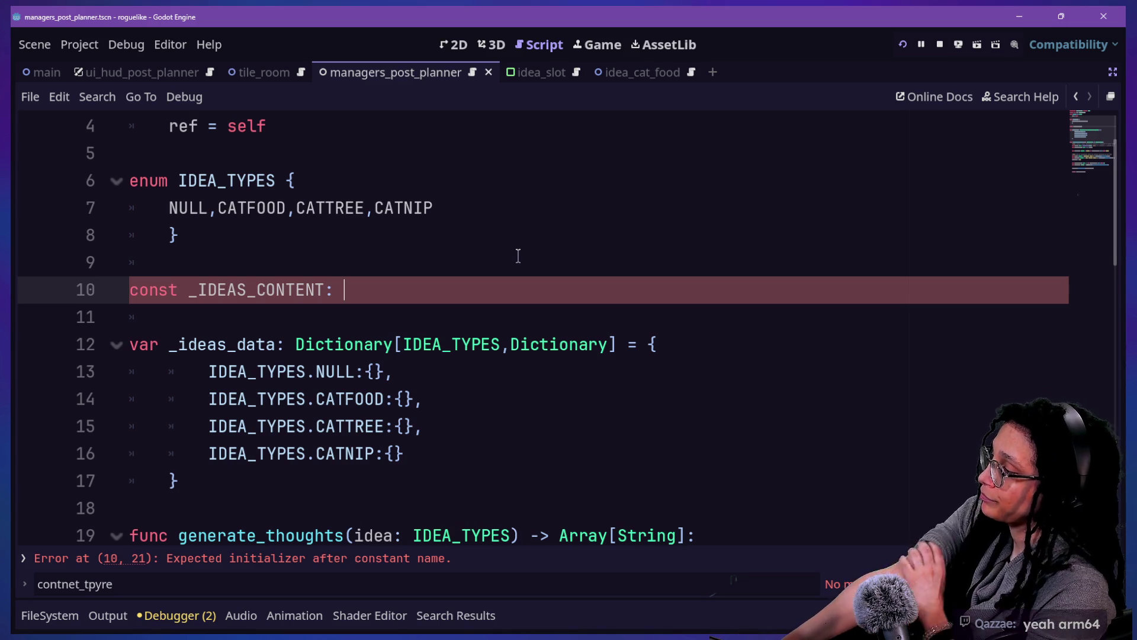
{"action": "type", "text": "cf"}
{"action": "key", "text": "BackSpace"}
{"action": "key", "text": "BackSpace"}
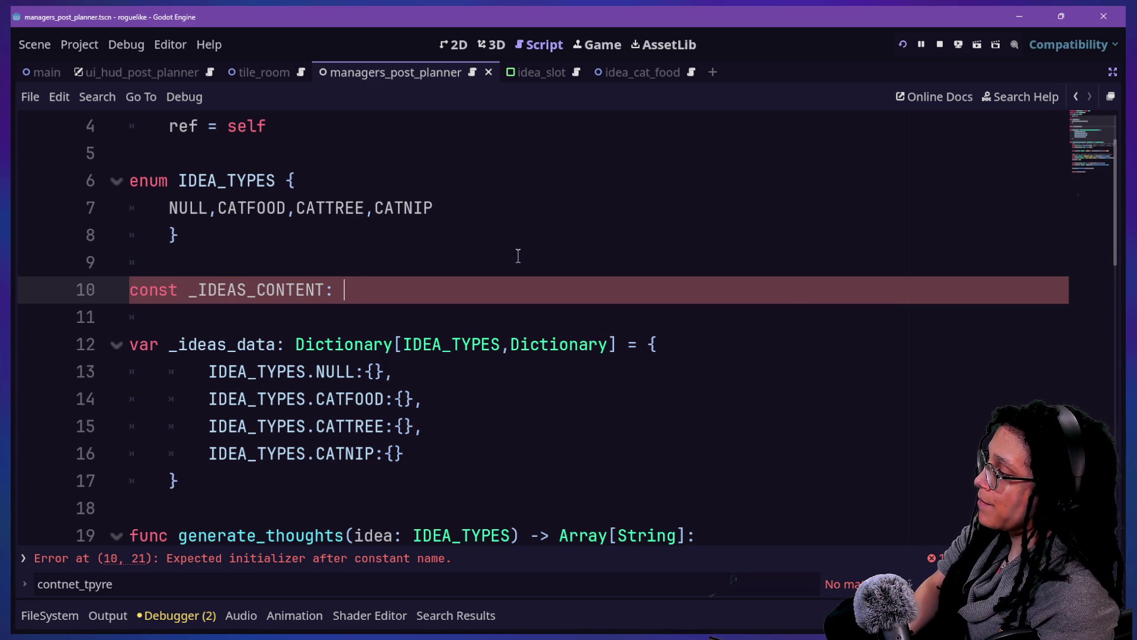
{"action": "type", "text": "D"}
{"action": "key", "text": "BackSpace"}
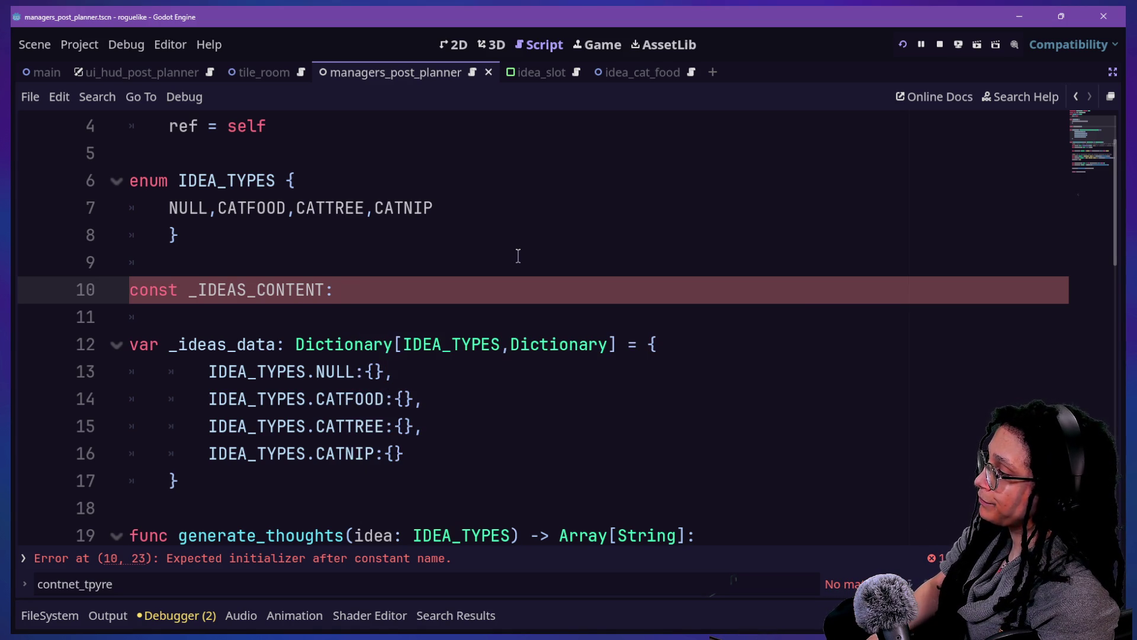
{"action": "type", "text": " Dictionary"}
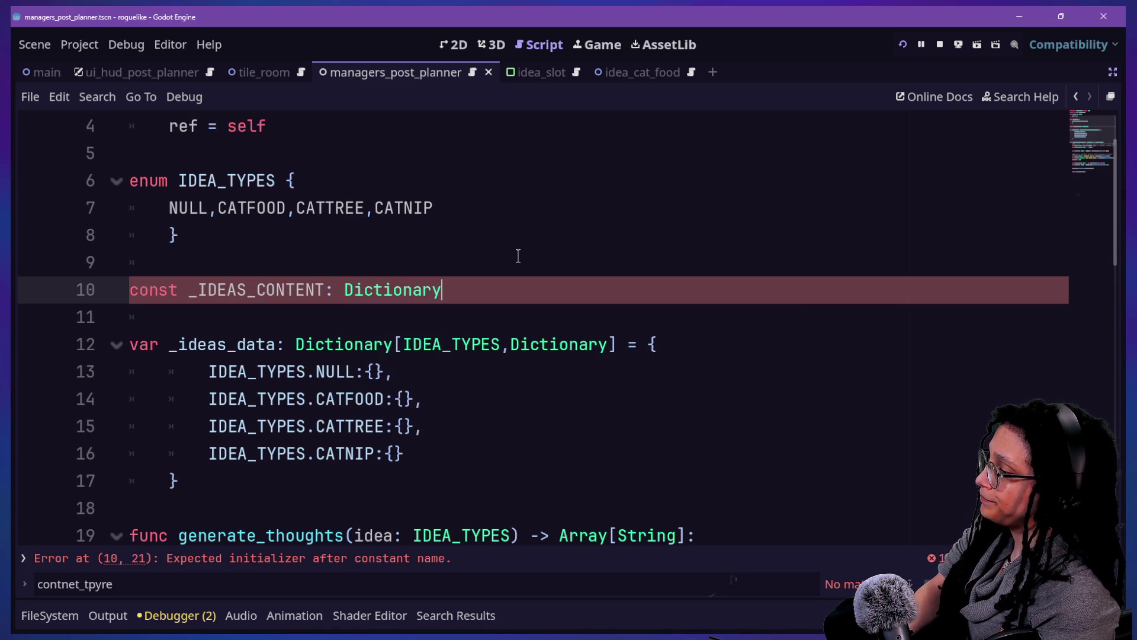
{"action": "left_click_drag", "start_coordinate": [182, 290], "coordinate": [448, 297]}
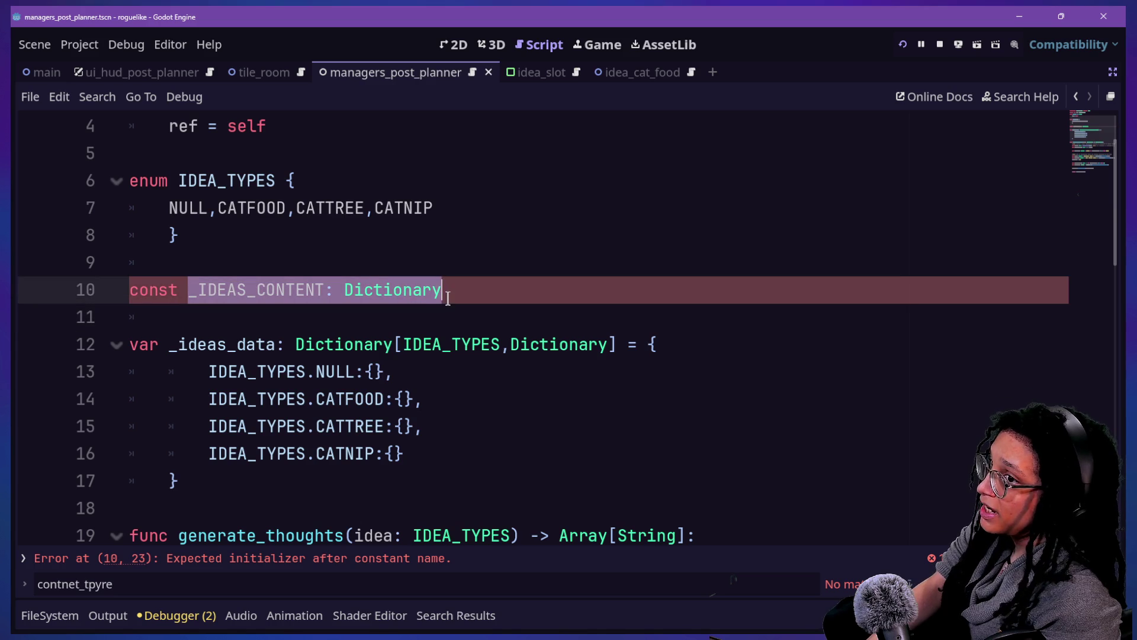
{"action": "left_click_drag", "start_coordinate": [537, 320], "coordinate": [567, 320]}
{"action": "left_click_drag", "start_coordinate": [373, 310], "coordinate": [512, 335]}
{"action": "left_click_drag", "start_coordinate": [296, 254], "coordinate": [242, 227]}
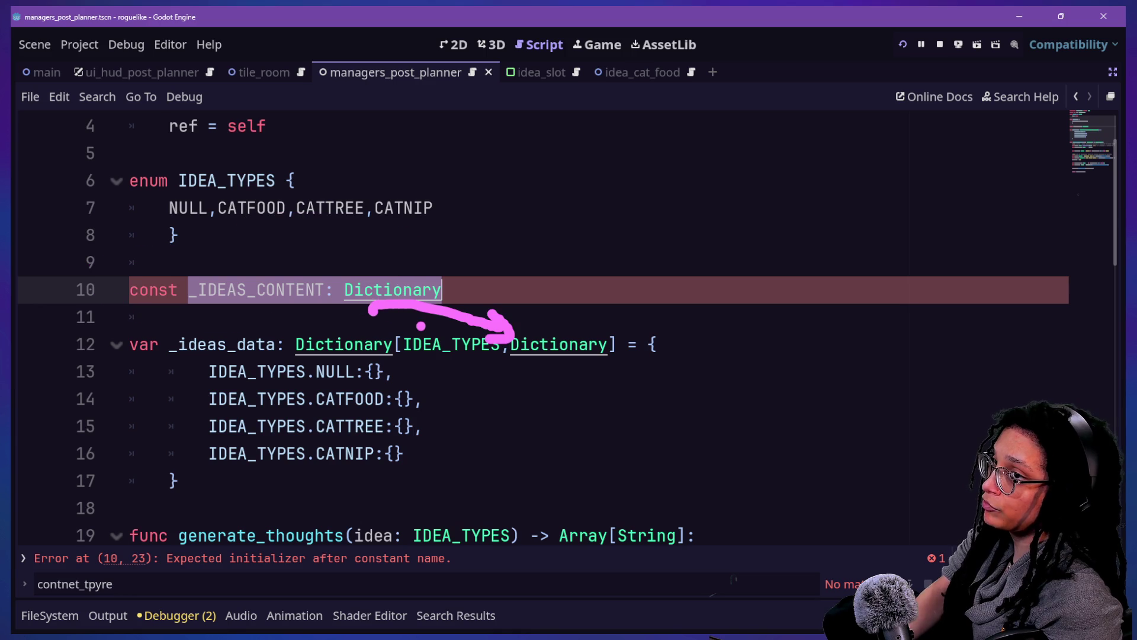
{"action": "left_click_drag", "start_coordinate": [612, 336], "coordinate": [761, 336]}
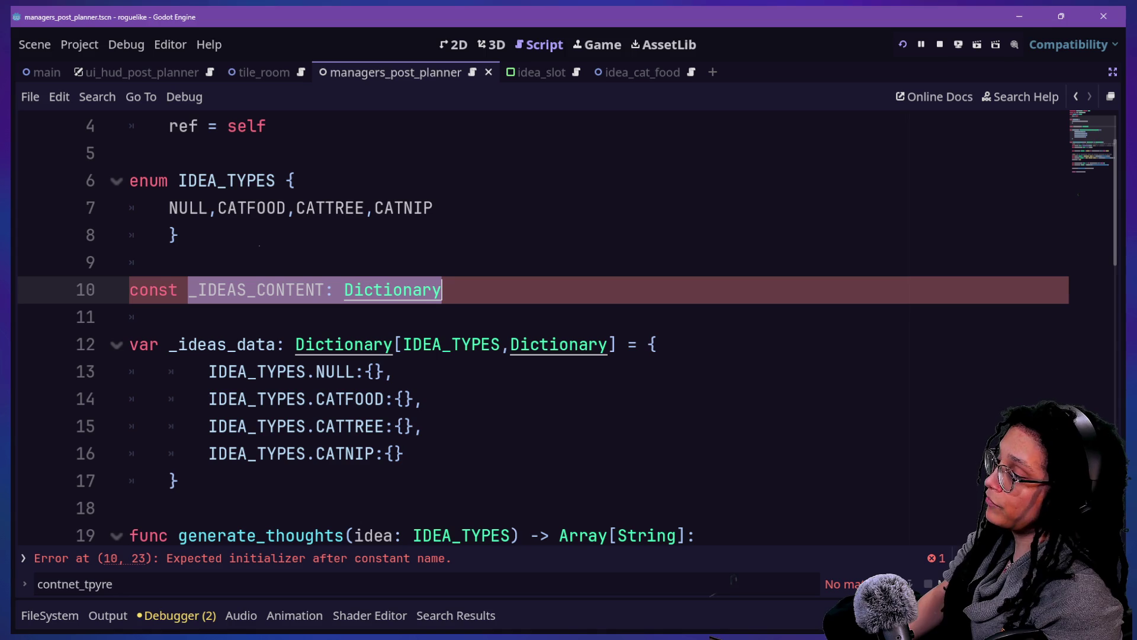
{"action": "left_click_drag", "start_coordinate": [179, 255], "coordinate": [45, 269]}
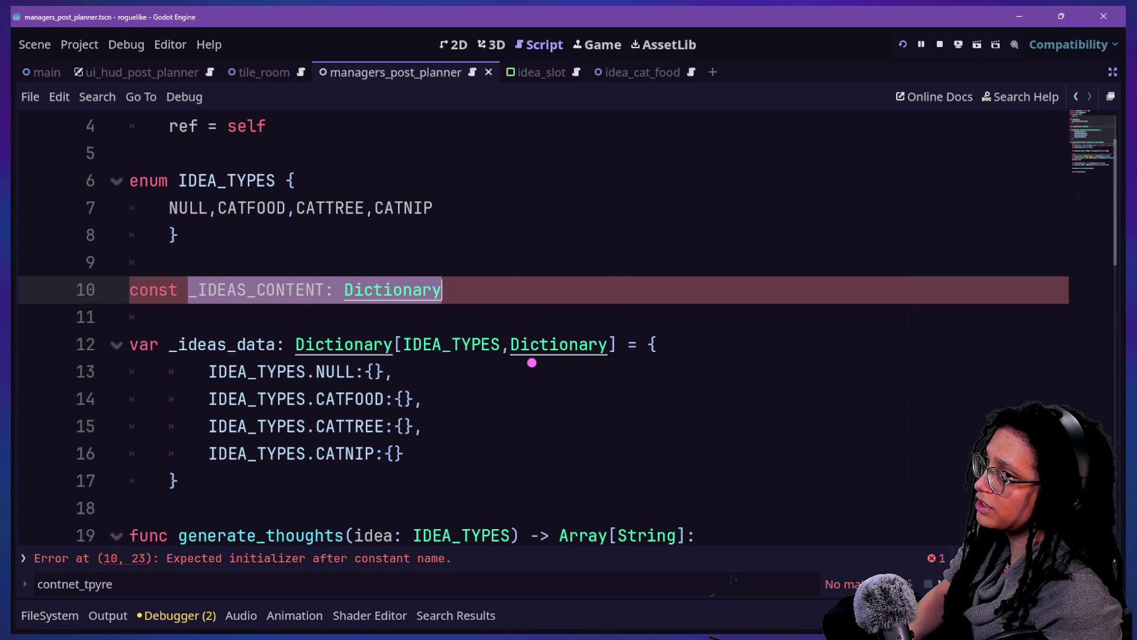
{"action": "left_click", "coordinate": [673, 292]}
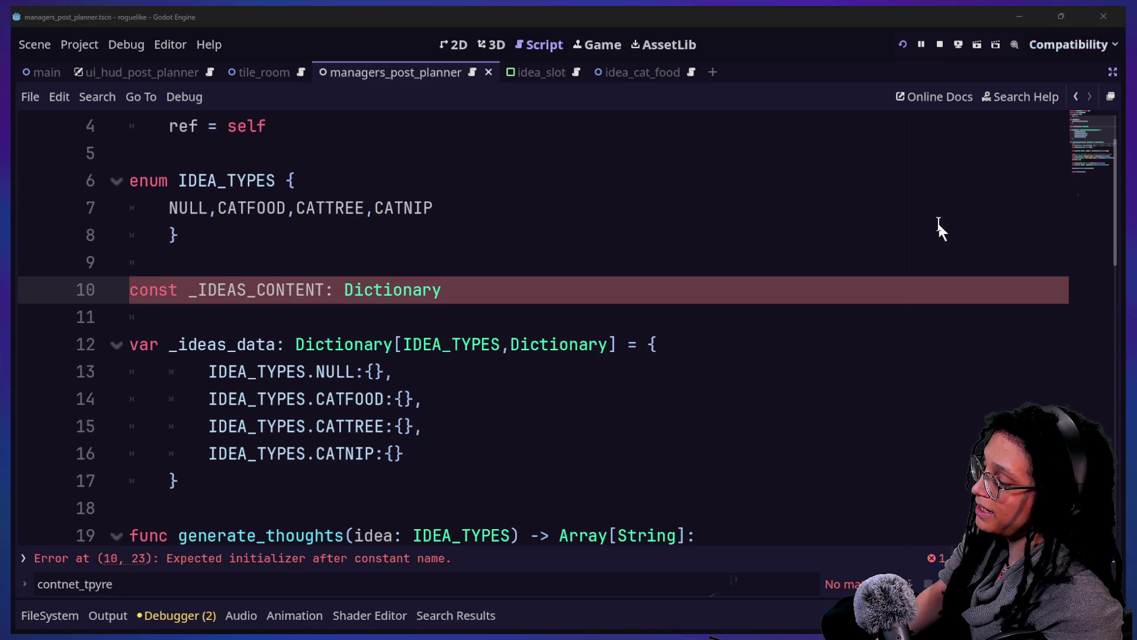
{"action": "left_click", "coordinate": [525, 350]}
{"action": "key", "text": "Up"}
{"action": "key", "text": "Up"}
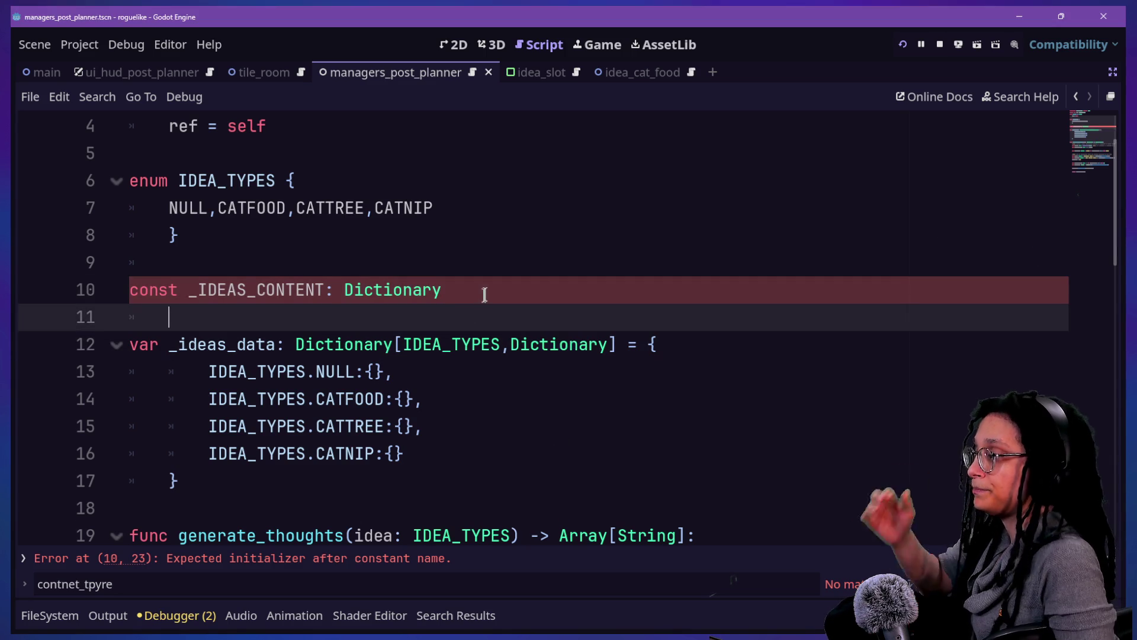
{"action": "type", "text": "-> v"}
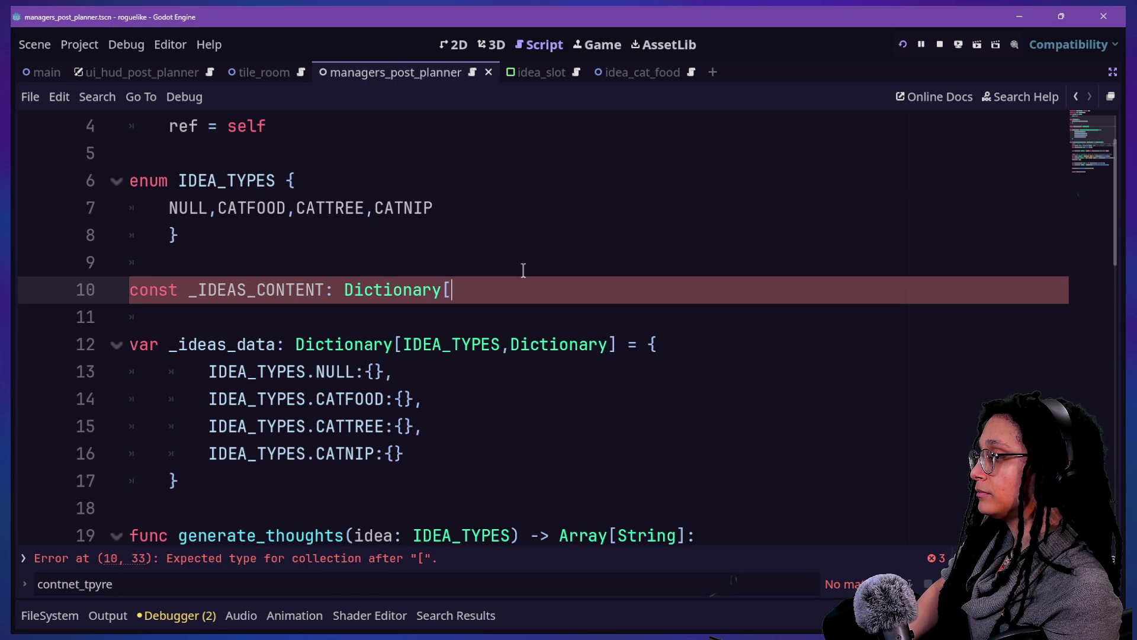
{"action": "key", "text": "BackSpace"}
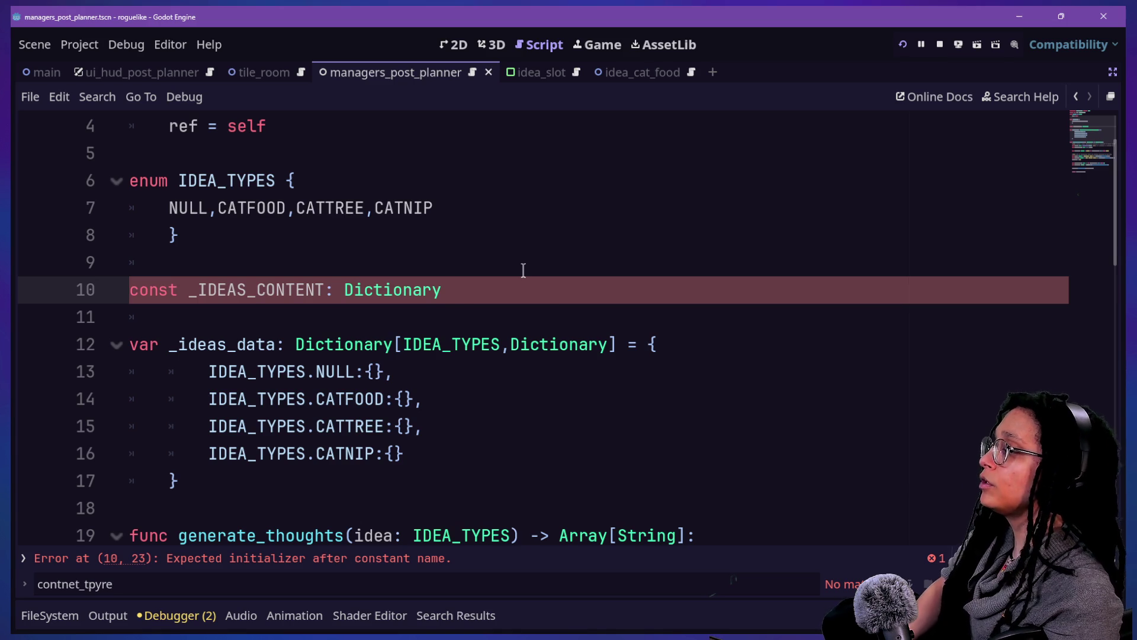
Step: Open manage_levels.gd and scroll to its _ROOM_CONTENT_DATA constant
{"action": "key", "text": "alt+shift+o"}
{"action": "key", "text": "Down"}
{"action": "key", "text": "Down"}
{"action": "key", "text": "Return"}
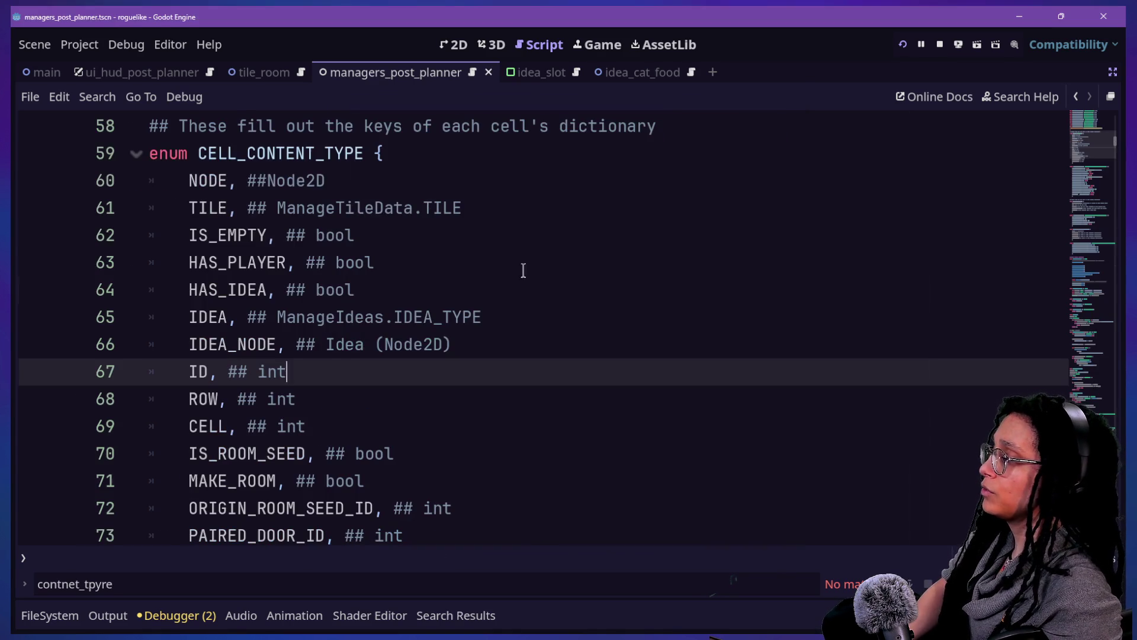
{"action": "key", "text": "ctrl+f"}
{"action": "key", "text": "Escape"}
{"action": "scroll", "scroll_direction": "up", "scroll_amount": 3}
{"action": "scroll", "scroll_direction": "down", "scroll_amount": 3}
{"action": "scroll", "scroll_direction": "down", "scroll_amount": 3}
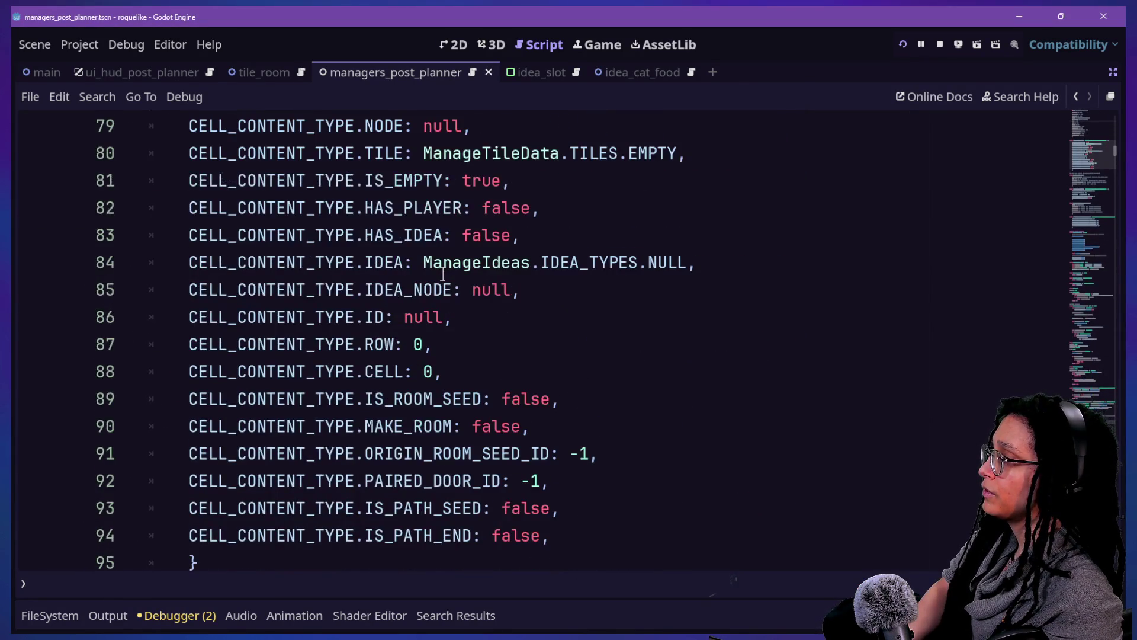
{"action": "scroll", "scroll_direction": "up", "scroll_amount": 3}
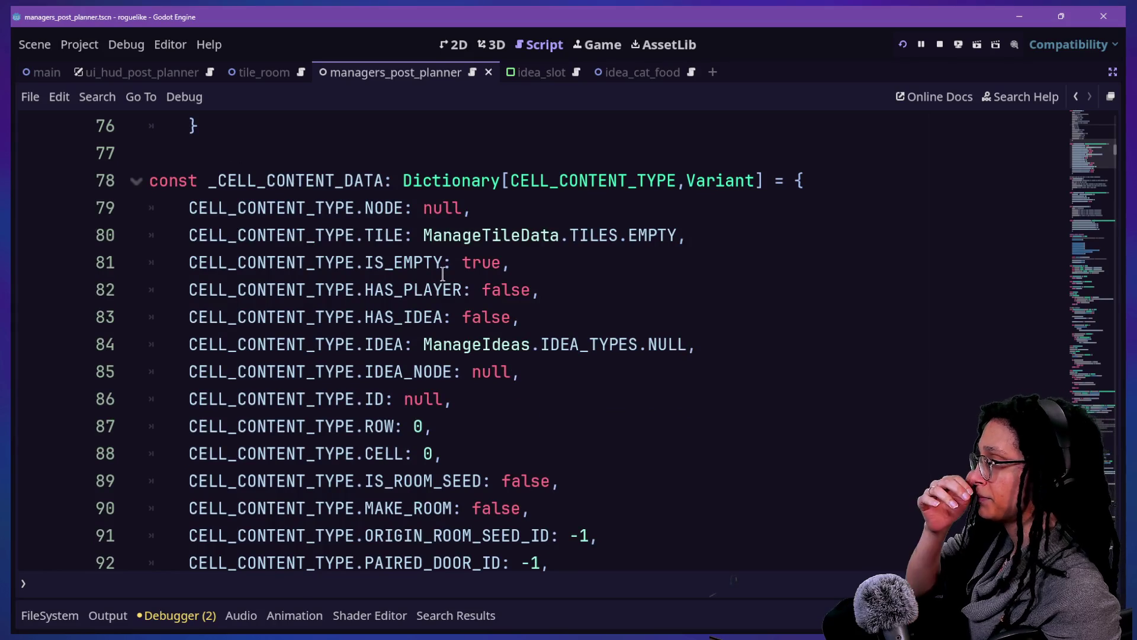
{"action": "scroll", "scroll_direction": "down", "scroll_amount": 3}
{"action": "scroll", "scroll_direction": "down", "scroll_amount": 3}
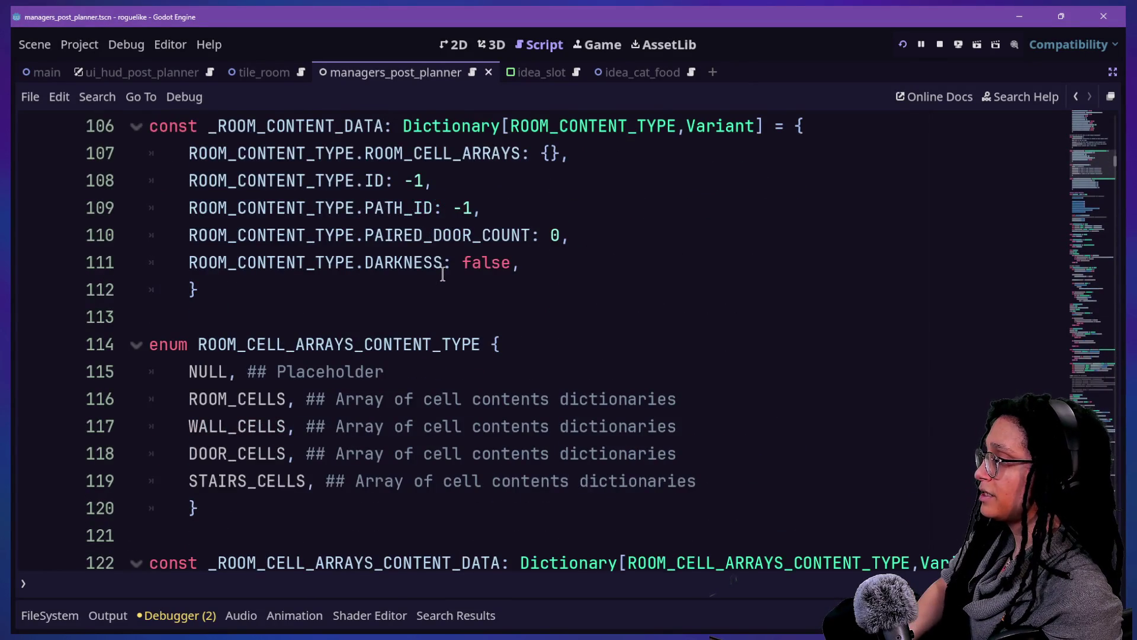
{"action": "scroll", "scroll_direction": "up", "scroll_amount": 3}
Step: Select the Dictionary[ROOM_CONTENT_TYPE,Variant] type of _ROOM_CONTENT_DATA, then reopen the file search
{"action": "left_click_drag", "start_coordinate": [511, 207], "coordinate": [686, 207]}
{"action": "left_click", "coordinate": [686, 208]}
{"action": "left_click_drag", "start_coordinate": [511, 207], "coordinate": [754, 208]}
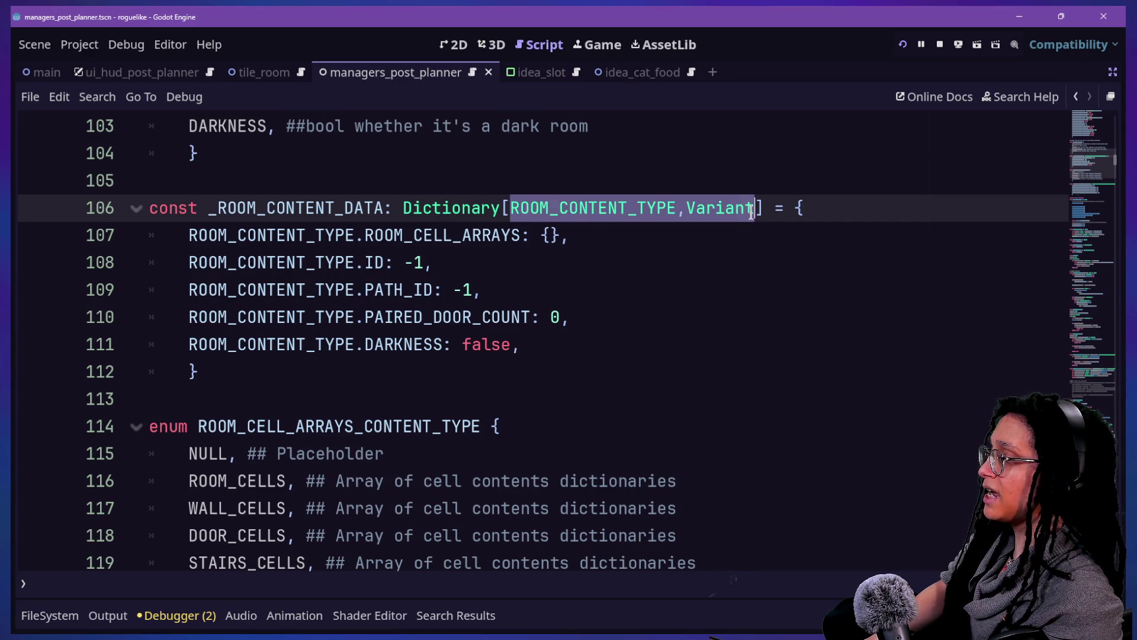
{"action": "left_click", "coordinate": [299, 237]}
{"action": "left_click_drag", "start_coordinate": [276, 209], "coordinate": [766, 206]}
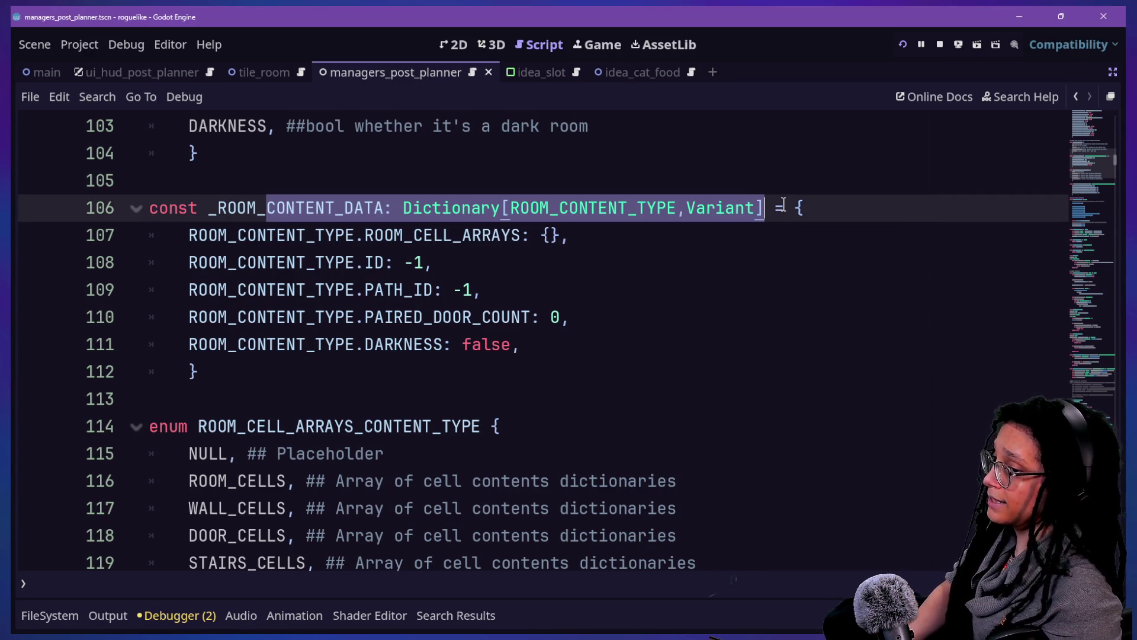
{"action": "key", "text": "shift+alt+o"}
{"action": "key", "text": "Down"}
{"action": "key", "text": "Down"}
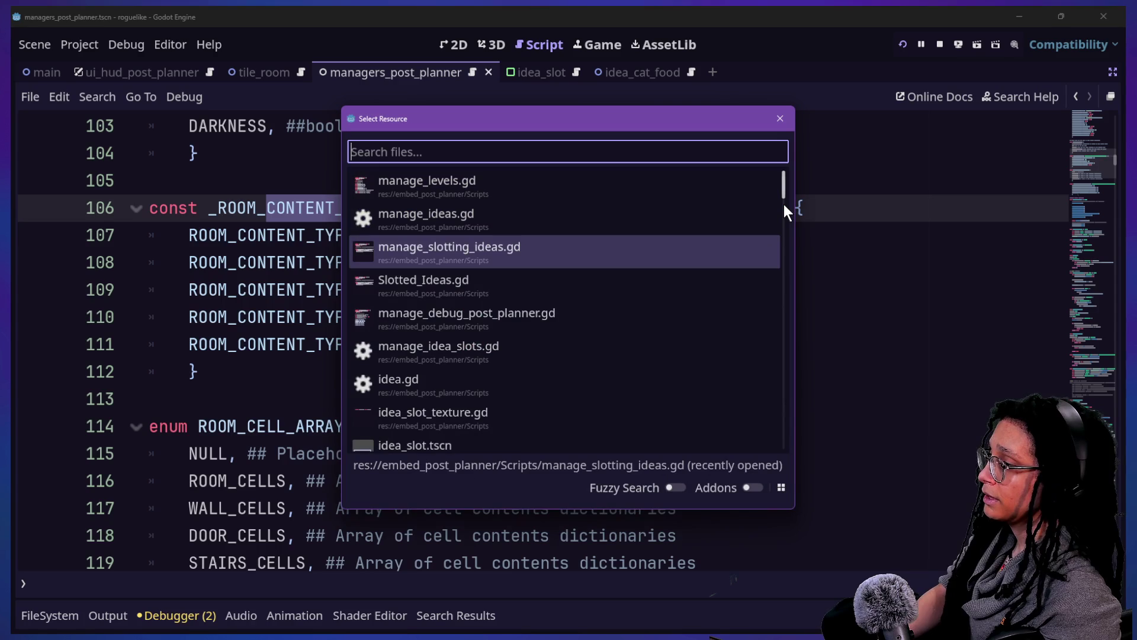
Step: Open manage_ideas.gd and paste 'const _IDEAS_CONTENT_DATA: Dictionary[ROOM_CONTENT_TYPE,Variant]' over line 10
{"action": "key", "text": "Up"}
{"action": "key", "text": "Up"}
{"action": "key", "text": "Down"}
{"action": "key", "text": "Return"}
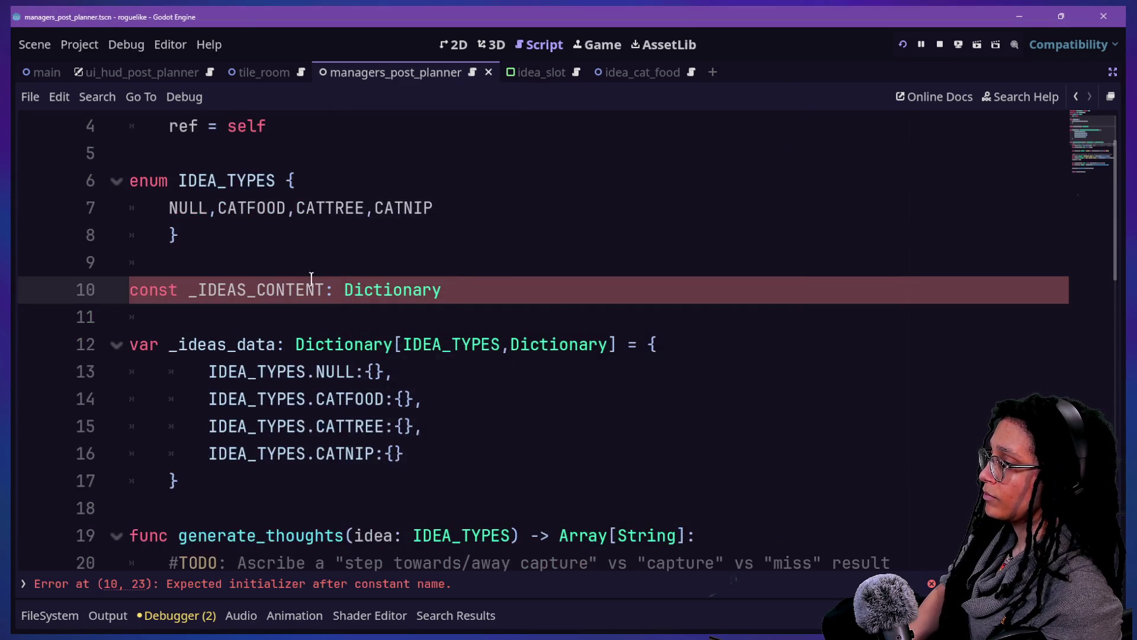
{"action": "key", "text": "Return"}
{"action": "key", "text": "BackSpace"}
{"action": "key", "text": "BackSpace"}
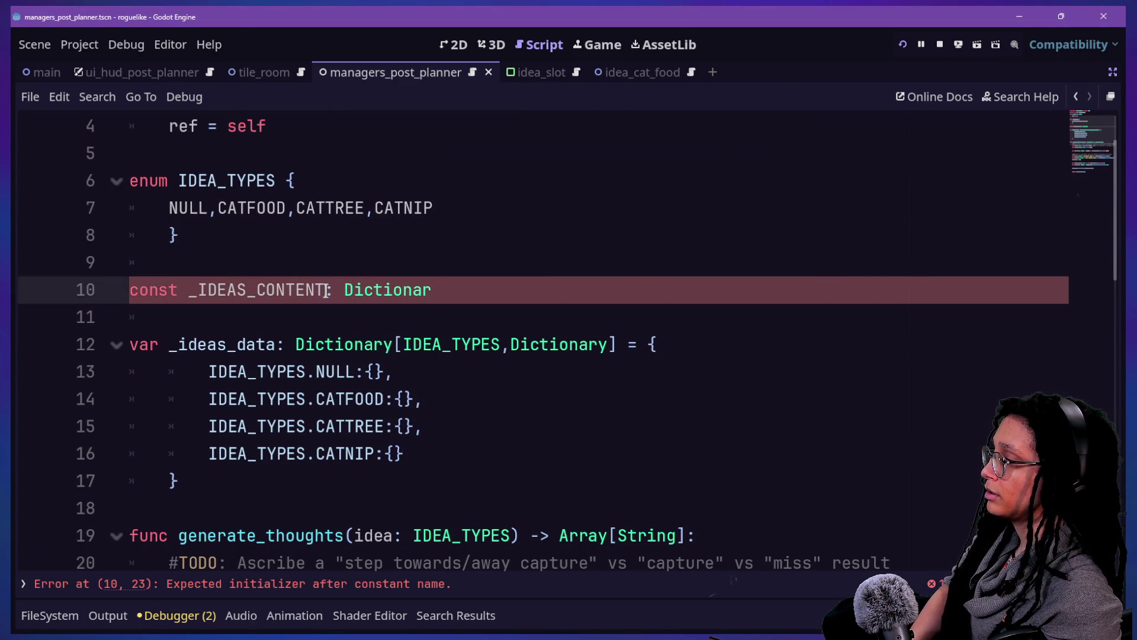
{"action": "left_click_drag", "start_coordinate": [264, 290], "coordinate": [502, 280]}
{"action": "key", "text": "ctrl+v"}
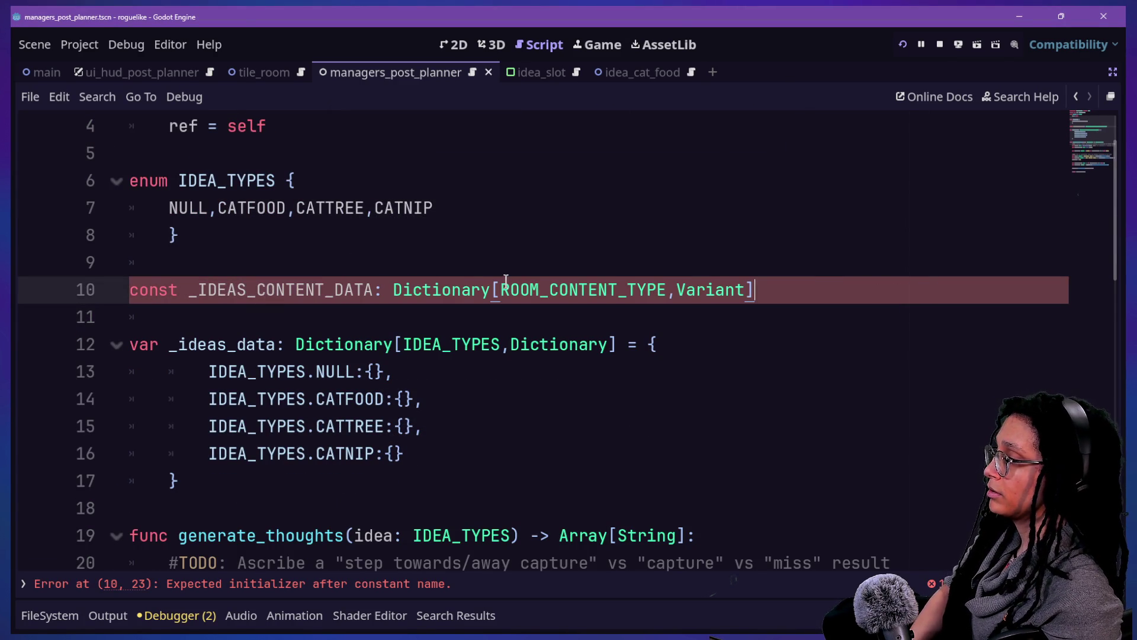
Step: Add a new line after the IDEA_TYPES enum's closing brace
{"action": "left_click_drag", "start_coordinate": [509, 284], "coordinate": [658, 297]}
{"action": "left_click", "coordinate": [323, 151]}
{"action": "left_click", "coordinate": [338, 179]}
{"action": "left_click", "coordinate": [341, 225]}
{"action": "key", "text": "Return"}
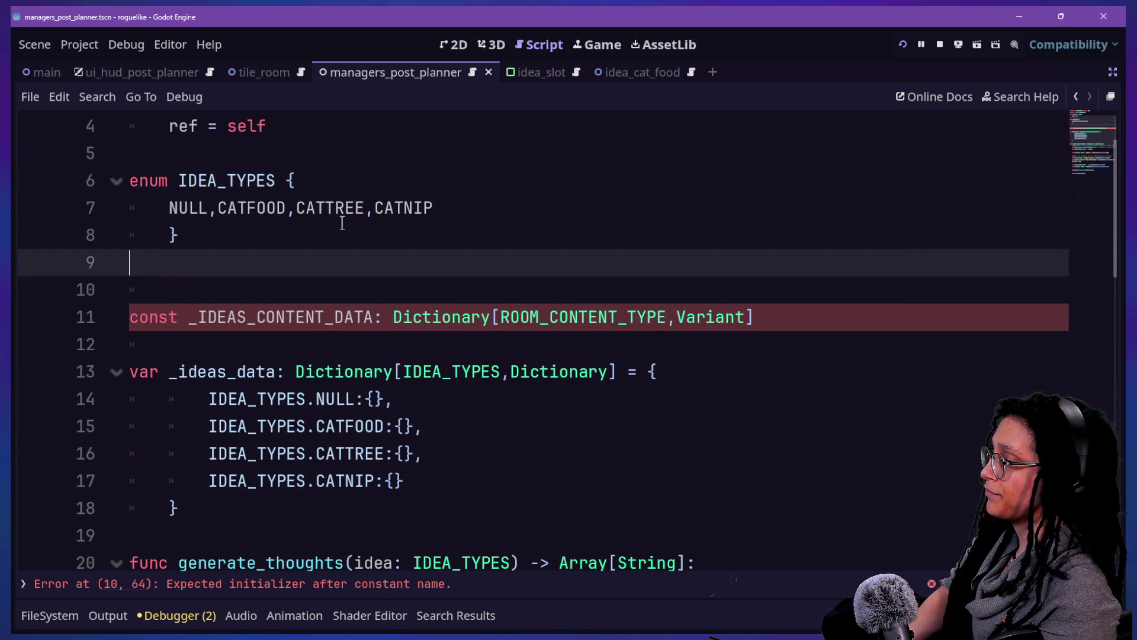
Step: Add an empty enum IDEA_CONTENT_TYPES { } below IDEA_TYPES, separated by a blank line
{"action": "type", "text": "enum IDEA_CONTENT_TYPES{"}
{"action": "key", "text": "Return"}
{"action": "type", "text": "{"}
{"action": "key", "text": "BackSpace"}
{"action": "type", "text": "}"}
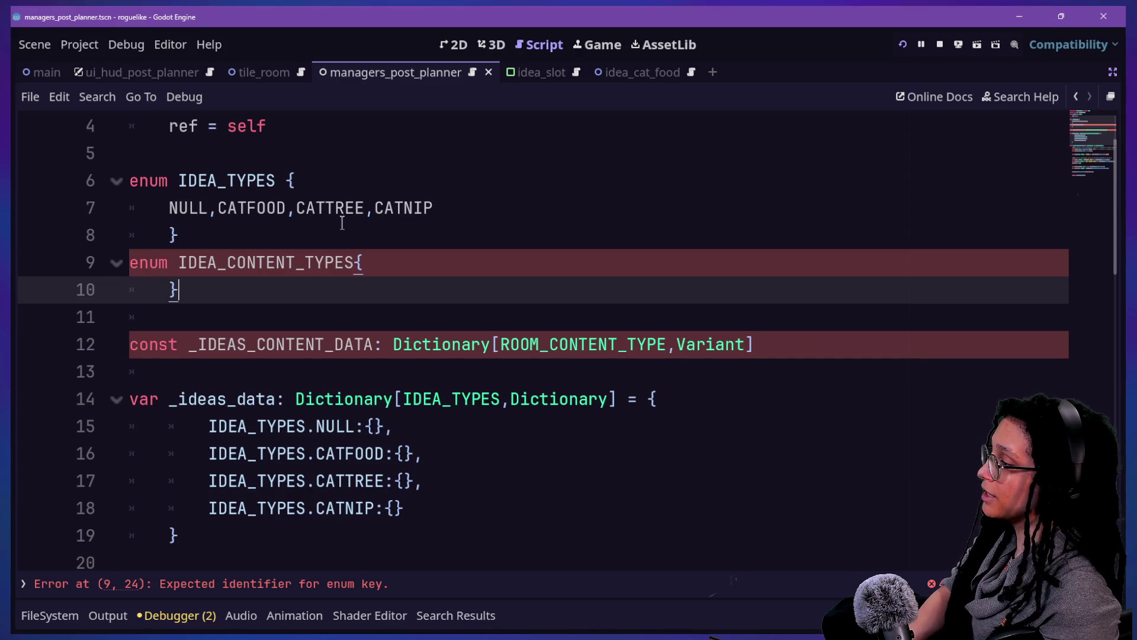
{"action": "left_click", "coordinate": [360, 232]}
{"action": "key", "text": "Return"}
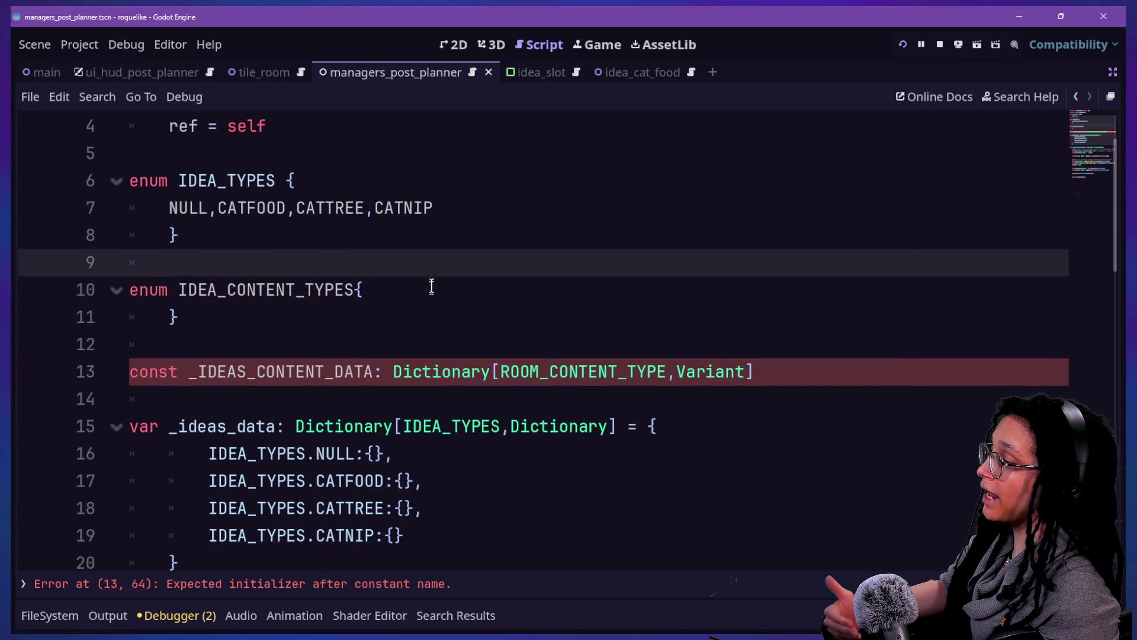
{"action": "left_click", "coordinate": [431, 287]}
{"action": "key", "text": "Left"}
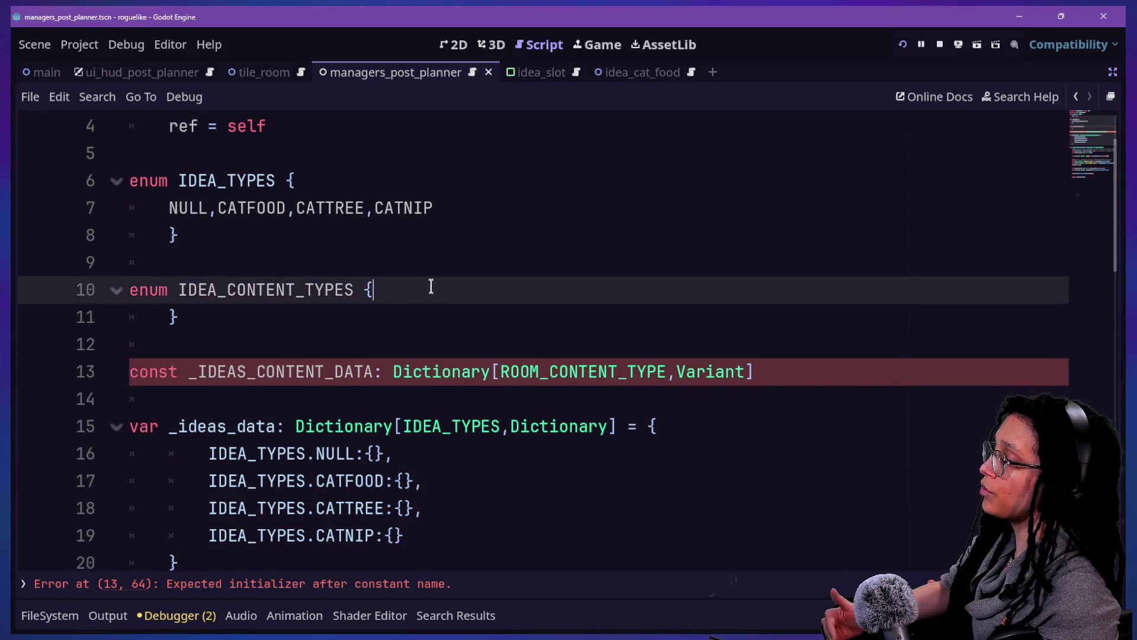
{"action": "left_click", "coordinate": [431, 287]}
{"action": "key", "text": "Return"}
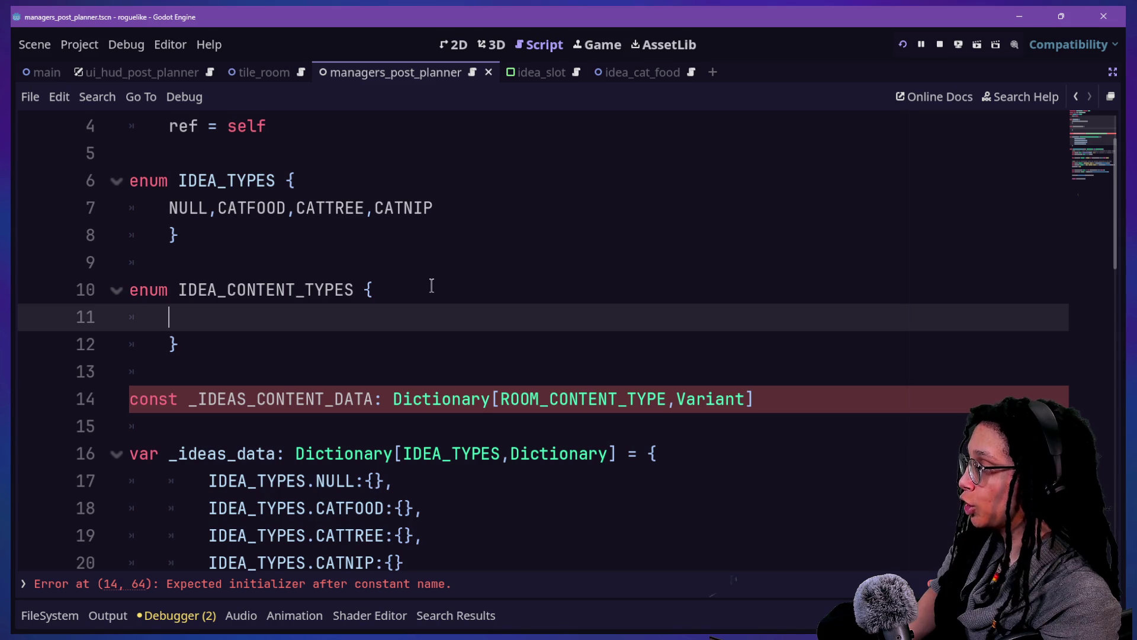
Step: Fill the IDEA_CONTENT_TYPES enum with the members IMAGE and BLURB
{"action": "type", "text": "ID"}
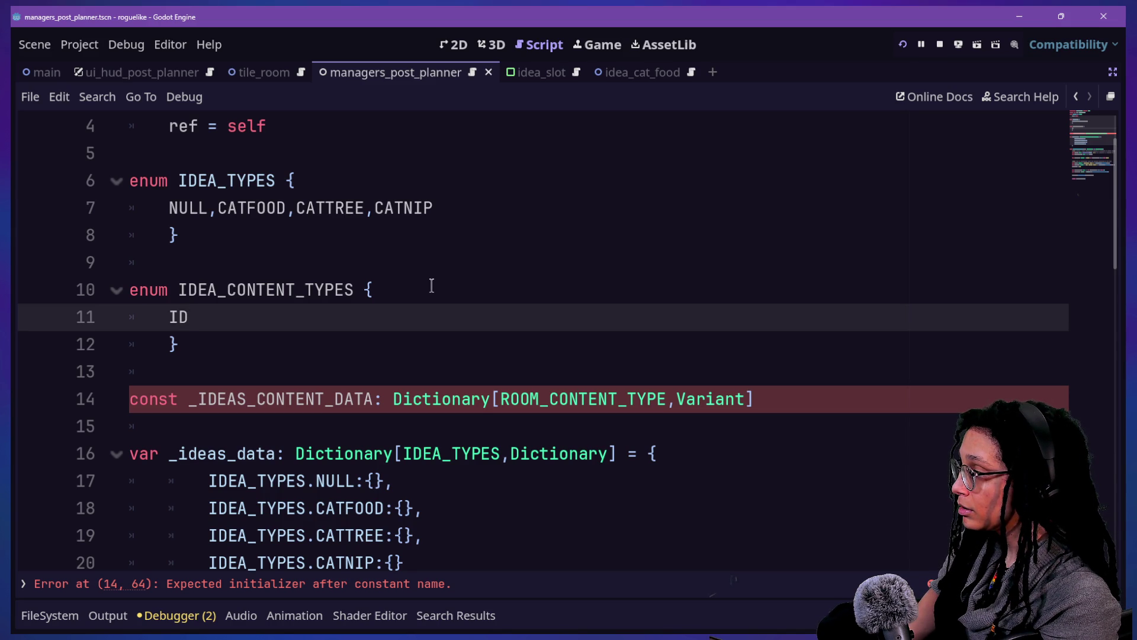
{"action": "type", "text": "DEA"}
{"action": "key", "text": "BackSpace"}
{"action": "key", "text": "BackSpace"}
{"action": "key", "text": "BackSpace"}
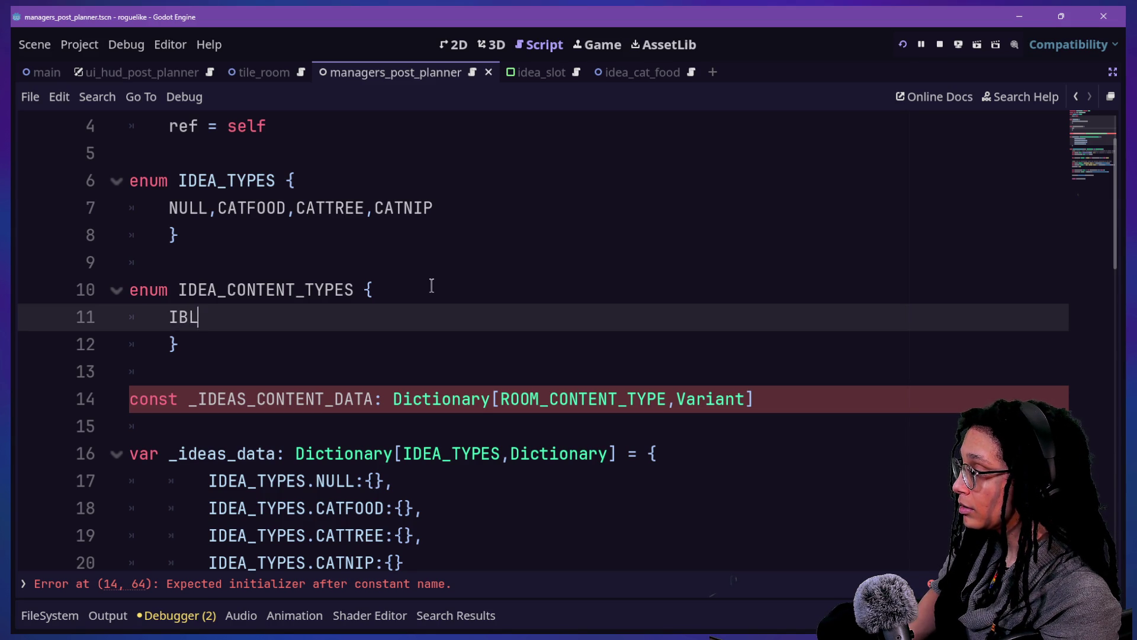
{"action": "type", "text": "U"}
{"action": "key", "text": "BackSpace"}
{"action": "key", "text": "BackSpace"}
{"action": "type", "text": "BLURB,"}
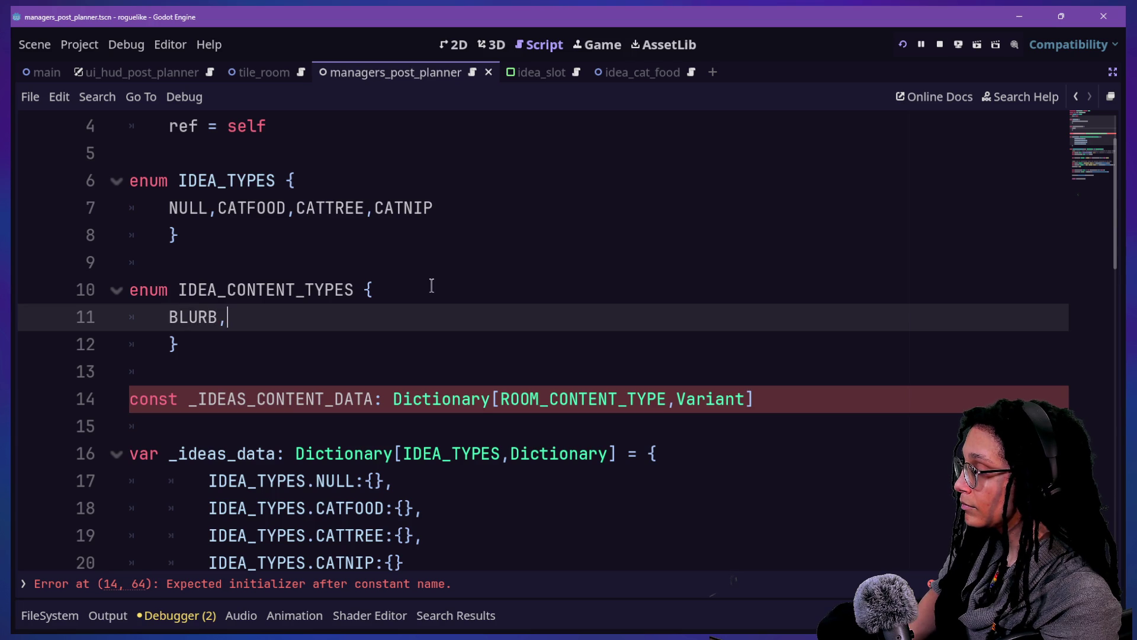
{"action": "type", "text": "IMA"}
{"action": "key", "text": "BackSpace"}
{"action": "key", "text": "BackSpace"}
{"action": "key", "text": "BackSpace"}
{"action": "key", "text": "BackSpace"}
{"action": "key", "text": "BackSpace"}
{"action": "key", "text": "BackSpace"}
{"action": "type", "text": "IMAGE<"}
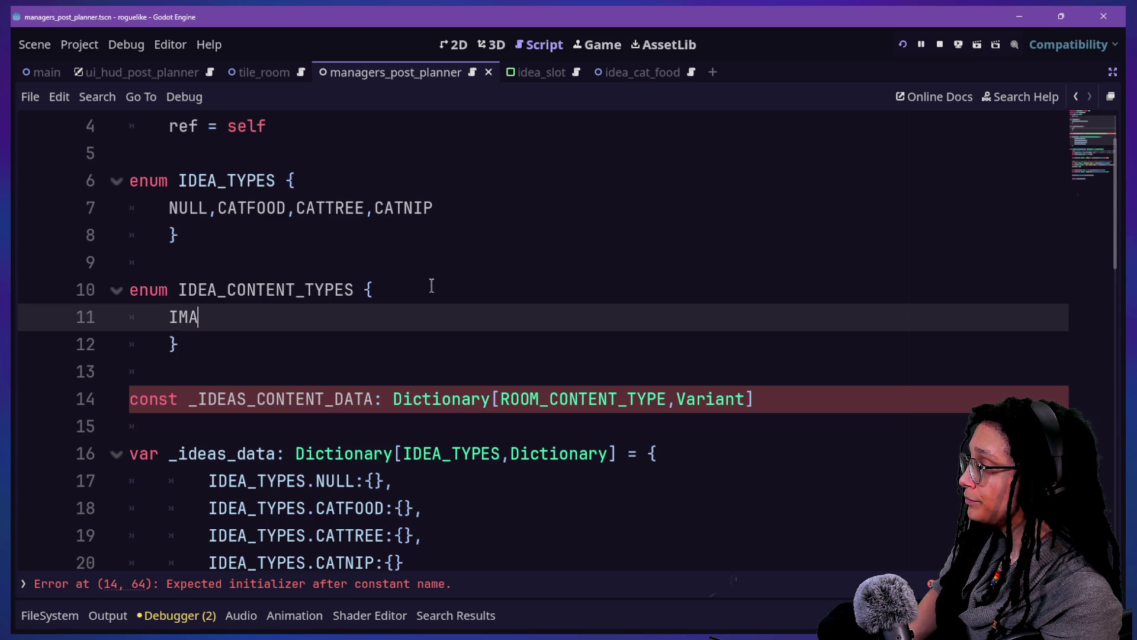
{"action": "type", "text": ",B"}
{"action": "key", "text": "BackSpace"}
{"action": "key", "text": "BackSpace"}
{"action": "type", "text": "LURB,"}
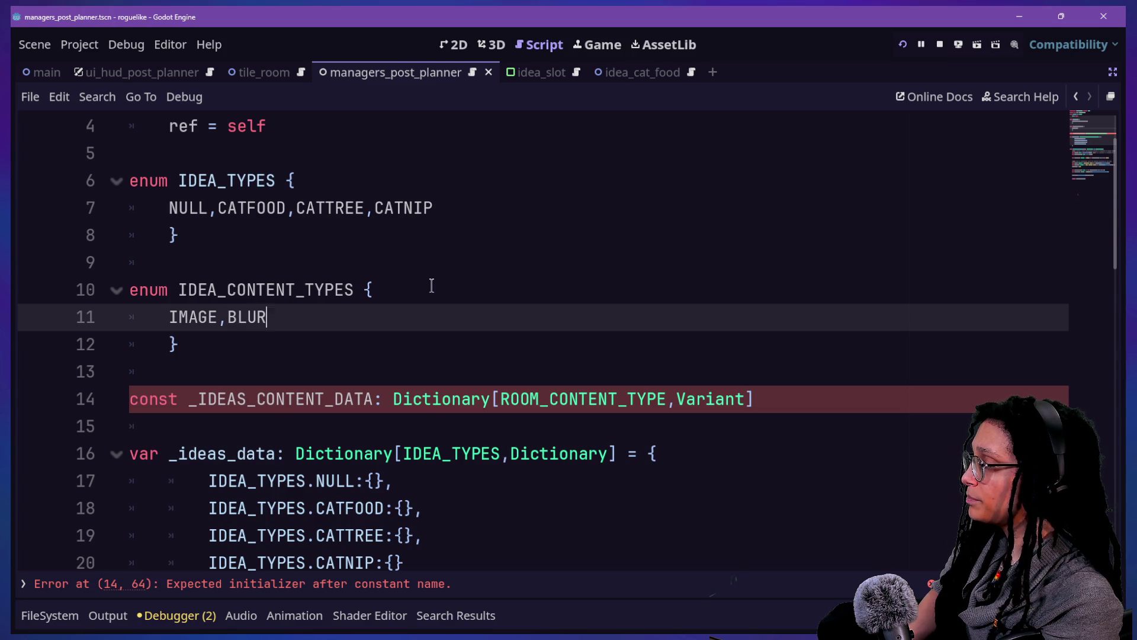
{"action": "key", "text": "BackSpace"}
Step: Key _IDEAS_CONTENT_DATA by IDEA_CONTENT_TYPES instead of ROOM_CONTENT_TYPE and append ' = \'
{"action": "scroll", "scroll_direction": "down", "scroll_amount": 3}
{"action": "left_click", "coordinate": [199, 235]}
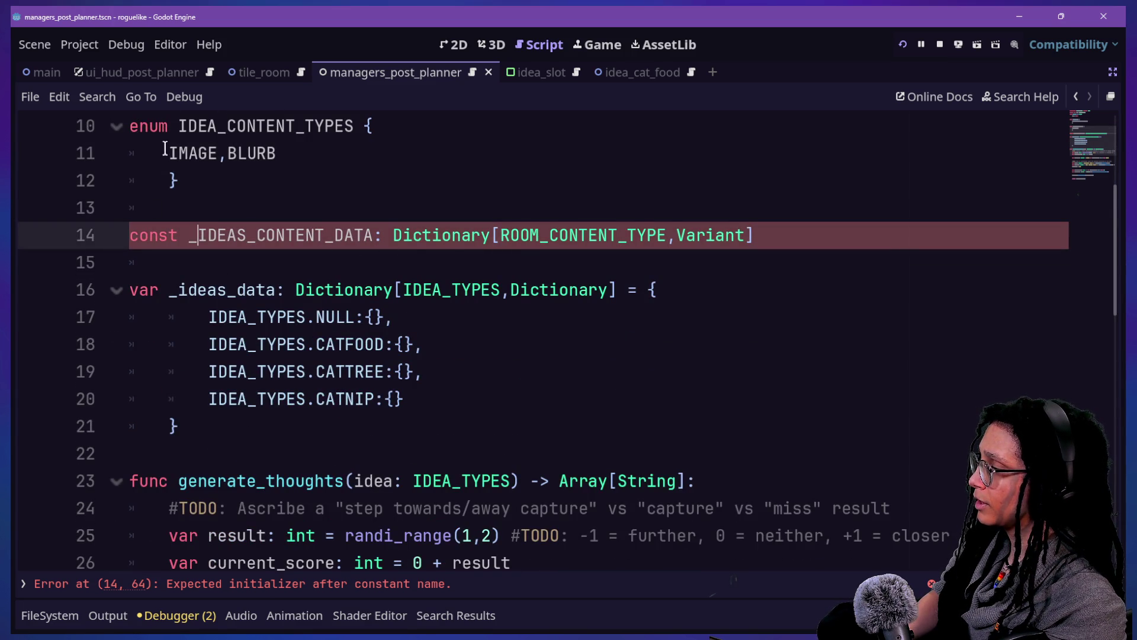
{"action": "left_click_drag", "start_coordinate": [496, 235], "coordinate": [666, 234]}
{"action": "type", "text": "IDEA_CONTENT_TYPES"}
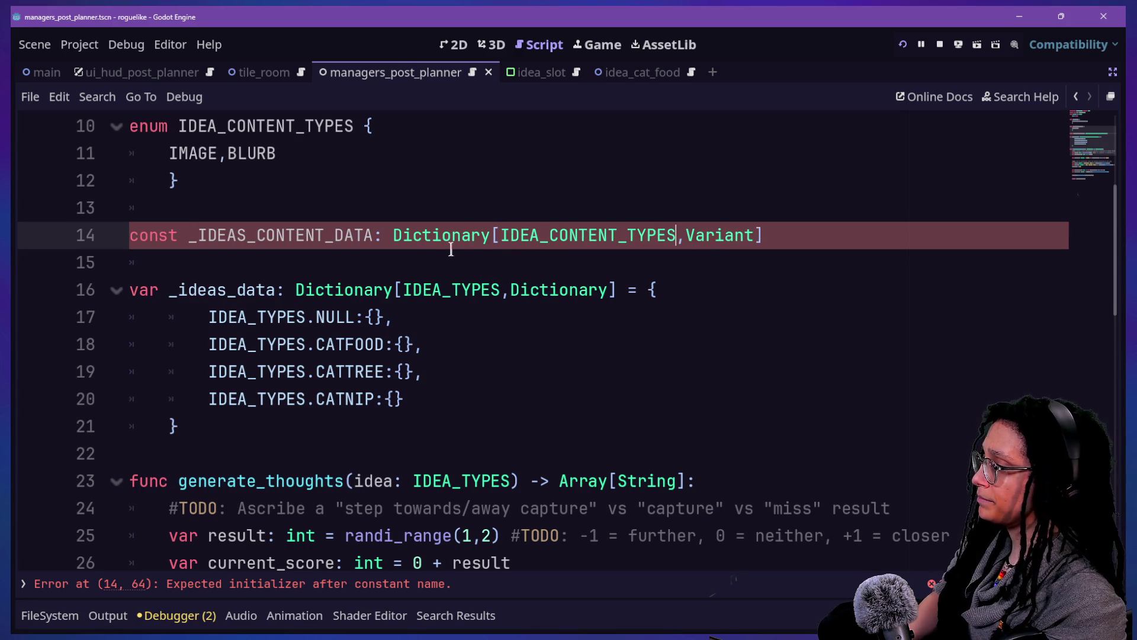
{"action": "left_click", "coordinate": [771, 235]}
{"action": "type", "text": ":"}
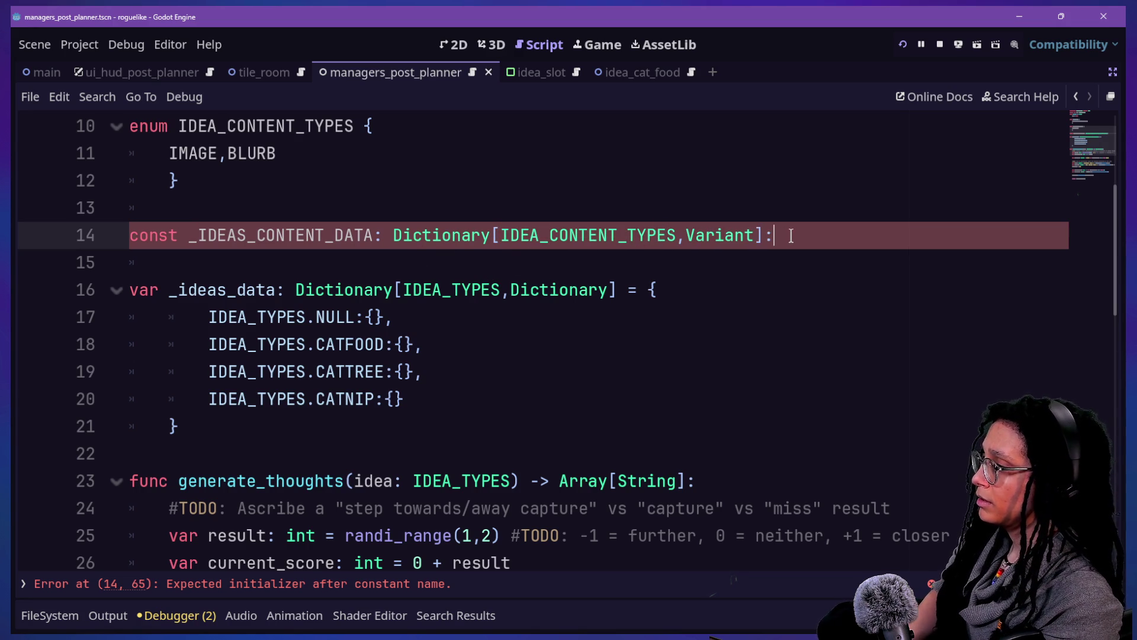
{"action": "key", "text": "BackSpace"}
{"action": "type", "text": "= "}
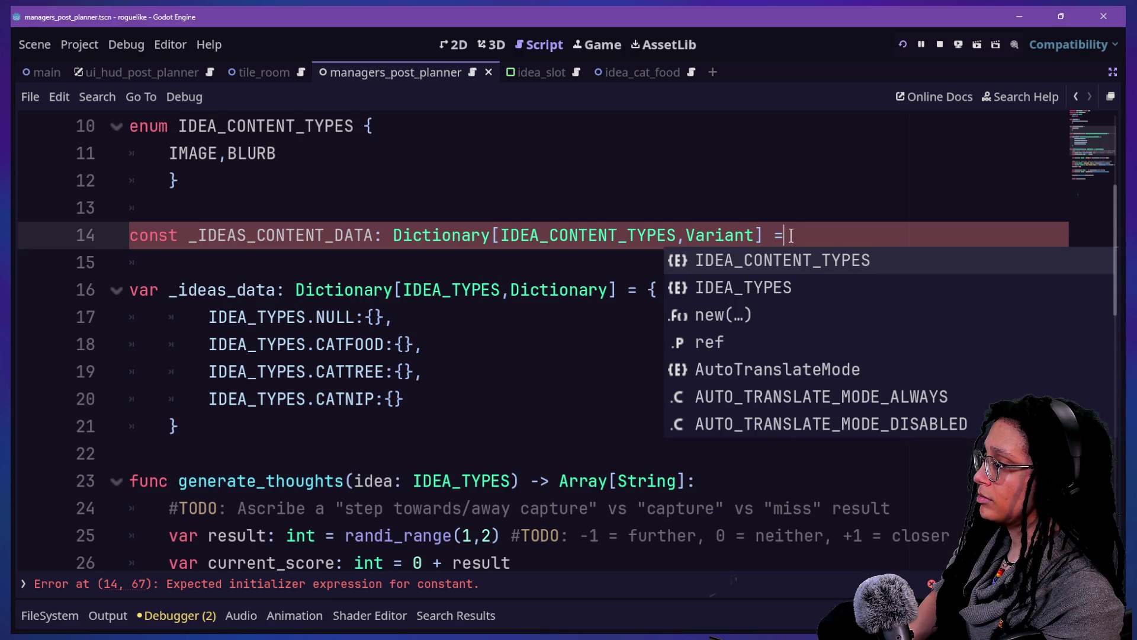
{"action": "type", "text": "\\"}
{"action": "key", "text": "Return"}
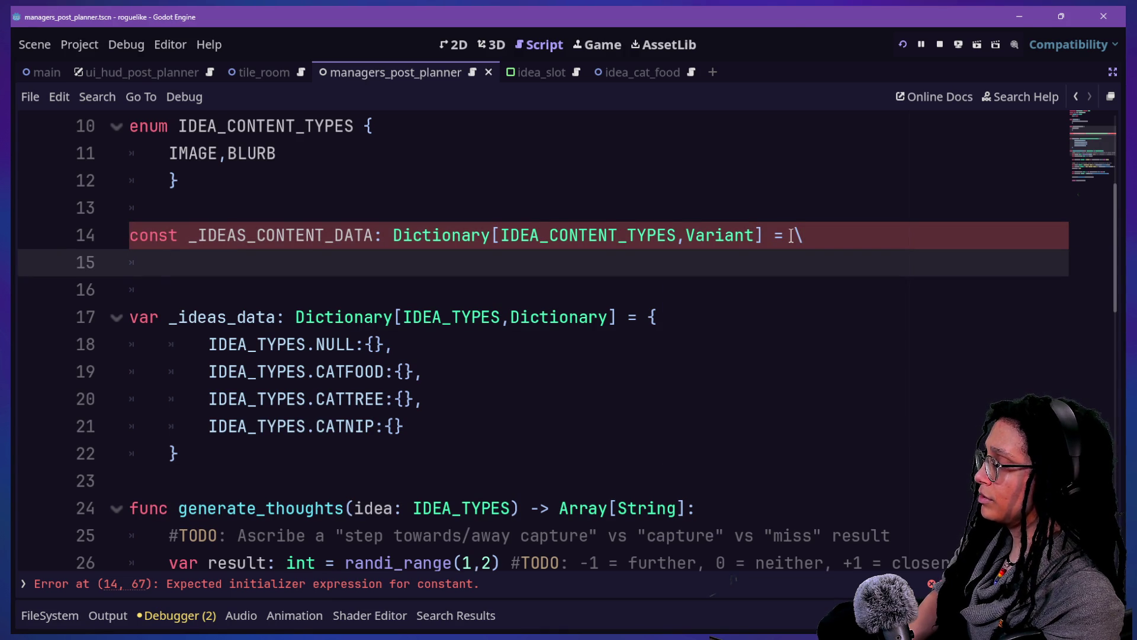
Step: Start the initializer with 'IMAGE:' and remove the comma between IMAGE and BLURB in the enum
{"action": "scroll", "scroll_direction": "up", "scroll_amount": 3}
{"action": "type", "text": "IMAGE"}
{"action": "type", "text": ":"}
{"action": "left_click", "coordinate": [222, 233]}
{"action": "key", "text": "BackSpace"}
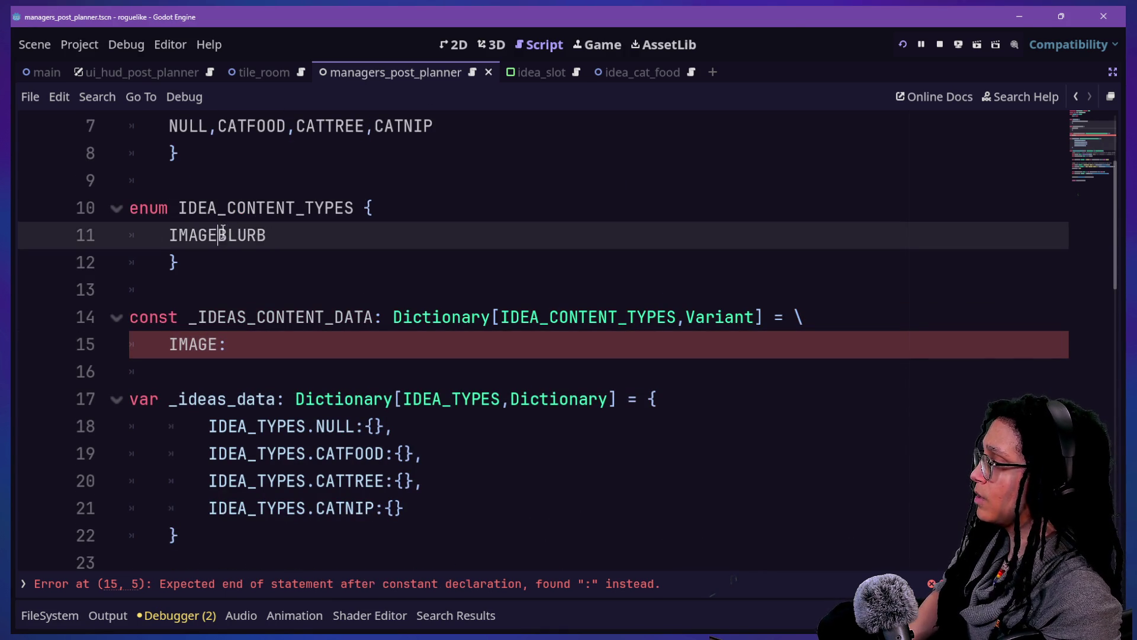
Step: Put BLURB on its own enum line, with a '## Texture2D' comment after IMAGE
{"action": "type", "text": ","}
{"action": "key", "text": "Return"}
{"action": "left_click", "coordinate": [224, 237]}
{"action": "type", "text": "##"}
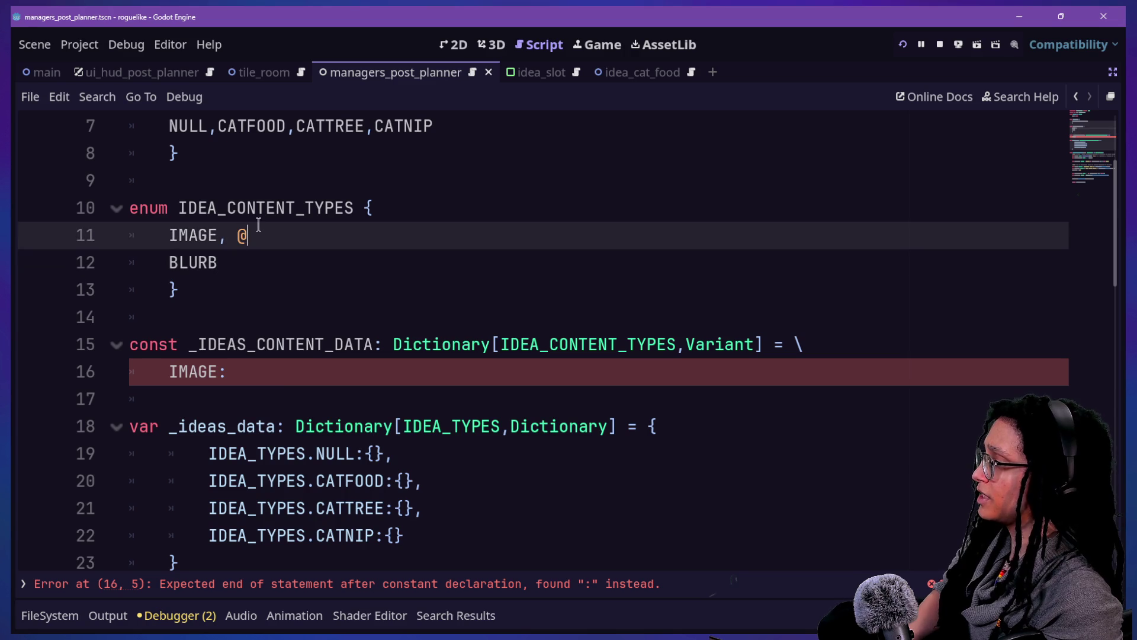
{"action": "type", "text": "Teture"}
{"action": "key", "text": "BackSpace"}
{"action": "key", "text": "BackSpace"}
{"action": "key", "text": "BackSpace"}
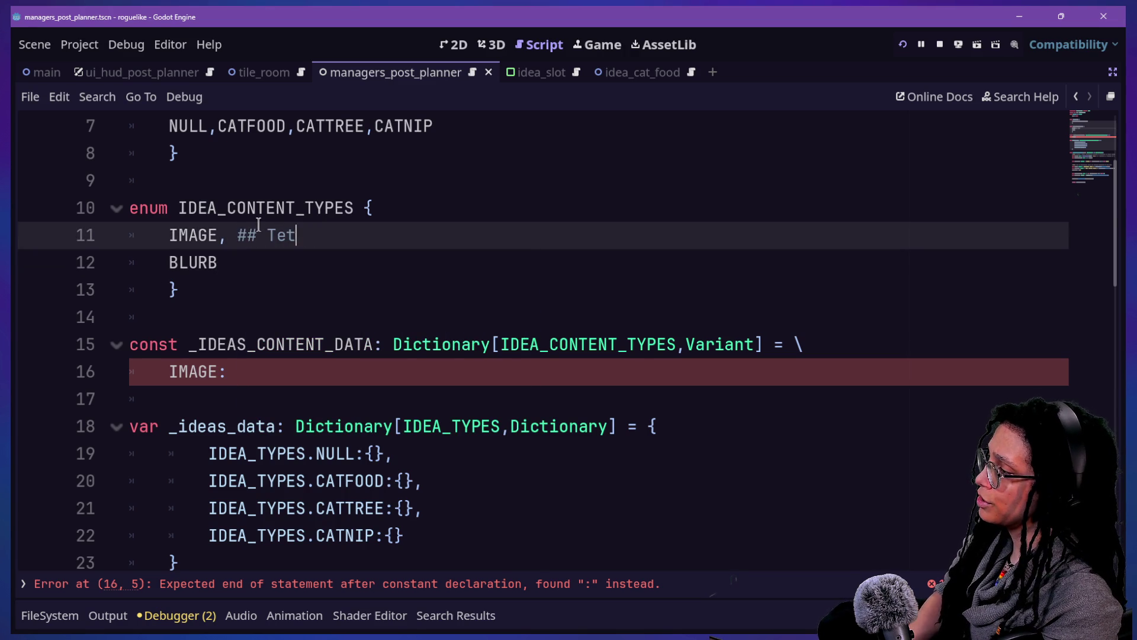
{"action": "type", "text": "xture2D"}
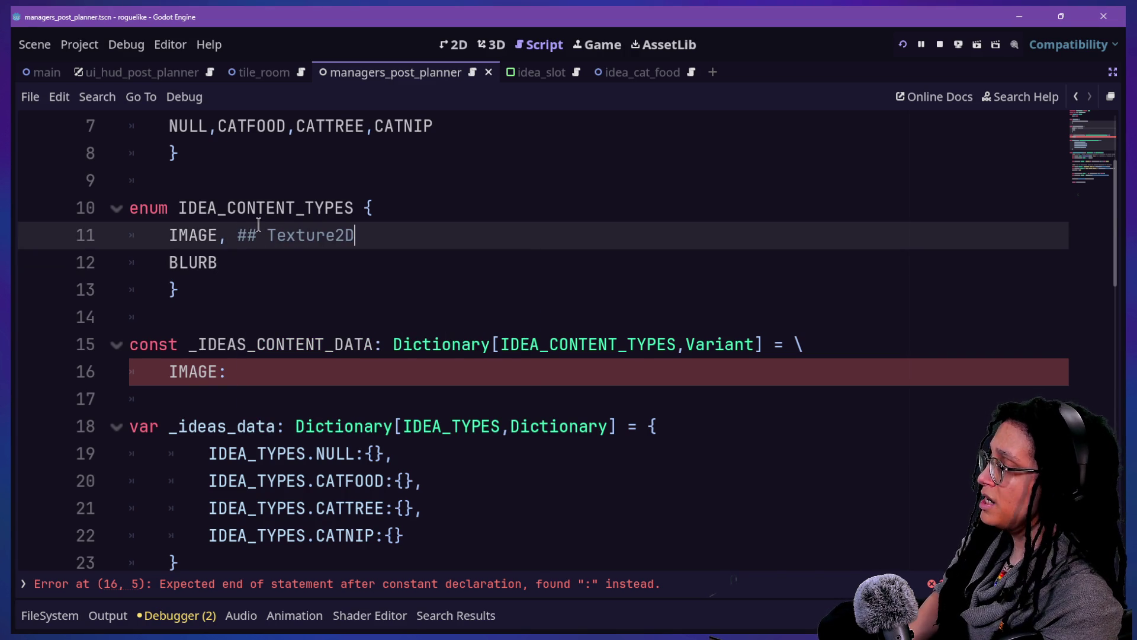
{"action": "key", "text": "Down"}
{"action": "type", "text": "##"}
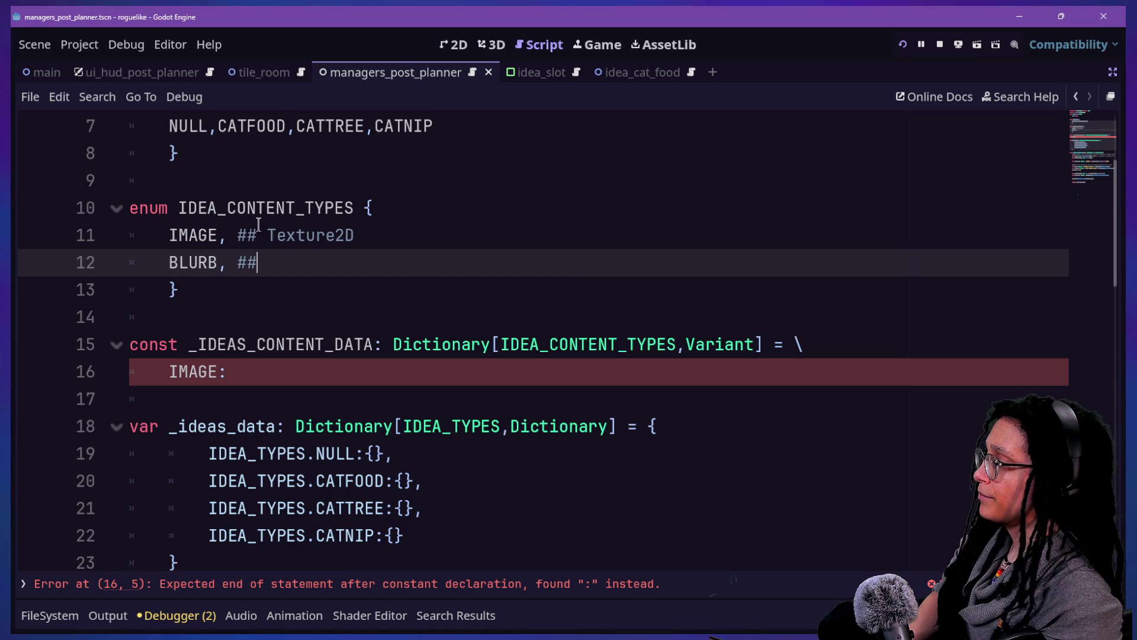
Step: Change the IMAGE comment to CompressedTexture2D and comment BLURB as '## String'
{"action": "left_click", "coordinate": [287, 236]}
{"action": "double_click", "coordinate": [313, 234]}
{"action": "type", "text": "Compresse"}
{"action": "type", "text": "dTexur"}
{"action": "type", "text": "ure2D"}
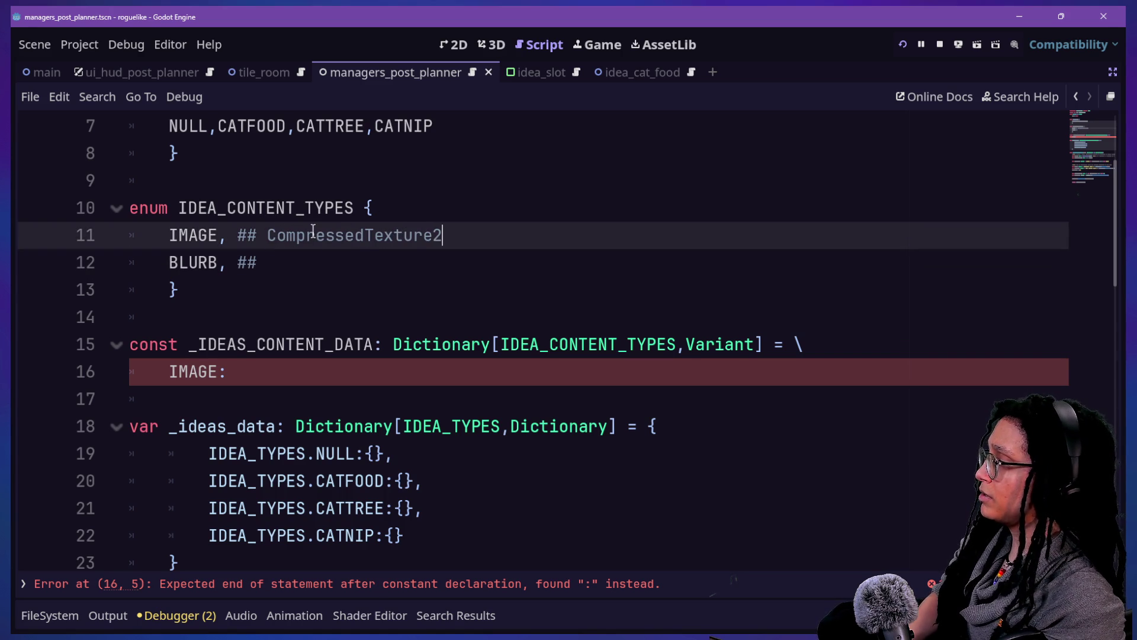
{"action": "left_click", "coordinate": [304, 265]}
{"action": "type", "text": "Str"}
{"action": "type", "text": "ing"}
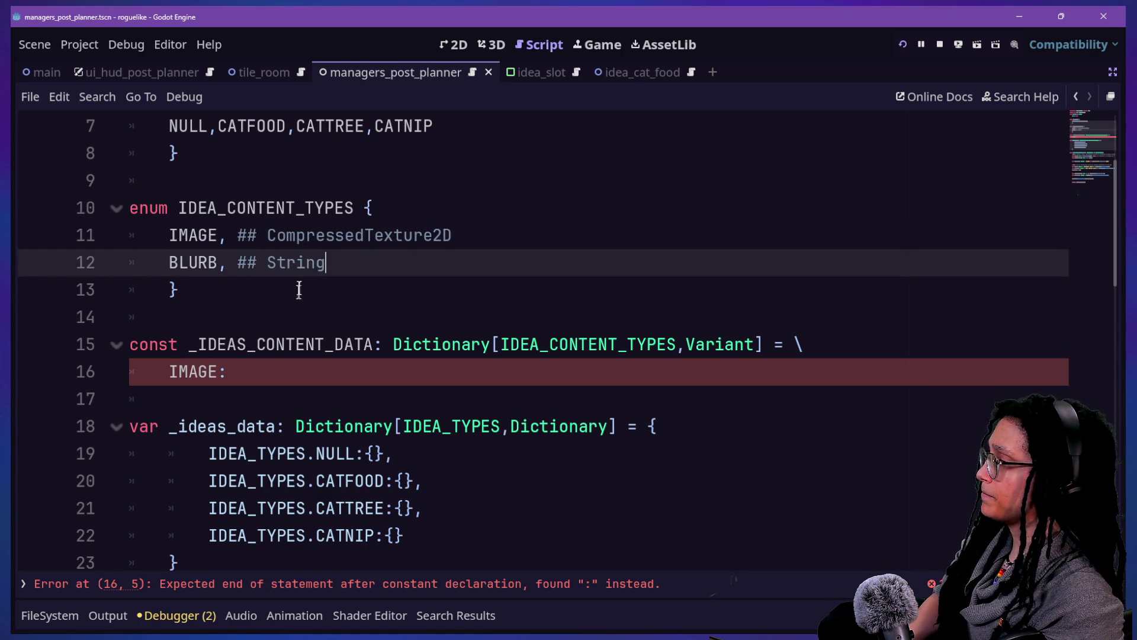
Step: End the IMAGE:null entry with a comma and start a new line after it
{"action": "left_click", "coordinate": [305, 290]}
{"action": "left_click", "coordinate": [257, 345]}
{"action": "left_click", "coordinate": [258, 369]}
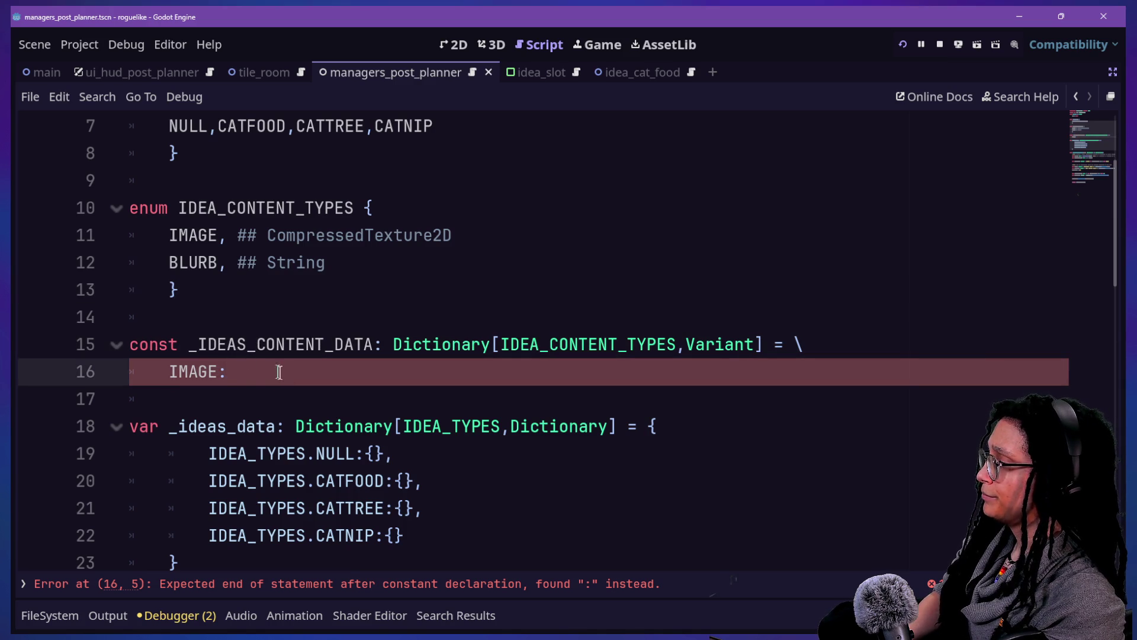
{"action": "left_click_drag", "start_coordinate": [202, 263], "coordinate": [332, 262]}
{"action": "left_click", "coordinate": [171, 180]}
{"action": "left_click", "coordinate": [332, 263]}
{"action": "left_click", "coordinate": [299, 371]}
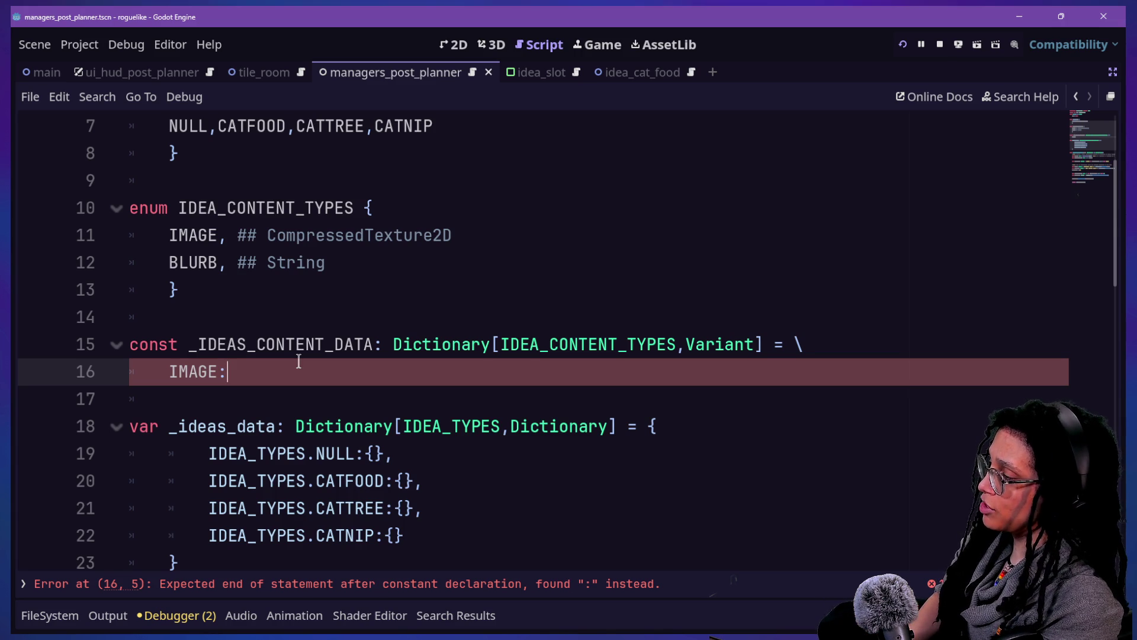
{"action": "type", "text": "null,"}
{"action": "key", "text": "Return"}
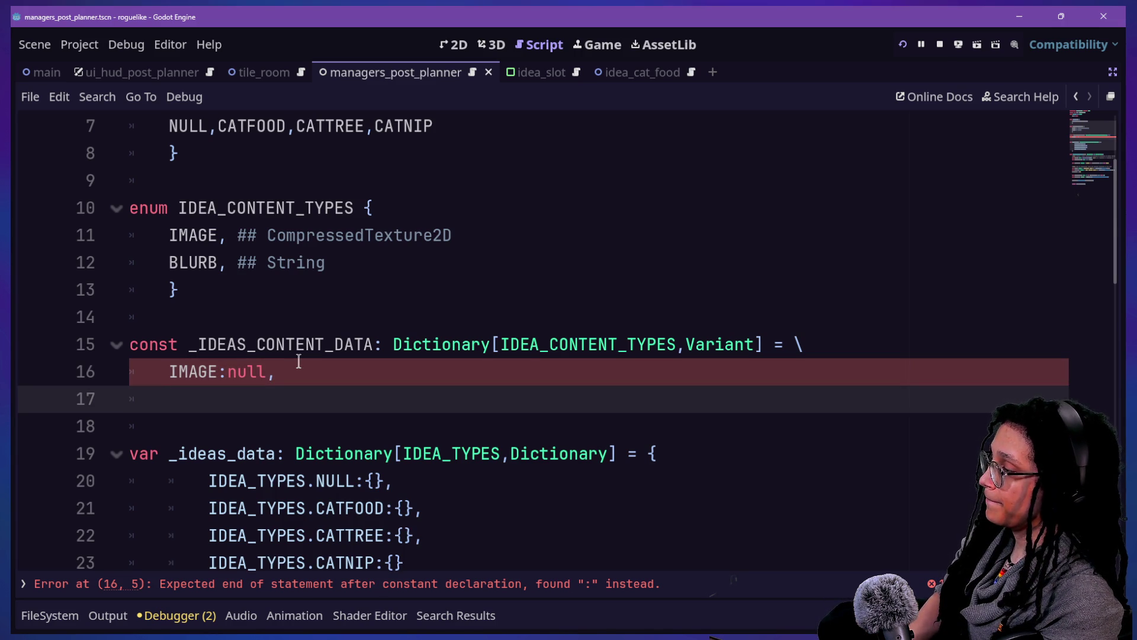
Step: Qualify the key as IDEA_CONTENT_TYPES.IMAGE and add a BLURB entry set to an empty string
{"action": "left_click", "coordinate": [169, 371]}
{"action": "type", "text": "IDEA_CONTEN"}
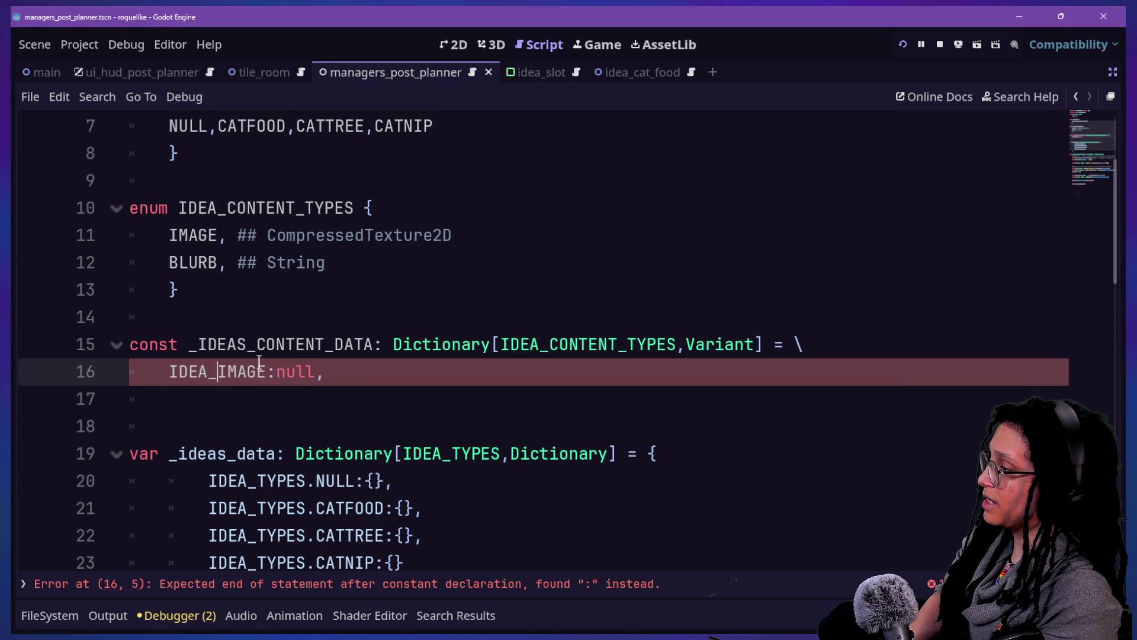
{"action": "type", "text": "T_TYPES."}
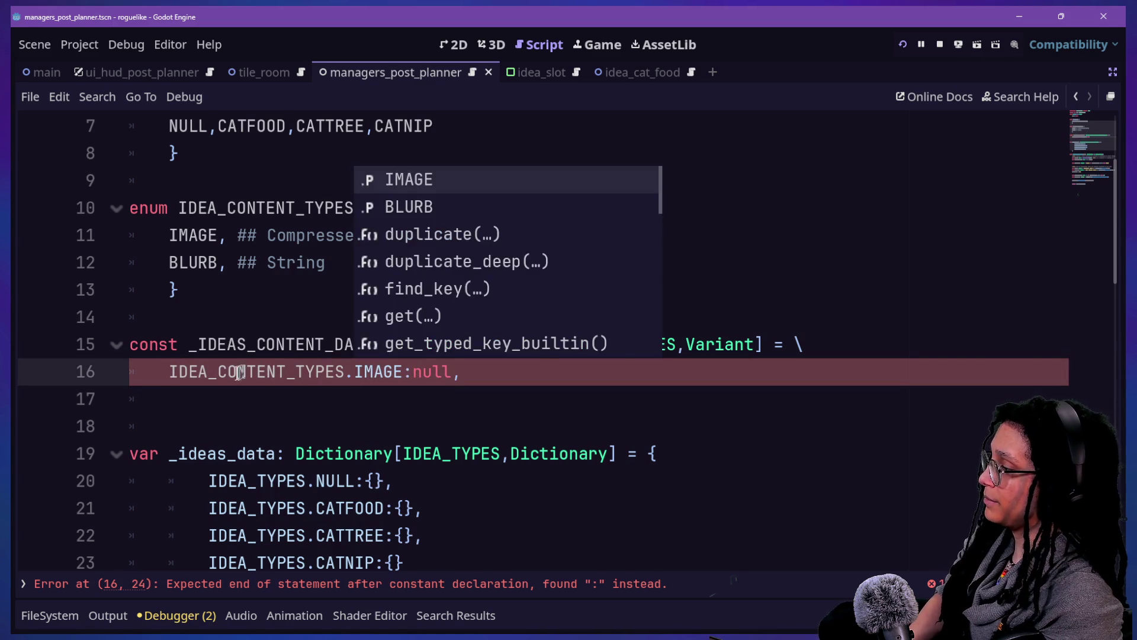
{"action": "left_click", "coordinate": [213, 396]}
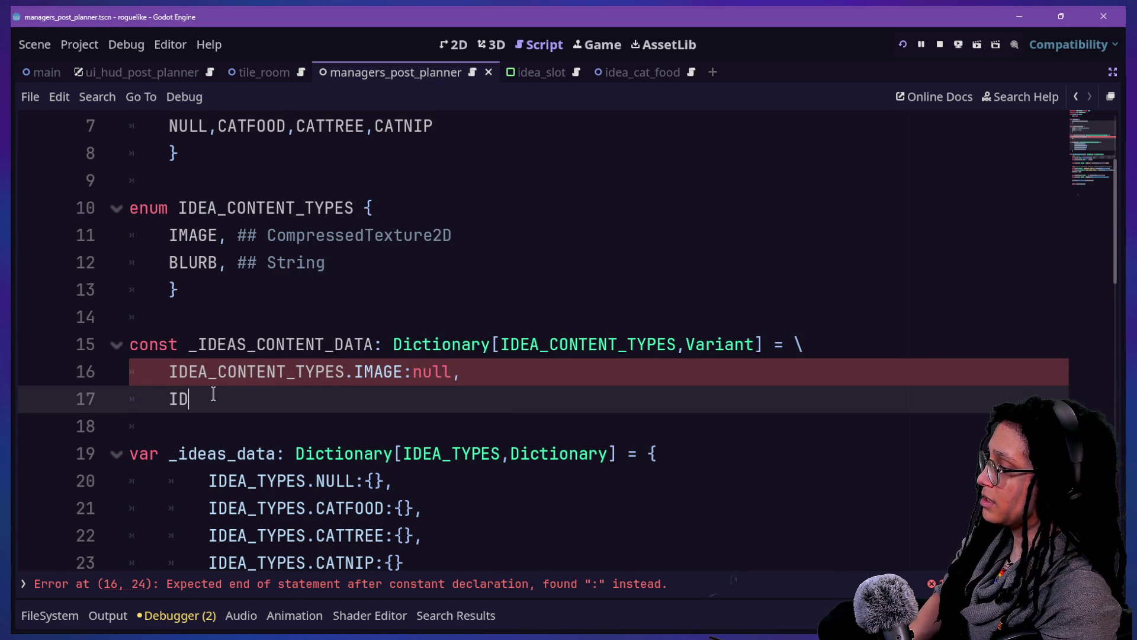
{"action": "type", "text": "EA_CONTENT_TYPES.BLURB:"}
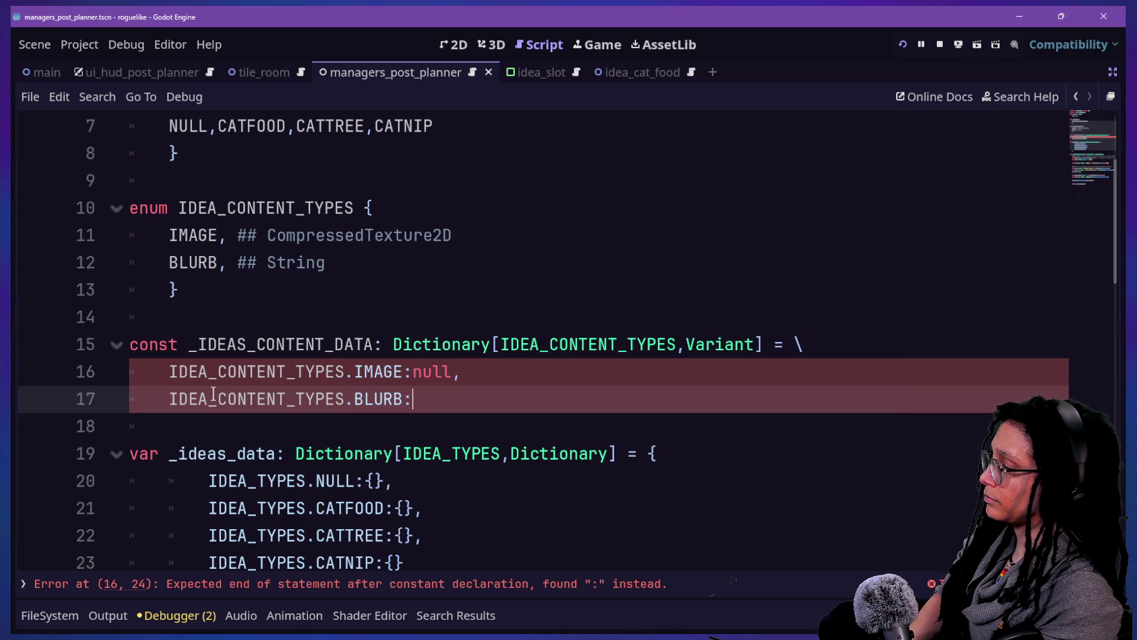
{"action": "type", "text": "\"\""}
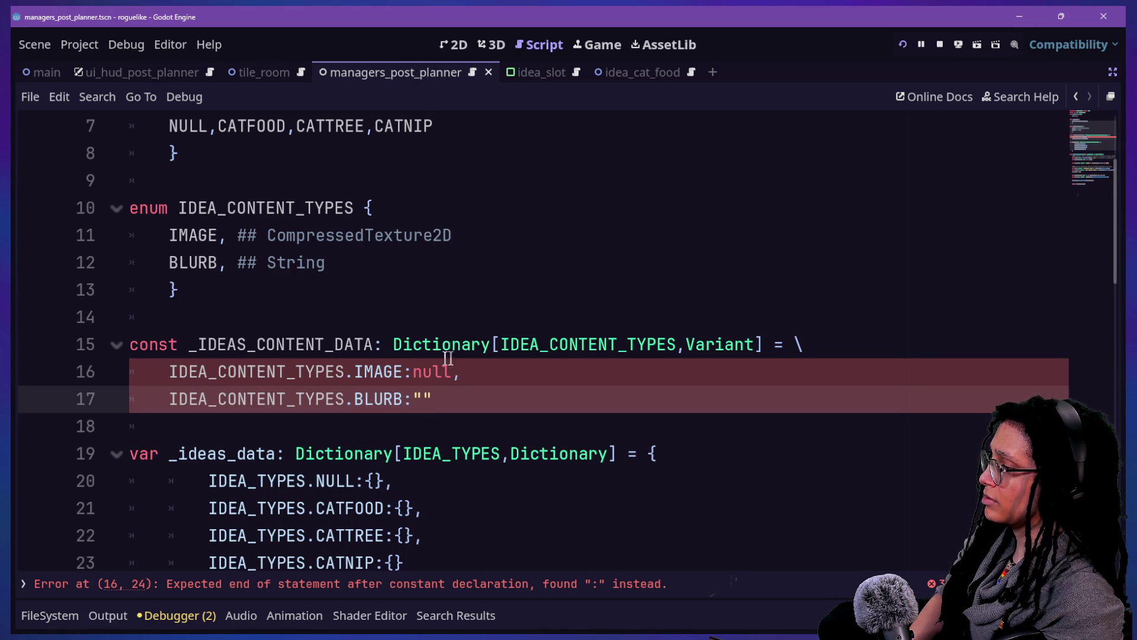
{"action": "left_click", "coordinate": [509, 367]}
{"action": "type", "text": "."}
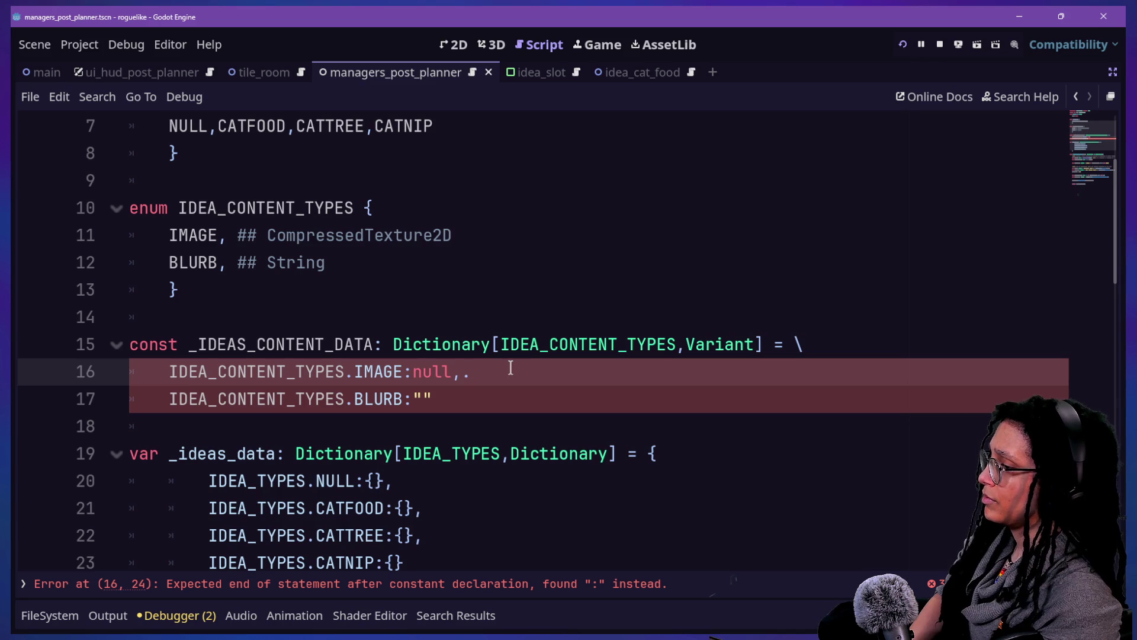
Step: Replace the line-continuation backslash with '{' and add a closing brace line after the entries
{"action": "left_click", "coordinate": [187, 348]}
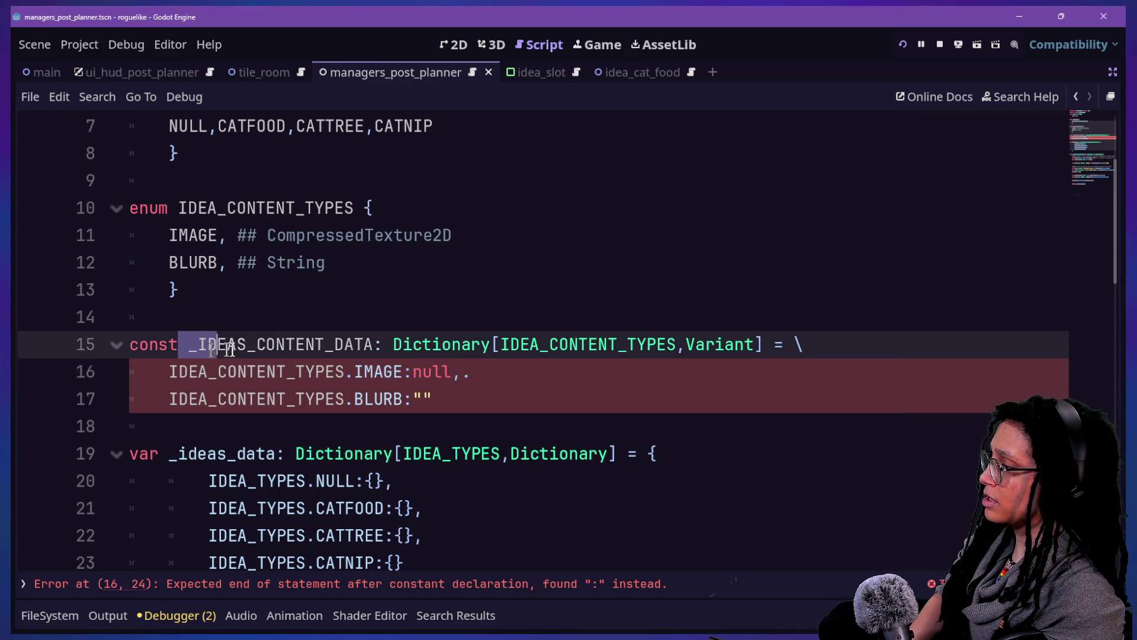
{"action": "left_click", "coordinate": [570, 347]}
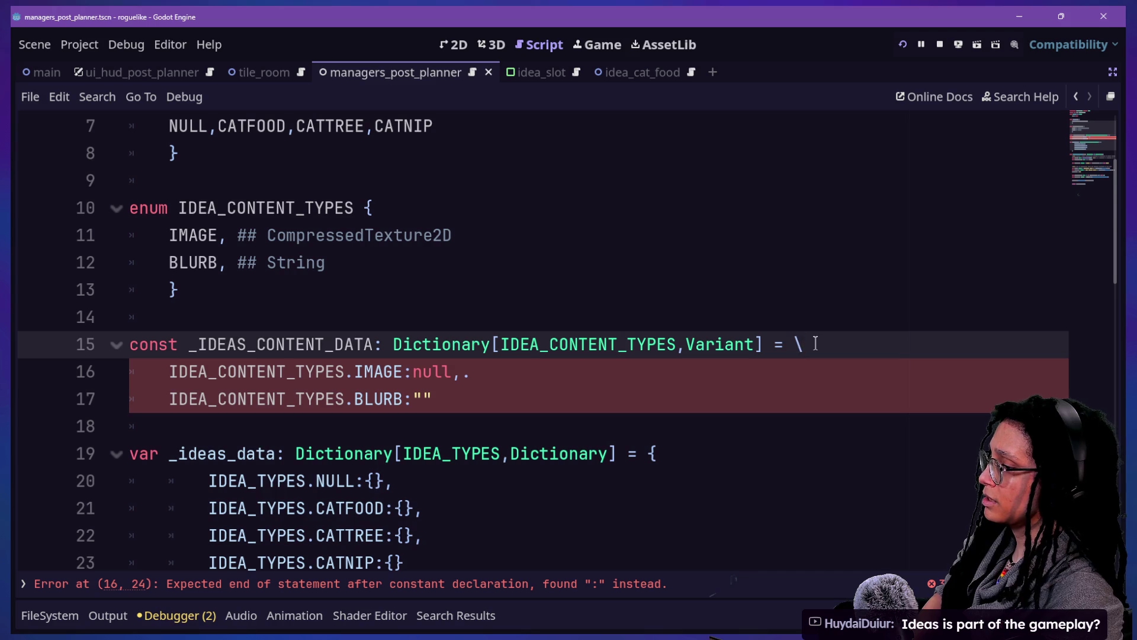
{"action": "type", "text": "{}"}
{"action": "key", "text": "BackSpace"}
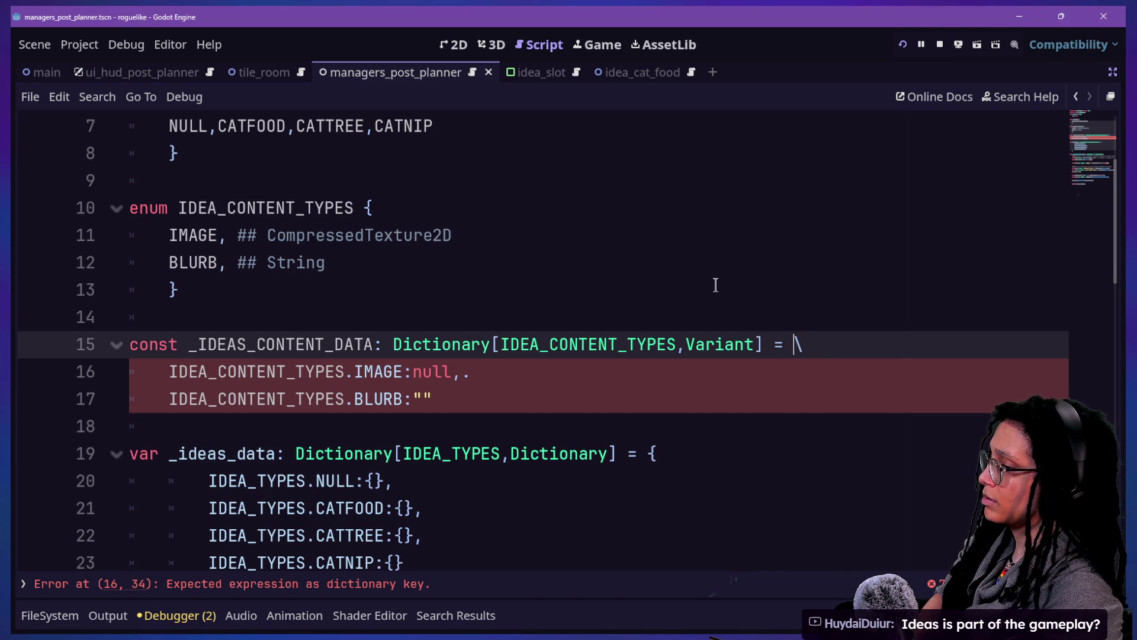
{"action": "type", "text": "{"}
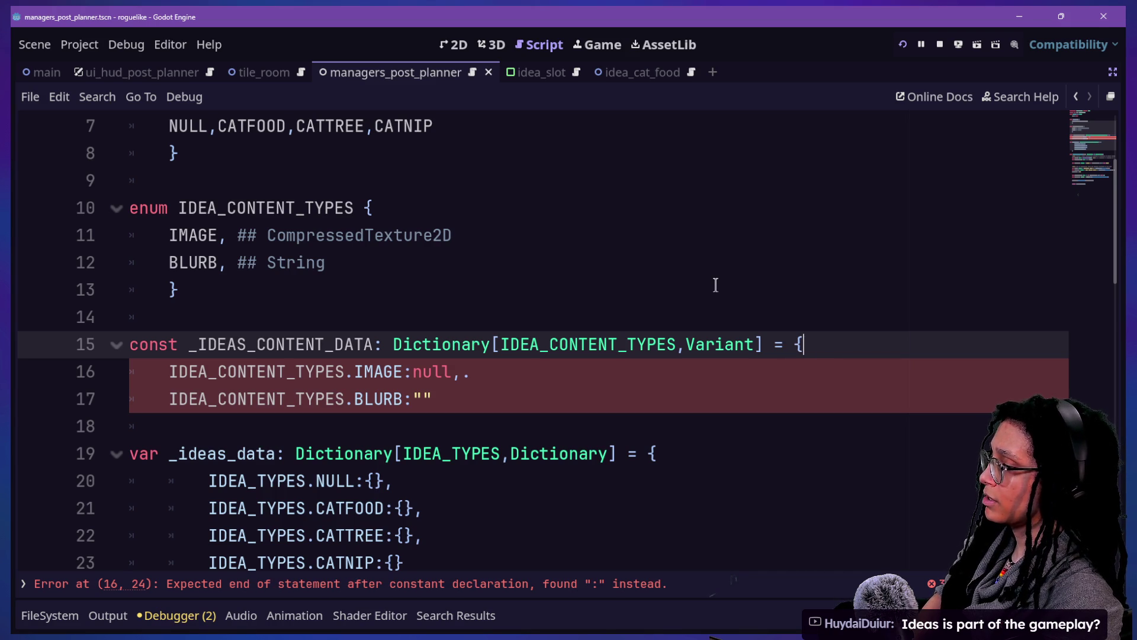
{"action": "left_click", "coordinate": [588, 422]}
{"action": "key", "text": "Return"}
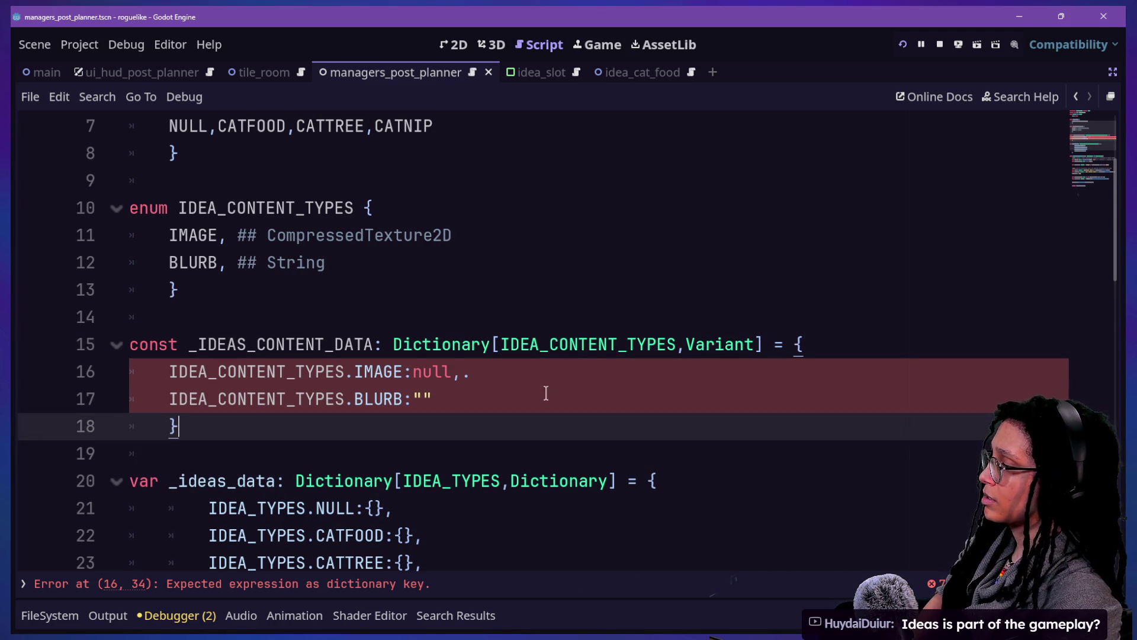
Step: Tidy the entry punctuation after null and confirm the parse error has cleared
{"action": "left_click", "coordinate": [532, 399]}
{"action": "left_click", "coordinate": [492, 372]}
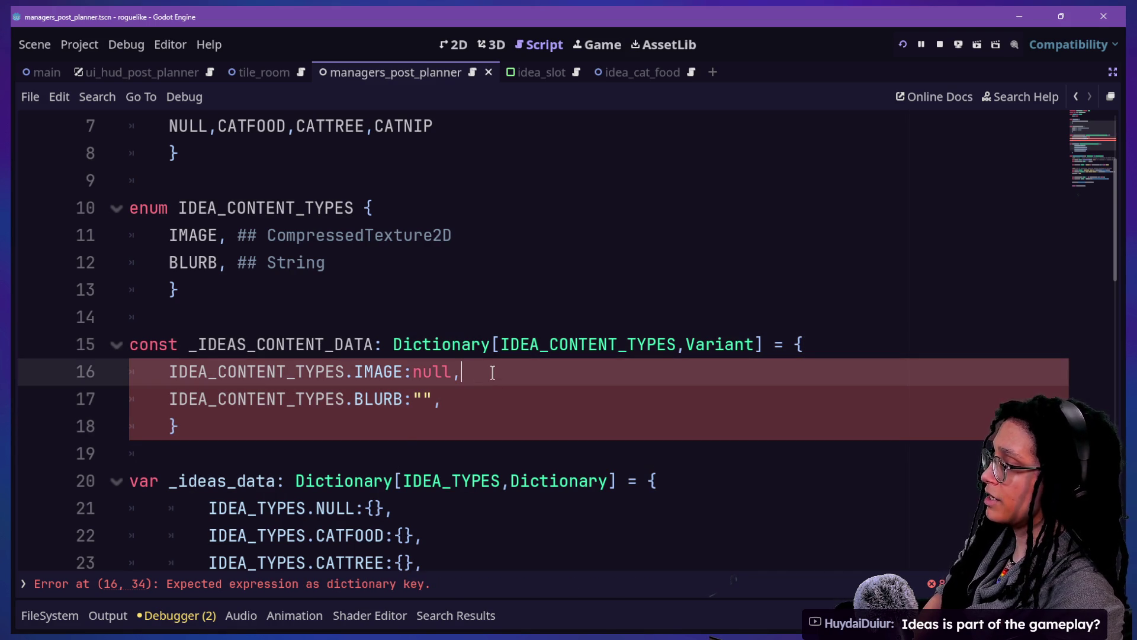
{"action": "left_click", "coordinate": [414, 314]}
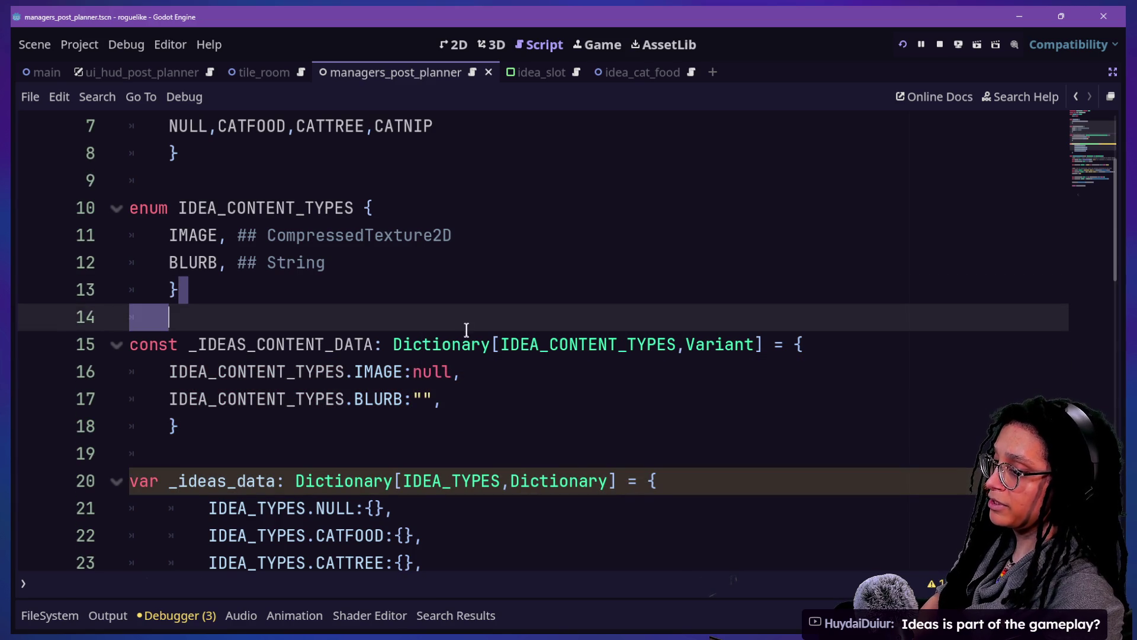
{"action": "left_click", "coordinate": [628, 184]}
{"action": "scroll", "scroll_direction": "down", "scroll_amount": 3}
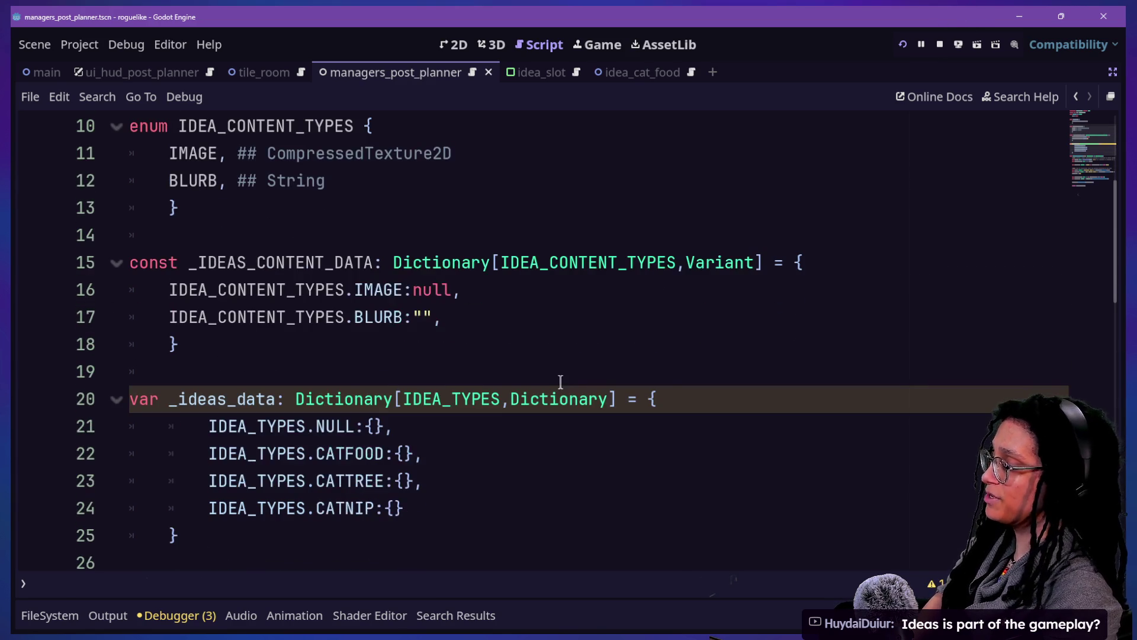
{"action": "key", "text": "alt+shift+o"}
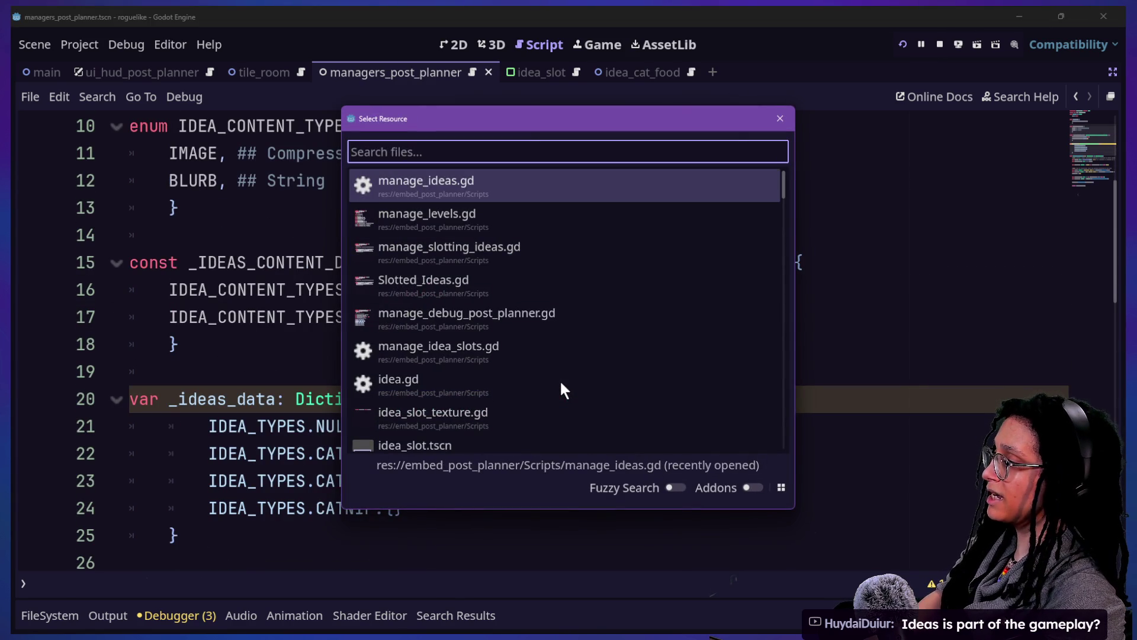
Step: Select manage_slotting_ideas.gd in the Quick Open list, then start planning in Post Planner and restart the game
{"action": "key", "text": "Down"}
{"action": "key", "text": "Down"}
{"action": "key", "text": "Up"}
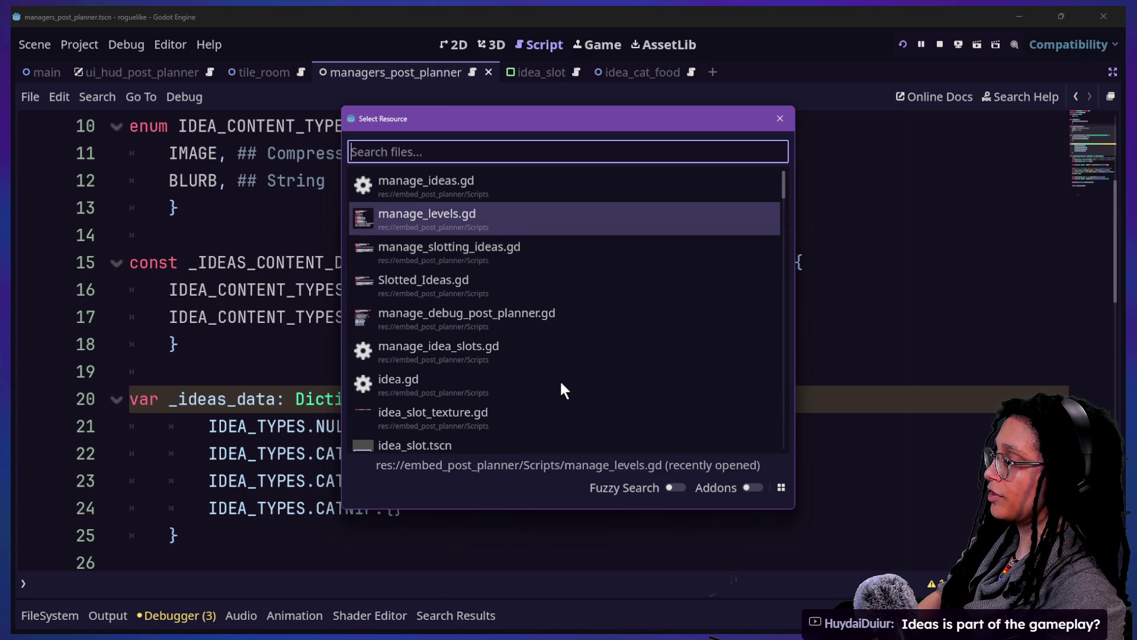
{"action": "key", "text": "Down"}
{"action": "key", "text": "Up"}
{"action": "key", "text": "Down"}
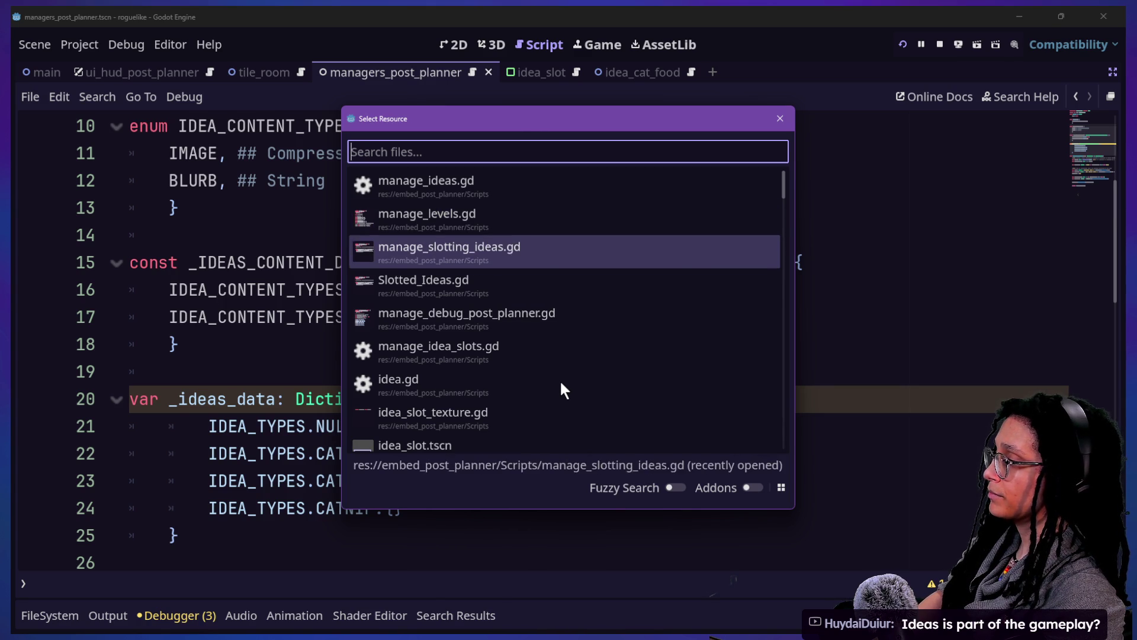
{"action": "key", "text": "Return"}
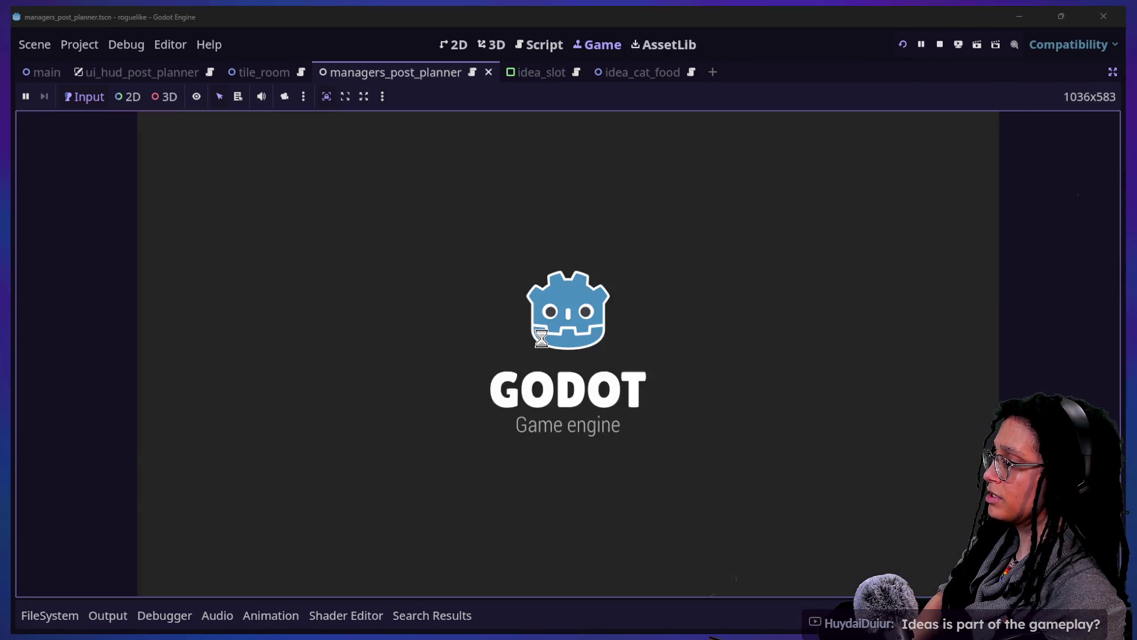
{"action": "left_click", "coordinate": [542, 337]}
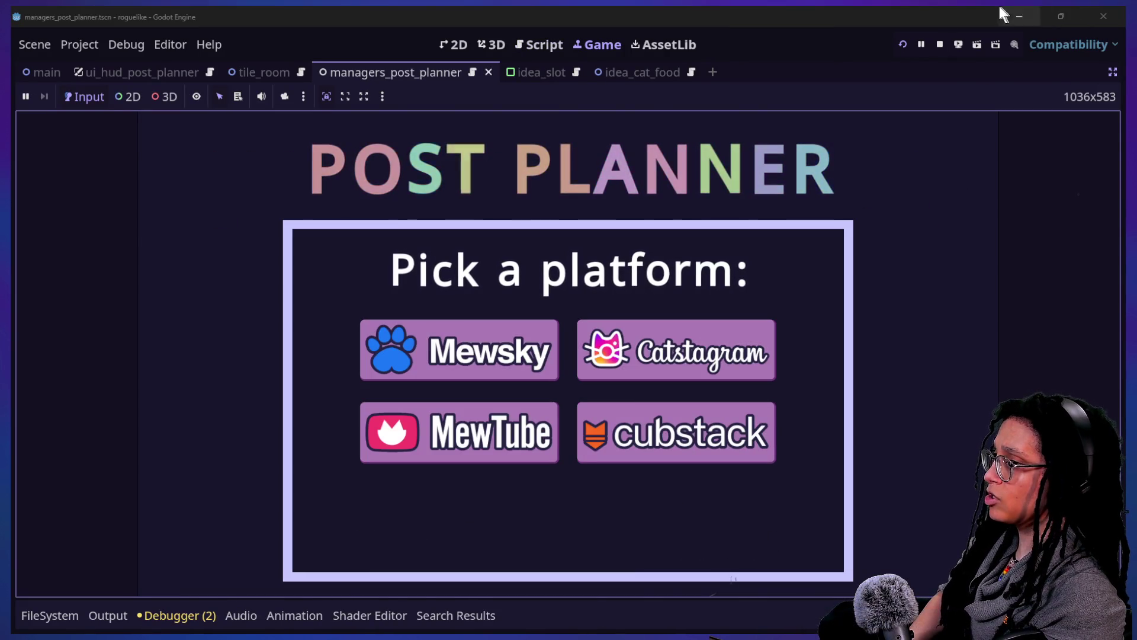
{"action": "left_click", "coordinate": [903, 45]}
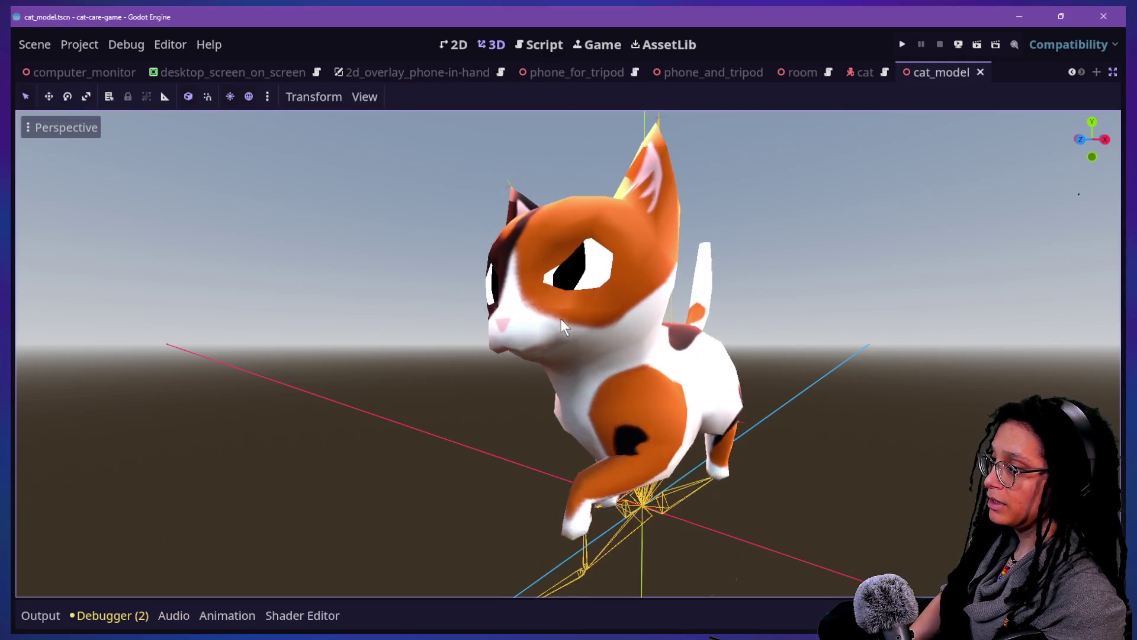
Step: Launch the cat care game and test the close-up camera views of the food bowl, desk monitor and phone
{"action": "left_click", "coordinate": [903, 44]}
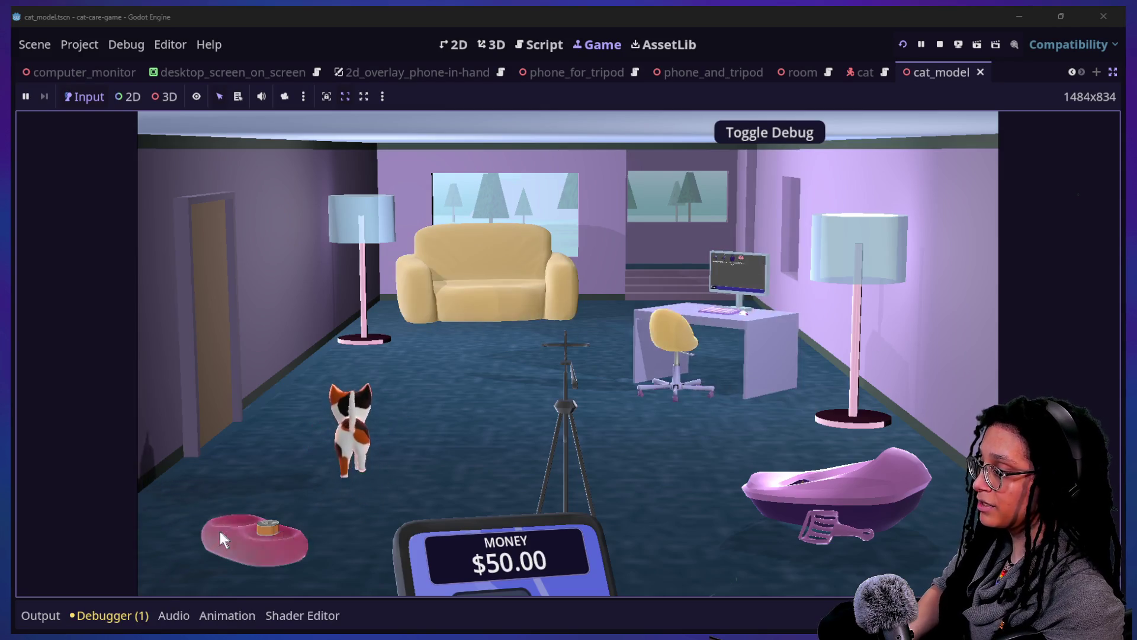
{"action": "left_click", "coordinate": [222, 529]}
{"action": "left_click", "coordinate": [850, 548]}
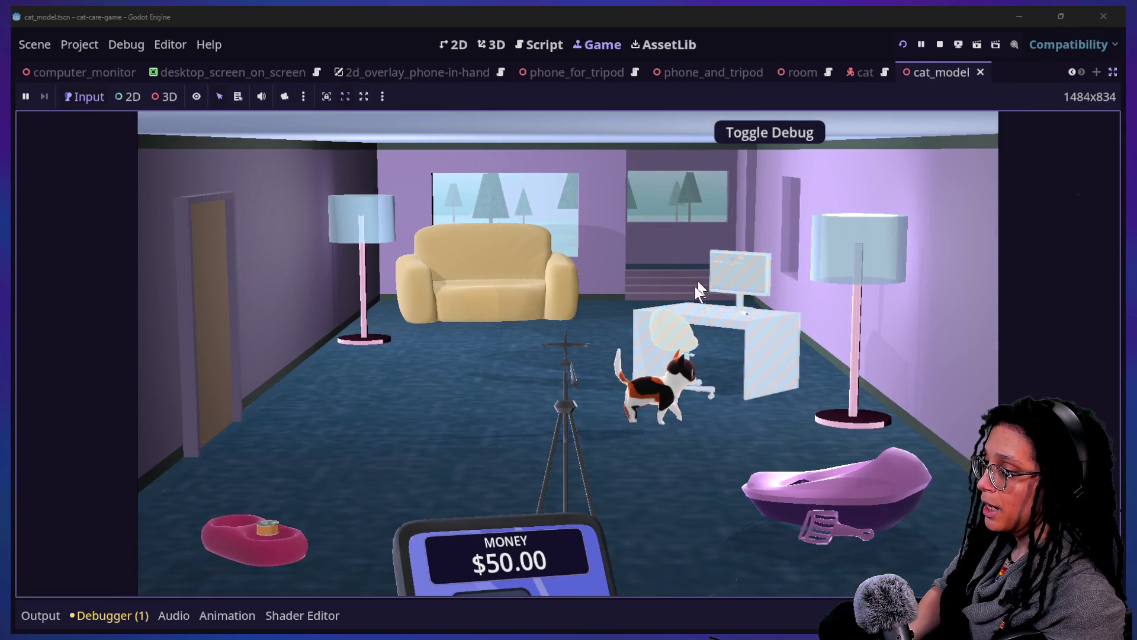
{"action": "left_click", "coordinate": [737, 256]}
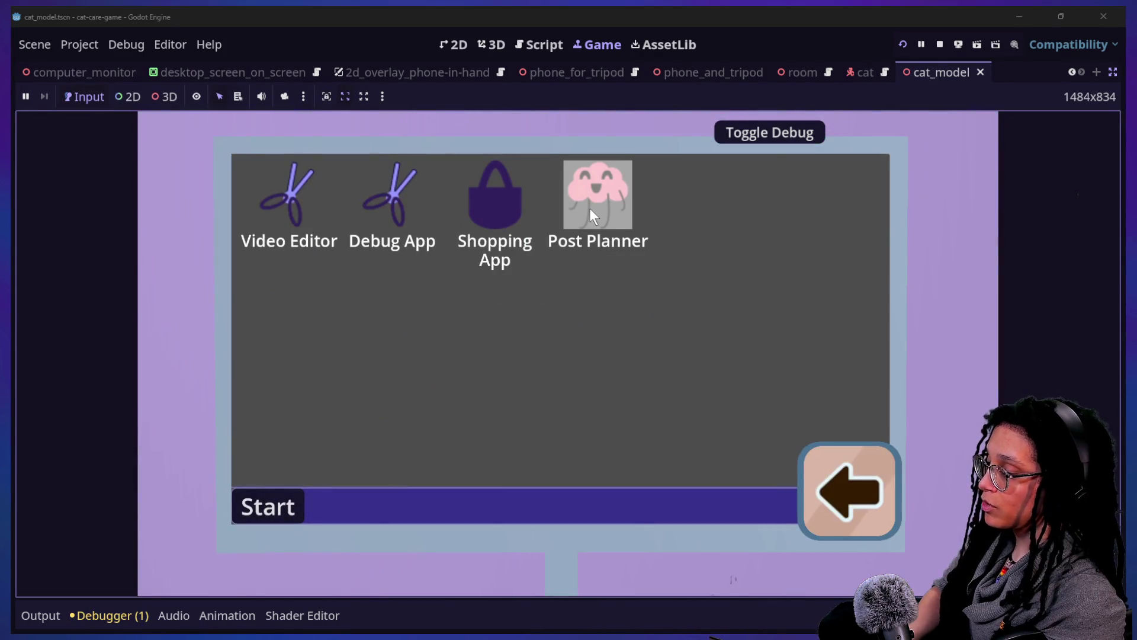
{"action": "left_click", "coordinate": [818, 500]}
{"action": "left_click", "coordinate": [580, 421]}
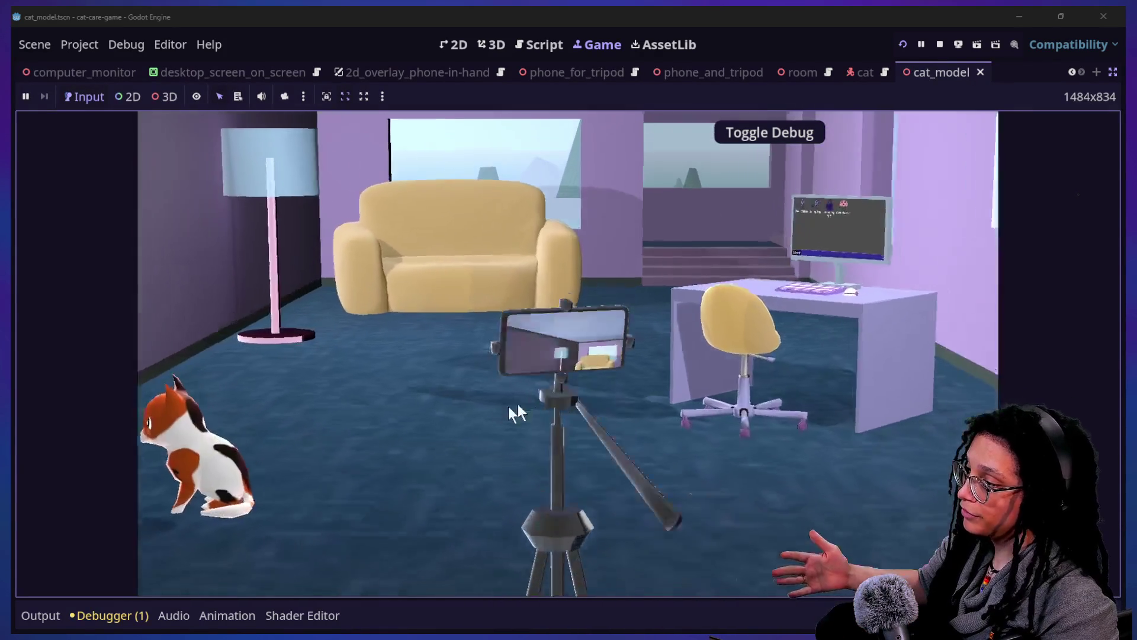
{"action": "left_click", "coordinate": [470, 459]}
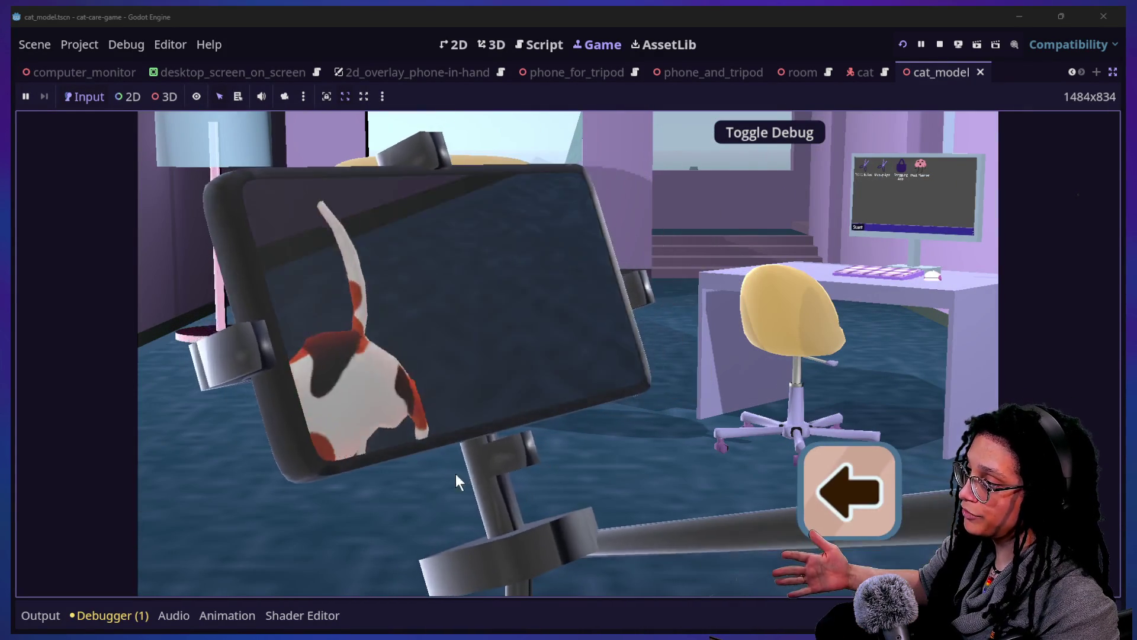
Step: Open Post Planner on the desk monitor, start planning and choose MewTube as the platform
{"action": "left_click", "coordinate": [747, 345]}
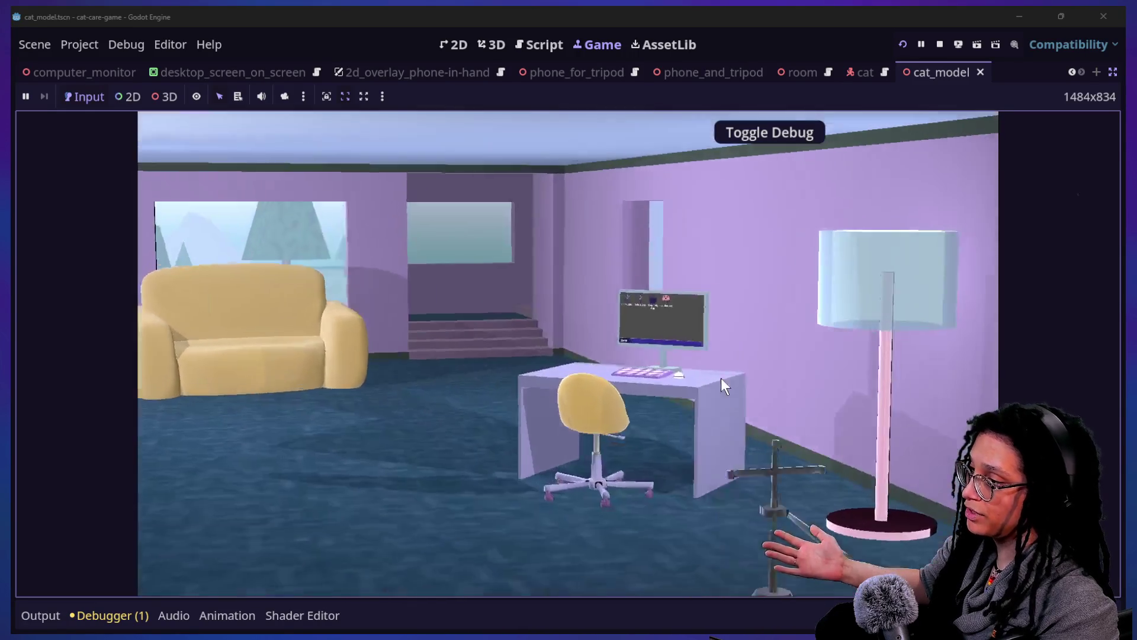
{"action": "left_click", "coordinate": [613, 198]}
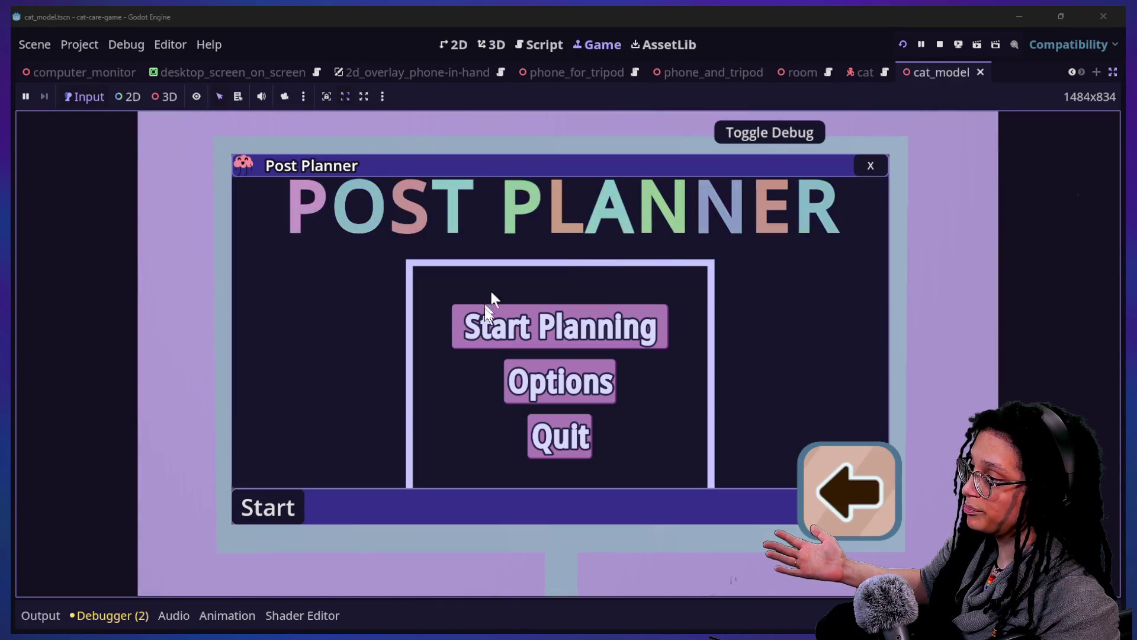
{"action": "left_click", "coordinate": [488, 330]}
{"action": "left_click", "coordinate": [441, 406]}
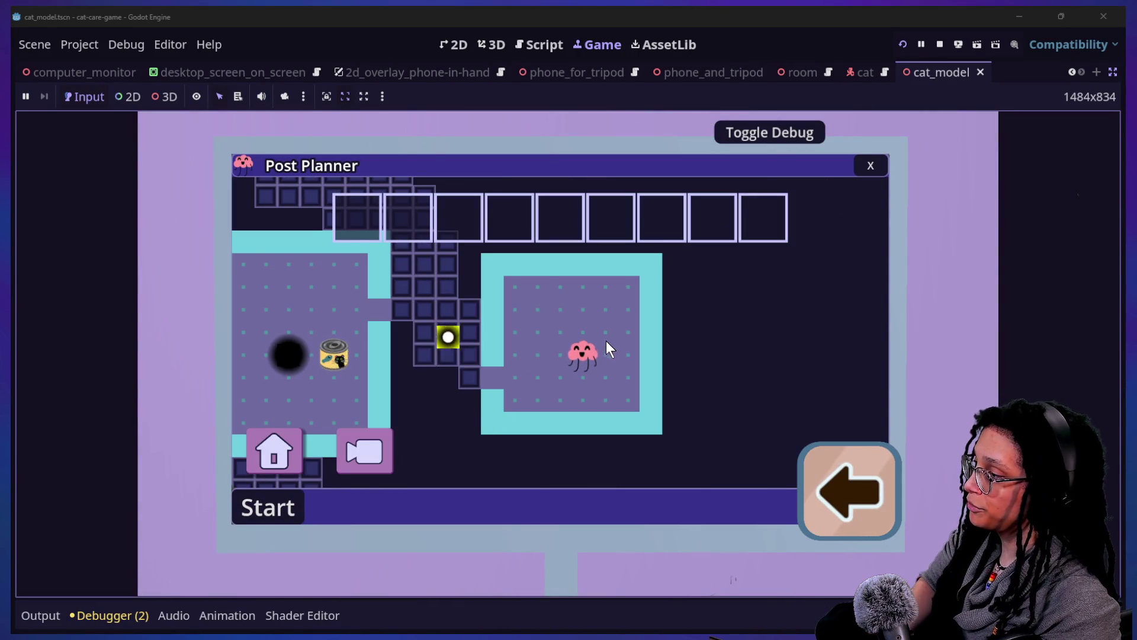
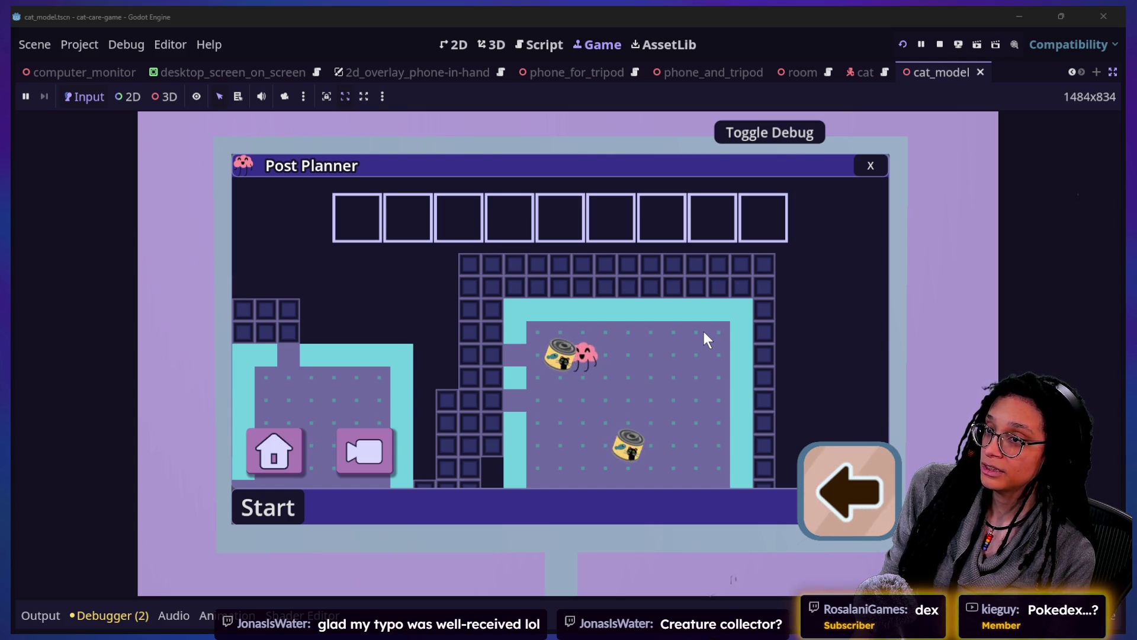
Step: Switch to the Claude chat in Firefox and focus its reply box
{"action": "key", "text": "alt+Tab"}
{"action": "left_click", "coordinate": [452, 502]}
Step: Draft the unsent question 'what's the thing called when you defeat a', then go back to the game
{"action": "type", "text": "whjat"}
{"action": "key", "text": "BackSpace"}
{"action": "key", "text": "BackSpace"}
{"action": "key", "text": "BackSpace"}
{"action": "type", "text": "at's the thi"}
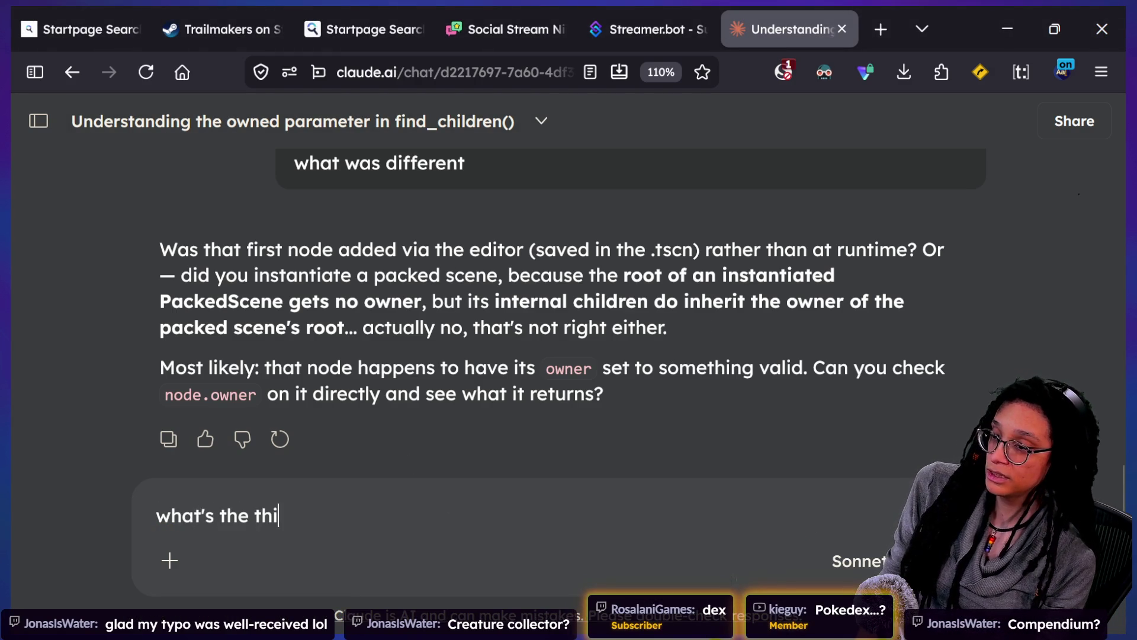
{"action": "type", "text": "ng called whe"}
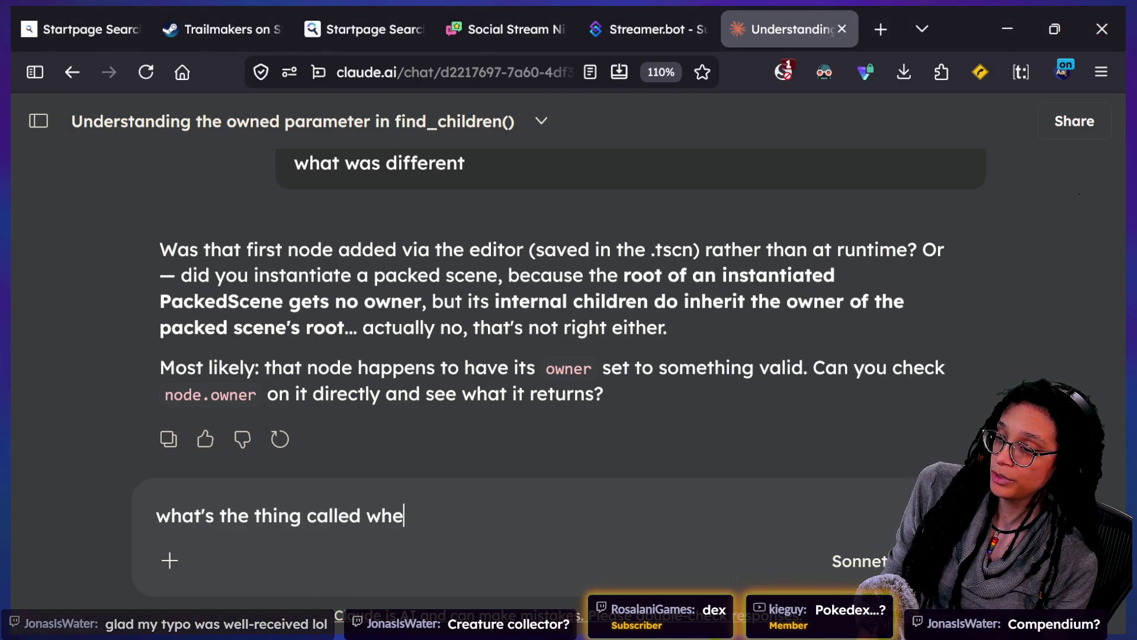
{"action": "type", "text": "n you collect"}
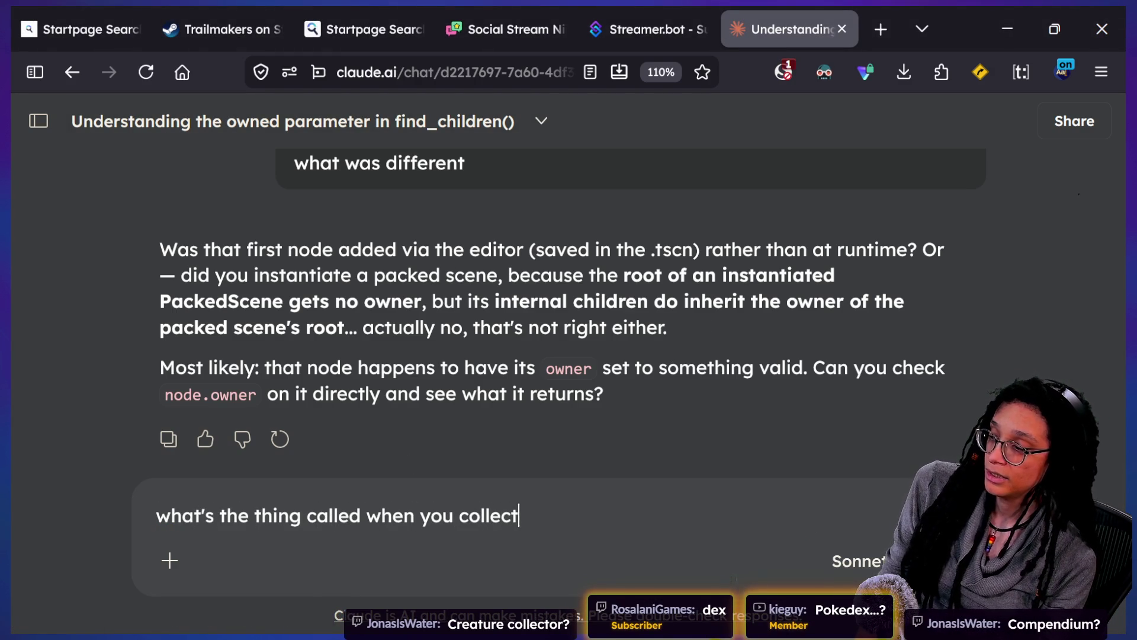
{"action": "key", "text": "BackSpace"}
{"action": "key", "text": "BackSpace"}
{"action": "key", "text": "BackSpace"}
{"action": "key", "text": "BackSpace"}
{"action": "key", "text": "BackSpace"}
{"action": "key", "text": "BackSpace"}
{"action": "key", "text": "BackSpace"}
{"action": "type", "text": "d"}
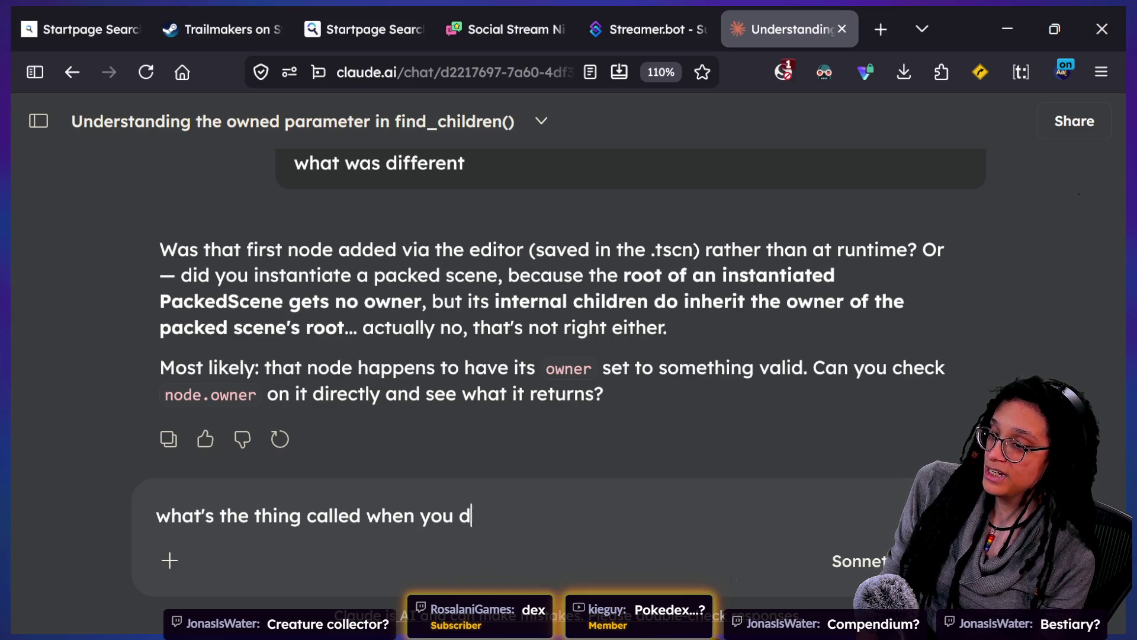
{"action": "type", "text": "efeat a"}
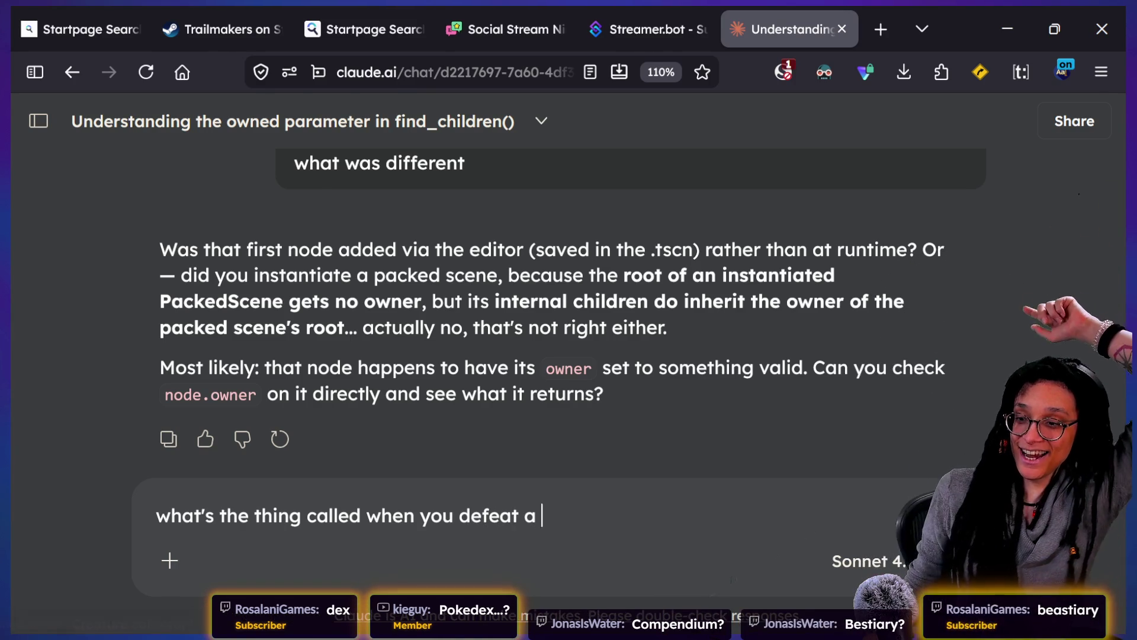
{"action": "key", "text": "alt+Tab"}
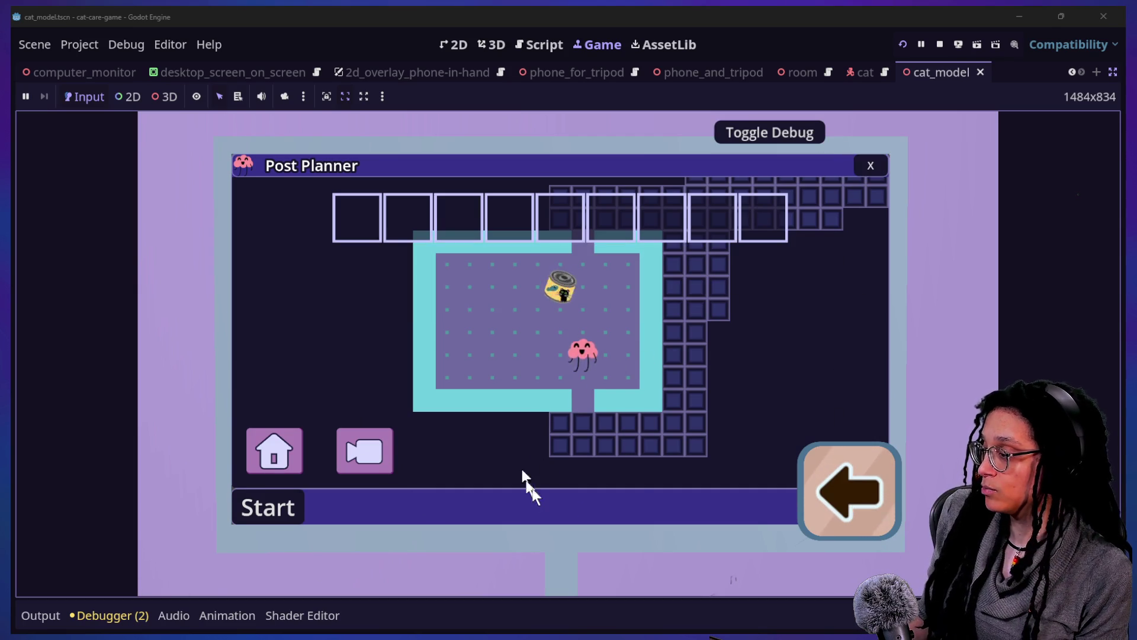
Step: Close the Post Planner window, return to the room, and stop the running game
{"action": "left_click", "coordinate": [875, 168]}
{"action": "left_click", "coordinate": [856, 511]}
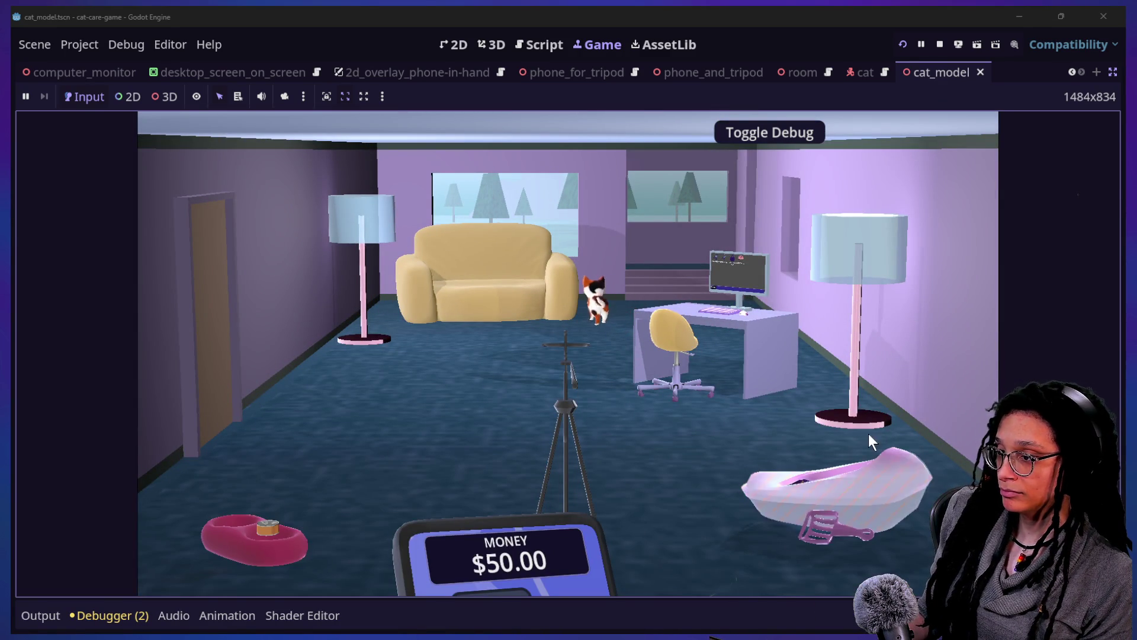
{"action": "left_click", "coordinate": [940, 44]}
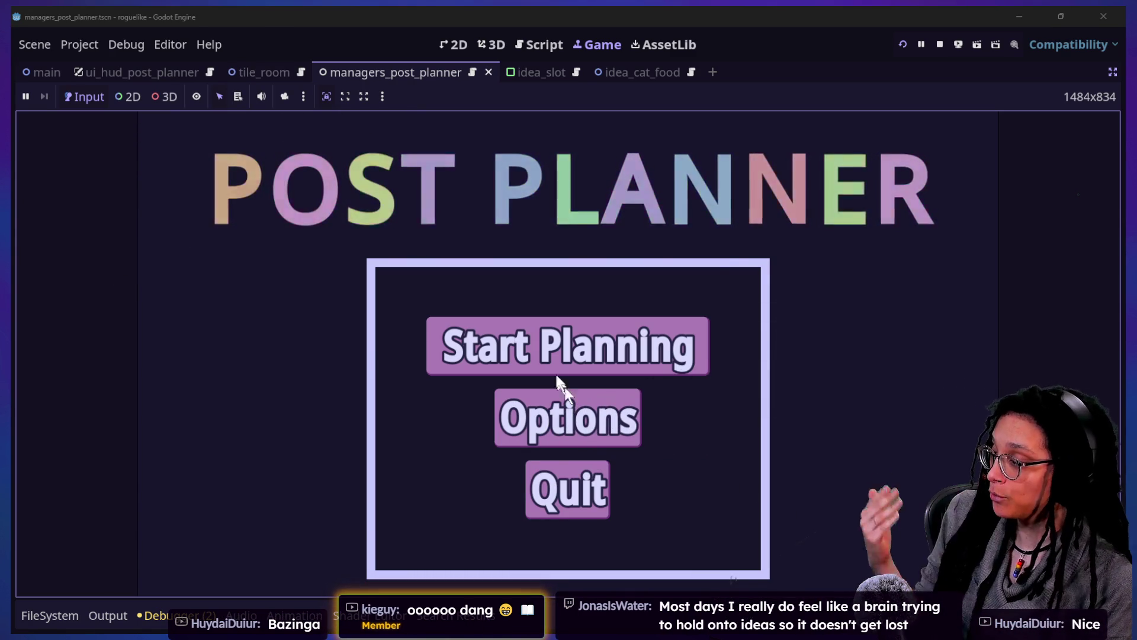
Step: Start a planning run with Mewsky and walk the brain onto a cat-food can
{"action": "left_click", "coordinate": [566, 370]}
{"action": "left_click", "coordinate": [528, 368]}
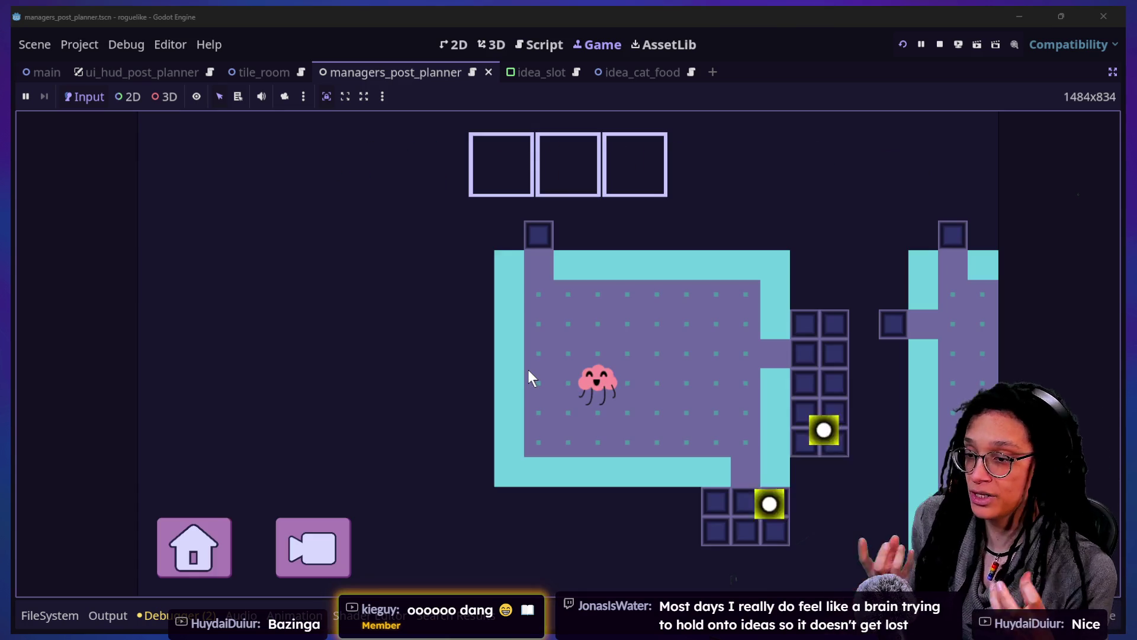
{"action": "key", "text": "Right"}
{"action": "key", "text": "Down"}
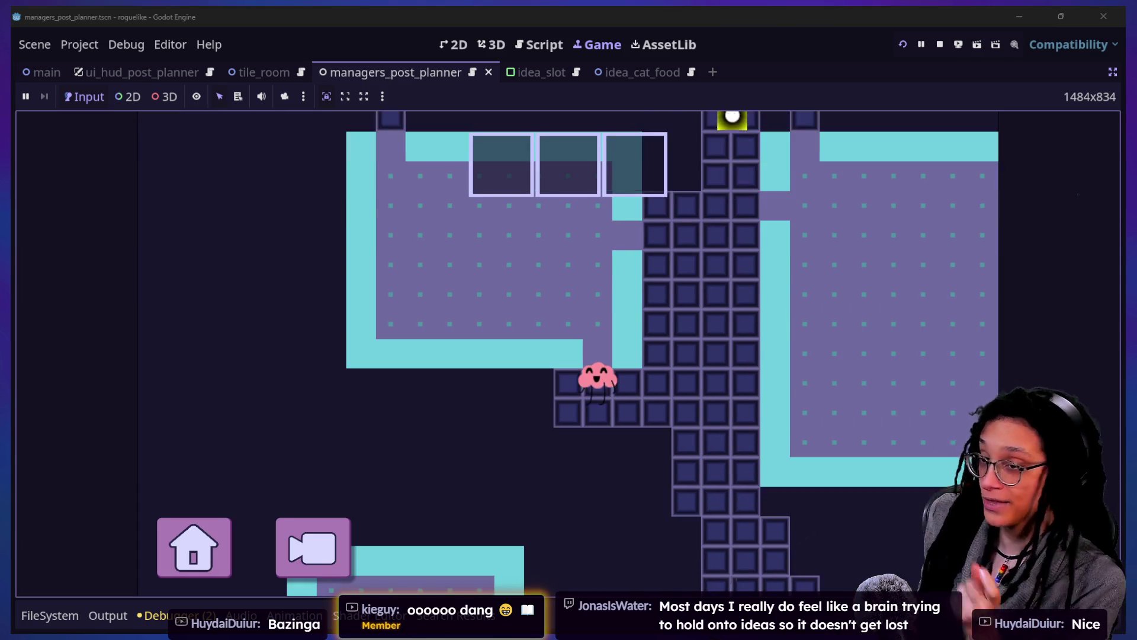
{"action": "key", "text": "Right"}
{"action": "key", "text": "Up"}
{"action": "key", "text": "Up"}
{"action": "key", "text": "Right"}
Step: Step off and back onto the cat food to trigger the CATFOOD thought again
{"action": "key", "text": "Right"}
{"action": "key", "text": "Down"}
{"action": "key", "text": "Left"}
{"action": "key", "text": "Down"}
{"action": "key", "text": "Right"}
{"action": "key", "text": "Down"}
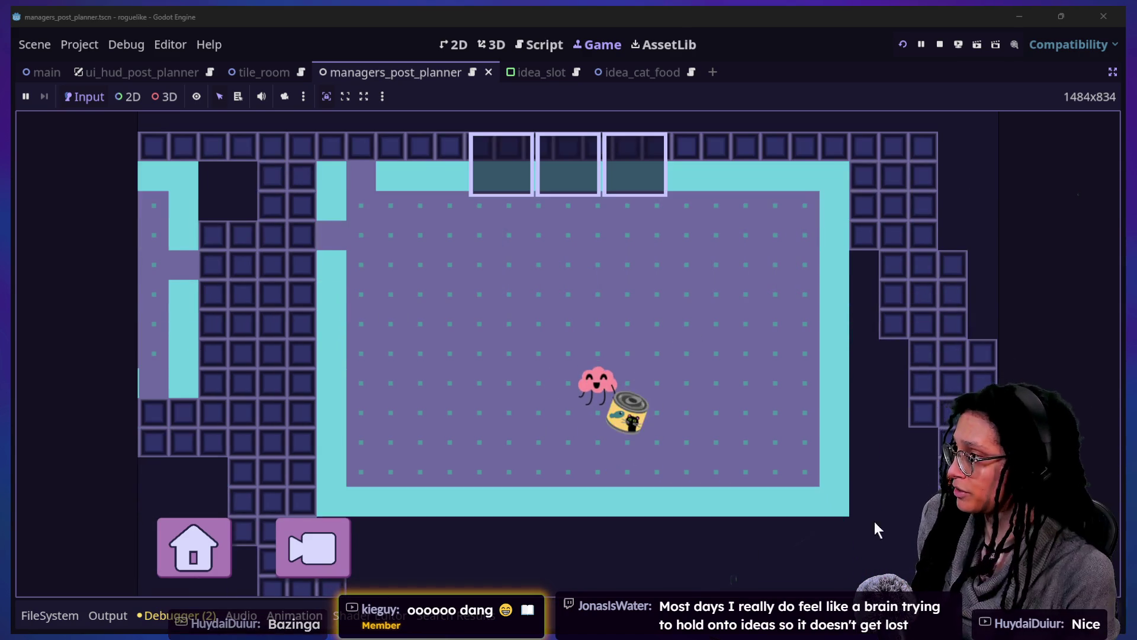
{"action": "key", "text": "Left"}
{"action": "key", "text": "Down"}
{"action": "key", "text": "Right"}
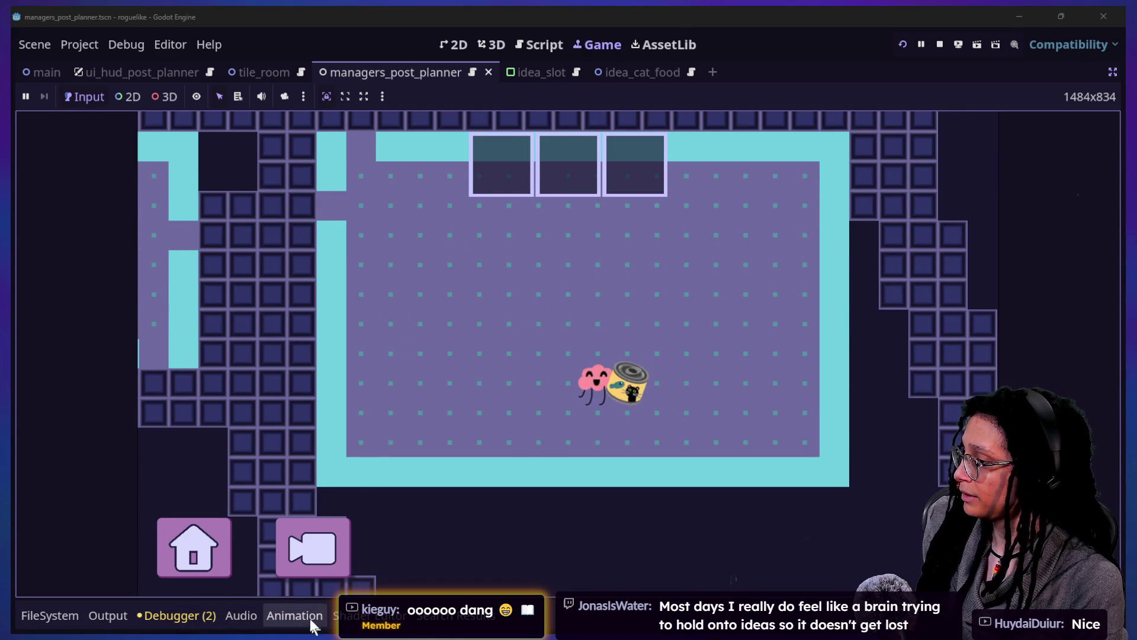
{"action": "key", "text": "Right"}
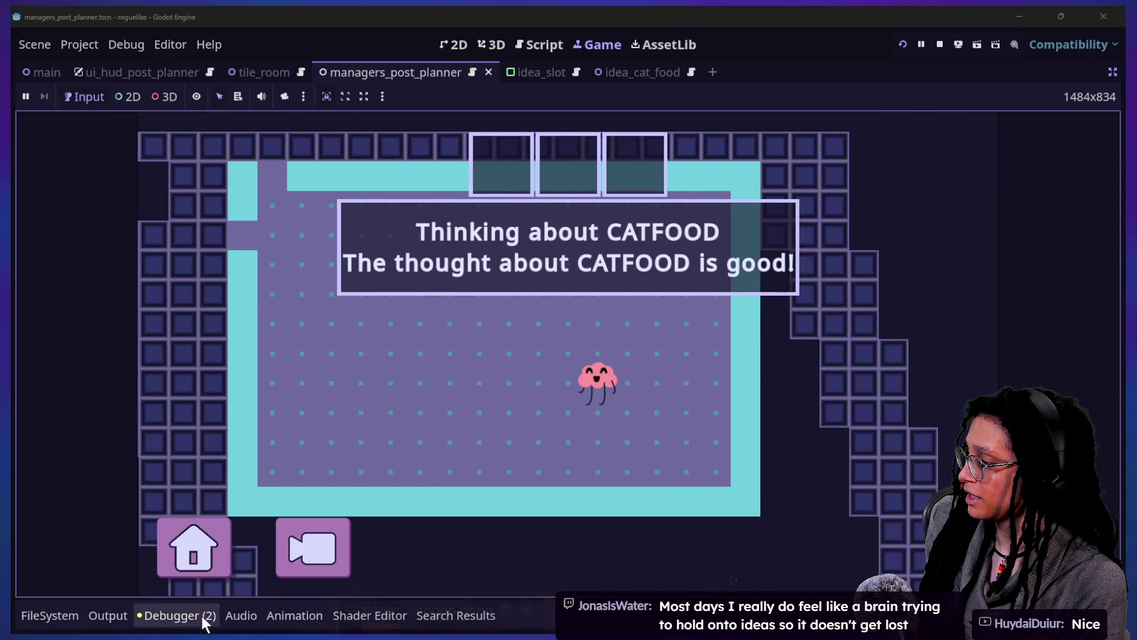
Step: Check the debugger, then inspect the _slotted_ideas declaration in the script editor
{"action": "left_click", "coordinate": [201, 615]}
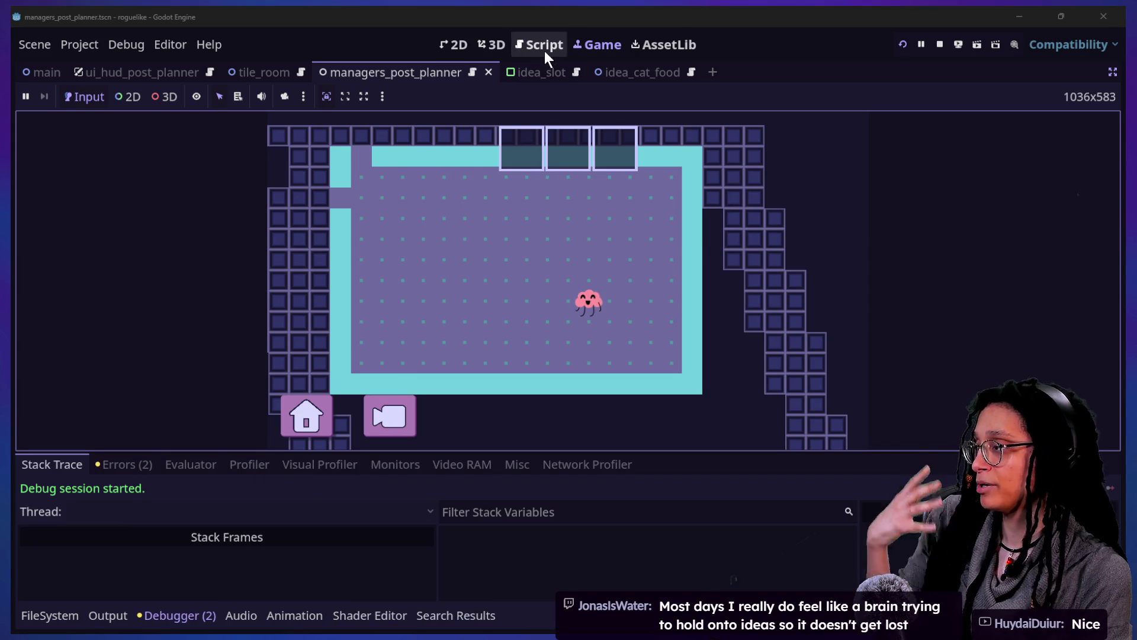
{"action": "left_click", "coordinate": [545, 50]}
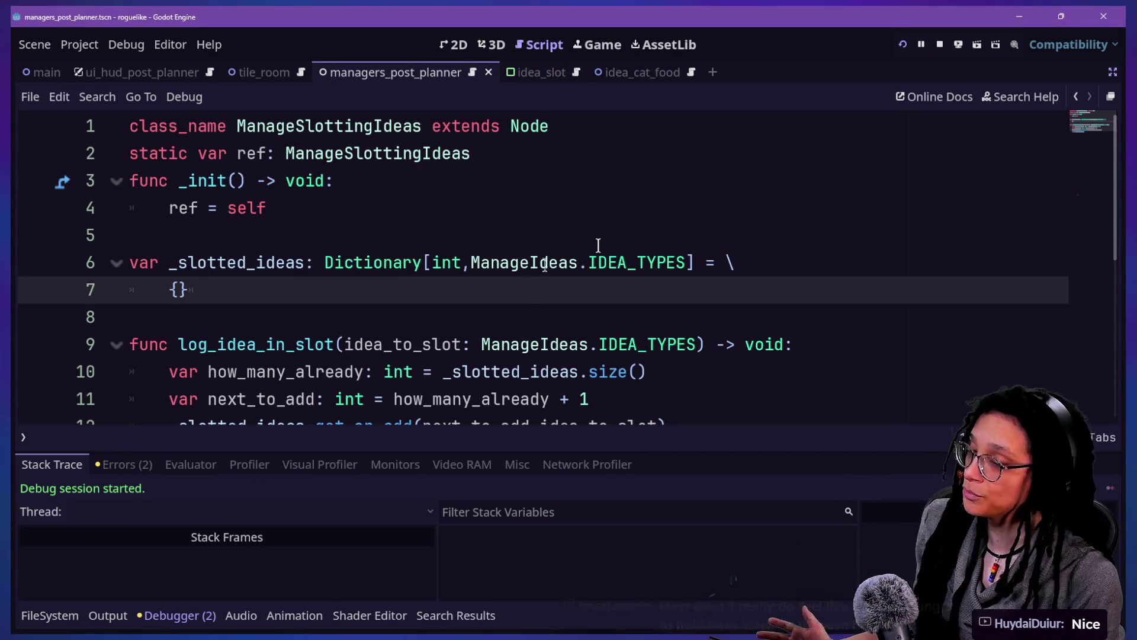
{"action": "left_click", "coordinate": [528, 266]}
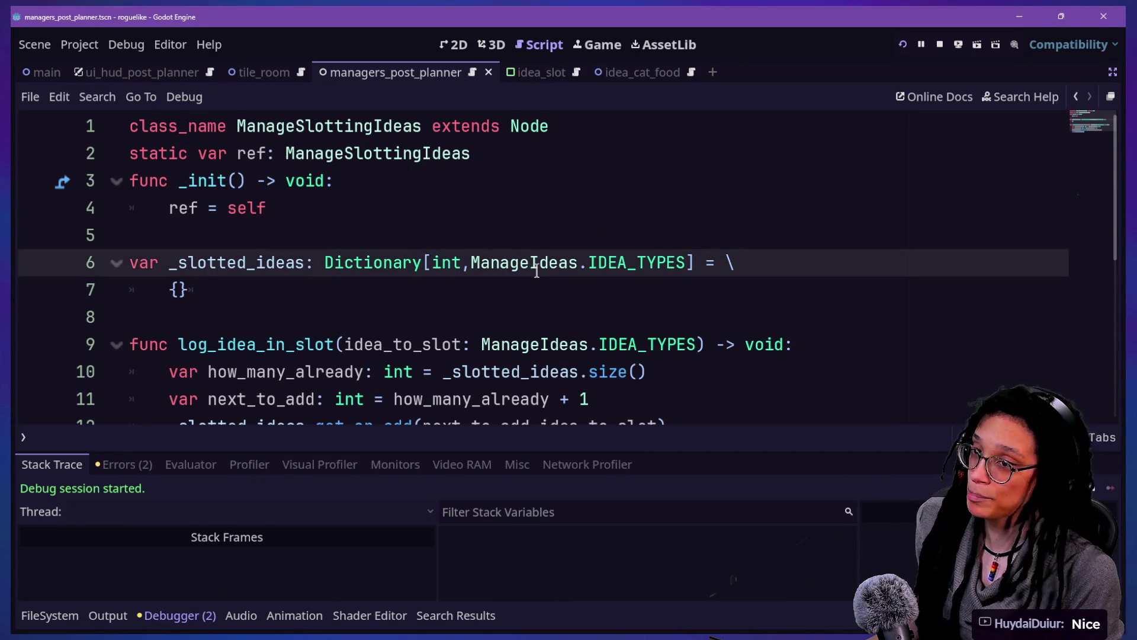
{"action": "left_click", "coordinate": [597, 45]}
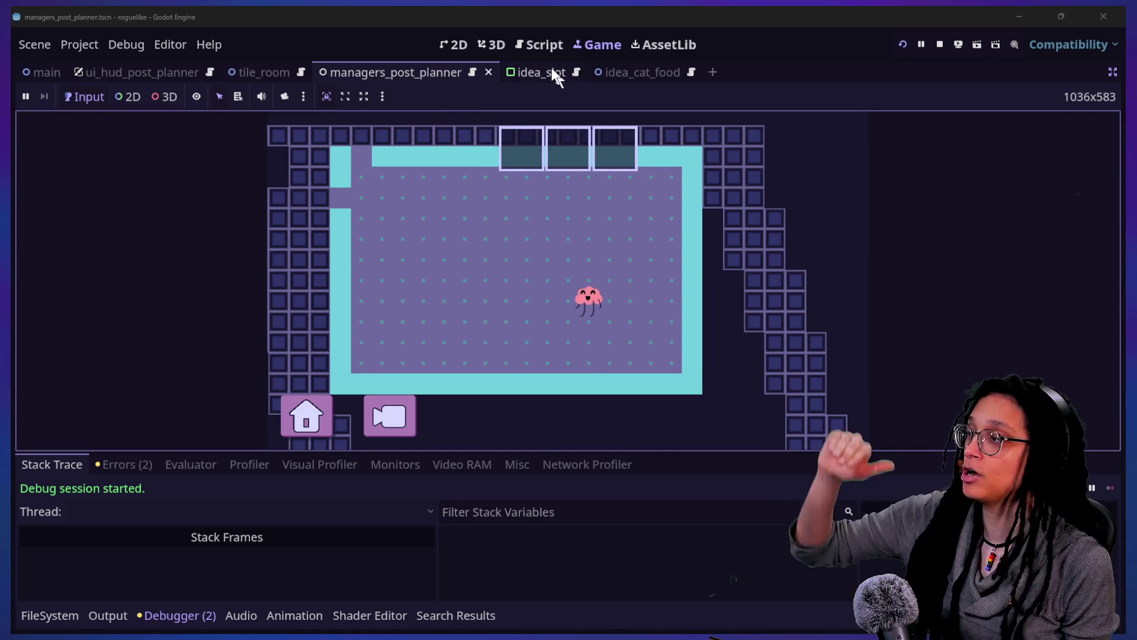
{"action": "left_click", "coordinate": [542, 47]}
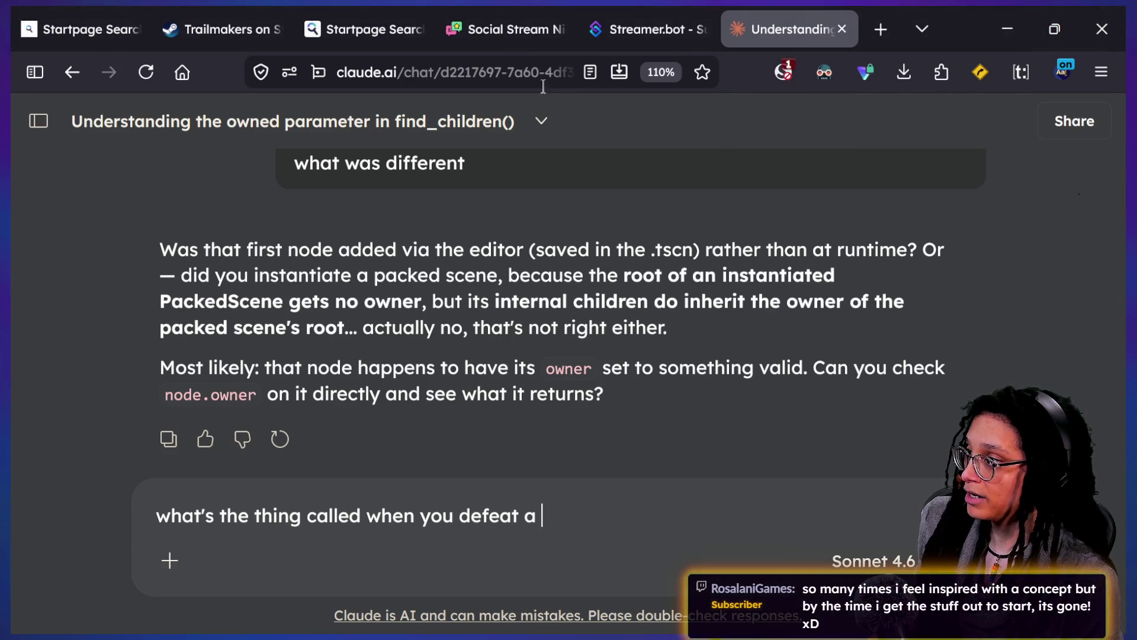
Step: Search 'gamedevmag breathing' in a new Firefox tab
{"action": "left_click", "coordinate": [876, 32]}
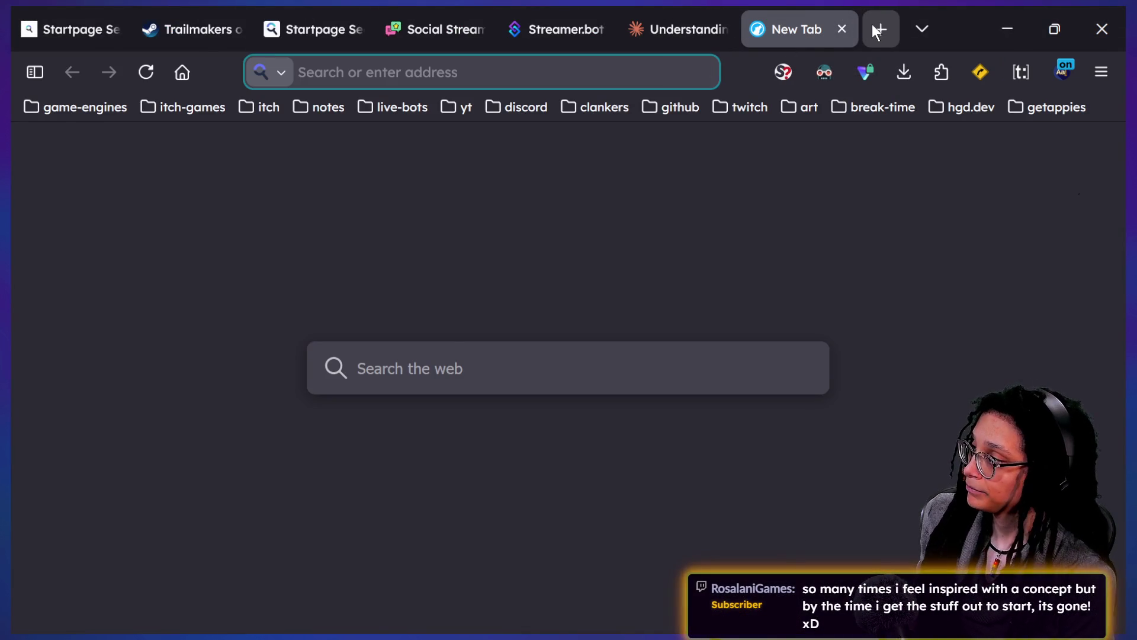
{"action": "type", "text": "gamedevmag breat"}
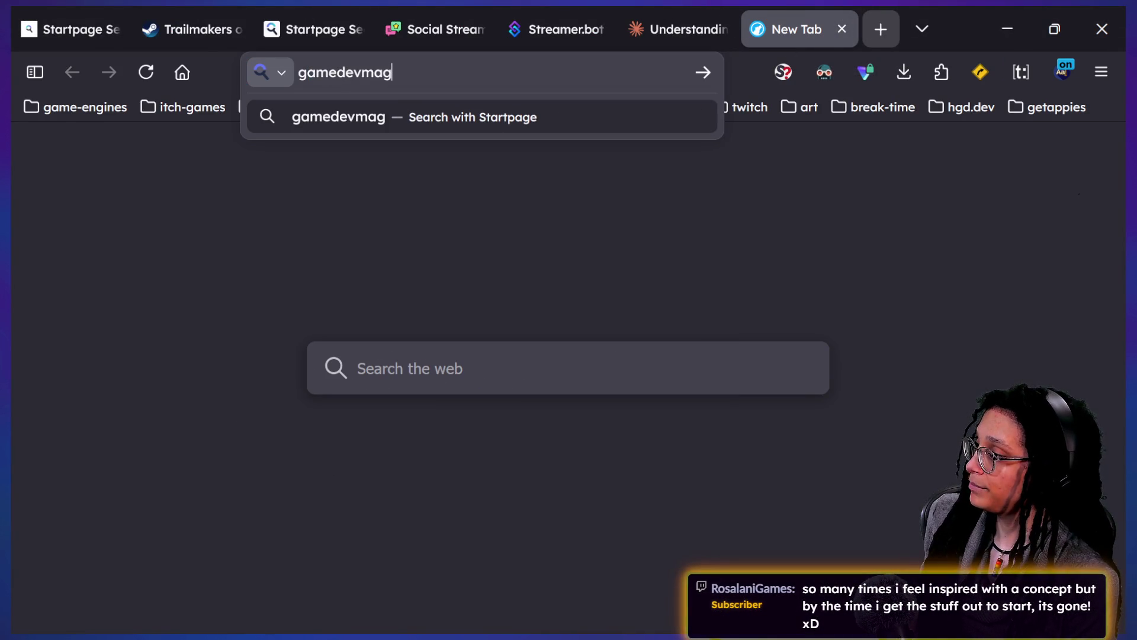
{"action": "type", "text": "hing"}
{"action": "key", "text": "Return"}
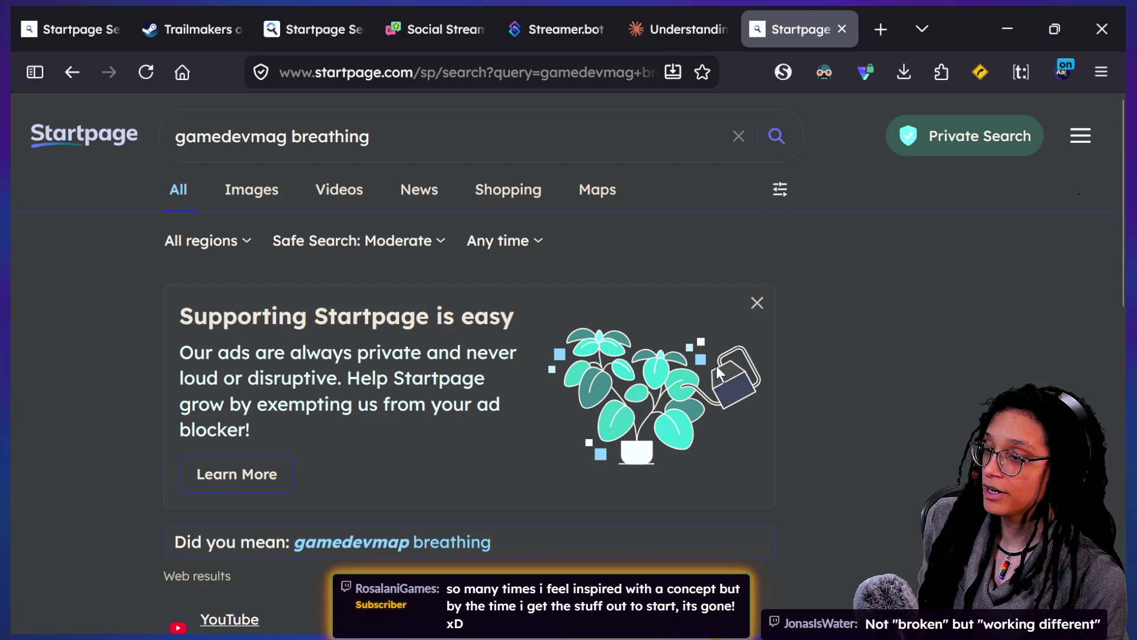
Step: Refine the query toward a breathing exercise by adding 'excercise' and rerun it
{"action": "scroll", "scroll_direction": "down", "scroll_amount": 3}
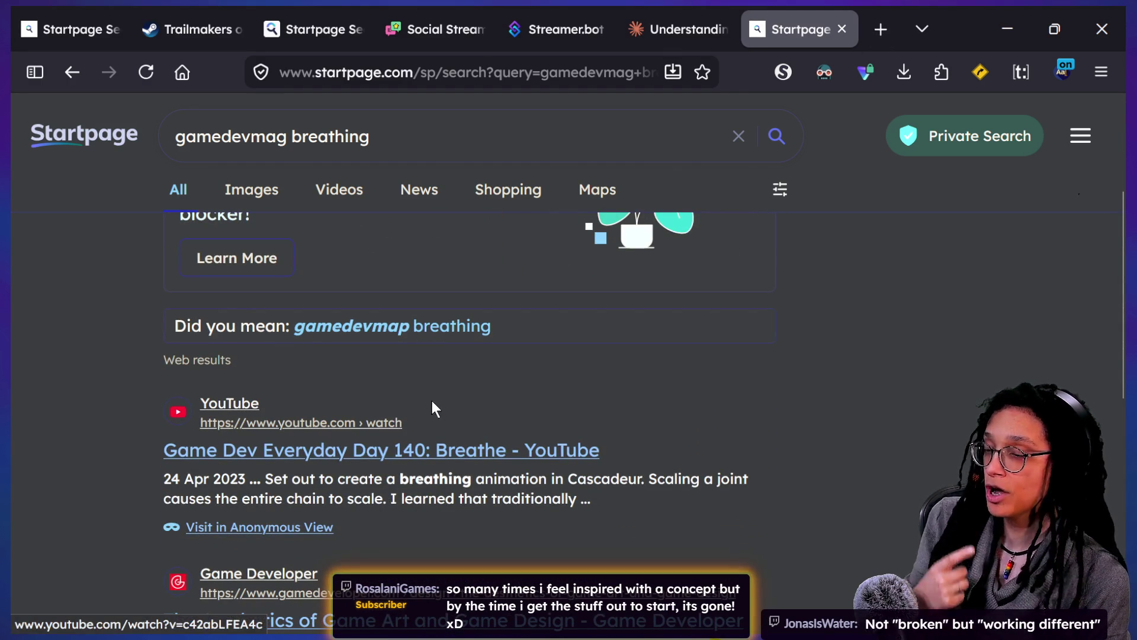
{"action": "scroll", "scroll_direction": "up", "scroll_amount": 3}
{"action": "scroll", "scroll_direction": "down", "scroll_amount": 3}
{"action": "scroll", "scroll_direction": "up", "scroll_amount": 3}
{"action": "scroll", "scroll_direction": "down", "scroll_amount": 3}
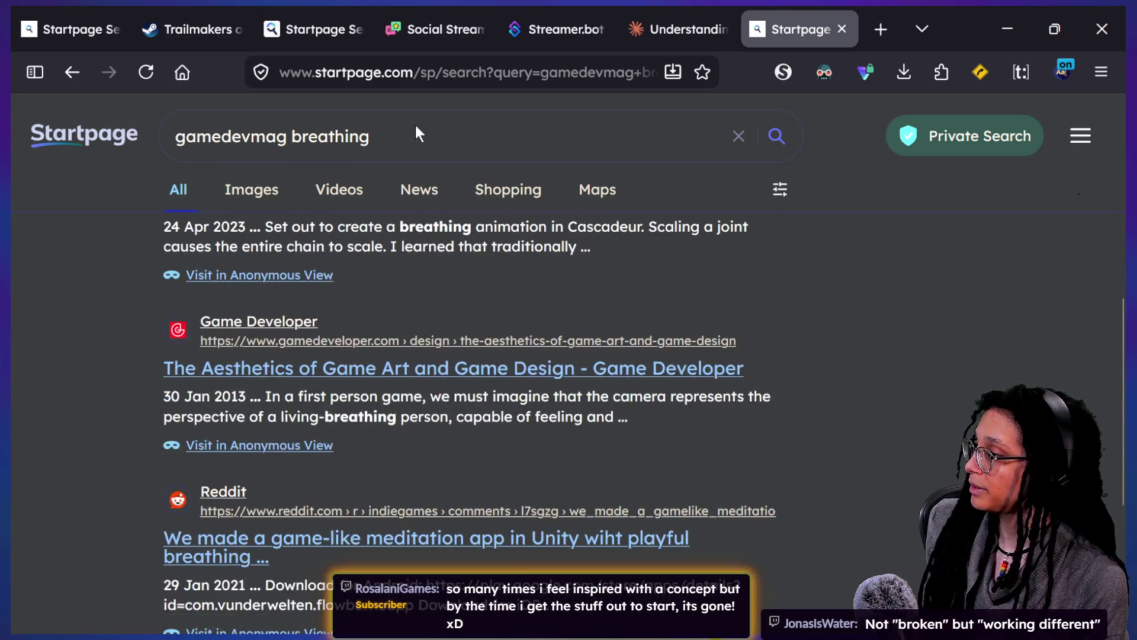
{"action": "scroll", "scroll_direction": "down", "scroll_amount": 3}
{"action": "left_click", "coordinate": [418, 134]}
{"action": "type", "text": "excercise"}
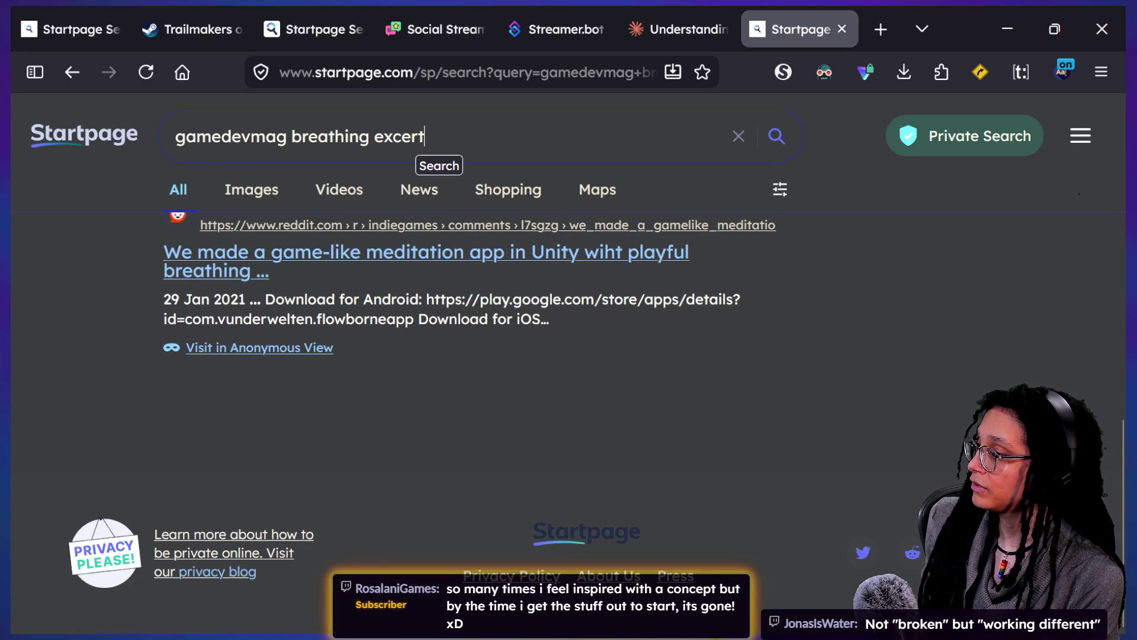
{"action": "key", "text": "Return"}
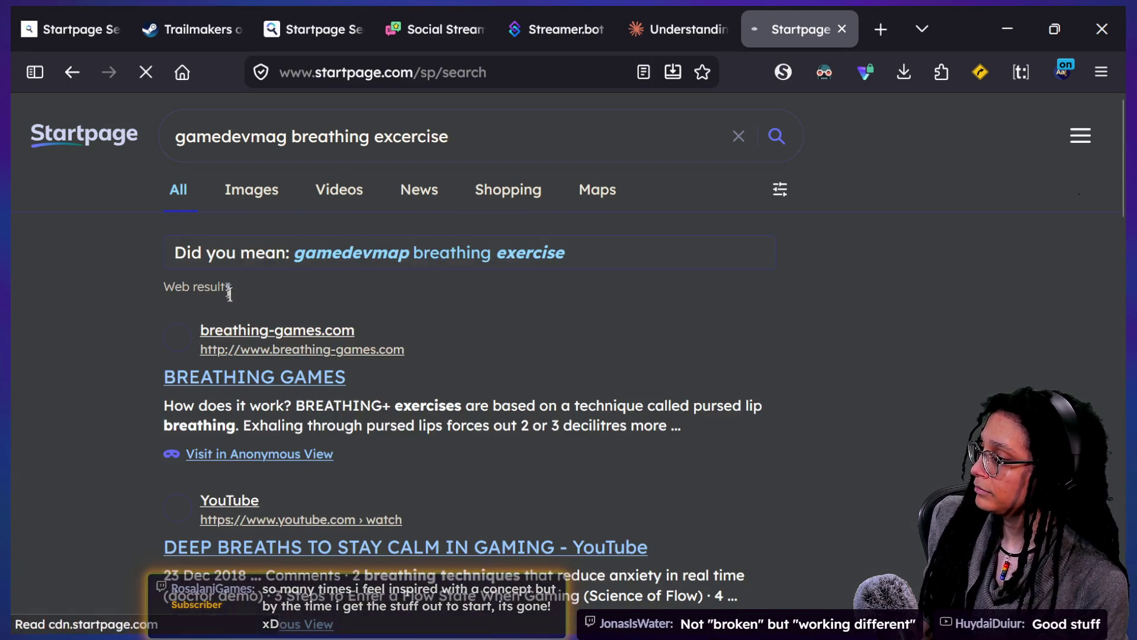
Step: Remove 'gamedevmag' from the query and search again
{"action": "scroll", "scroll_direction": "down", "scroll_amount": 3}
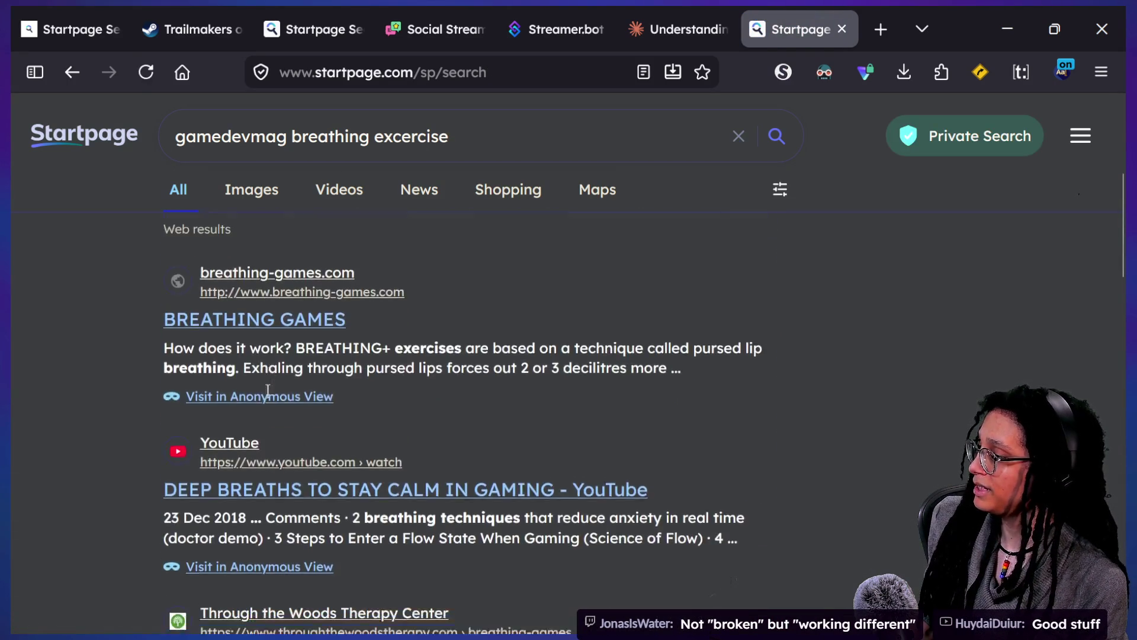
{"action": "double_click", "coordinate": [228, 127]}
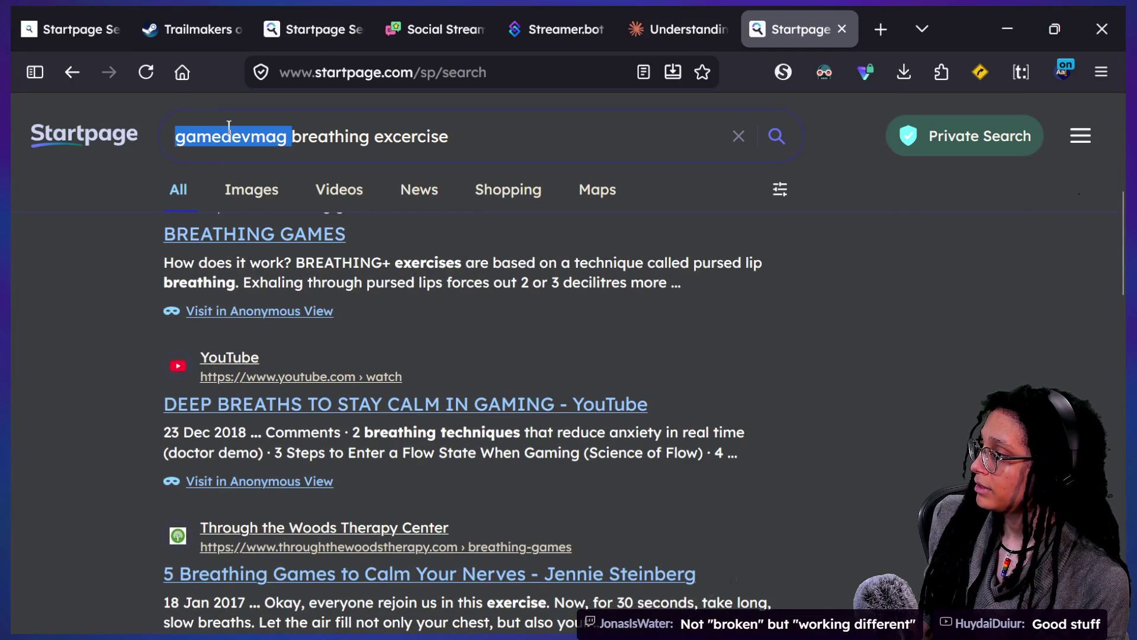
{"action": "key", "text": "BackSpace"}
{"action": "key", "text": "Return"}
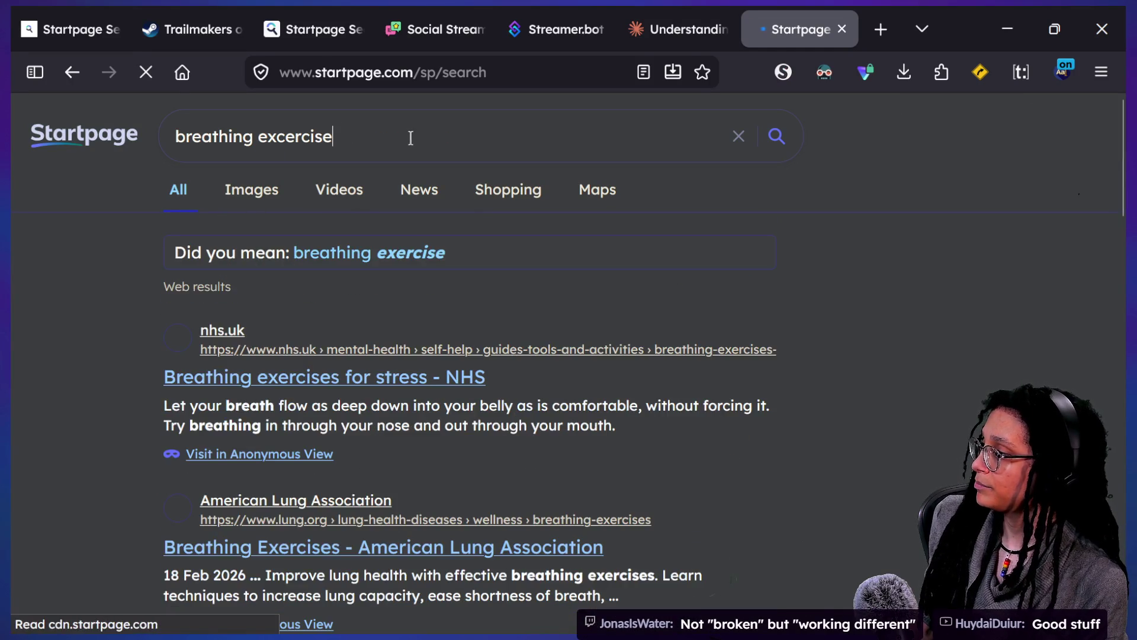
{"action": "scroll", "scroll_direction": "down", "scroll_amount": 3}
{"action": "scroll", "scroll_direction": "down", "scroll_amount": 3}
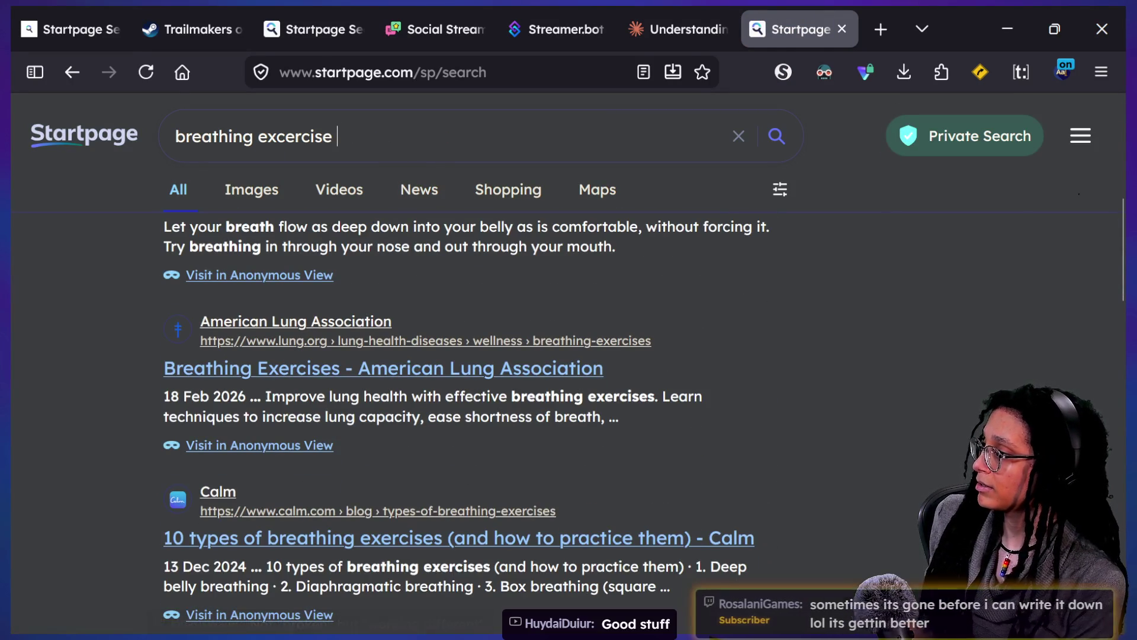
{"action": "type", "text": "online"}
{"action": "key", "text": "Return"}
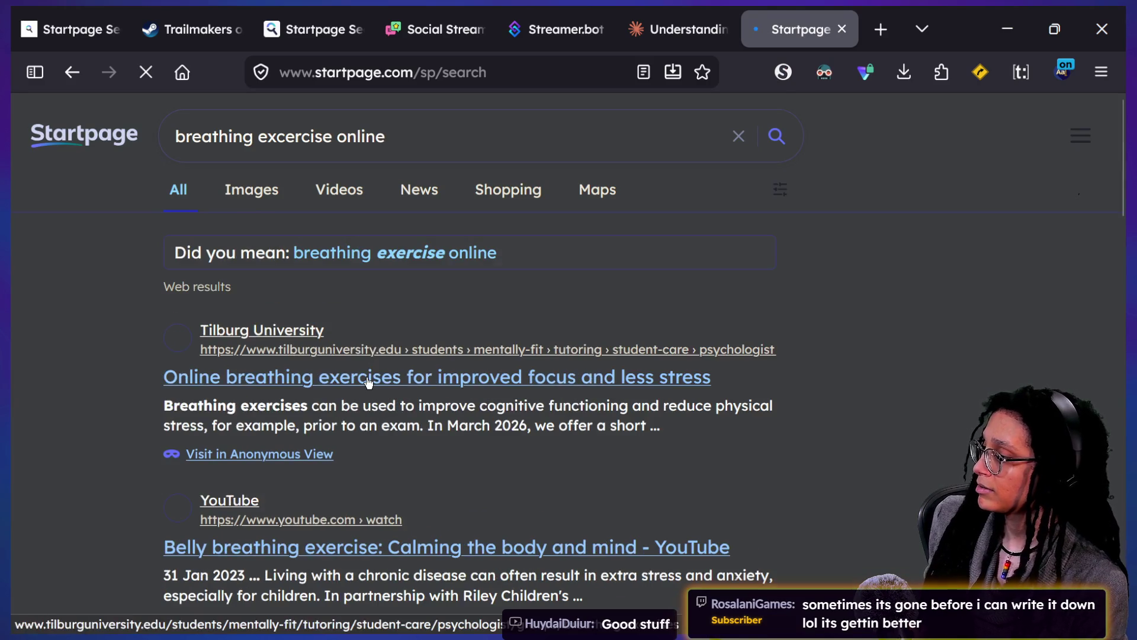
Step: Search 'breathing excercise online game dev mag' and open the MindfulDevMag breathing timer result
{"action": "scroll", "scroll_direction": "down", "scroll_amount": 3}
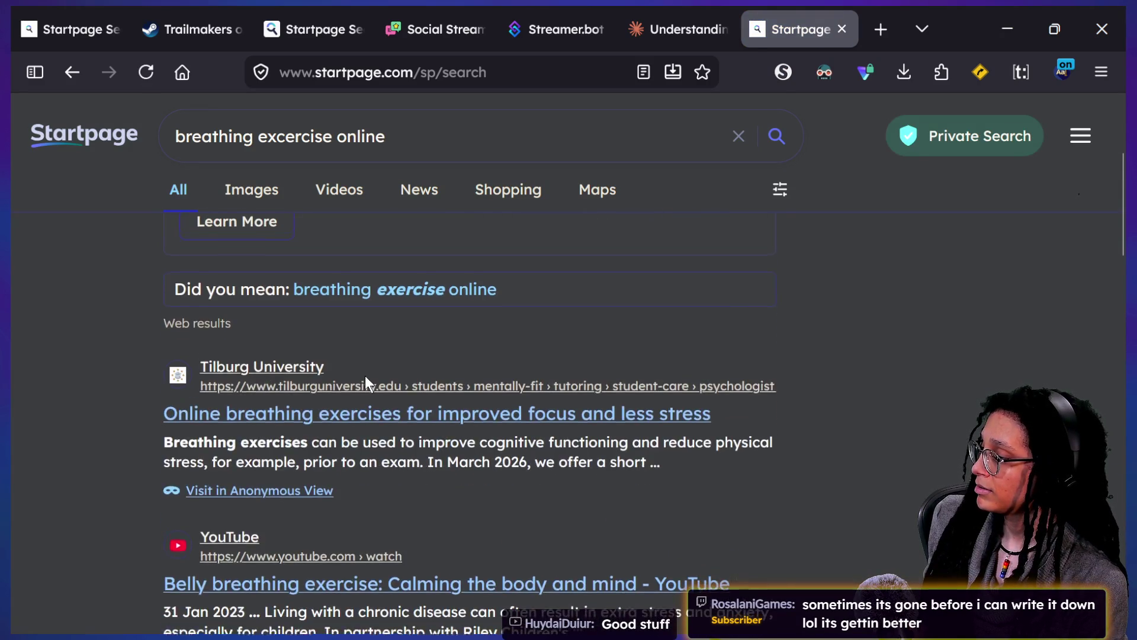
{"action": "scroll", "scroll_direction": "down", "scroll_amount": 3}
{"action": "scroll", "scroll_direction": "down", "scroll_amount": 3}
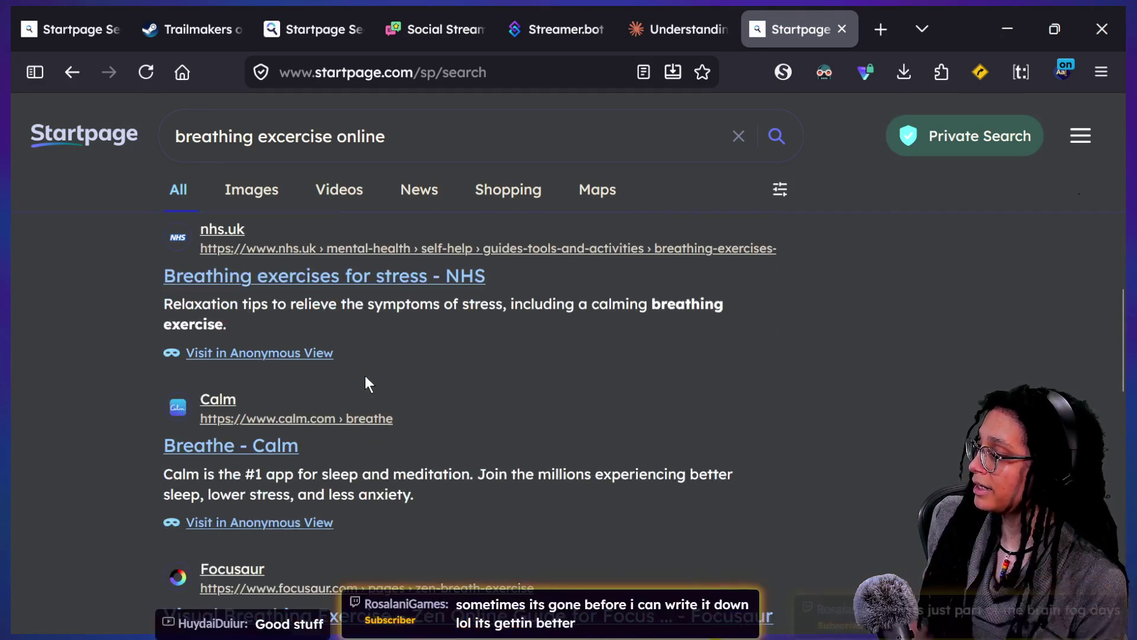
{"action": "scroll", "scroll_direction": "down", "scroll_amount": 3}
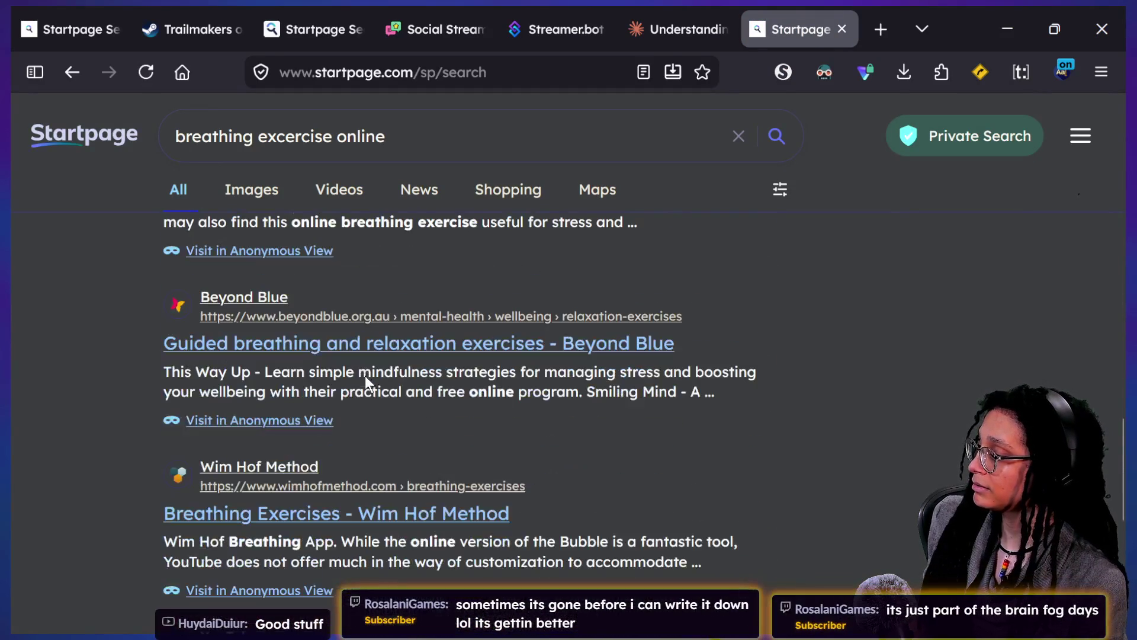
{"action": "scroll", "scroll_direction": "down", "scroll_amount": 3}
{"action": "type", "text": "game dev m"}
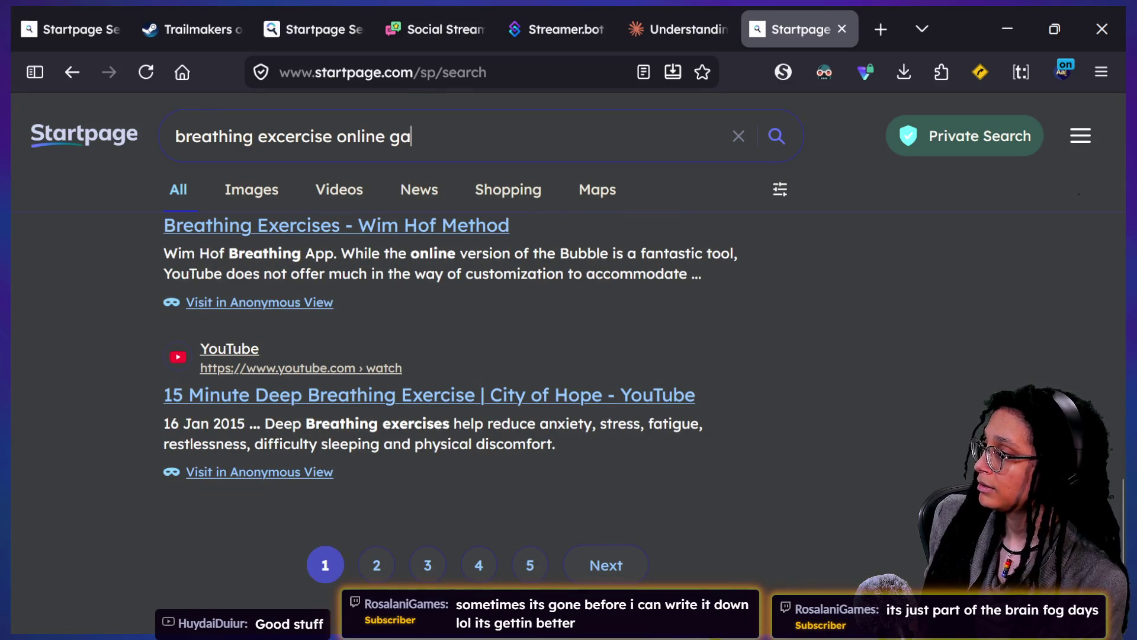
{"action": "type", "text": "ag"}
{"action": "key", "text": "Return"}
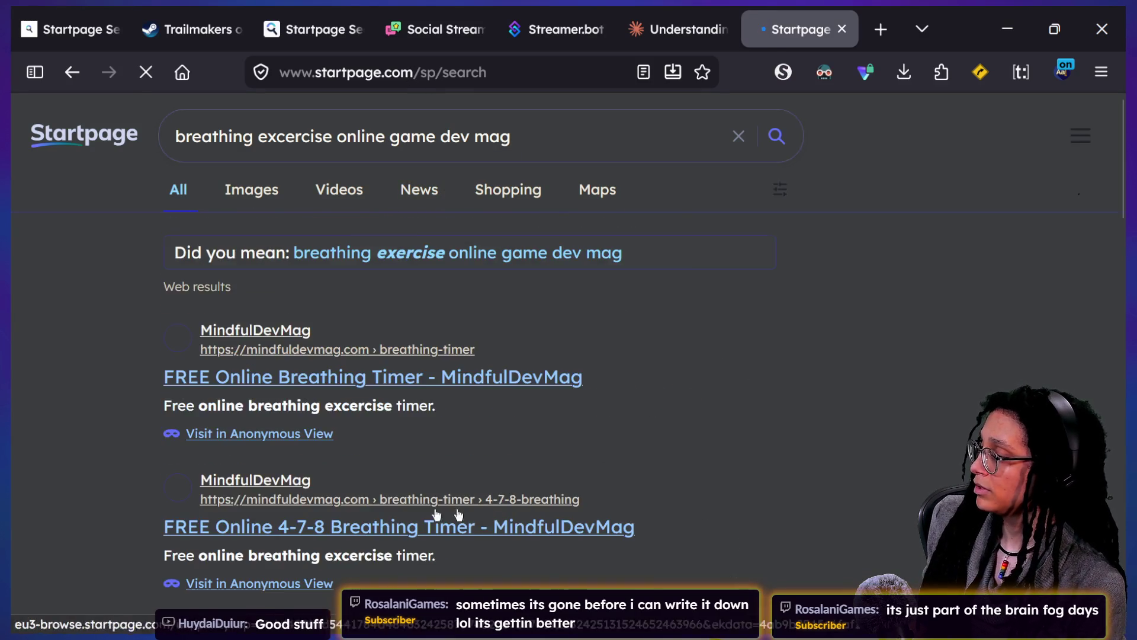
{"action": "scroll", "scroll_direction": "down", "scroll_amount": 3}
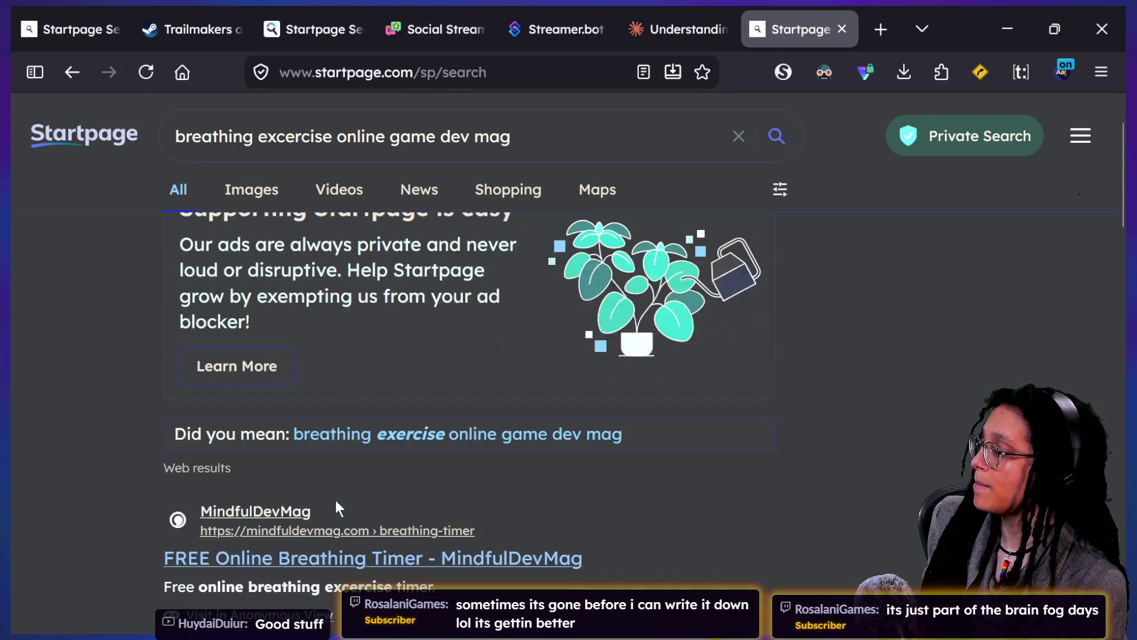
{"action": "left_click", "coordinate": [332, 553]}
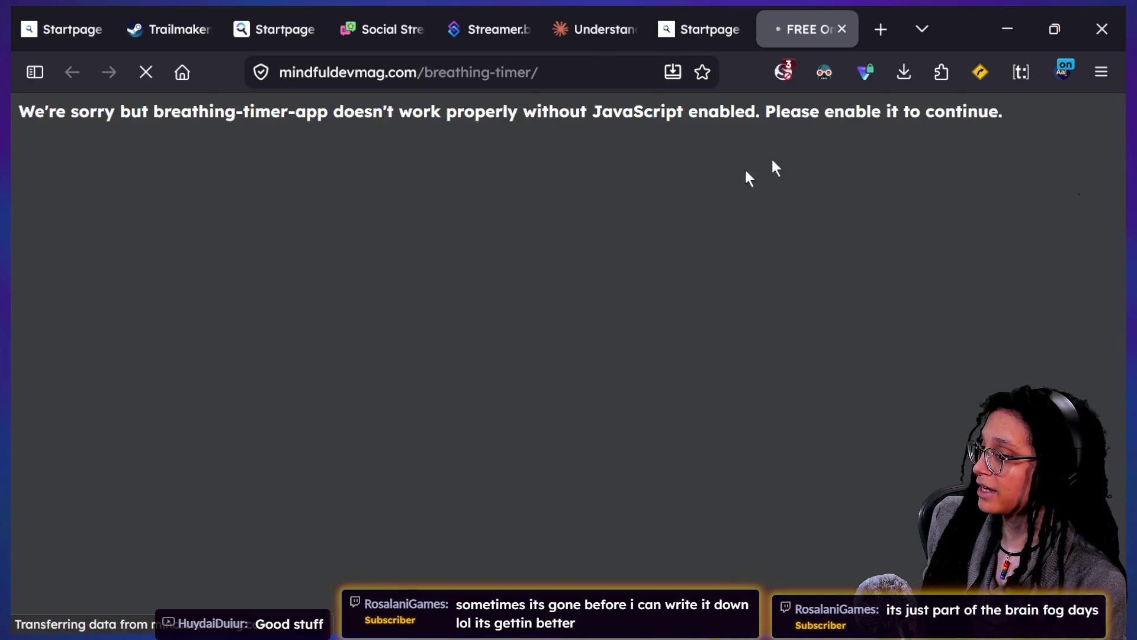
Step: Allow scripts on mindfuldevmag.com and bookmark the timer page into the break-time folder
{"action": "left_click", "coordinate": [777, 70]}
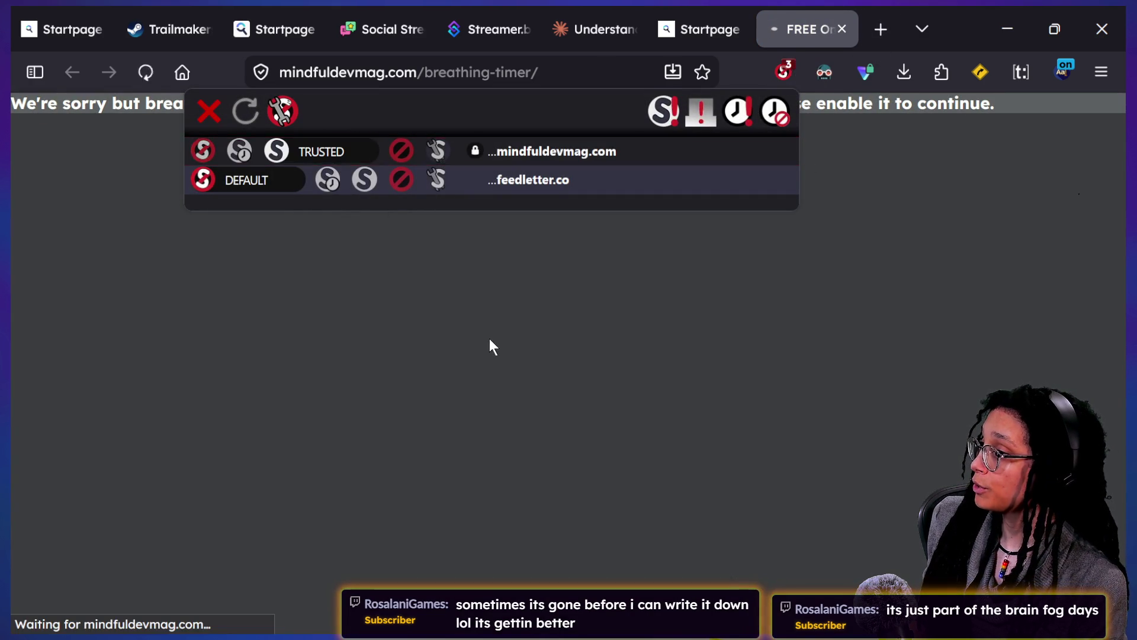
{"action": "left_click", "coordinate": [493, 346]}
{"action": "left_click", "coordinate": [704, 72]}
{"action": "left_click", "coordinate": [495, 243]}
{"action": "left_click", "coordinate": [550, 491]}
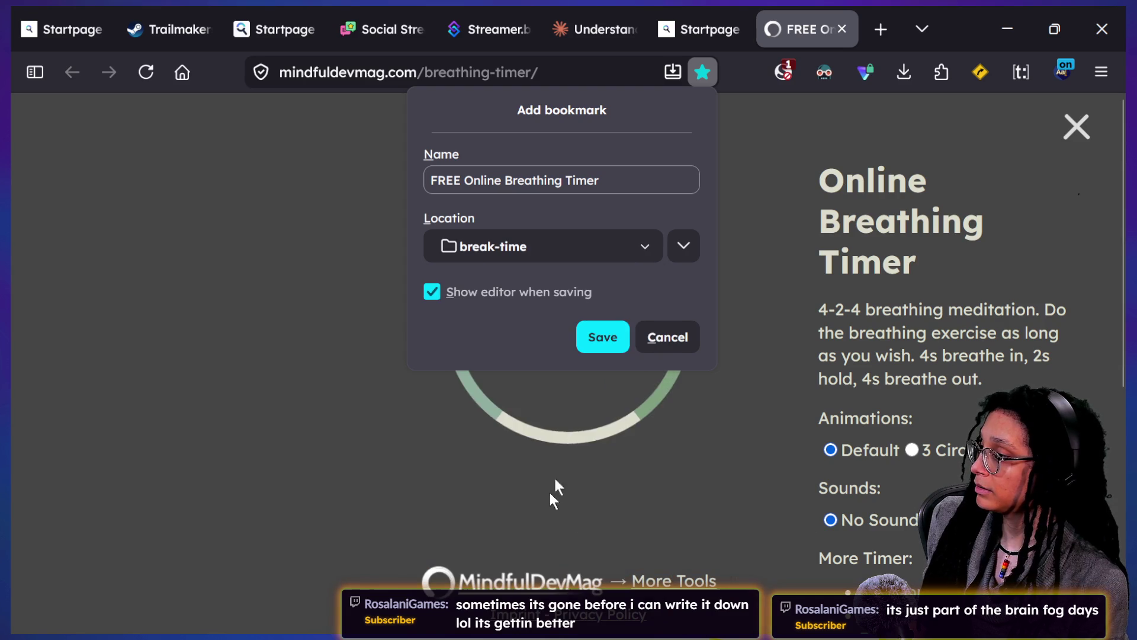
{"action": "left_click", "coordinate": [603, 337]}
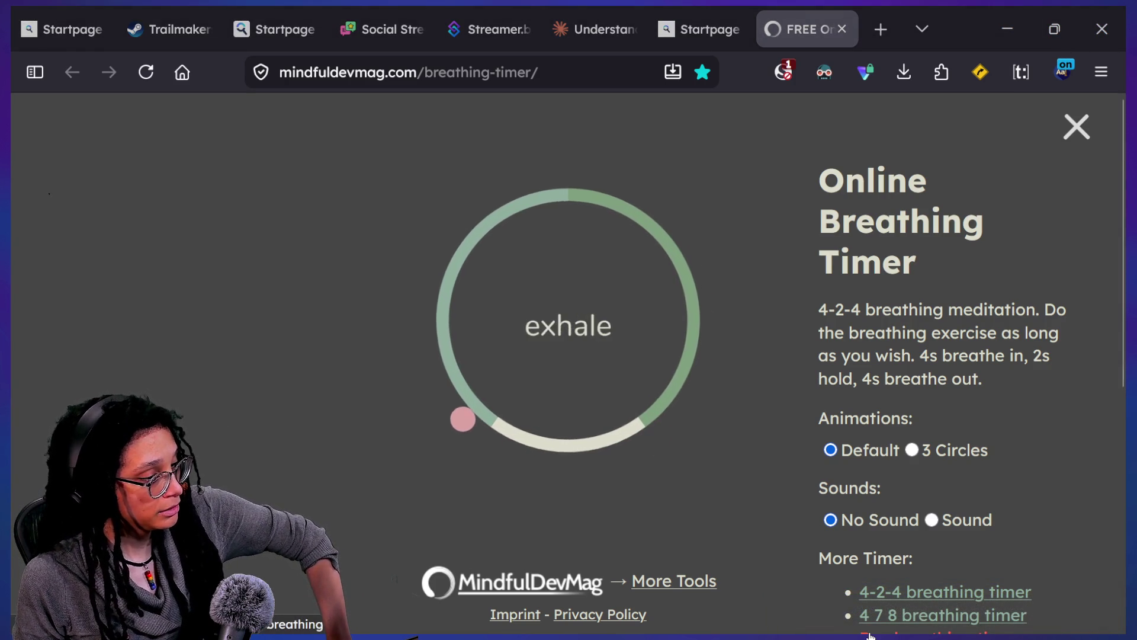
Step: Open the Box breathing timer and clear its address from the address bar
{"action": "scroll", "scroll_direction": "down", "scroll_amount": 3}
{"action": "left_click", "coordinate": [893, 564]}
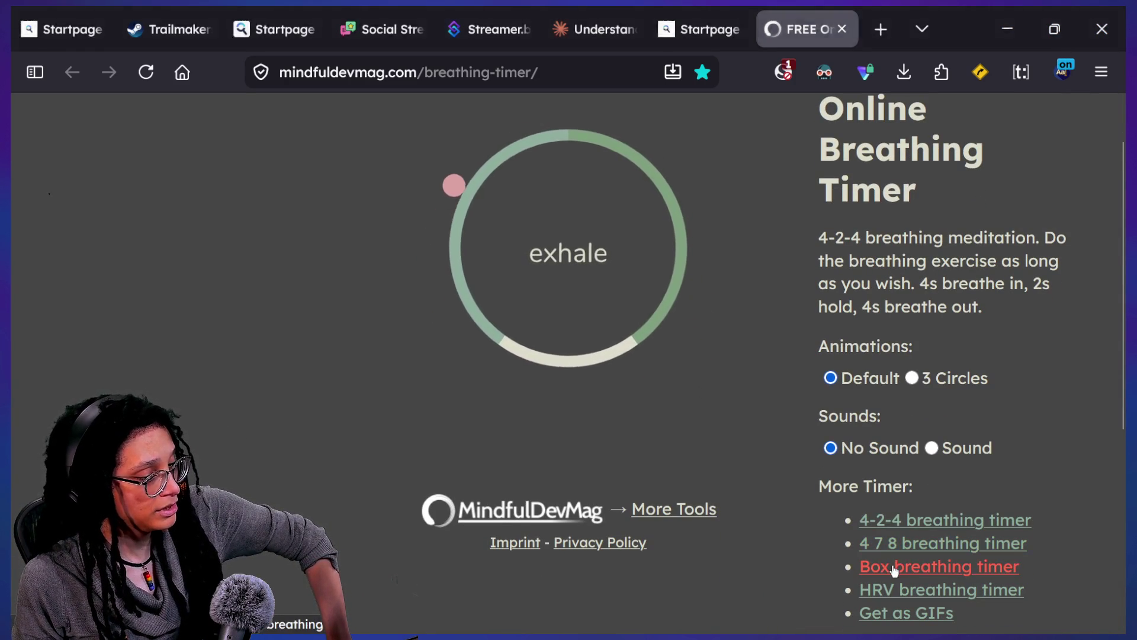
{"action": "scroll", "scroll_direction": "down", "scroll_amount": 3}
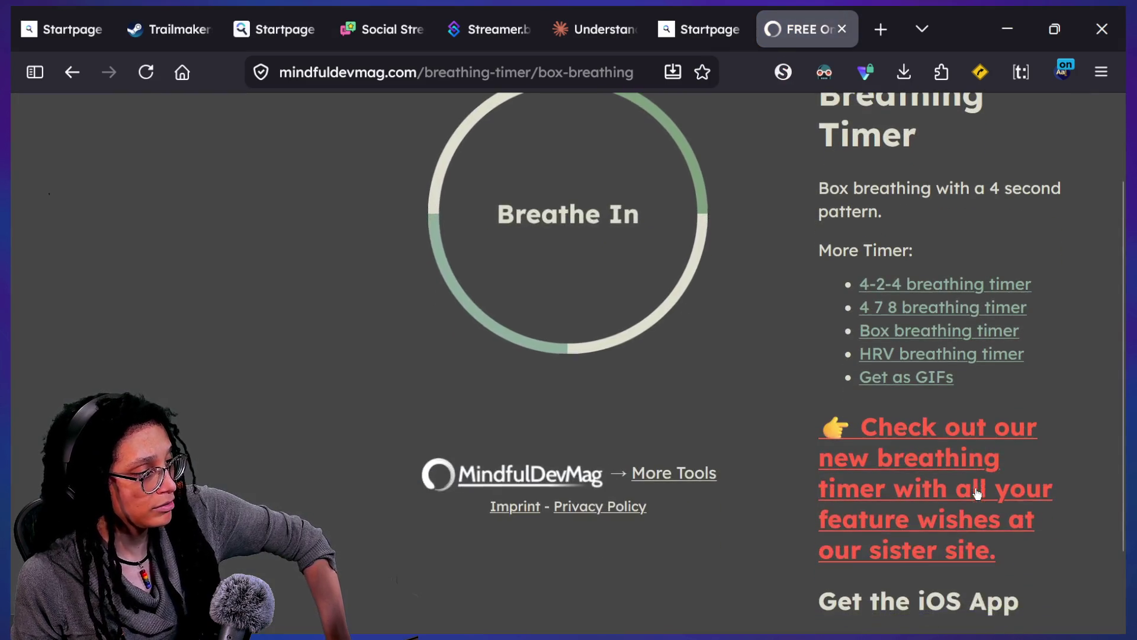
{"action": "scroll", "scroll_direction": "up", "scroll_amount": 3}
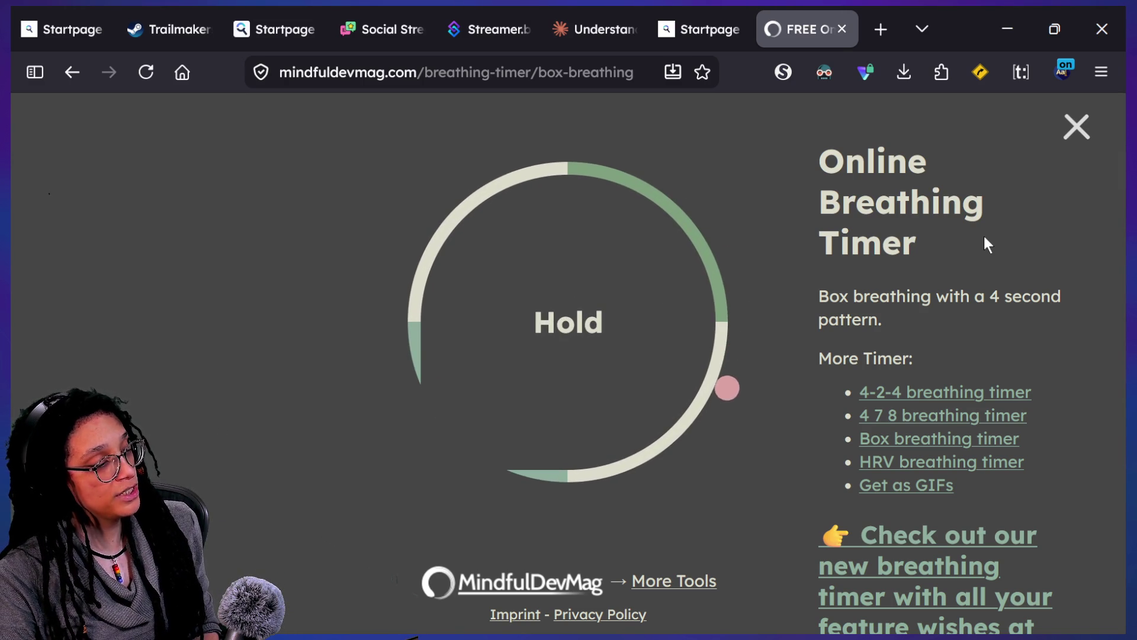
{"action": "left_click", "coordinate": [628, 78]}
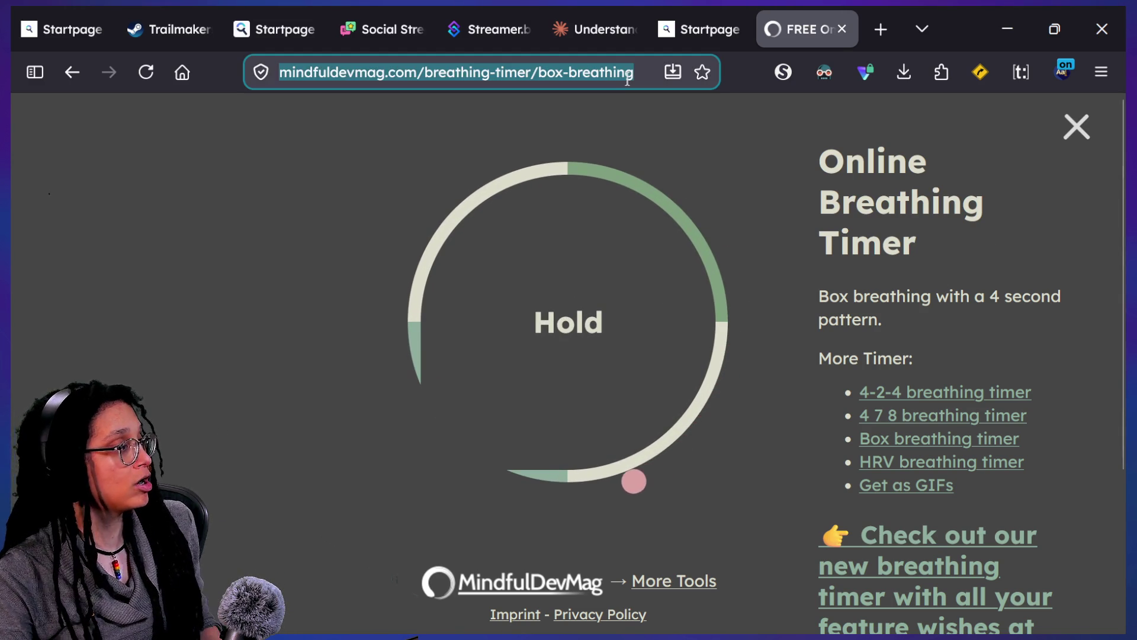
{"action": "key", "text": "BackSpace"}
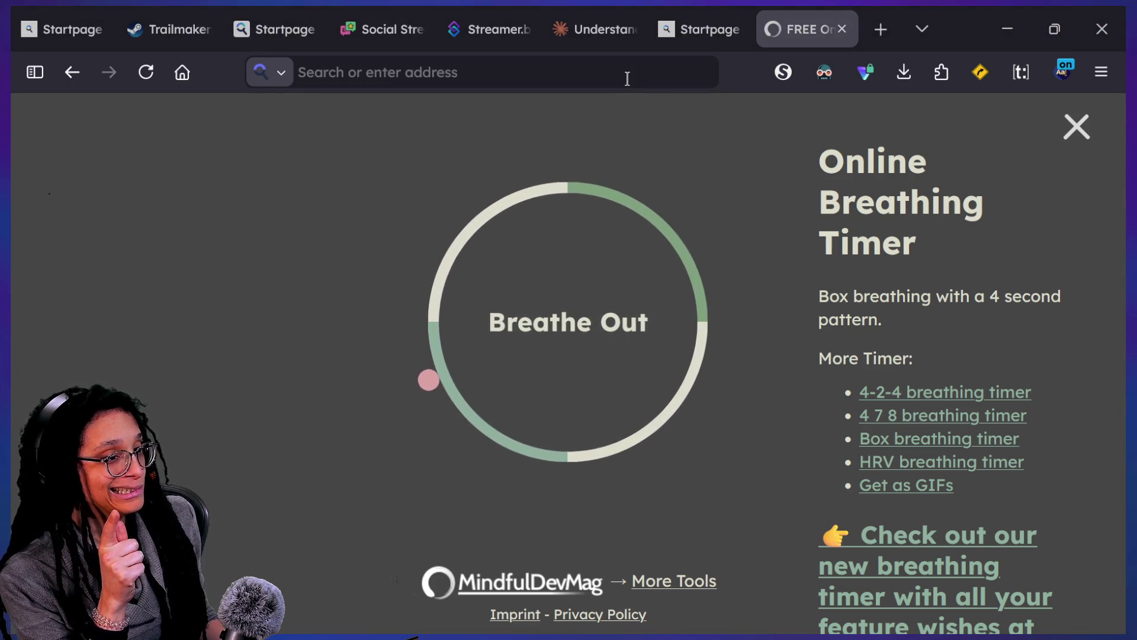
{"action": "key", "text": "alt+Tab"}
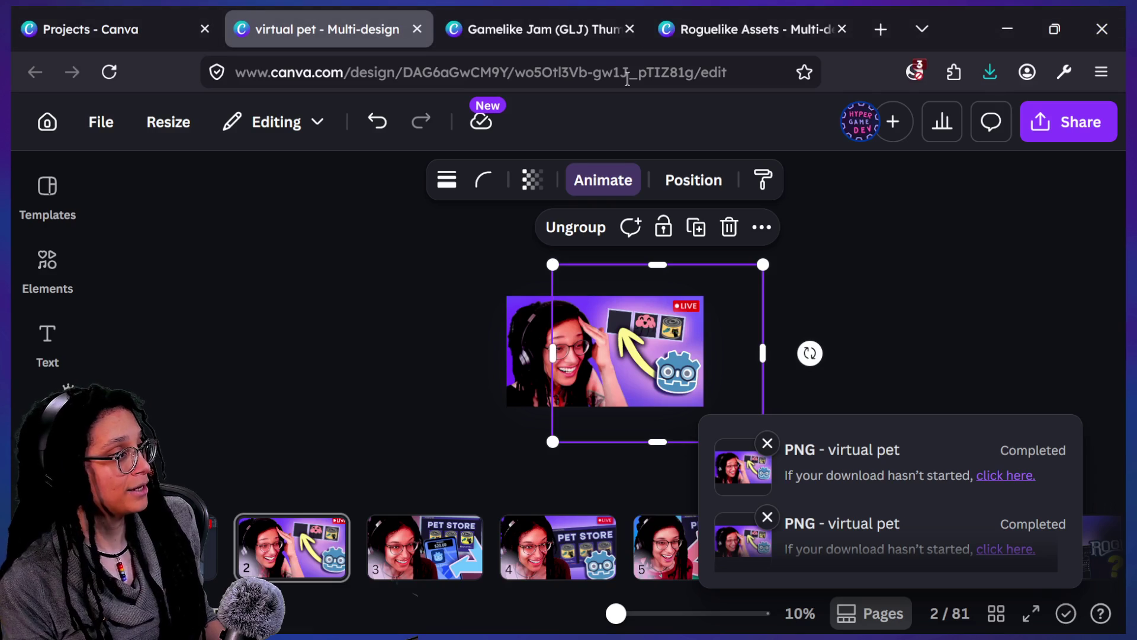
Step: Load the box breathing timer in a new tab by pasting its address
{"action": "left_click", "coordinate": [876, 29]}
{"action": "type", "text": "https://mindfuldevmag.com/breathing-timer/box-breathing"}
{"action": "key", "text": "Return"}
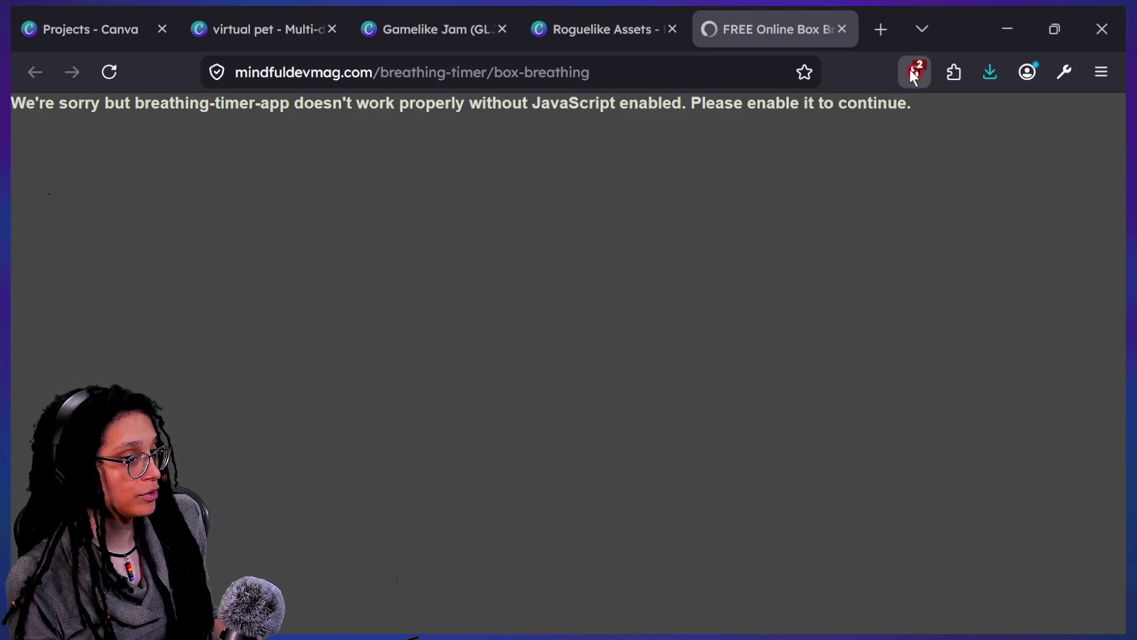
{"action": "type", "text": "https://mindfuldevmag.com/breathing-timer/box-breathing"}
{"action": "key", "text": "Return"}
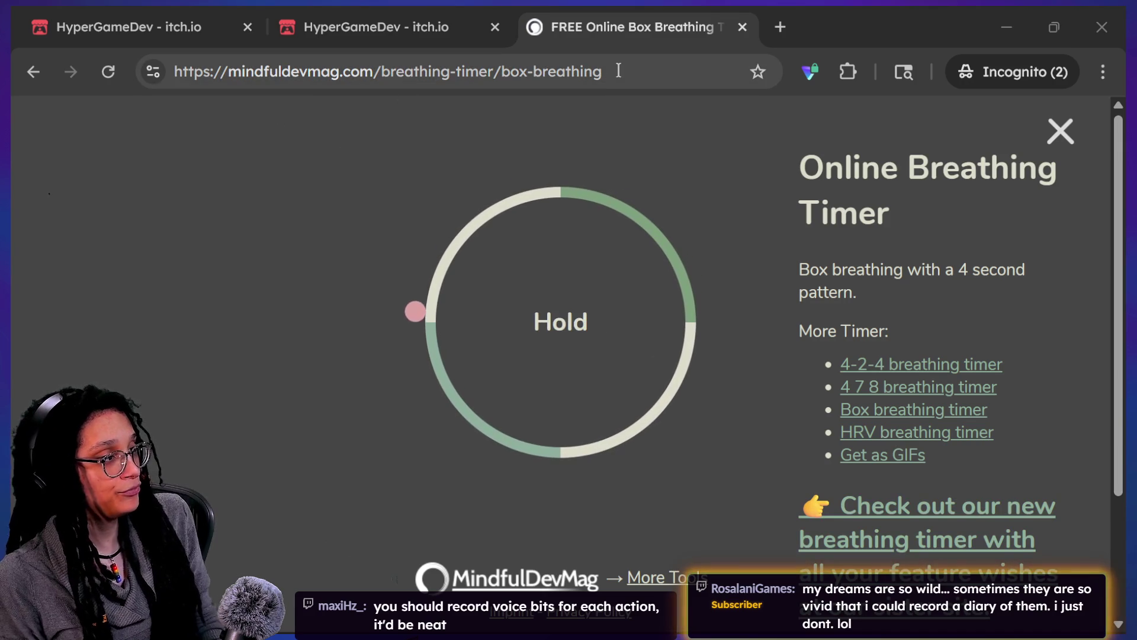
Step: Bookmark the FREE Online Box Breathing Timer page and close its tab
{"action": "left_click", "coordinate": [758, 72]}
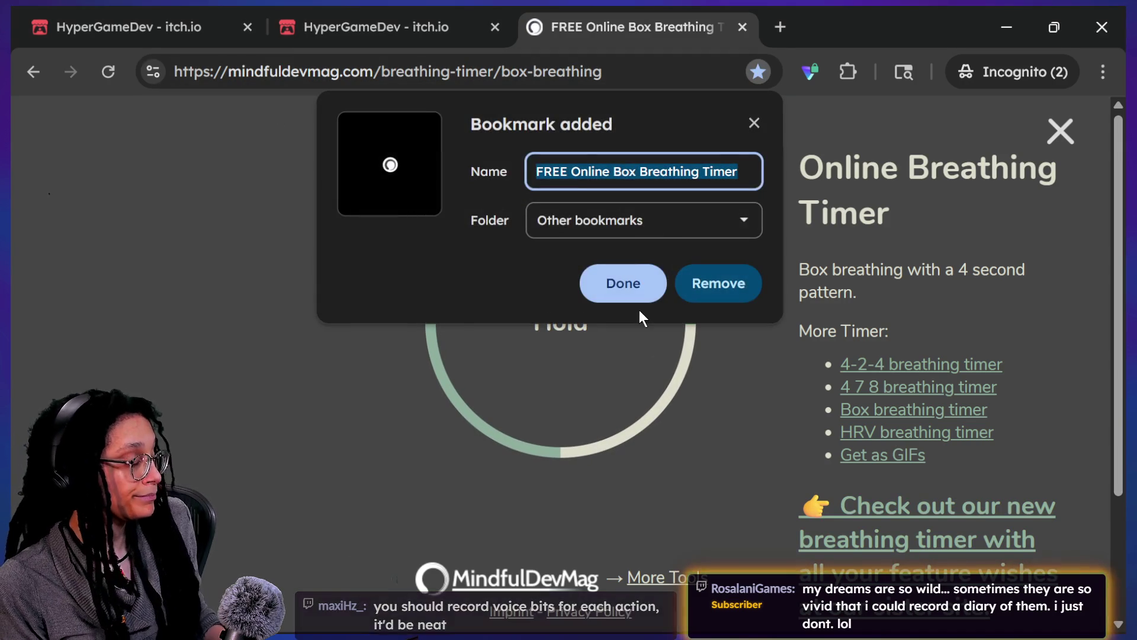
{"action": "left_click", "coordinate": [640, 293]}
{"action": "left_click", "coordinate": [742, 26]}
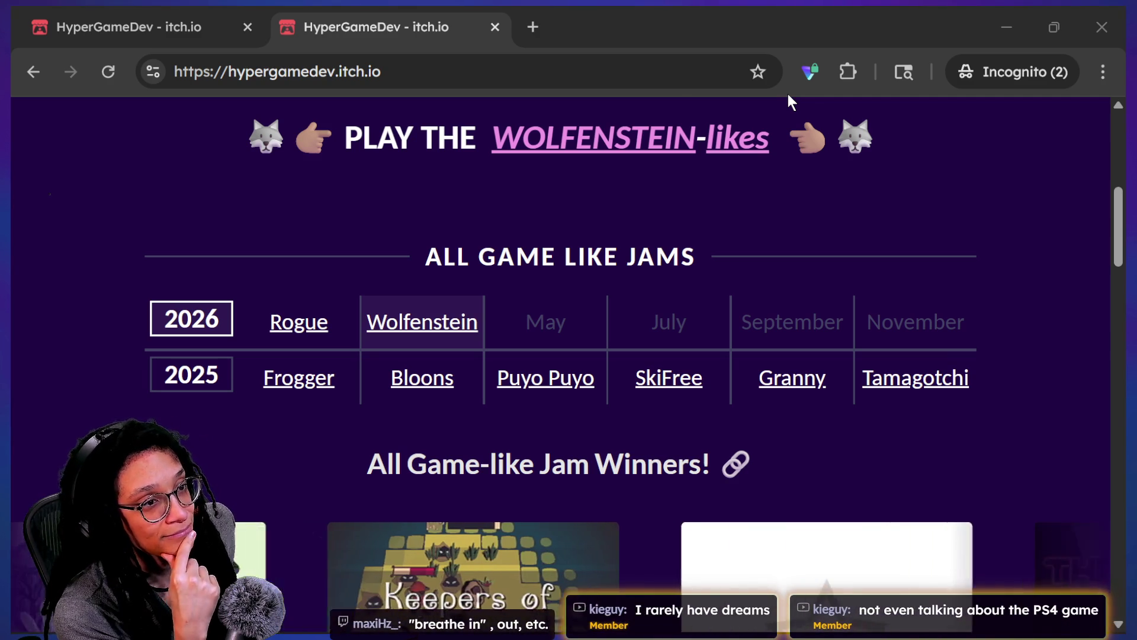
{"action": "key", "text": "alt+Tab"}
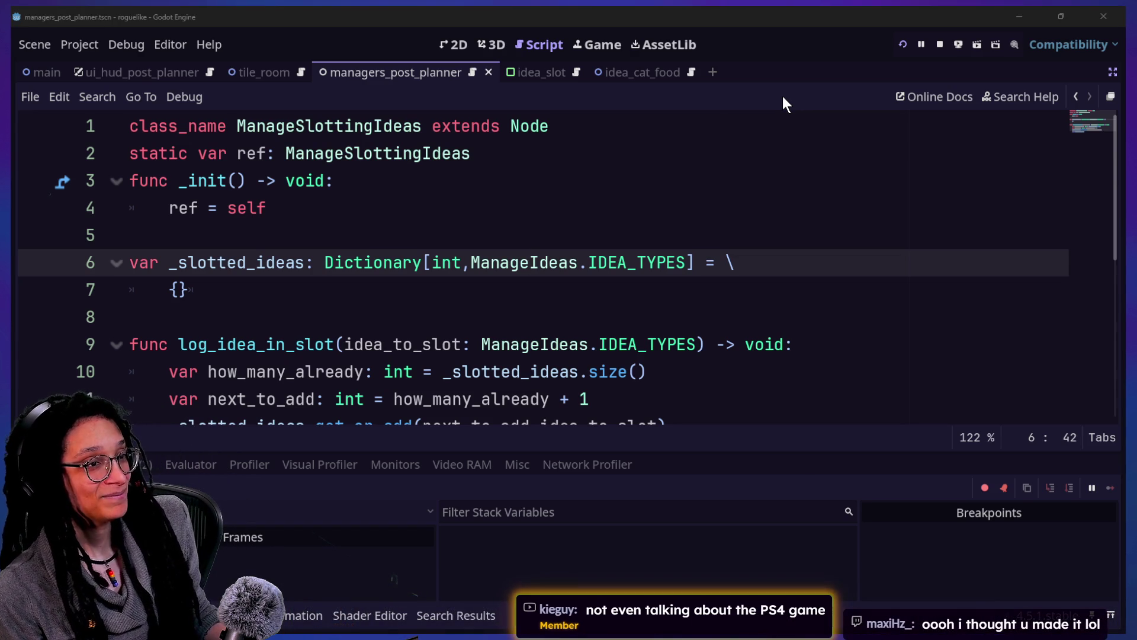
{"action": "key", "text": "alt+Tab"}
{"action": "right_click", "coordinate": [594, 22]}
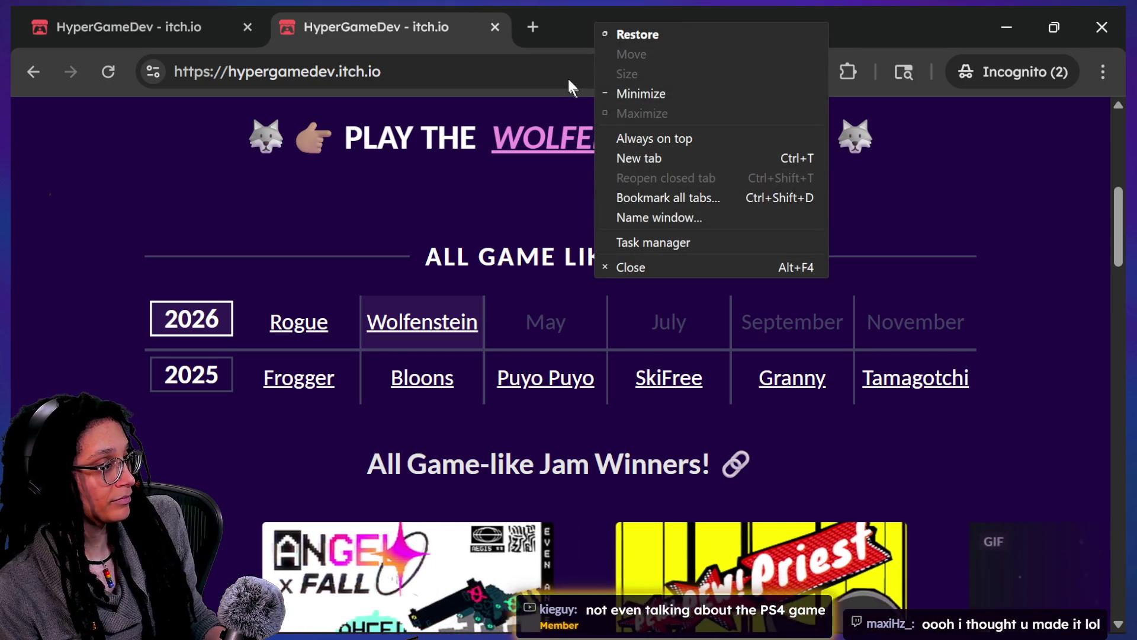
{"action": "left_click", "coordinate": [525, 23]}
{"action": "left_click", "coordinate": [525, 24]}
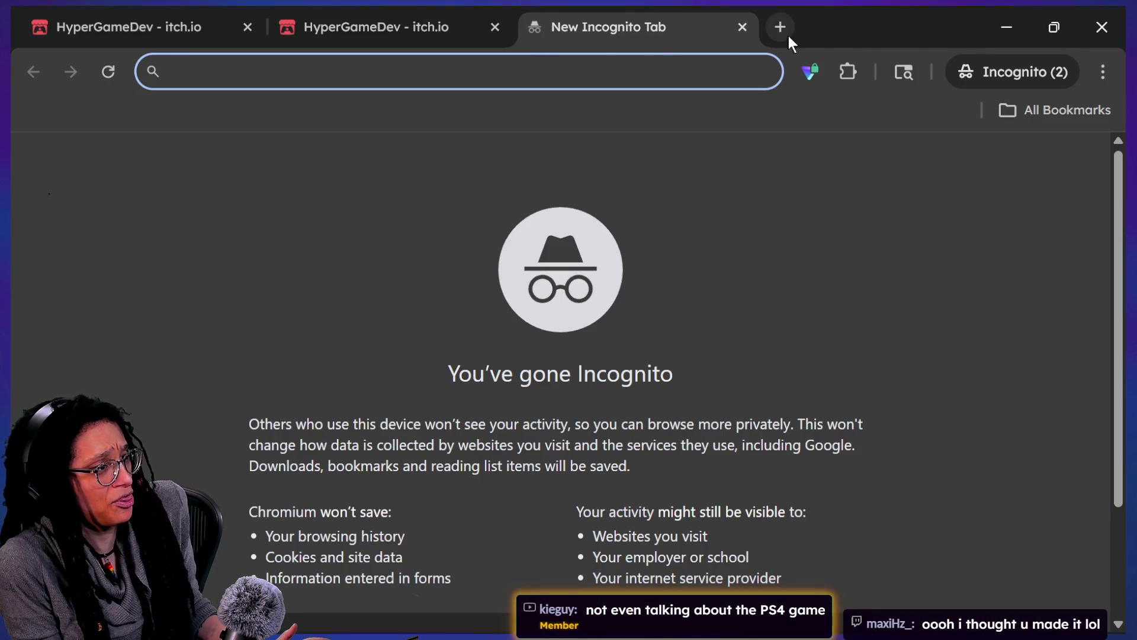
{"action": "left_click", "coordinate": [1021, 110]}
{"action": "left_click", "coordinate": [990, 148]}
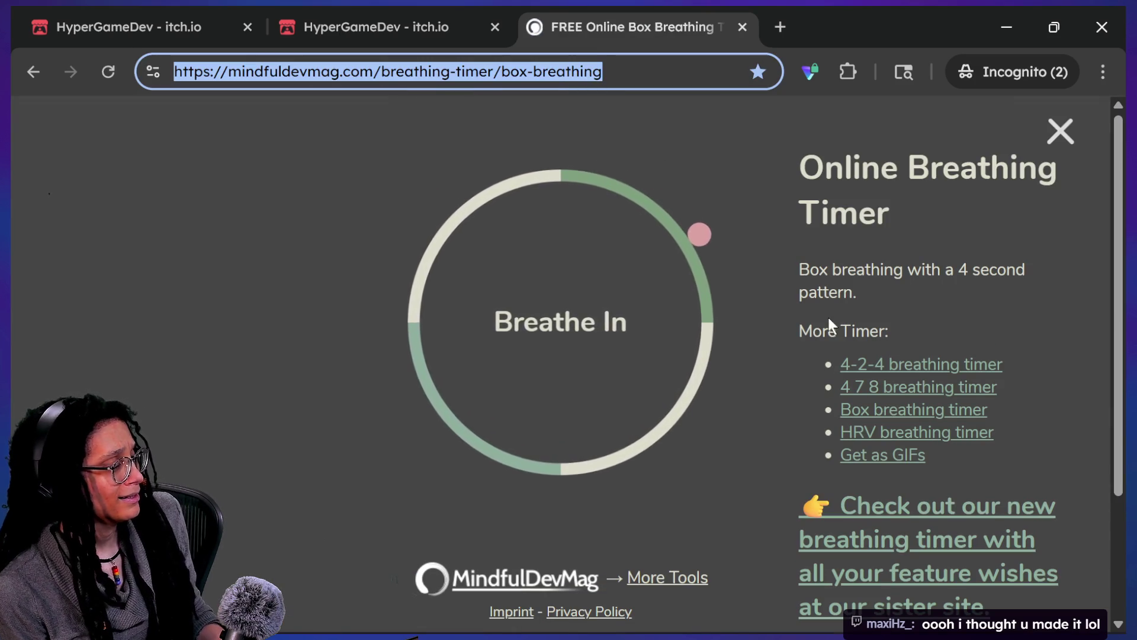
{"action": "key", "text": "alt+Tab"}
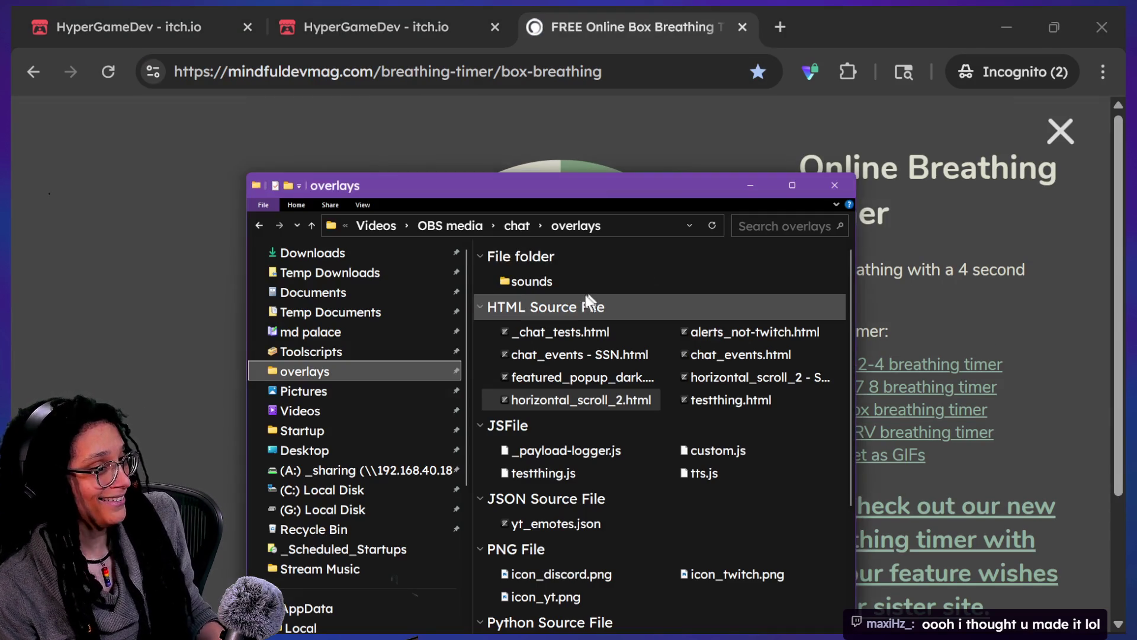
{"action": "key", "text": "alt+Tab"}
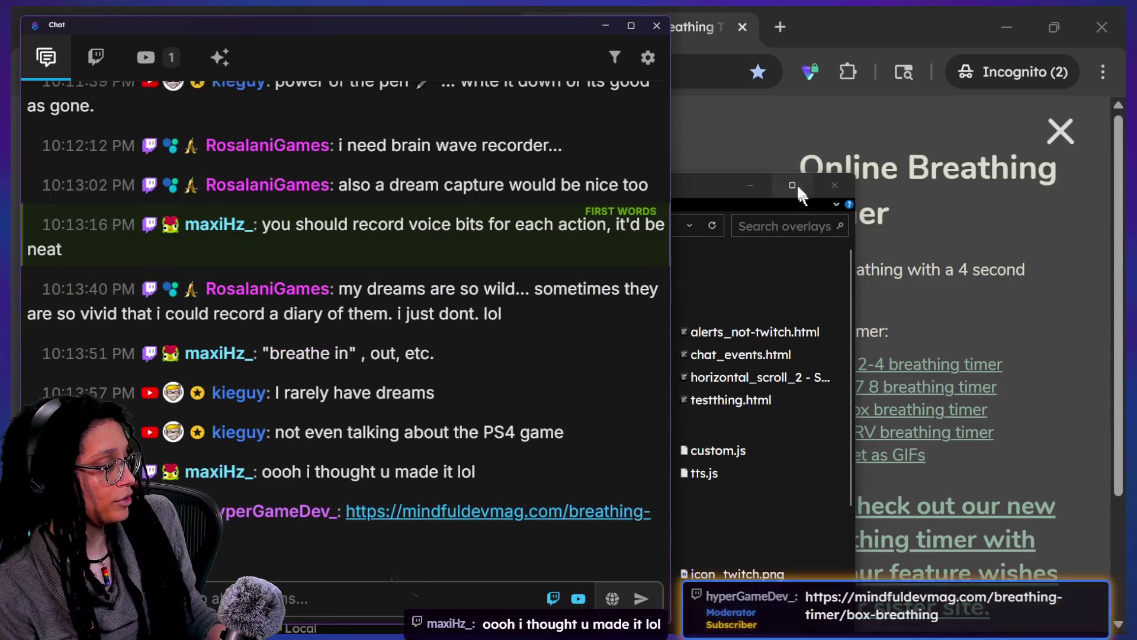
{"action": "left_click", "coordinate": [747, 140]}
{"action": "left_click", "coordinate": [743, 26]}
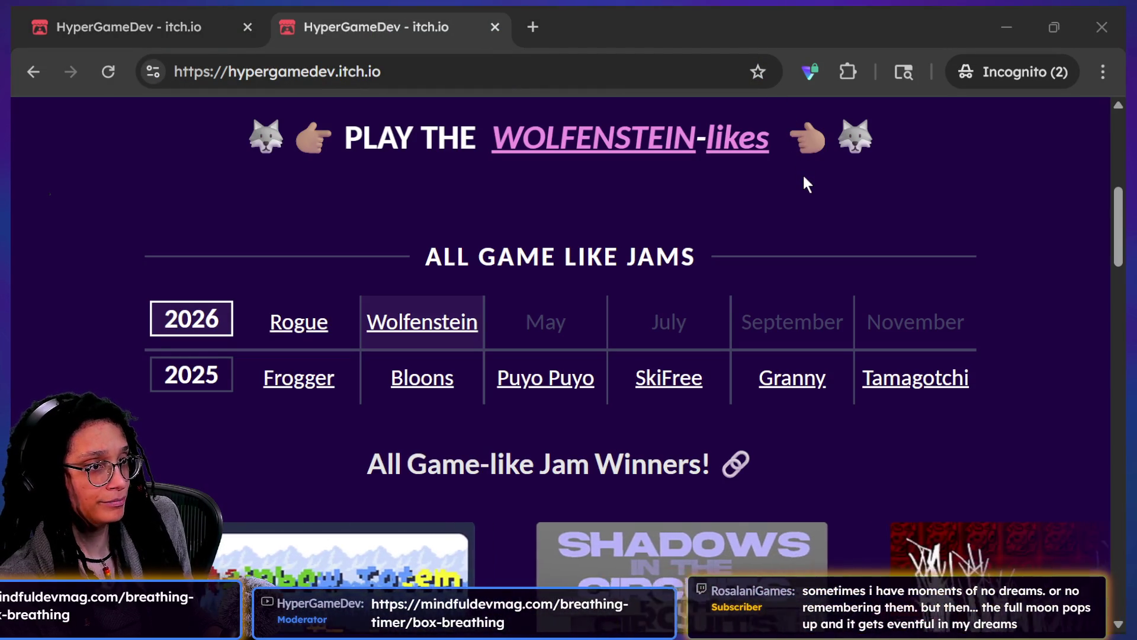
Step: Add a 'Command for breathing app/site' bullet to the stream to-do notes, then return to Chrome
{"action": "key", "text": "alt+Tab"}
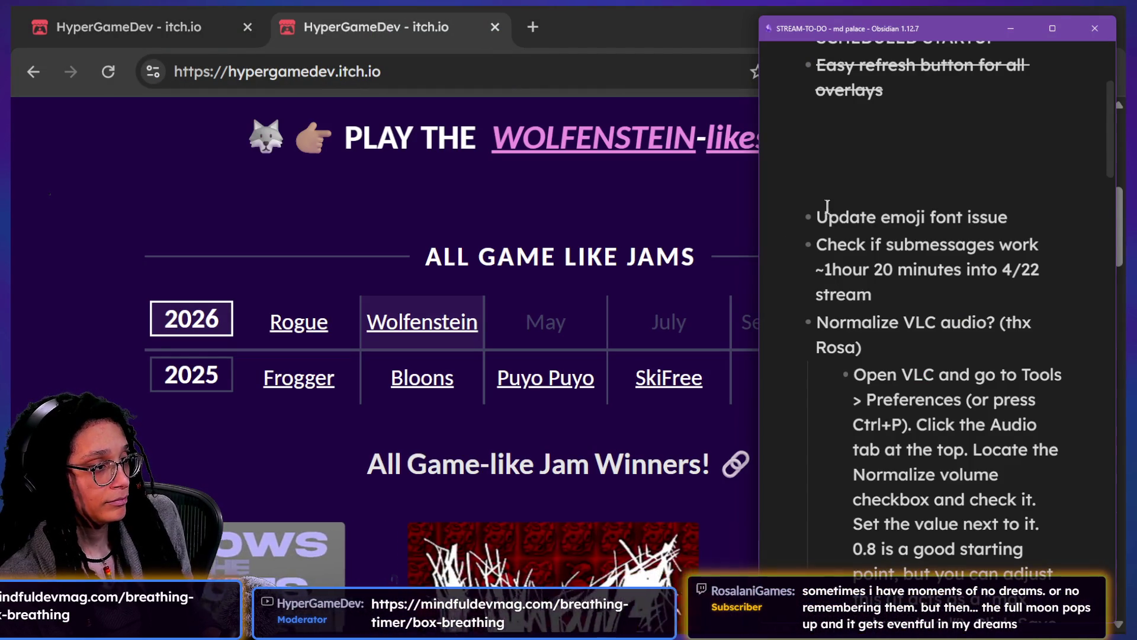
{"action": "key", "text": "Return"}
{"action": "type", "text": "Command"}
{"action": "type", "text": " for breathing app"}
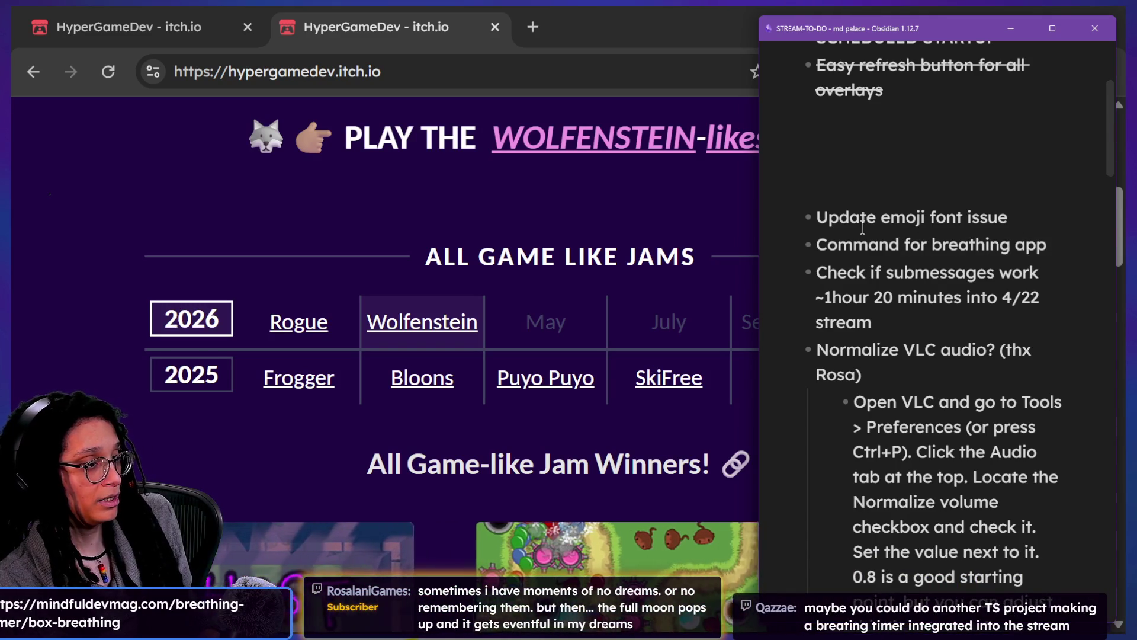
{"action": "type", "text": "/site"}
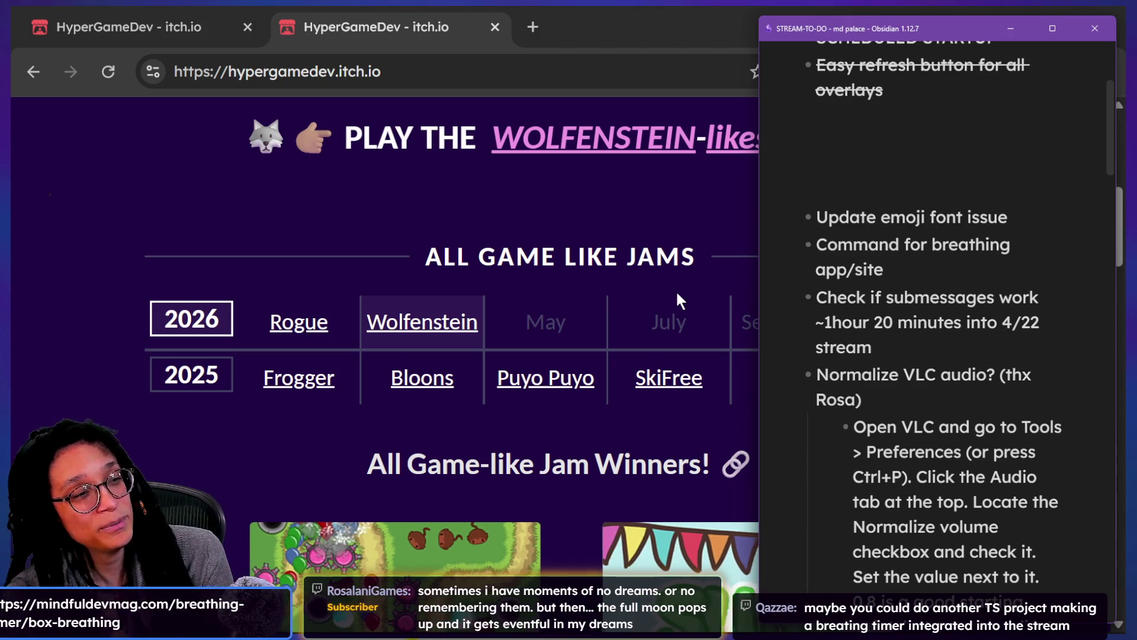
{"action": "left_click", "coordinate": [499, 274]}
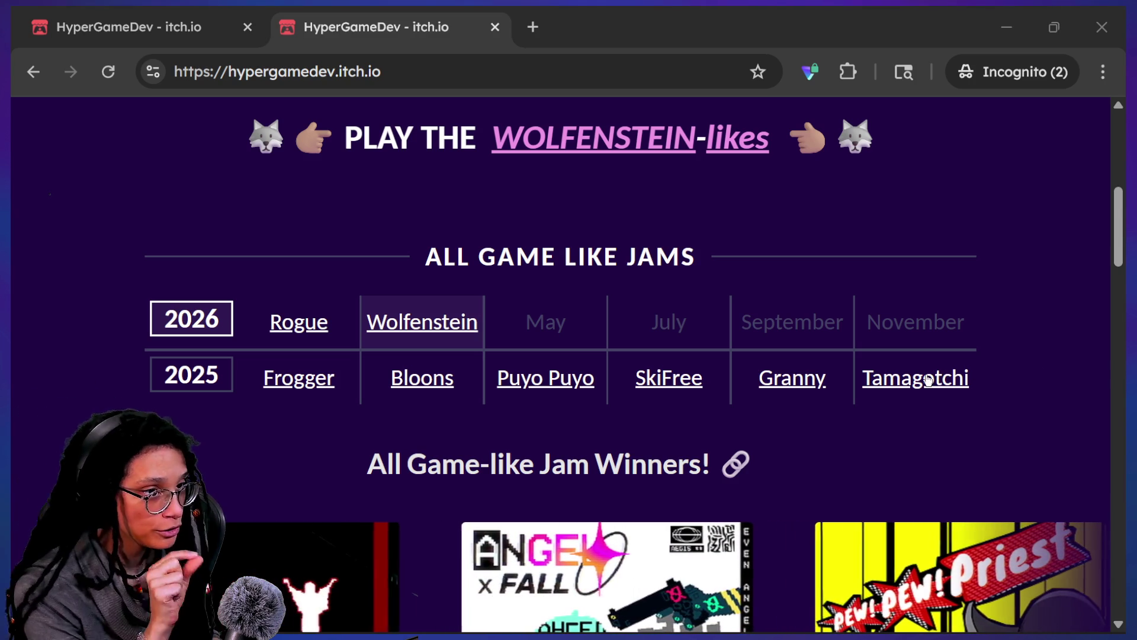
Step: Leave the itch.io jam page and return to Godot's roguelike post planner script
{"action": "key", "text": "alt+Tab"}
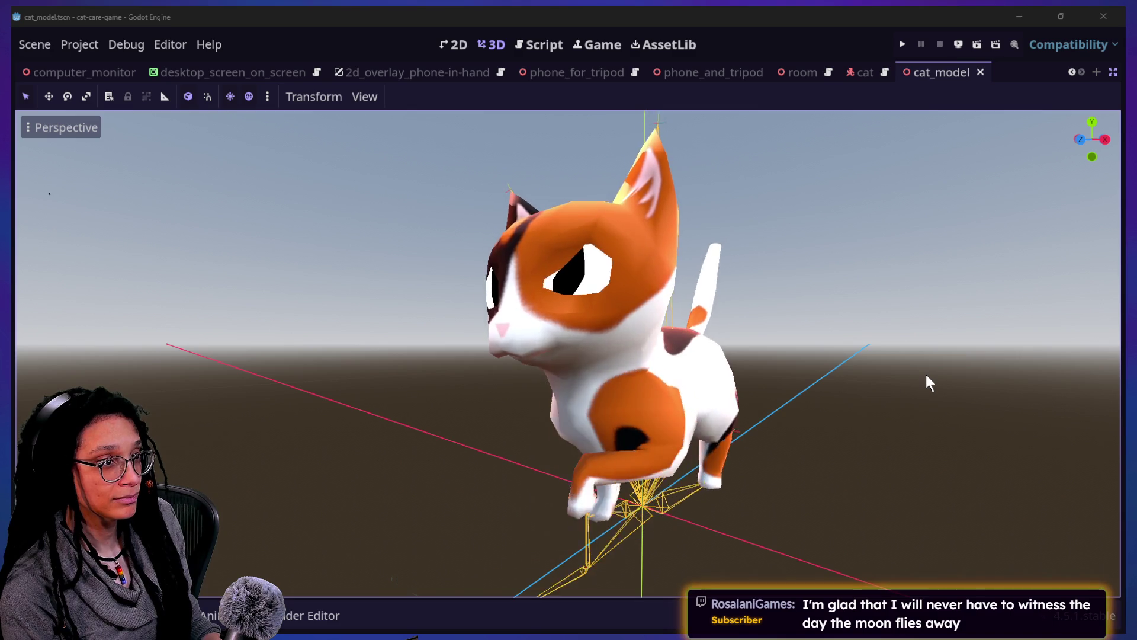
{"action": "key", "text": "alt+Tab"}
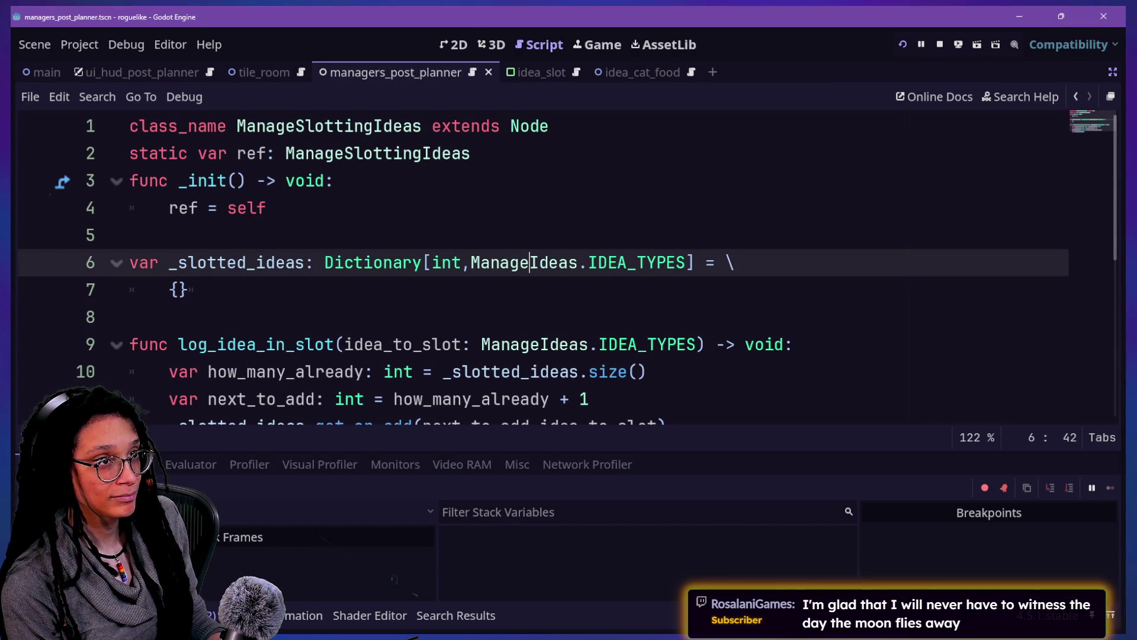
{"action": "key", "text": "alt+Tab"}
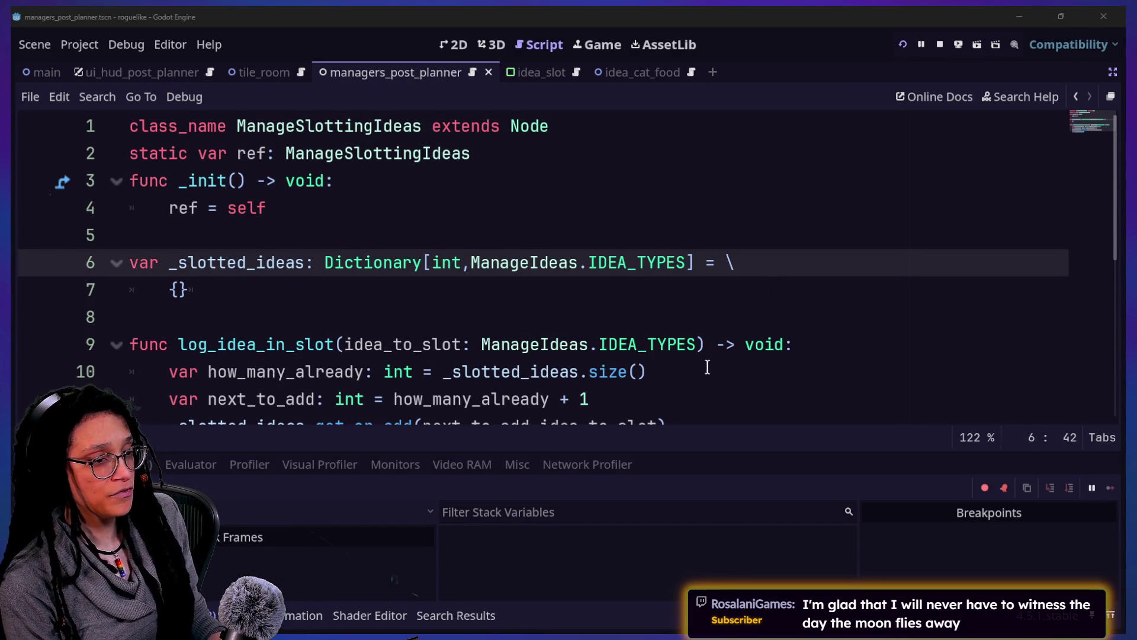
{"action": "left_click", "coordinate": [621, 285]}
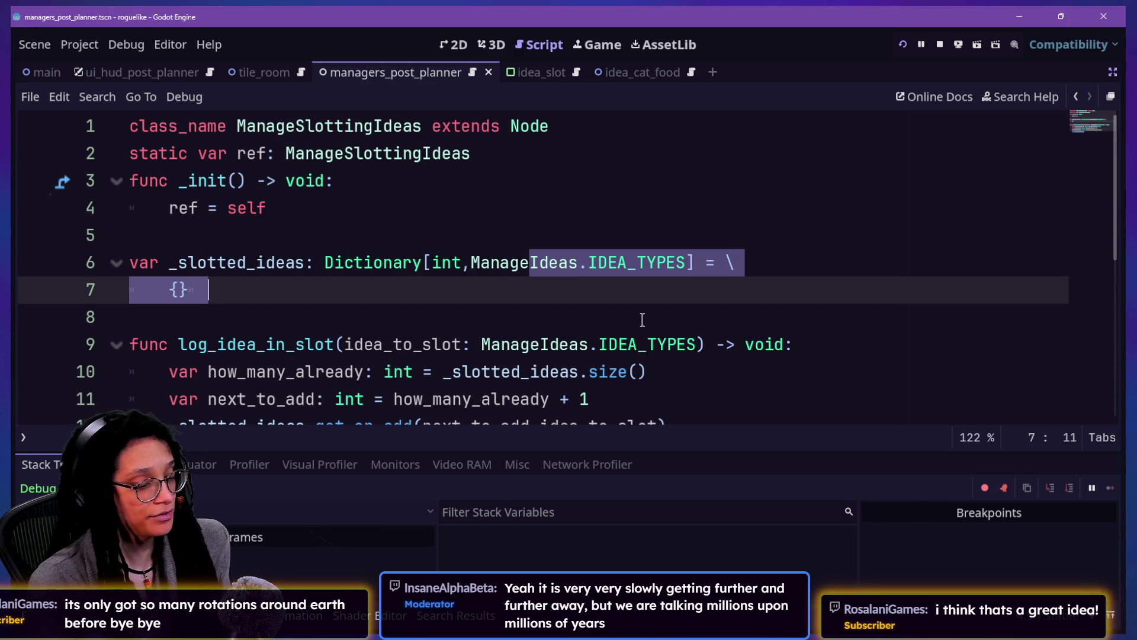
{"action": "left_click", "coordinate": [544, 264]}
{"action": "left_click", "coordinate": [558, 291]}
{"action": "key", "text": "Home"}
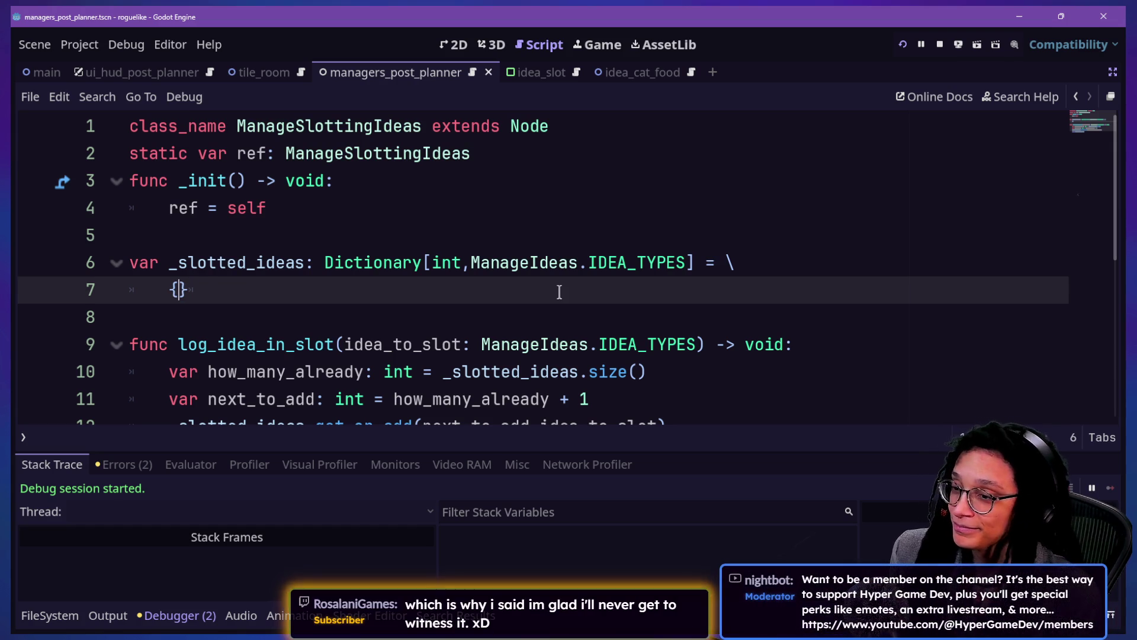
Step: Open the manage_ideas.gd script through the quick file search
{"action": "key", "text": "alt+shift+o"}
{"action": "type", "text": "manage_ideas"}
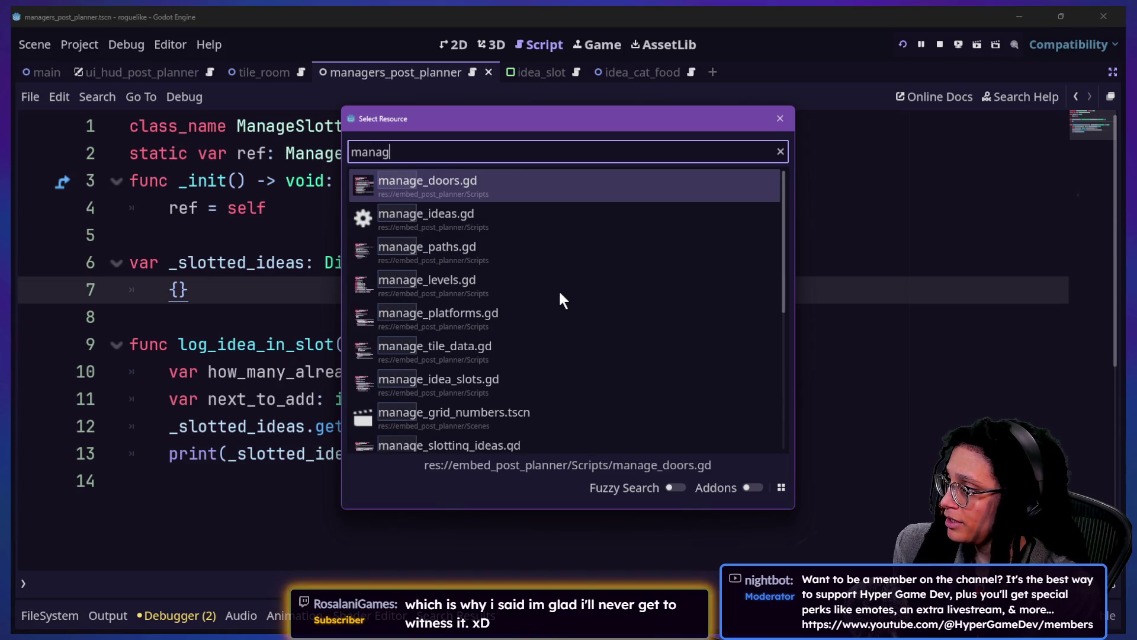
{"action": "key", "text": "Return"}
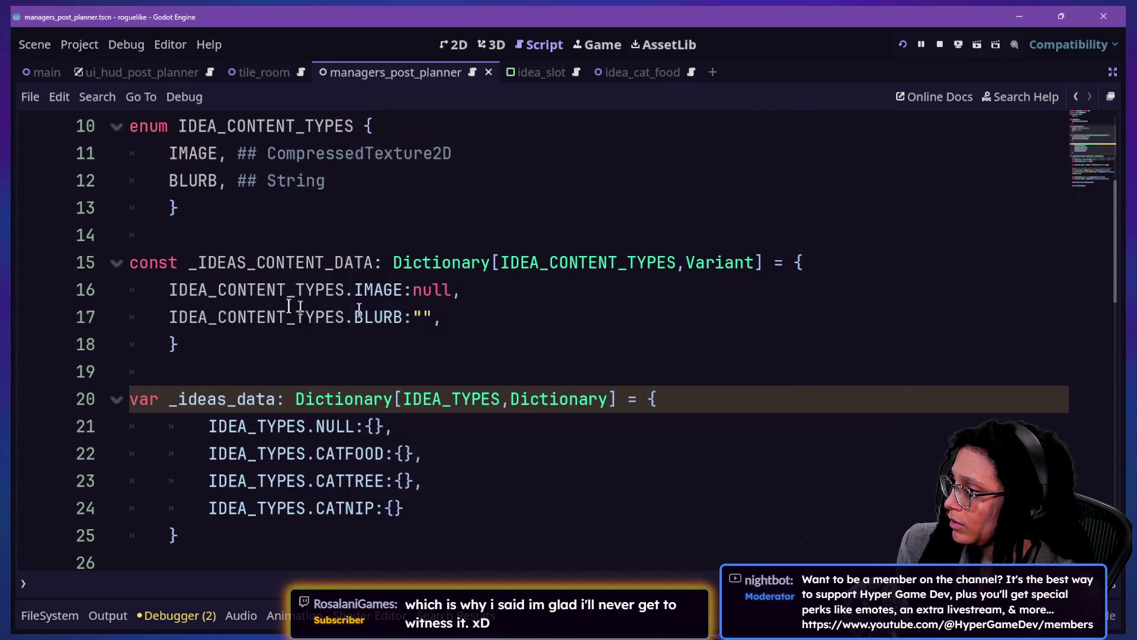
Step: Look over the IMAGE and BLURB content entries and the _ideas_data entries on lines 21–23
{"action": "left_click_drag", "start_coordinate": [240, 296], "coordinate": [337, 320]}
{"action": "left_click_drag", "start_coordinate": [480, 317], "coordinate": [359, 299]}
{"action": "left_click", "coordinate": [193, 289]}
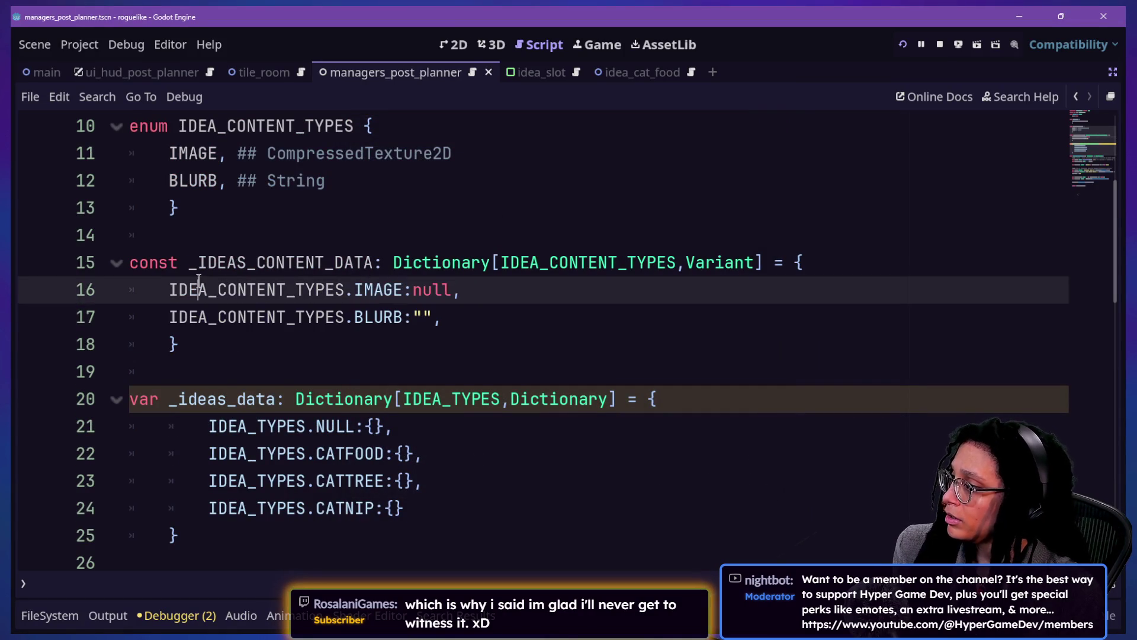
{"action": "left_click_drag", "start_coordinate": [170, 180], "coordinate": [450, 263]}
{"action": "left_click_drag", "start_coordinate": [218, 426], "coordinate": [524, 480]}
{"action": "scroll", "scroll_direction": "down", "scroll_amount": 3}
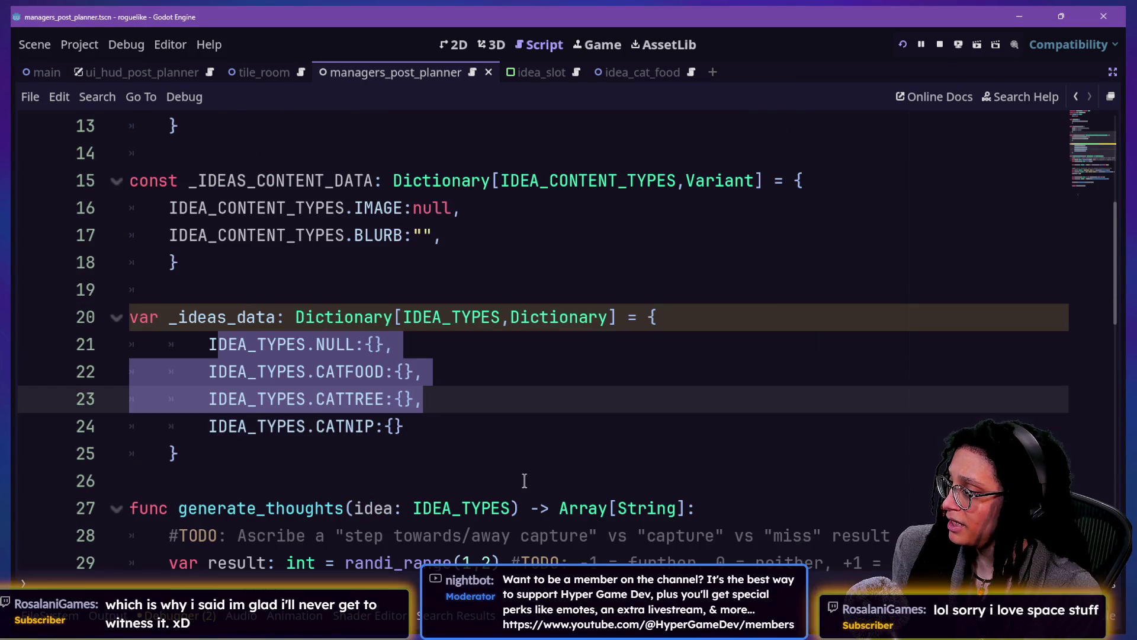
{"action": "left_click", "coordinate": [209, 372]}
{"action": "left_click", "coordinate": [376, 345]}
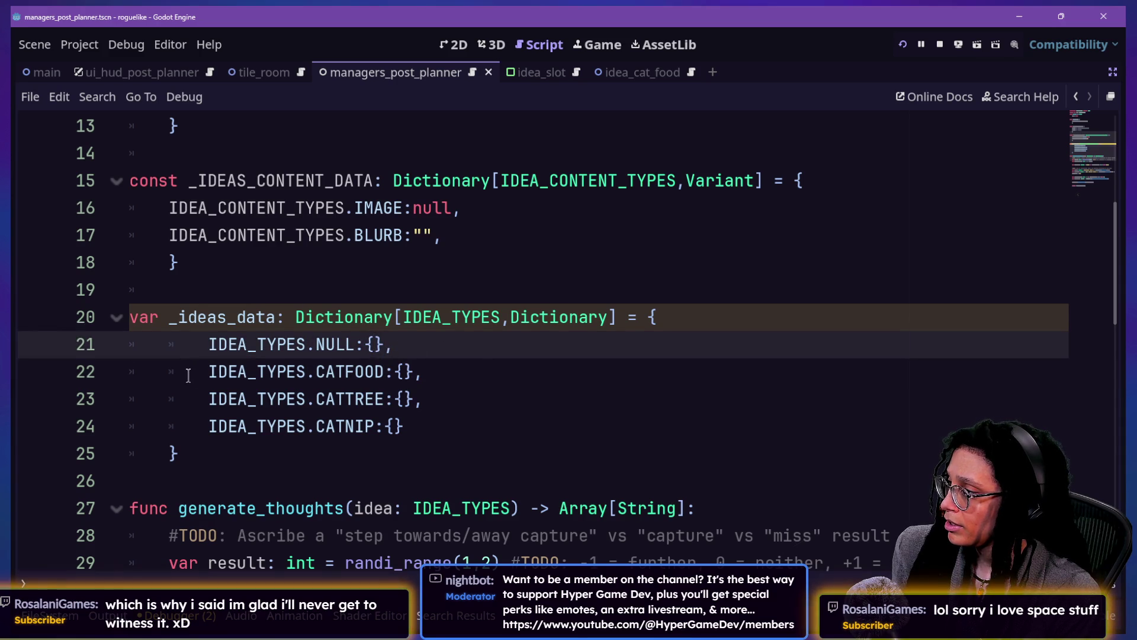
Step: Inspect the IMAGE:null entry and the NULL and CATNIP entries in _ideas_data
{"action": "left_click_drag", "start_coordinate": [168, 207], "coordinate": [513, 202]}
{"action": "left_click", "coordinate": [513, 202]}
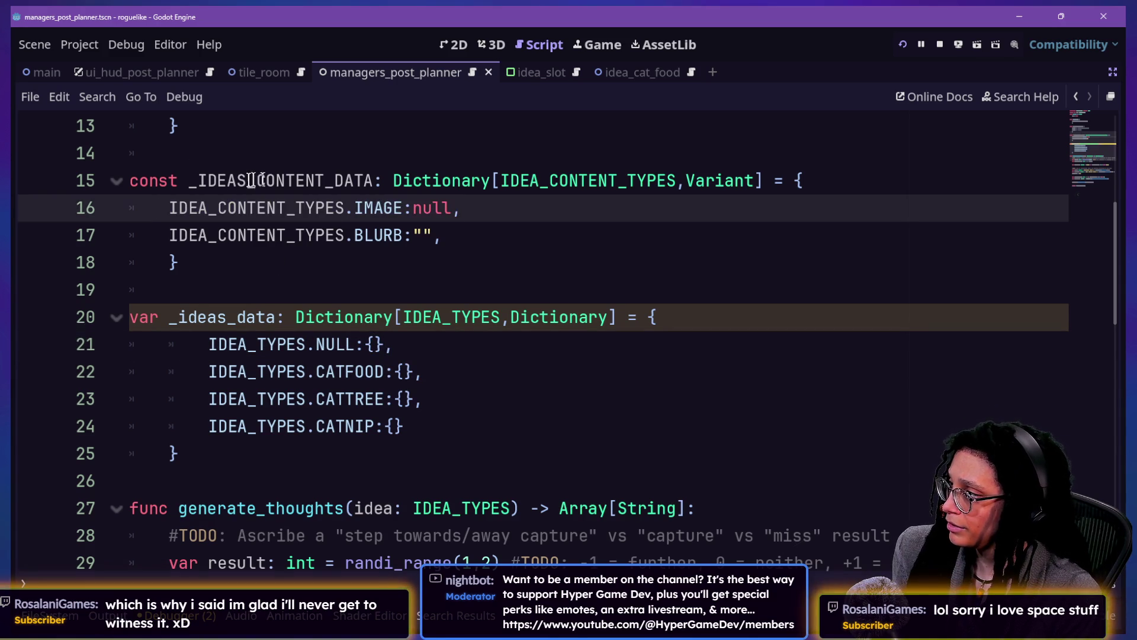
{"action": "left_click_drag", "start_coordinate": [206, 332], "coordinate": [130, 317]}
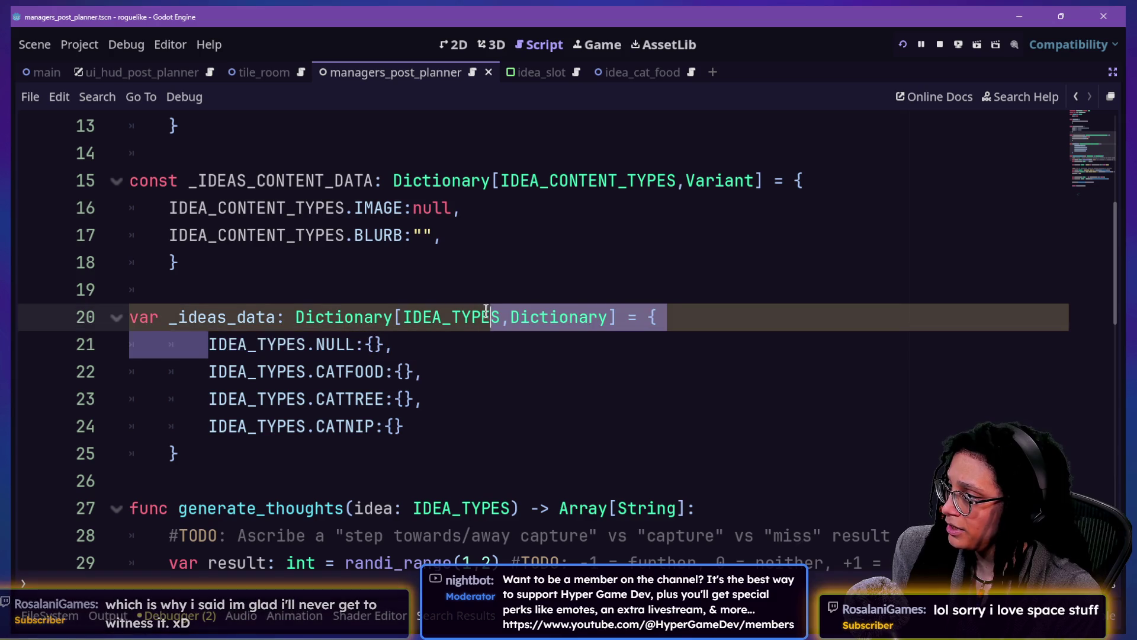
{"action": "left_click_drag", "start_coordinate": [203, 366], "coordinate": [427, 336]}
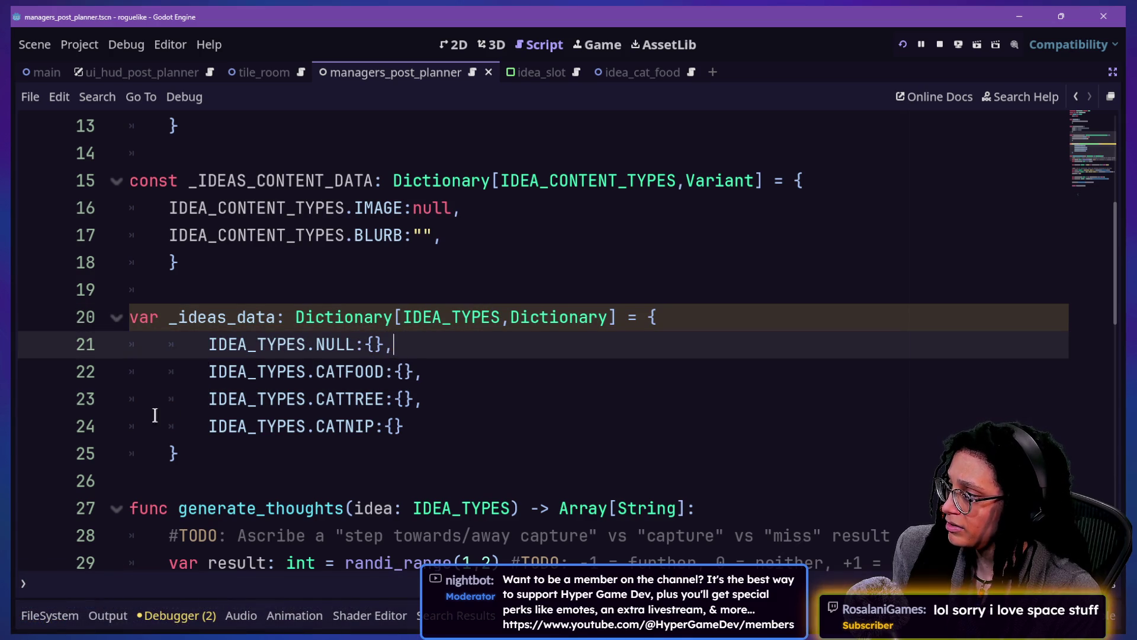
{"action": "left_click", "coordinate": [158, 399]}
{"action": "left_click", "coordinate": [158, 453]}
{"action": "left_click", "coordinate": [211, 426]}
{"action": "left_click_drag", "start_coordinate": [237, 422], "coordinate": [373, 414]}
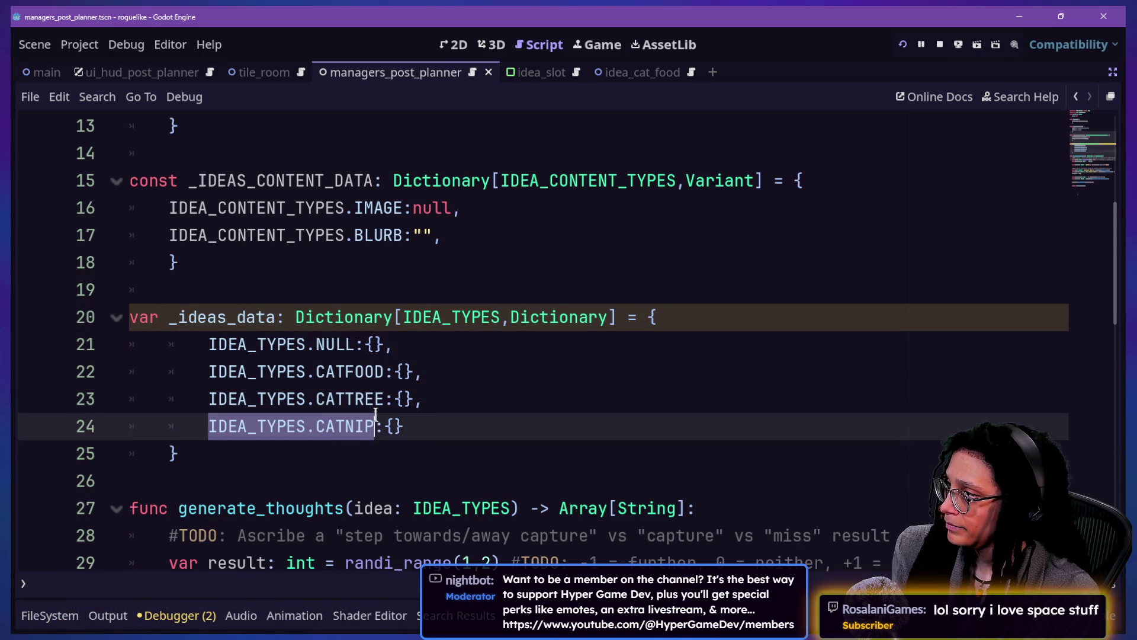
Step: Check the empty braces of the CATTREE, NULL, CATFOOD and CATNIP ideas
{"action": "left_click_drag", "start_coordinate": [189, 180], "coordinate": [399, 173]}
{"action": "left_click_drag", "start_coordinate": [206, 399], "coordinate": [424, 399]}
{"action": "left_click", "coordinate": [374, 344]}
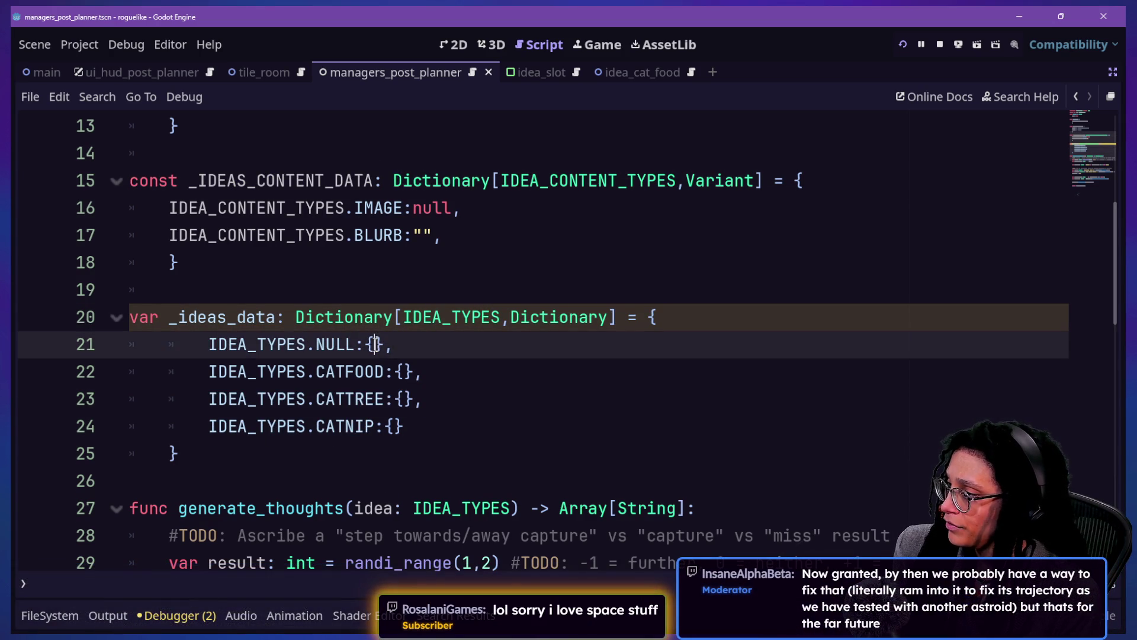
{"action": "left_click", "coordinate": [404, 372]}
{"action": "left_click", "coordinate": [396, 426]}
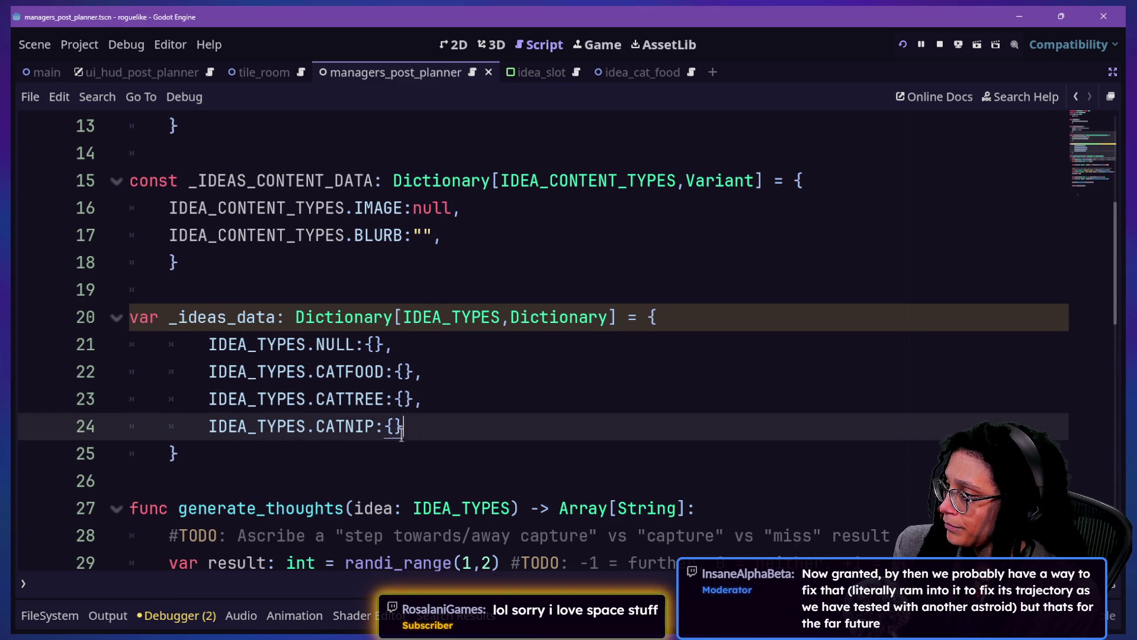
{"action": "left_click", "coordinate": [373, 345]}
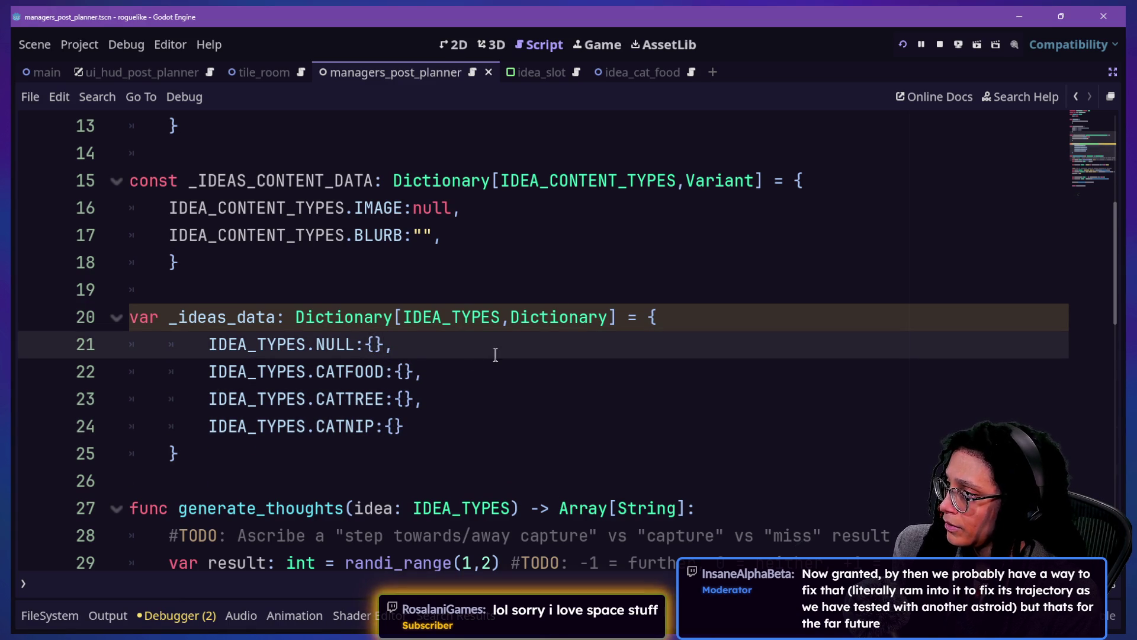
Step: Select the whole _IDEAS_CONTENT_DATA constant block through line 18
{"action": "left_click_drag", "start_coordinate": [295, 237], "coordinate": [288, 207]}
{"action": "left_click", "coordinate": [292, 261]}
{"action": "left_click_drag", "start_coordinate": [292, 262], "coordinate": [272, 180]}
{"action": "scroll", "scroll_direction": "up", "scroll_amount": 3}
{"action": "left_click", "coordinate": [315, 261]}
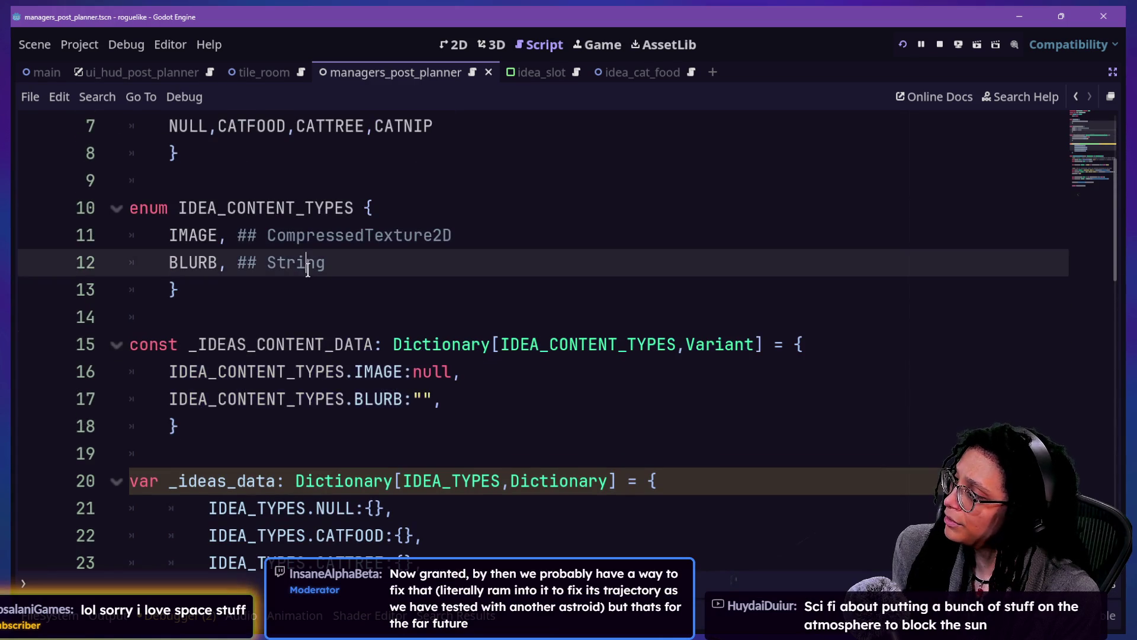
{"action": "key", "text": "Down"}
{"action": "key", "text": "Down"}
{"action": "left_click", "coordinate": [304, 398]}
{"action": "left_click", "coordinate": [364, 418]}
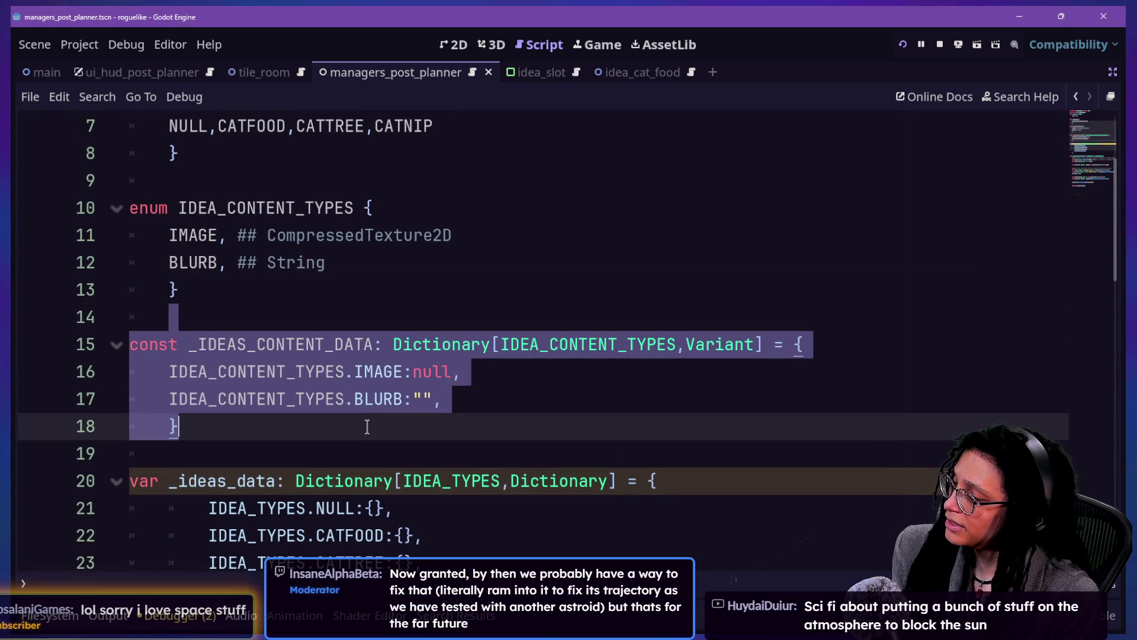
Step: Delete the unused _IDEAS_CONTENT_DATA constant and move to the NULL idea entry
{"action": "key", "text": "BackSpace"}
{"action": "key", "text": "BackSpace"}
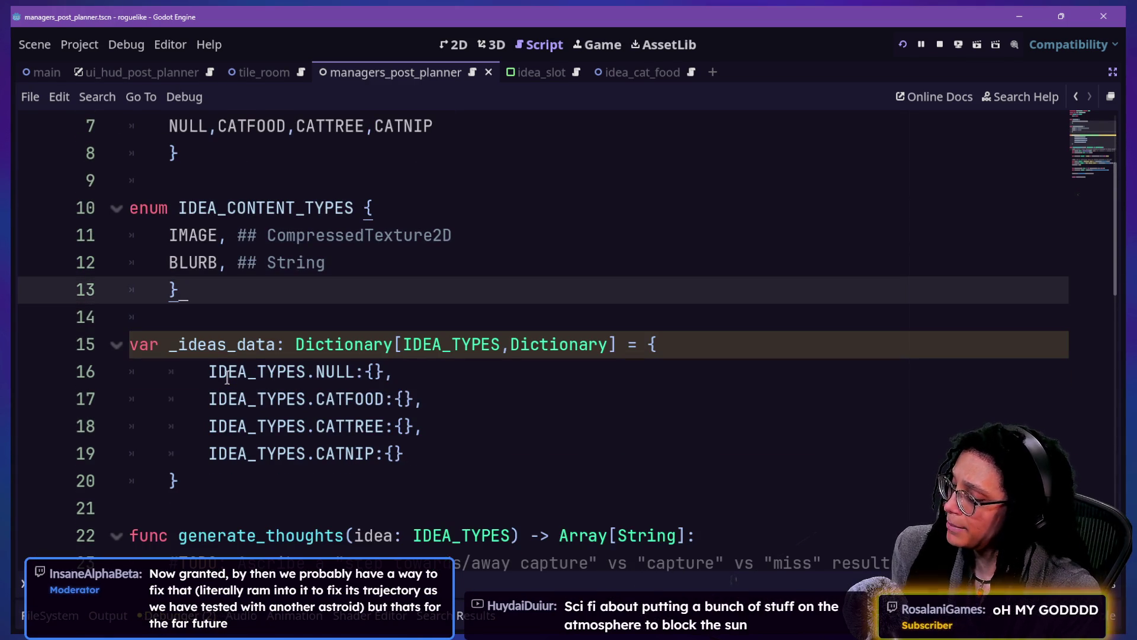
{"action": "left_click", "coordinate": [448, 457]}
{"action": "key", "text": "Up"}
{"action": "key", "text": "Up"}
{"action": "key", "text": "Down"}
{"action": "key", "text": "Down"}
{"action": "key", "text": "Up"}
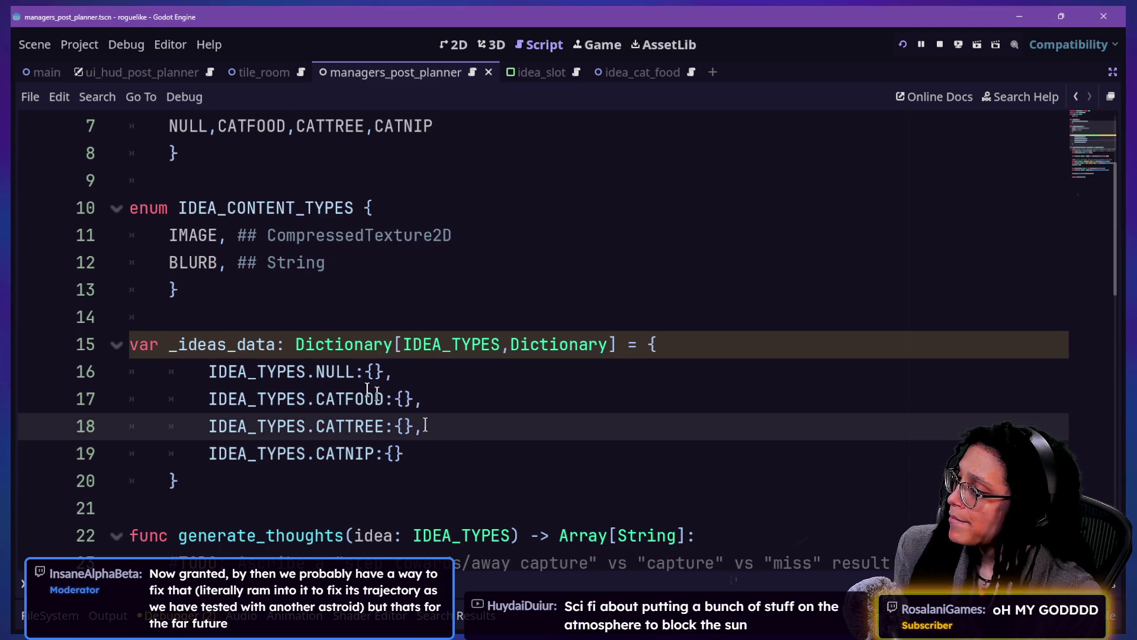
{"action": "key", "text": "Up"}
{"action": "key", "text": "Up"}
{"action": "key", "text": "Left"}
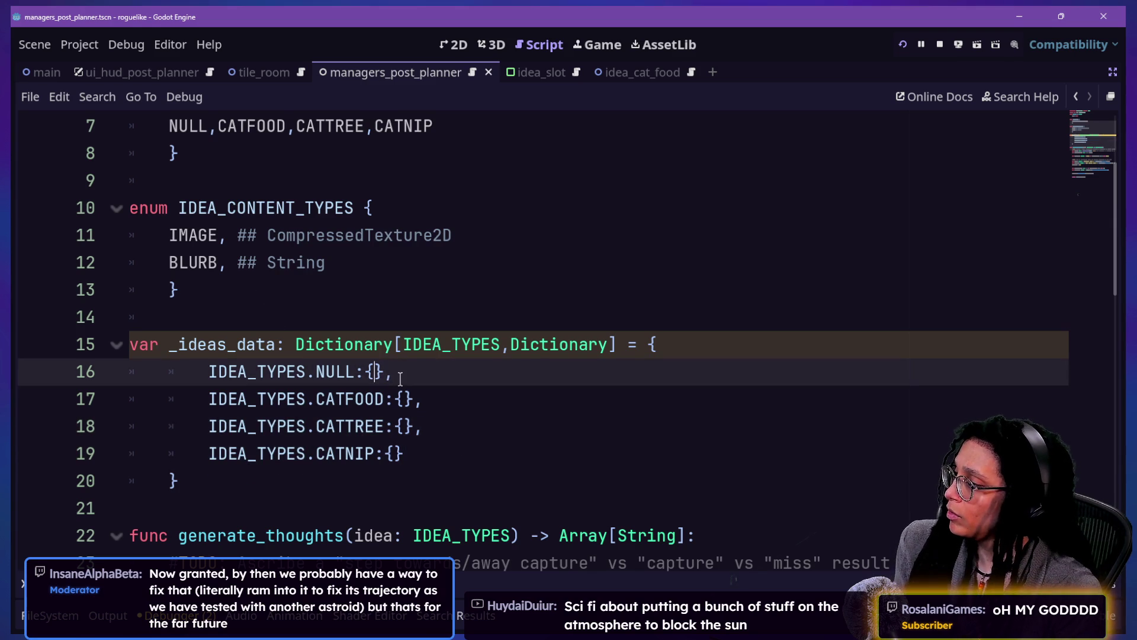
{"action": "left_click_drag", "start_coordinate": [201, 180], "coordinate": [330, 262]}
{"action": "left_click", "coordinate": [331, 262]}
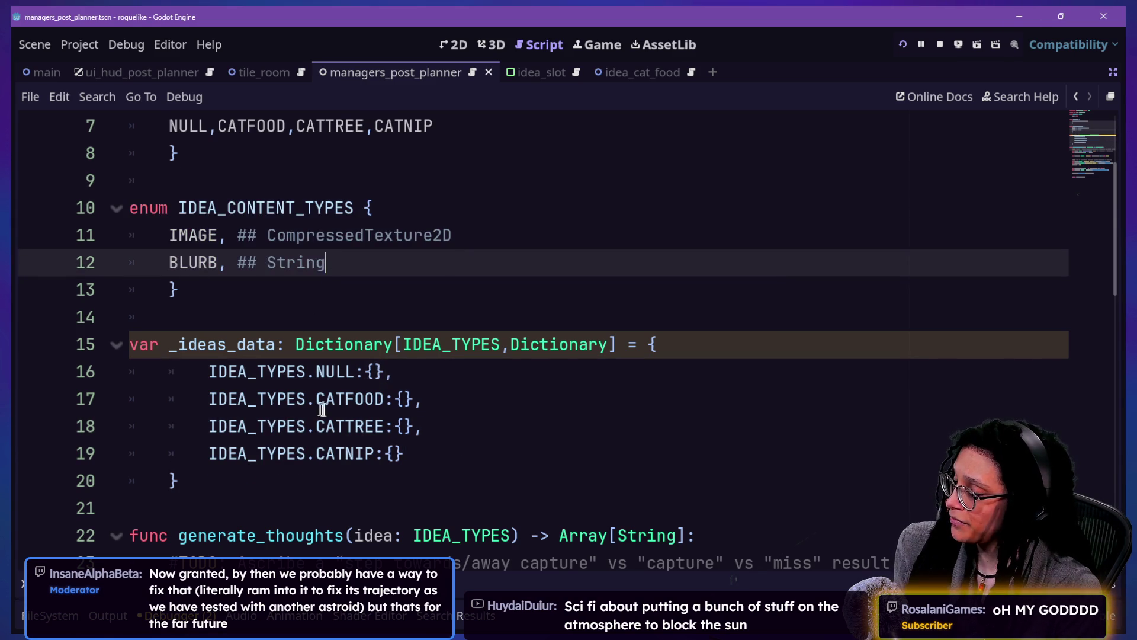
Step: Put IDEA_CONTENT_TYPES.IMAGE on its own indented line inside the NULL idea's braces
{"action": "left_click", "coordinate": [374, 372]}
{"action": "type", "text": "IMAGE"}
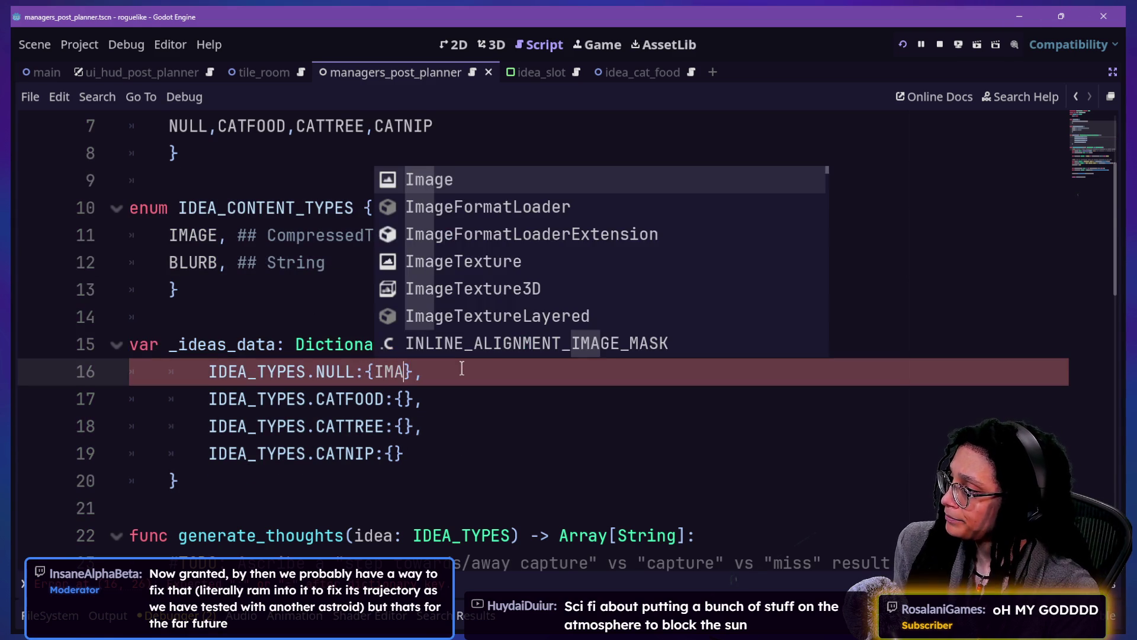
{"action": "key", "text": "BackSpace"}
{"action": "key", "text": "BackSpace"}
{"action": "key", "text": "BackSpace"}
{"action": "type", "text": "DEA_"}
{"action": "key", "text": "Return"}
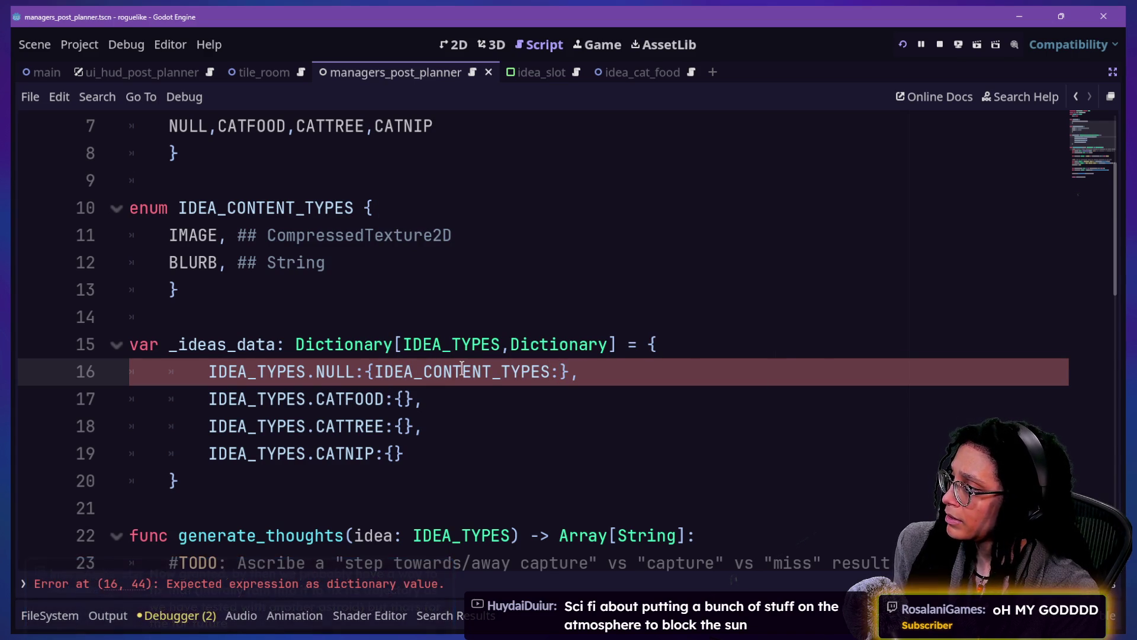
{"action": "type", "text": ".IMAGE"}
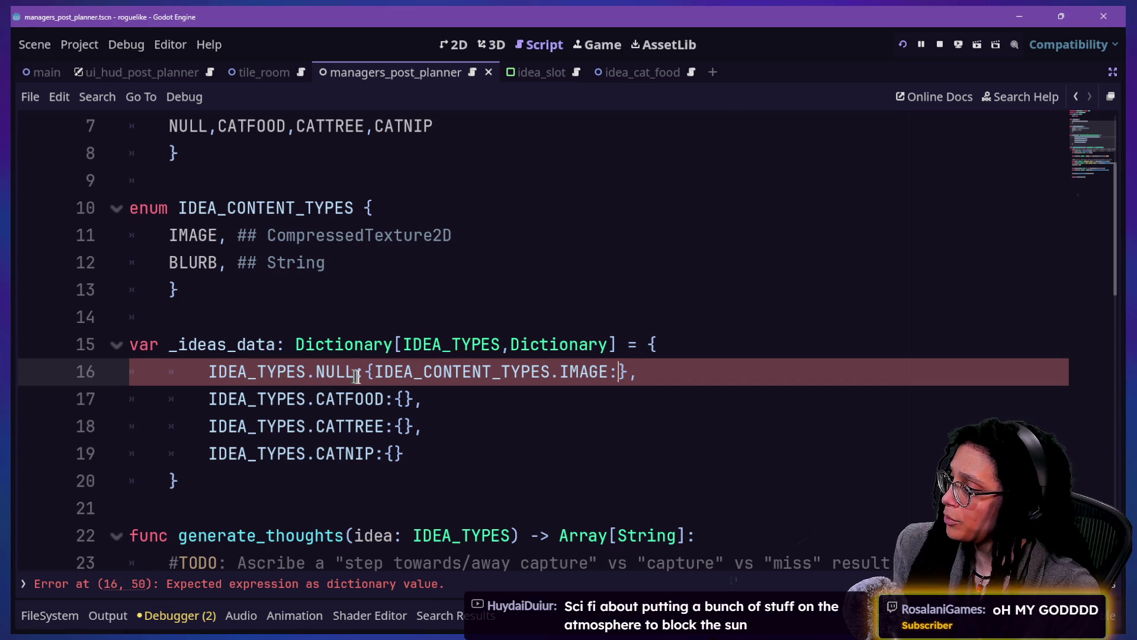
{"action": "key", "text": "Return"}
{"action": "left_click", "coordinate": [493, 400]}
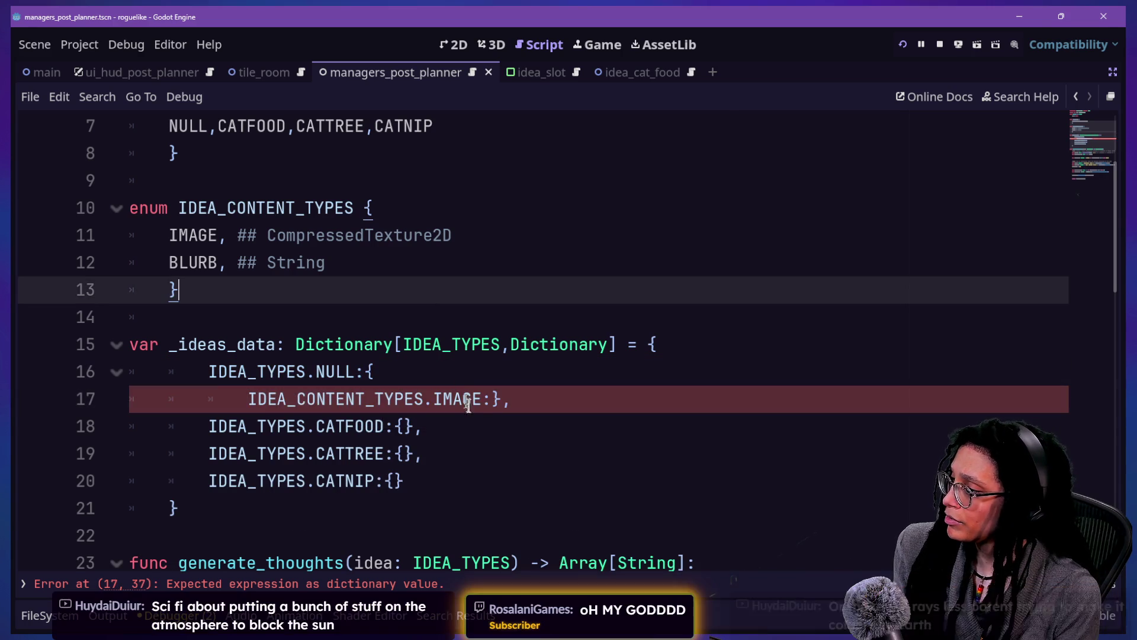
{"action": "key", "text": "Return"}
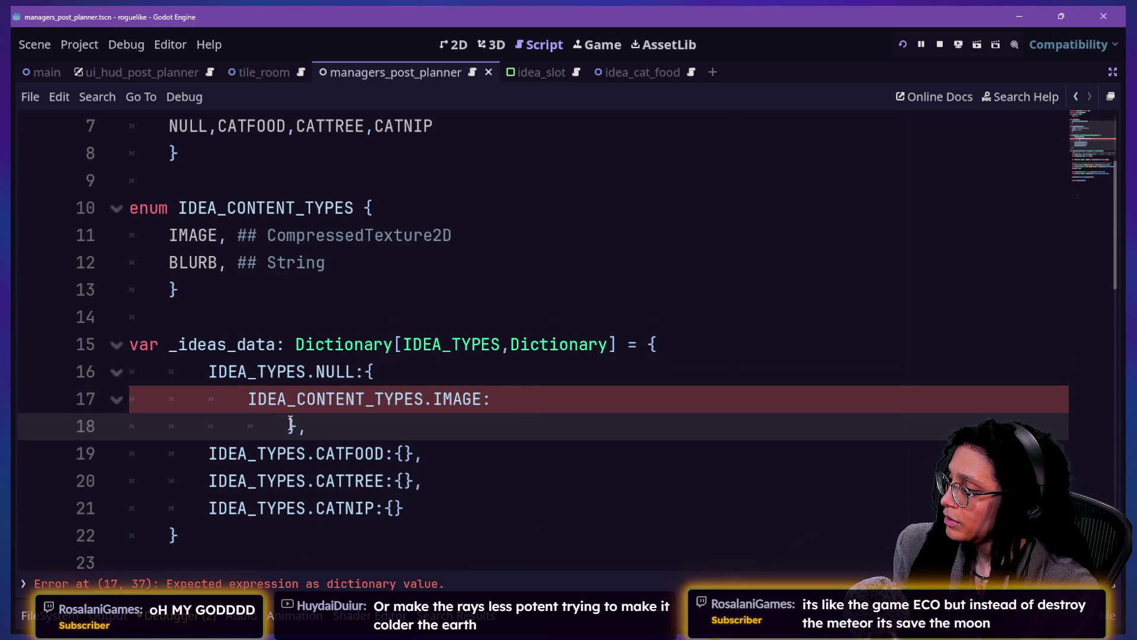
Step: Give the NULL idea IMAGE: null and a new IDEA_CONTENT_TYPES.BLURB: "" entry
{"action": "left_click", "coordinate": [535, 390]}
{"action": "type", "text": "null"}
{"action": "left_click", "coordinate": [500, 417]}
{"action": "left_click", "coordinate": [556, 393]}
{"action": "type", "text": ","}
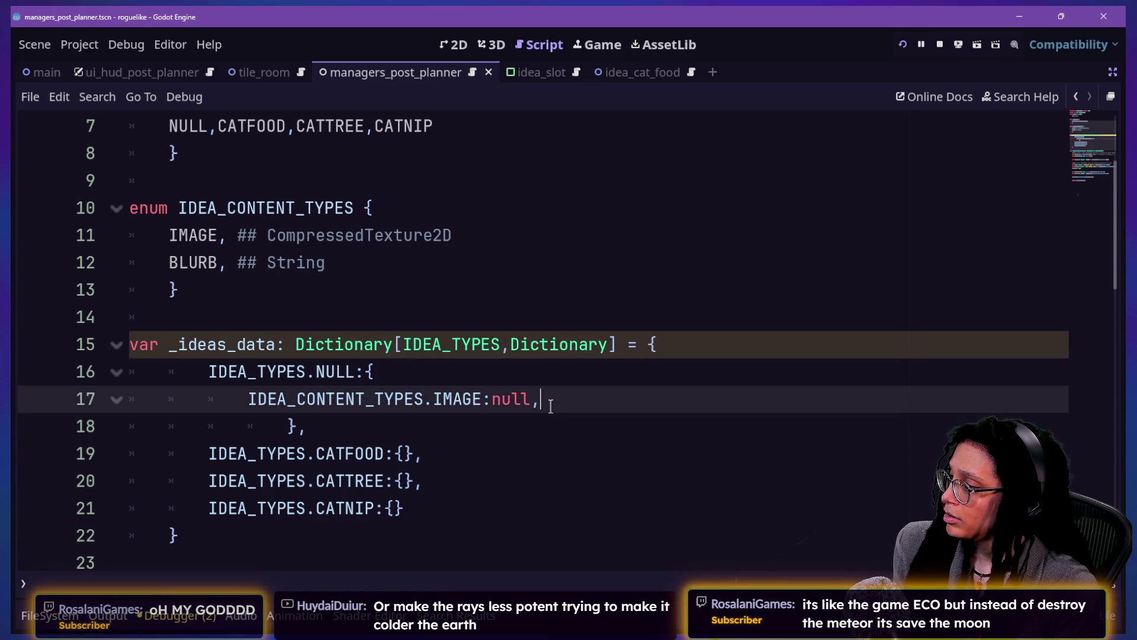
{"action": "key", "text": "Return"}
{"action": "type", "text": "IDEA_CONTENT_TYPE"}
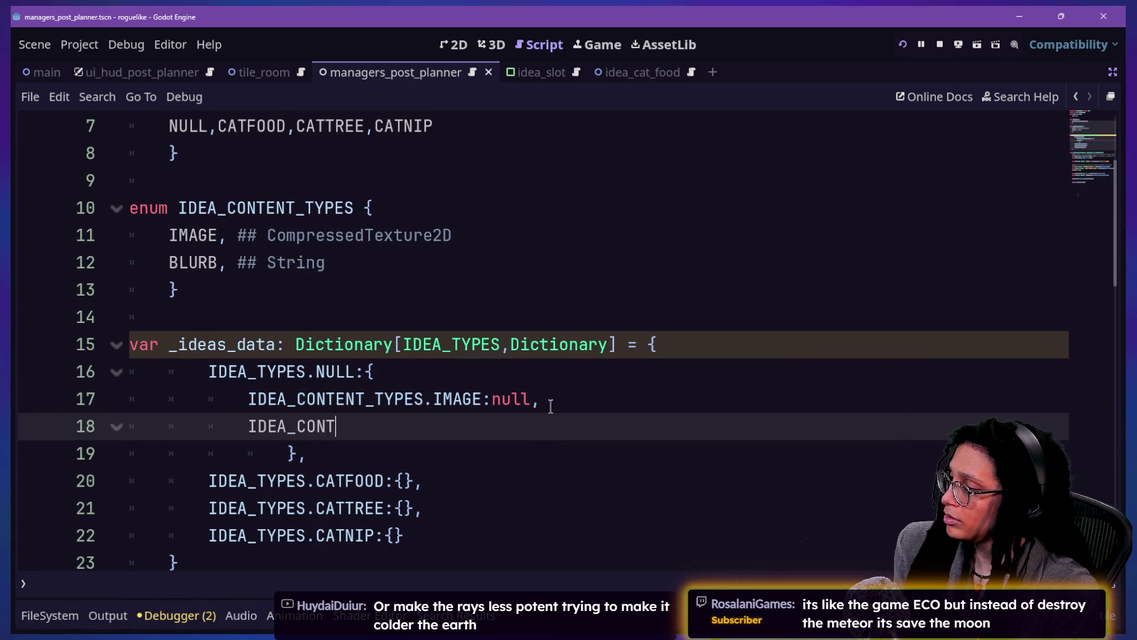
{"action": "type", "text": "S.BLURB"}
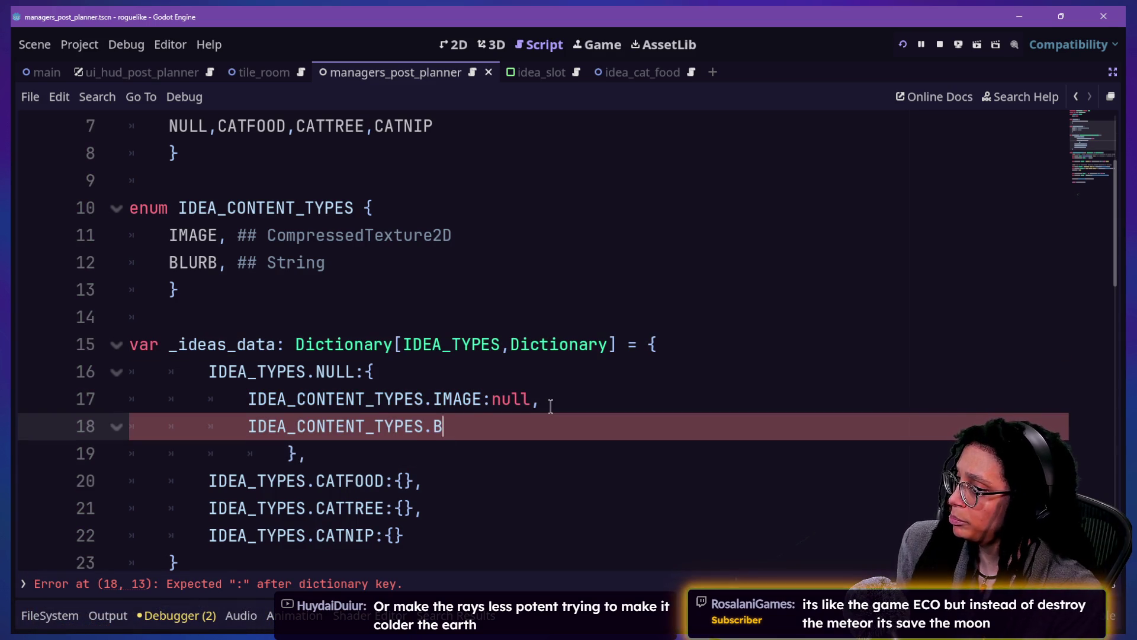
{"action": "key", "text": "BackSpace"}
{"action": "type", "text": ": \"\""}
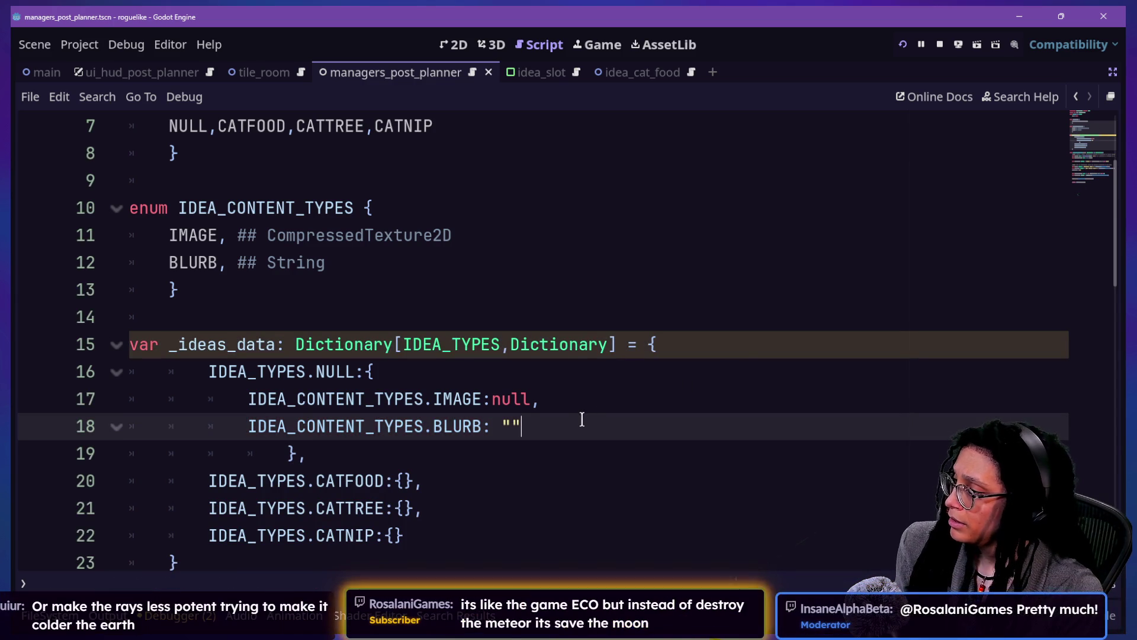
{"action": "type", "text": ","}
Step: Copy the IMAGE and BLURB entries into CATFOOD's empty braces
{"action": "left_click_drag", "start_coordinate": [583, 421], "coordinate": [574, 376]}
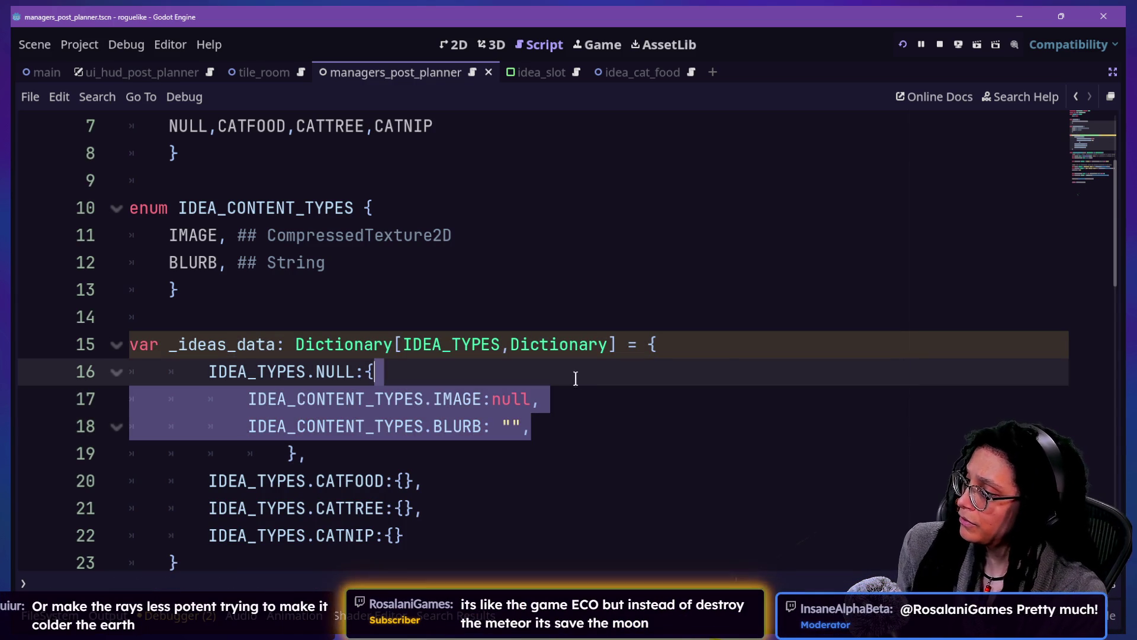
{"action": "left_click", "coordinate": [416, 481]}
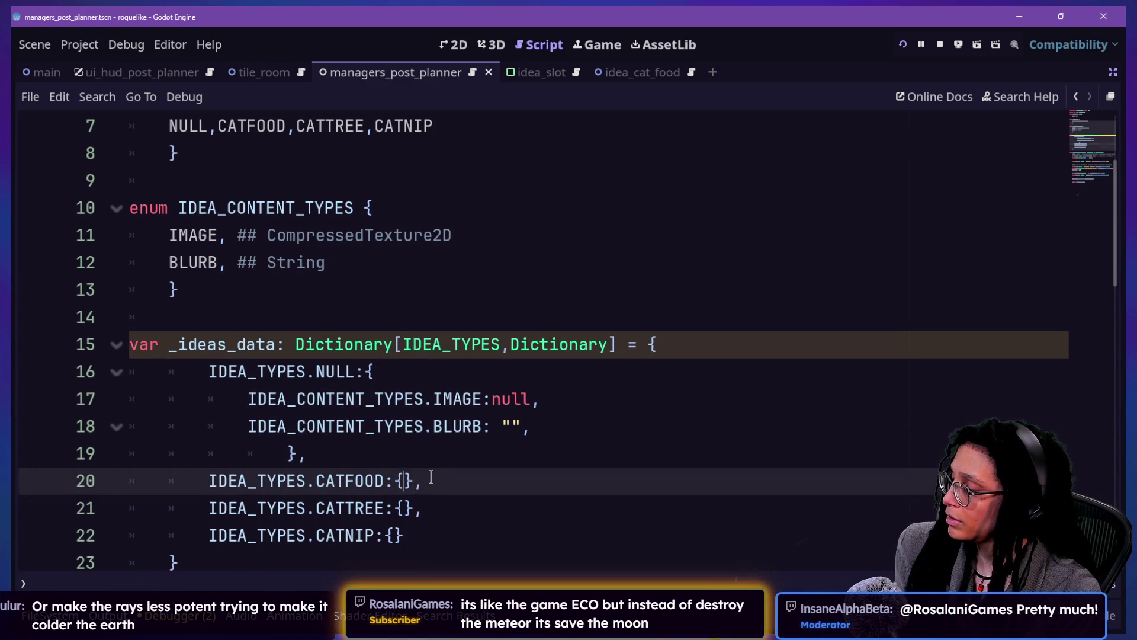
{"action": "key", "text": "ctrl+v"}
{"action": "key", "text": "Return"}
{"action": "scroll", "scroll_direction": "down", "scroll_amount": 3}
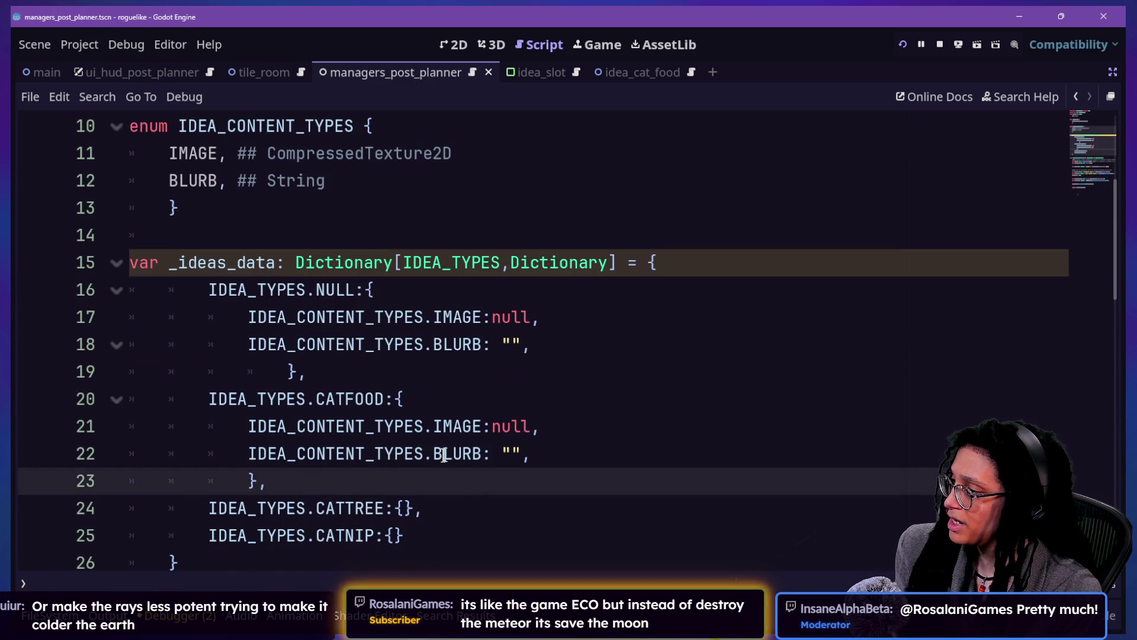
{"action": "left_click", "coordinate": [604, 427]}
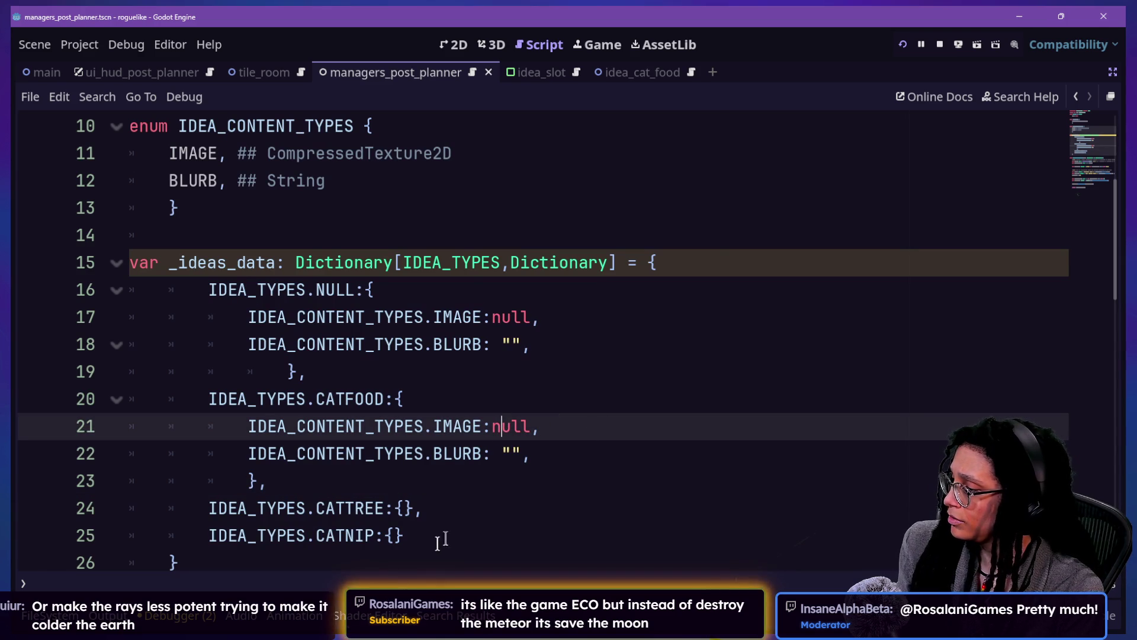
{"action": "left_click", "coordinate": [24, 619]}
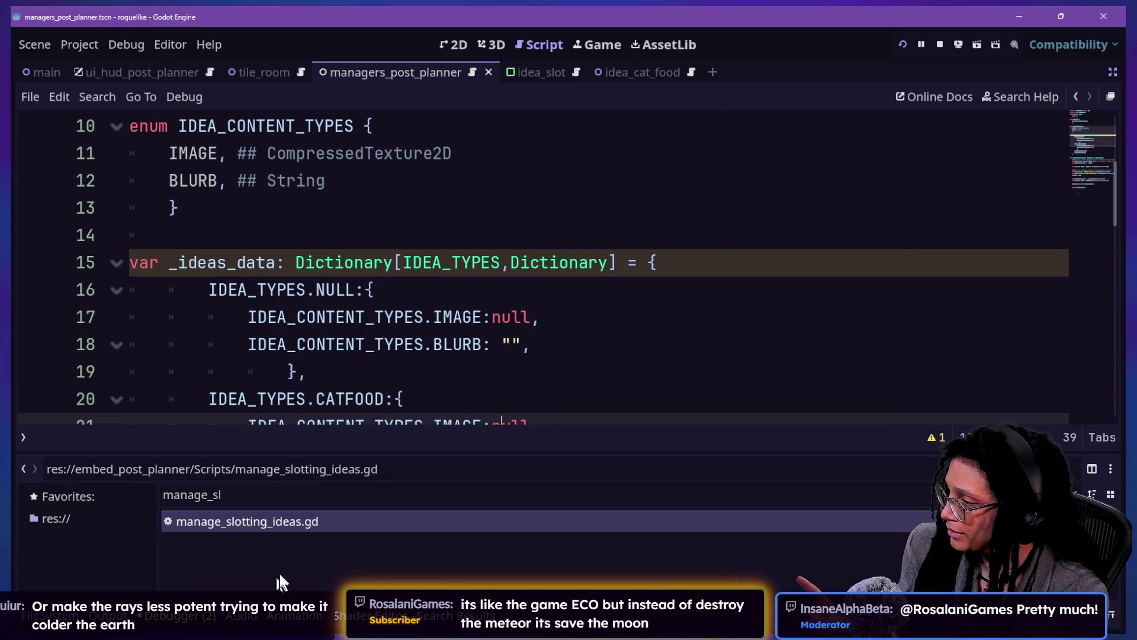
Step: Filter the project files by 'cat' and pick idea_cat_food.tscn
{"action": "left_click", "coordinate": [376, 474]}
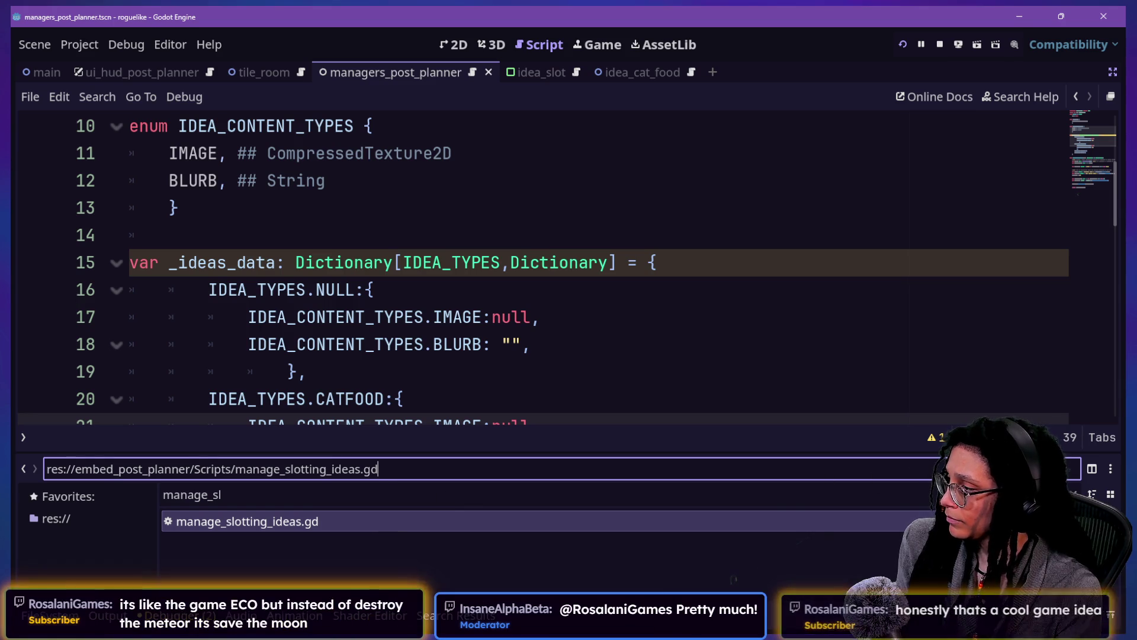
{"action": "left_click", "coordinate": [912, 495]}
{"action": "key", "text": "ctrl+a"}
{"action": "type", "text": "cat"}
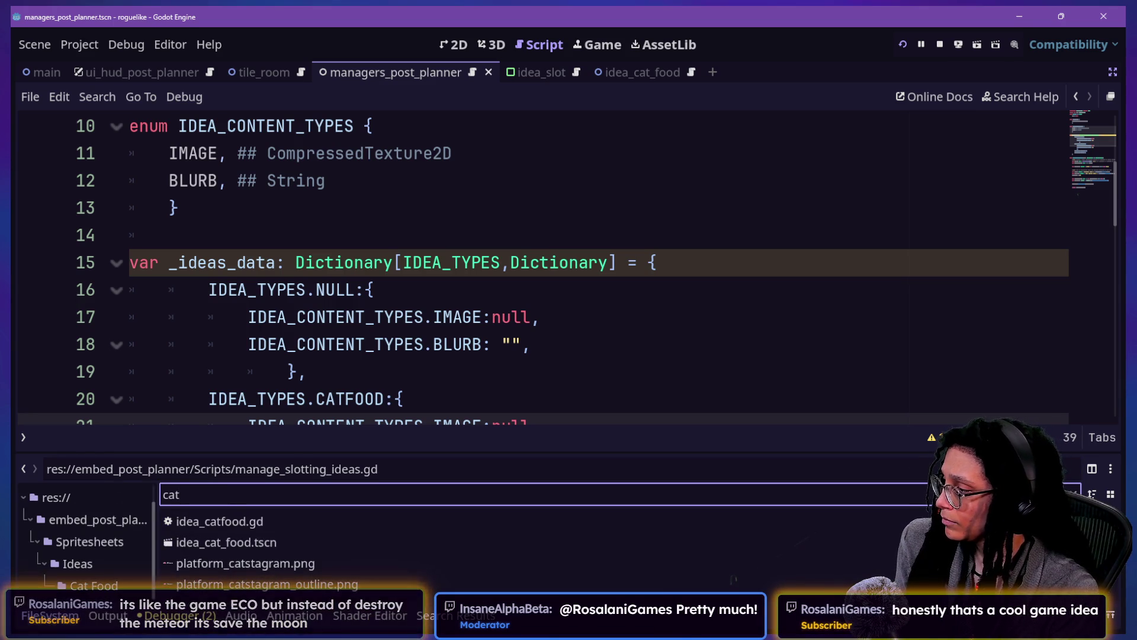
{"action": "left_click", "coordinate": [334, 544]}
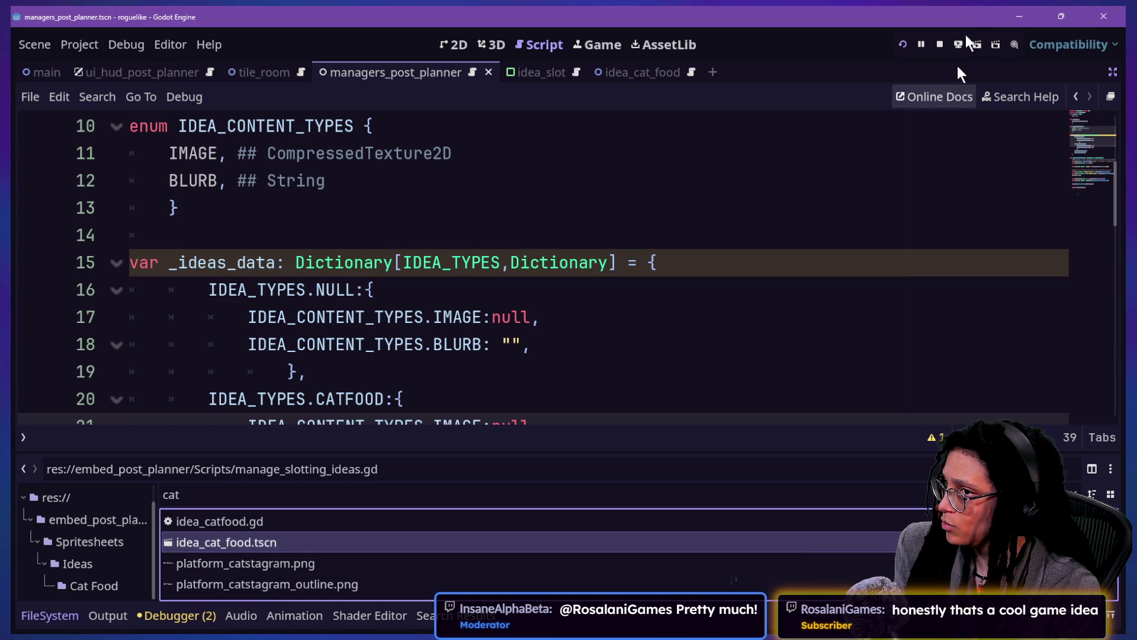
Step: Toggle the side docks back and forth and clear the file filter
{"action": "left_click", "coordinate": [1113, 72]}
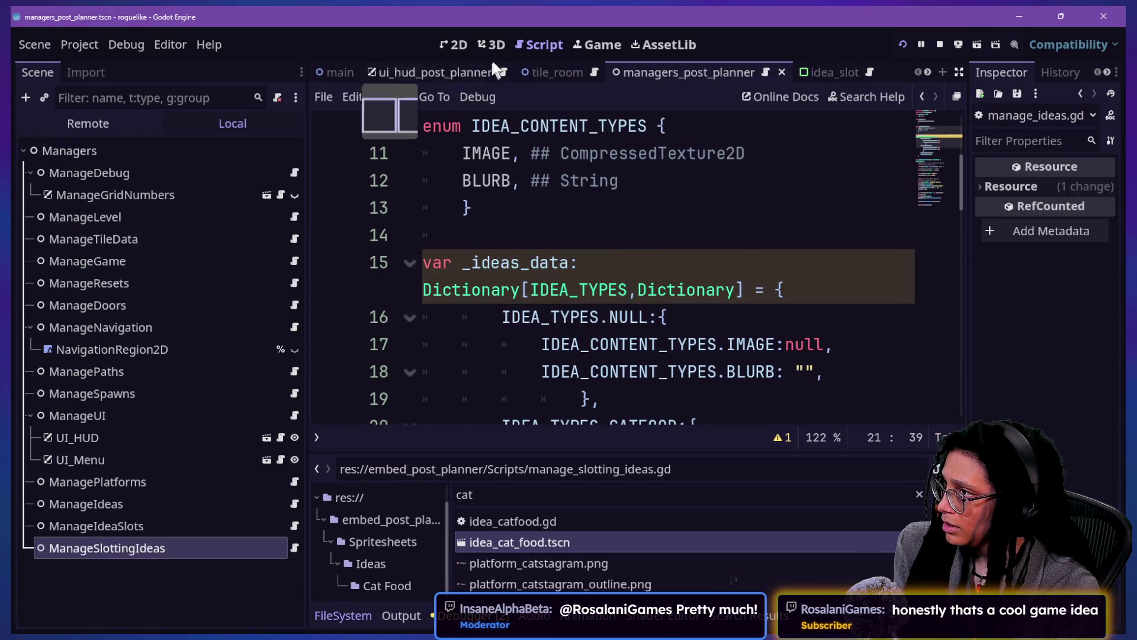
{"action": "left_click", "coordinate": [959, 72]}
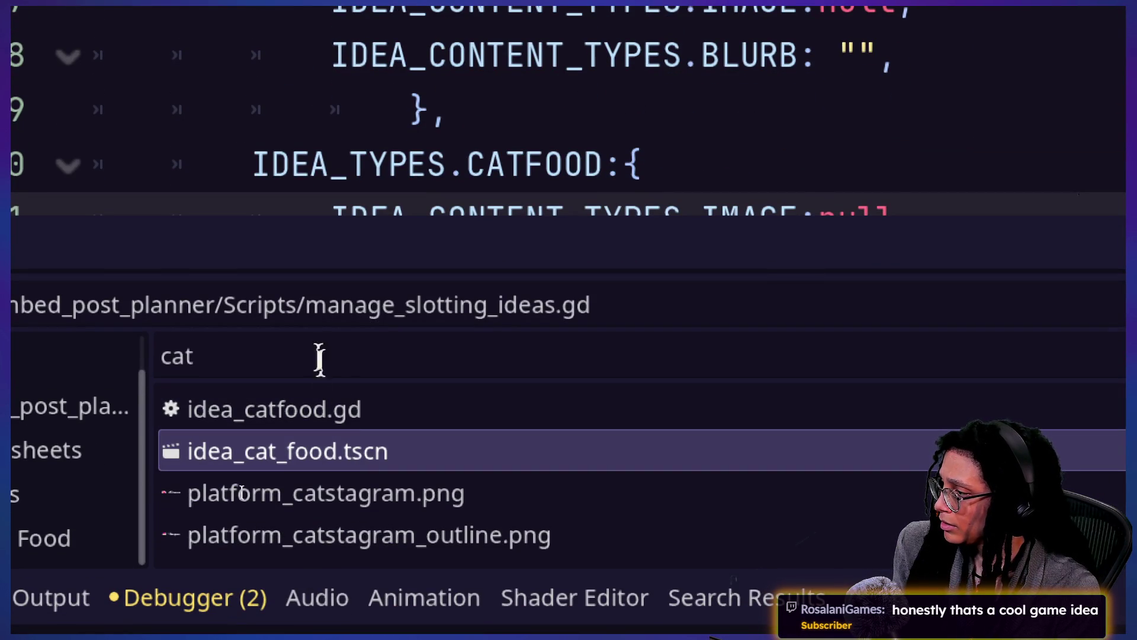
{"action": "key", "text": "ctrl+f"}
{"action": "left_click", "coordinate": [391, 494]}
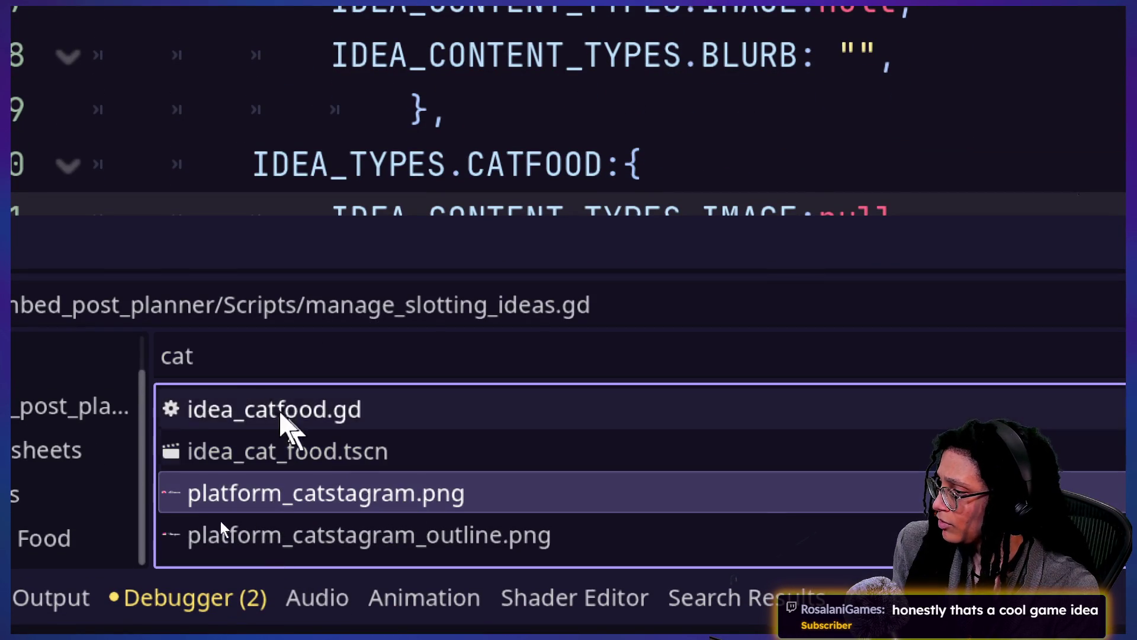
{"action": "left_click", "coordinate": [255, 355]}
{"action": "key", "text": "BackSpace"}
{"action": "key", "text": "BackSpace"}
{"action": "key", "text": "BackSpace"}
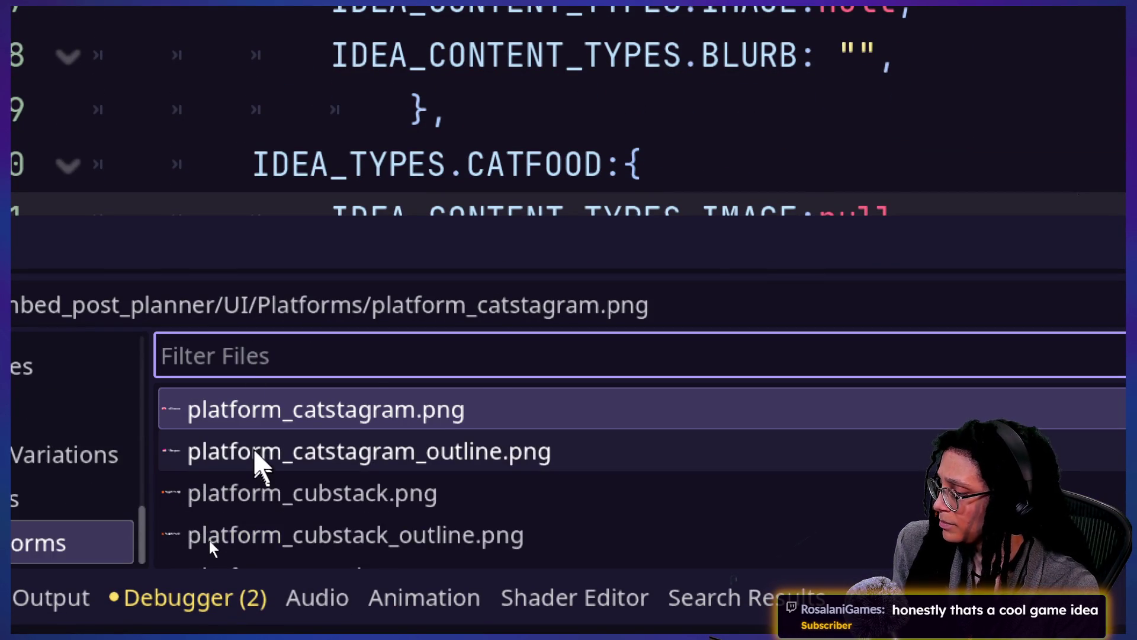
Step: Browse to Spritesheets/Ideas/Cat Food and select idle_1.png
{"action": "mouse_move", "coordinate": [254, 446]}
{"action": "scroll", "scroll_direction": "up", "scroll_amount": 3}
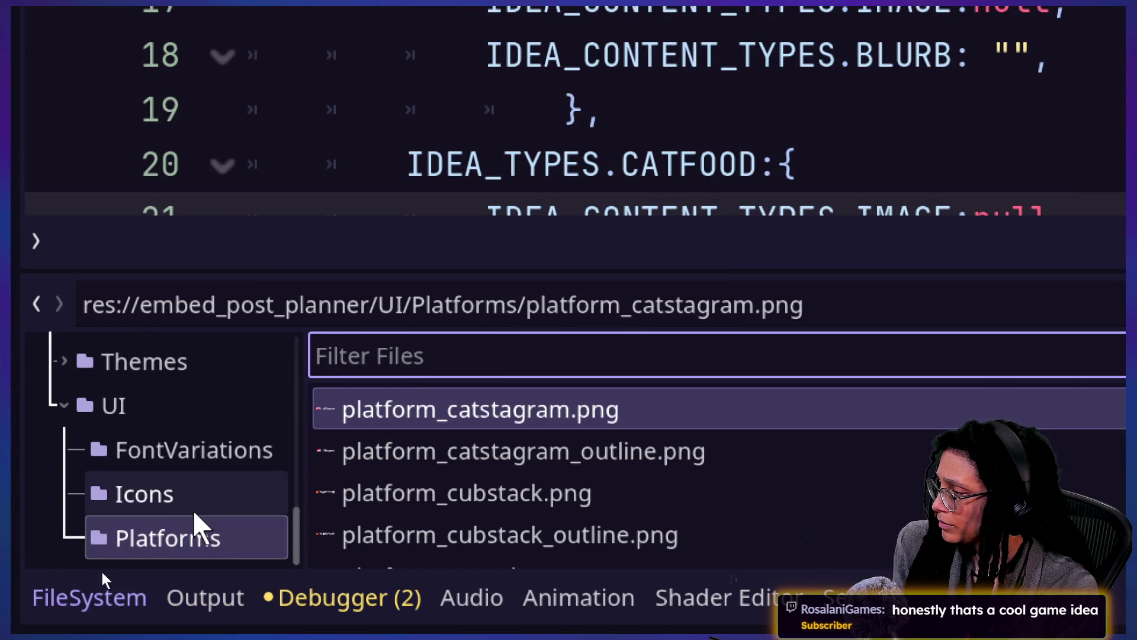
{"action": "scroll", "scroll_direction": "down", "scroll_amount": 3}
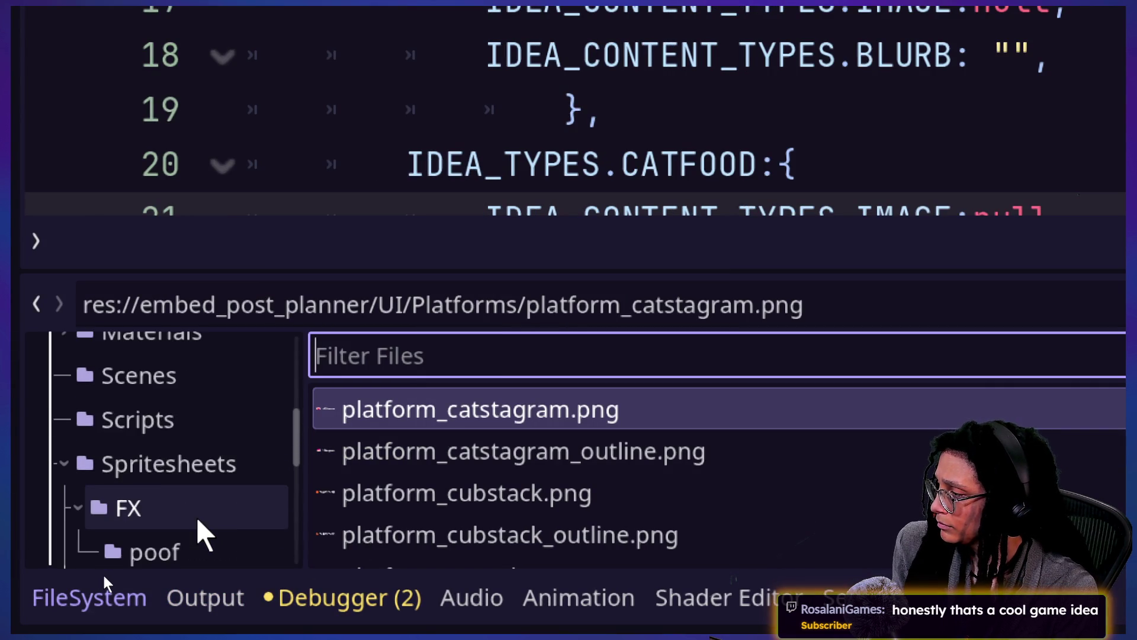
{"action": "left_click", "coordinate": [183, 468]}
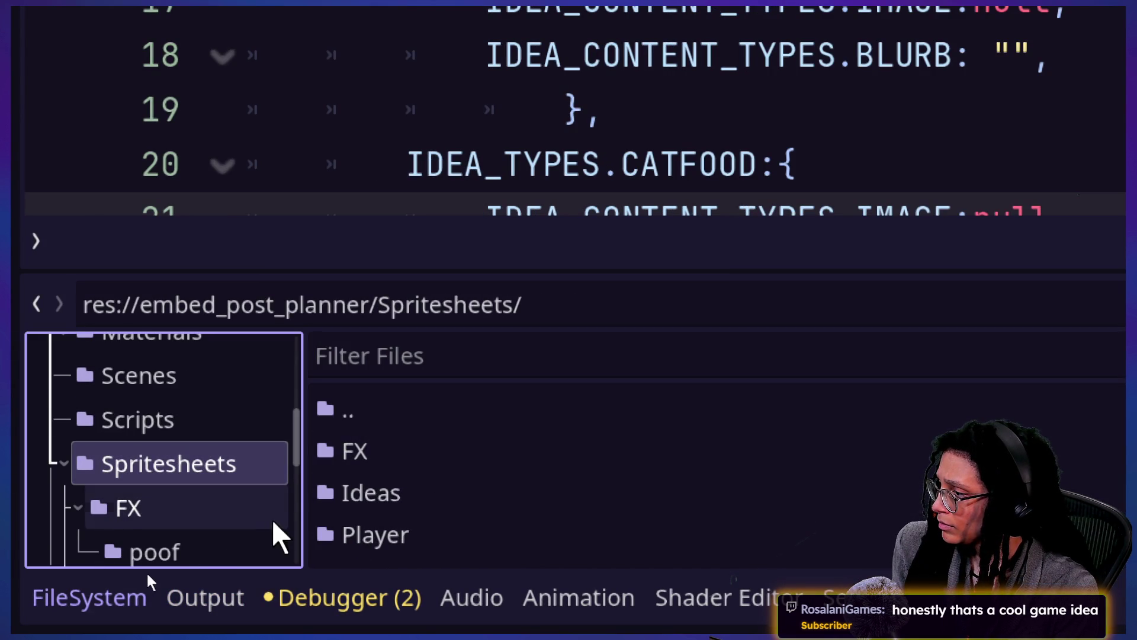
{"action": "double_click", "coordinate": [332, 494]}
{"action": "double_click", "coordinate": [390, 452]}
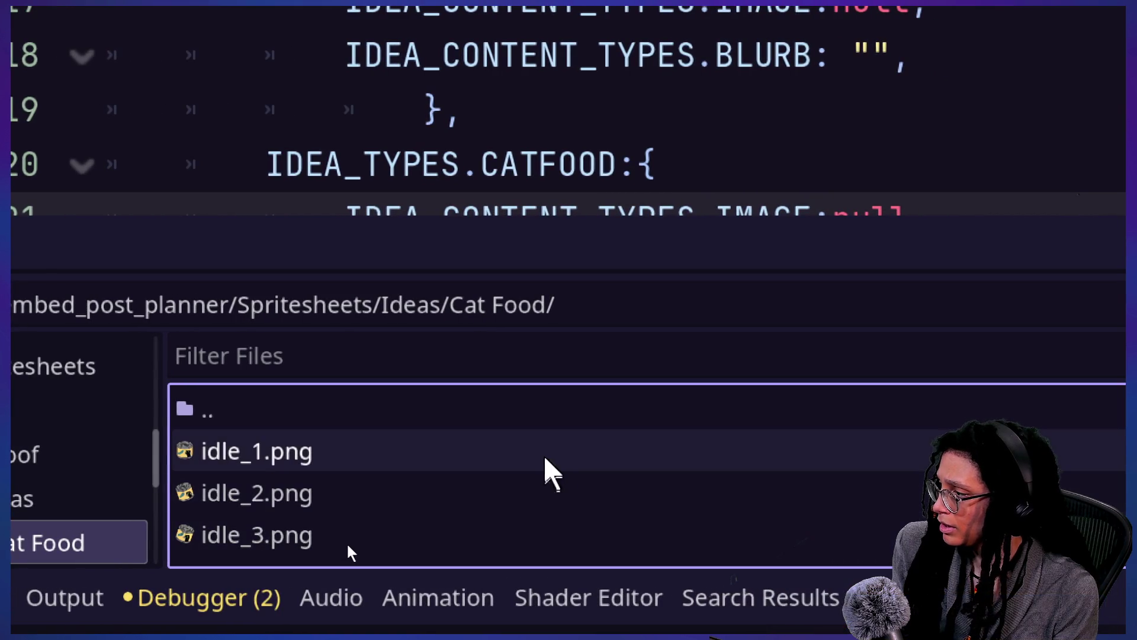
{"action": "left_click", "coordinate": [178, 459]}
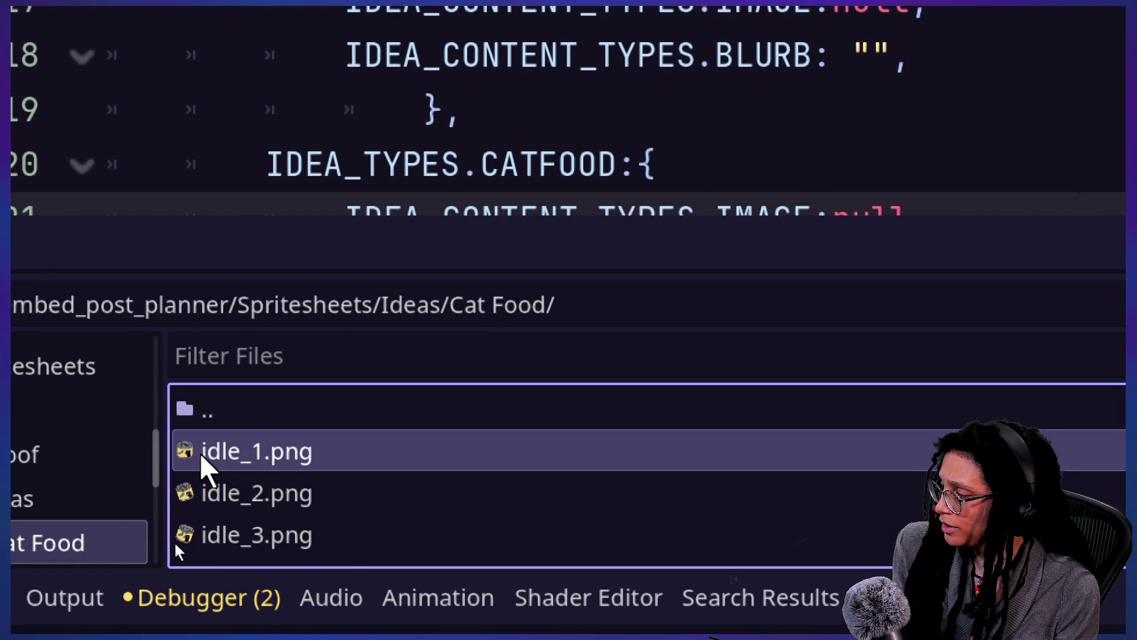
Step: Copy idle_1.png's UID from its file options menu
{"action": "mouse_move", "coordinate": [219, 543]}
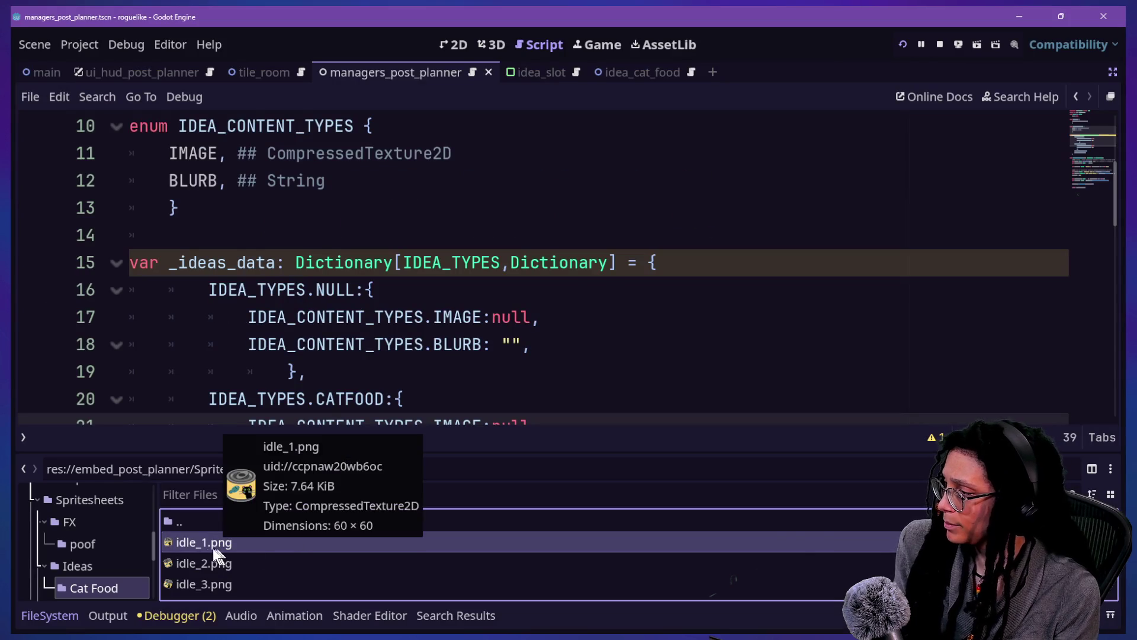
{"action": "left_click_drag", "start_coordinate": [209, 545], "coordinate": [271, 557]}
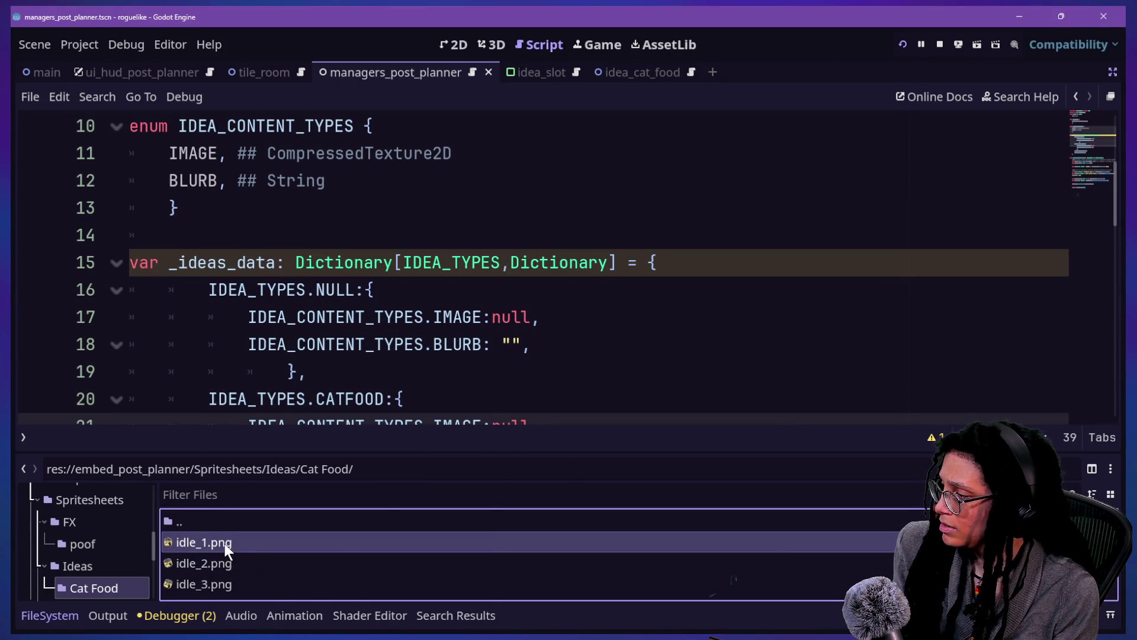
{"action": "right_click", "coordinate": [225, 542]}
{"action": "left_click", "coordinate": [332, 428]}
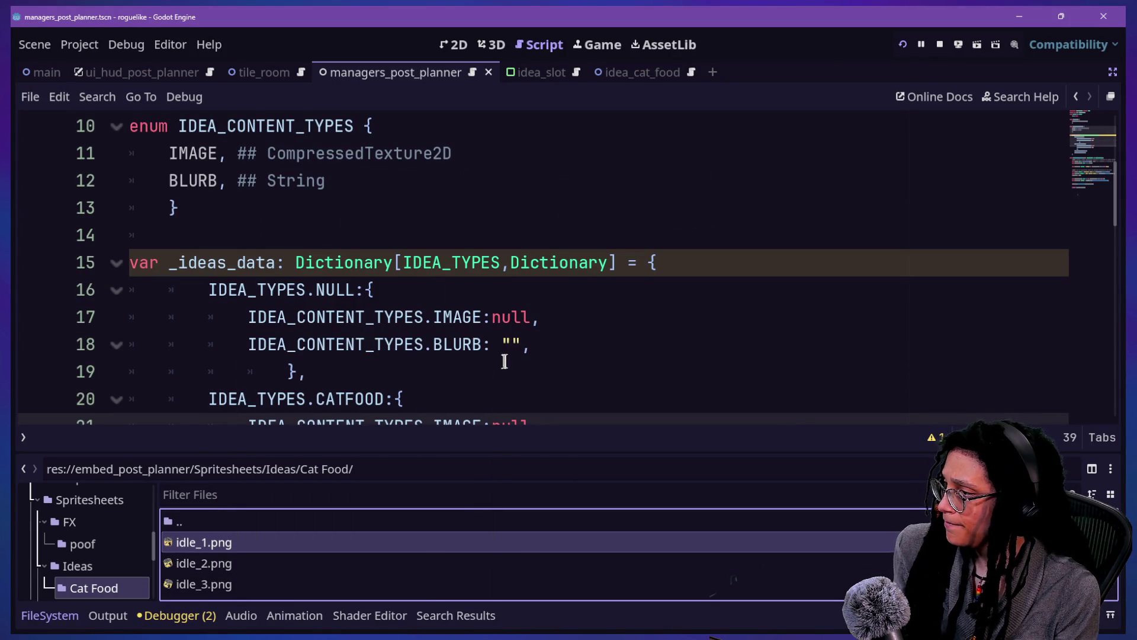
Step: Replace CATFOOD's null image with the quoted uid "uid://ccpnaw20wb6oc"
{"action": "left_click", "coordinate": [515, 345]}
{"action": "double_click", "coordinate": [512, 317]}
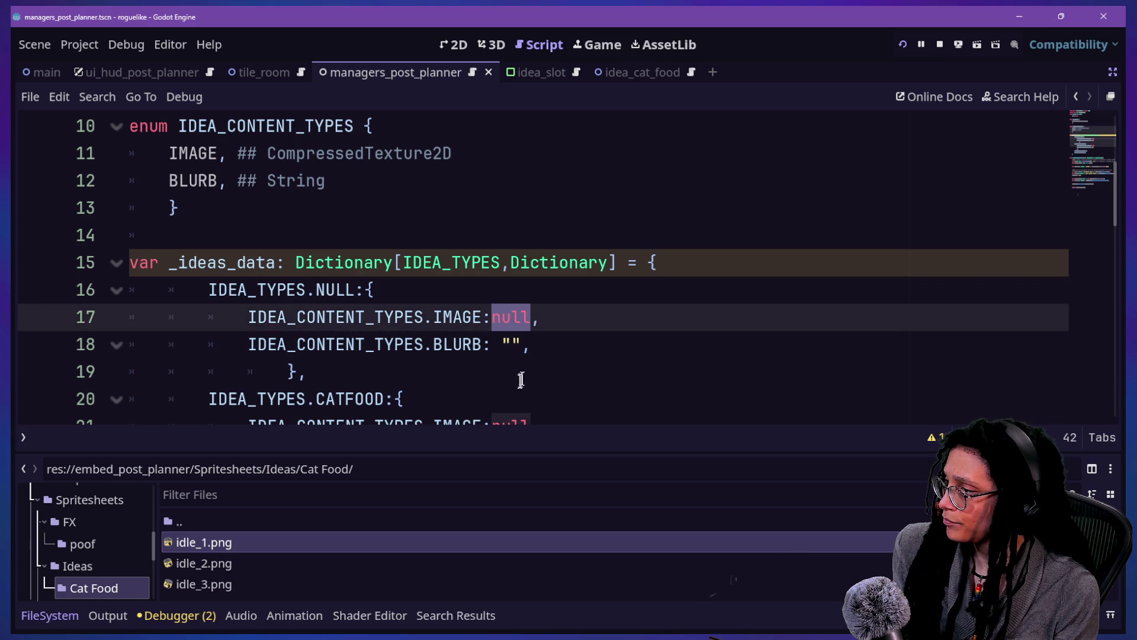
{"action": "scroll", "scroll_direction": "down", "scroll_amount": 3}
{"action": "key", "text": "Down"}
{"action": "key", "text": "Down"}
{"action": "key", "text": "Down"}
{"action": "key", "text": "ctrl+shift+Left"}
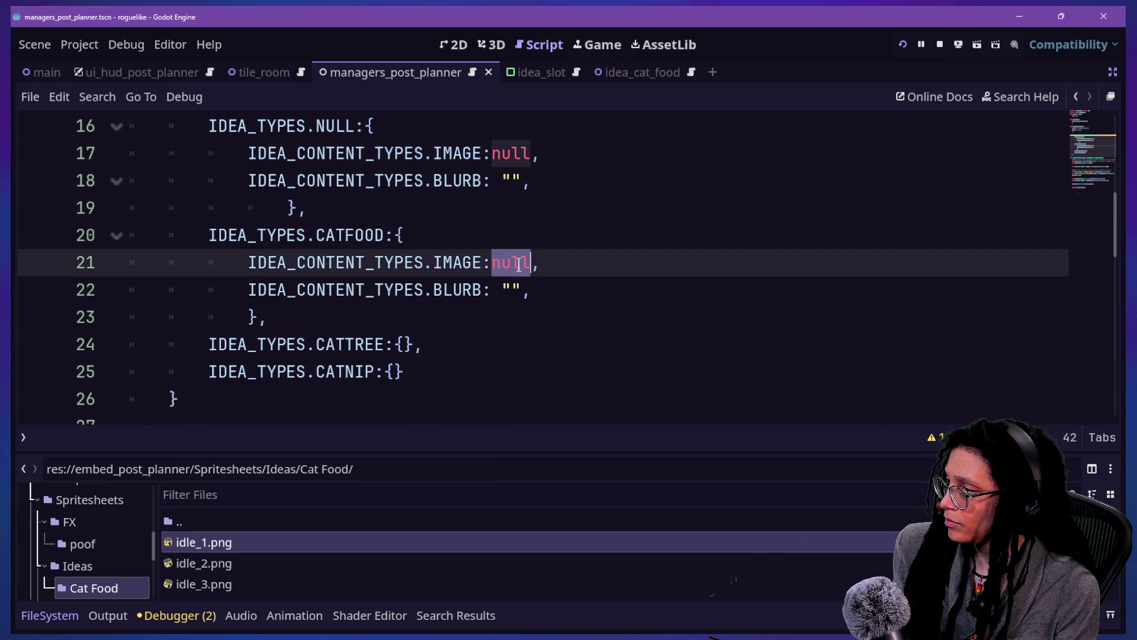
{"action": "type", "text": "uid://ccpnaw20wb6oc"}
{"action": "type", "text": "\""}
{"action": "key", "text": "End"}
{"action": "key", "text": "Left"}
{"action": "type", "text": "\""}
Step: Fix the spacing after CATFOOD's IMAGE colon and move into its blurb quotes
{"action": "key", "text": "Down"}
{"action": "key", "text": "Down"}
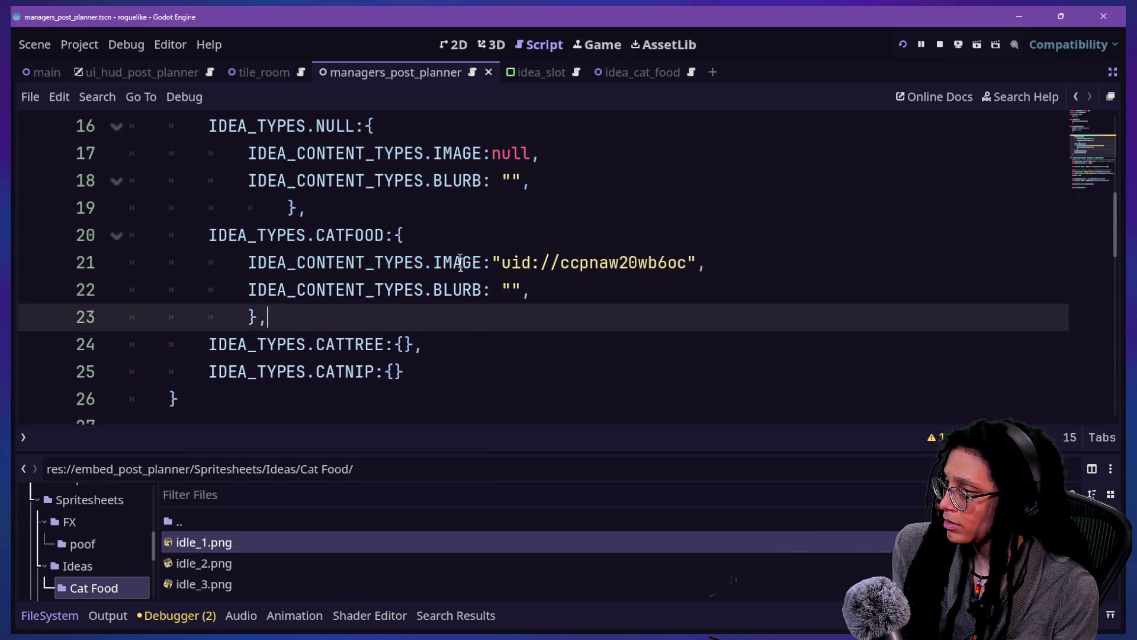
{"action": "left_click_drag", "start_coordinate": [758, 247], "coordinate": [520, 290]}
{"action": "left_click", "coordinate": [512, 290]}
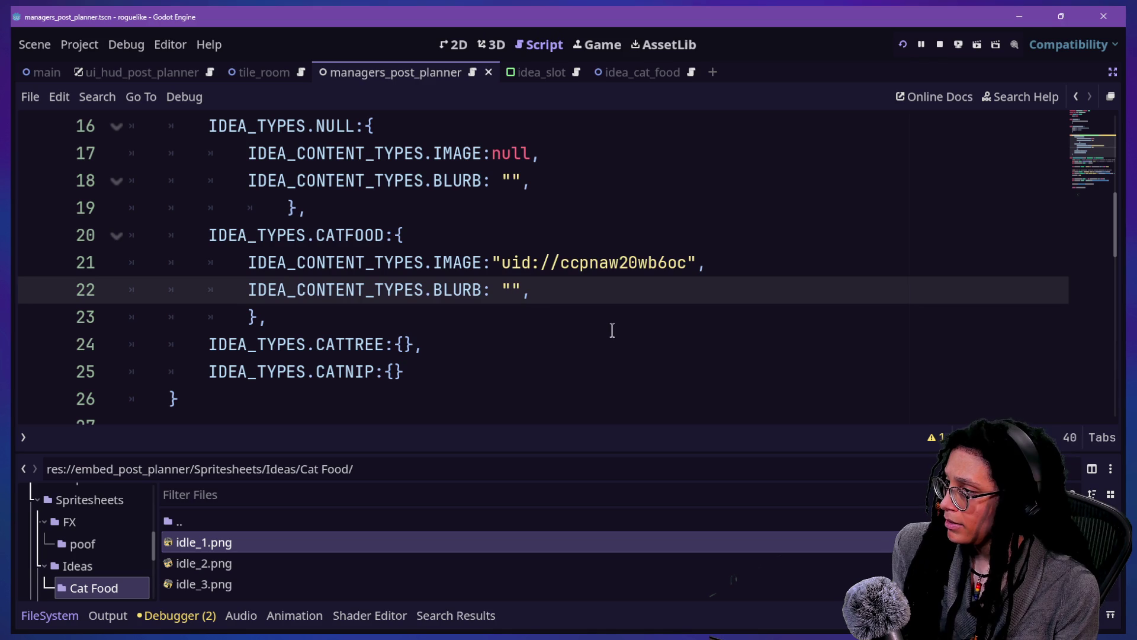
{"action": "key", "text": "Up"}
{"action": "key", "text": "Left"}
{"action": "key", "text": "Down"}
{"action": "key", "text": "Right"}
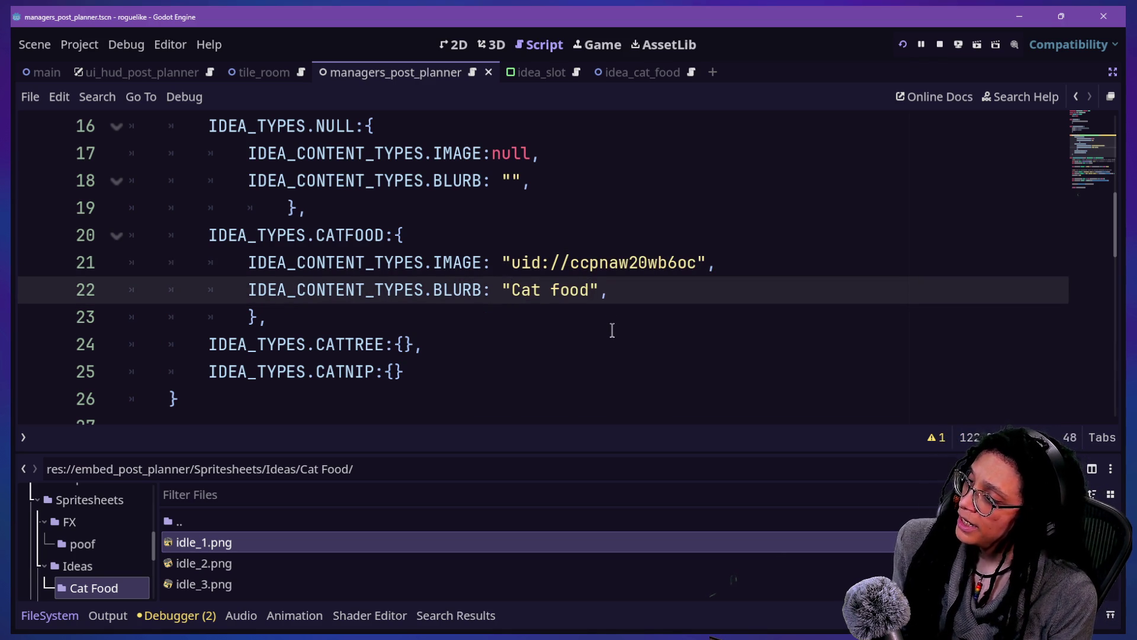
{"action": "key", "text": "Down"}
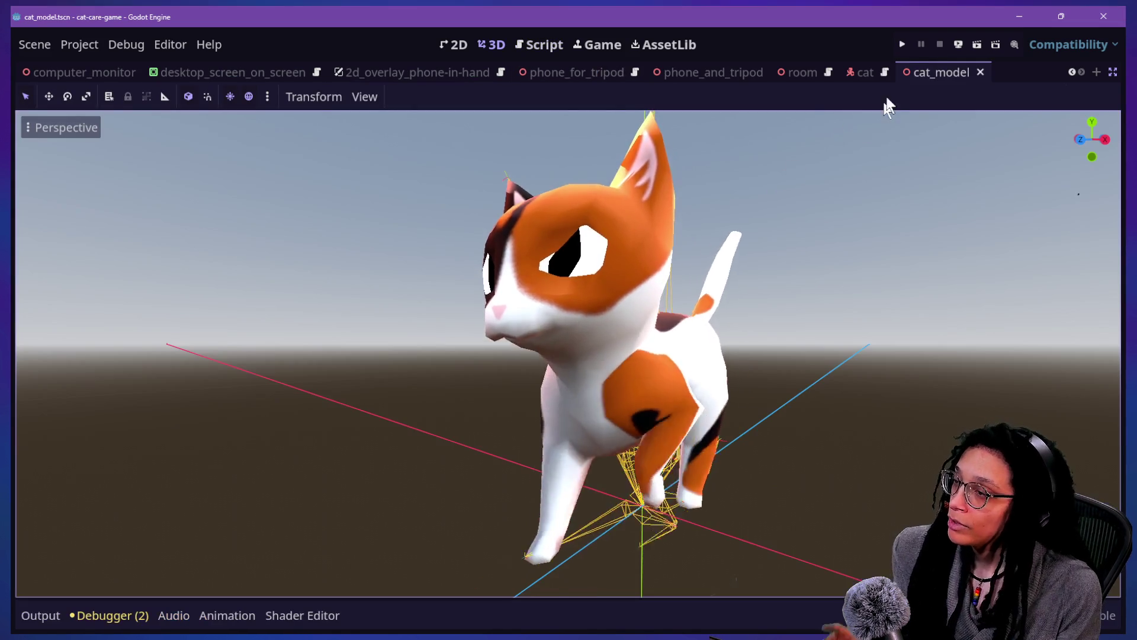
Step: Run the game, open Post Planner on the desk computer, start planning and pick cubstack
{"action": "left_click", "coordinate": [905, 44]}
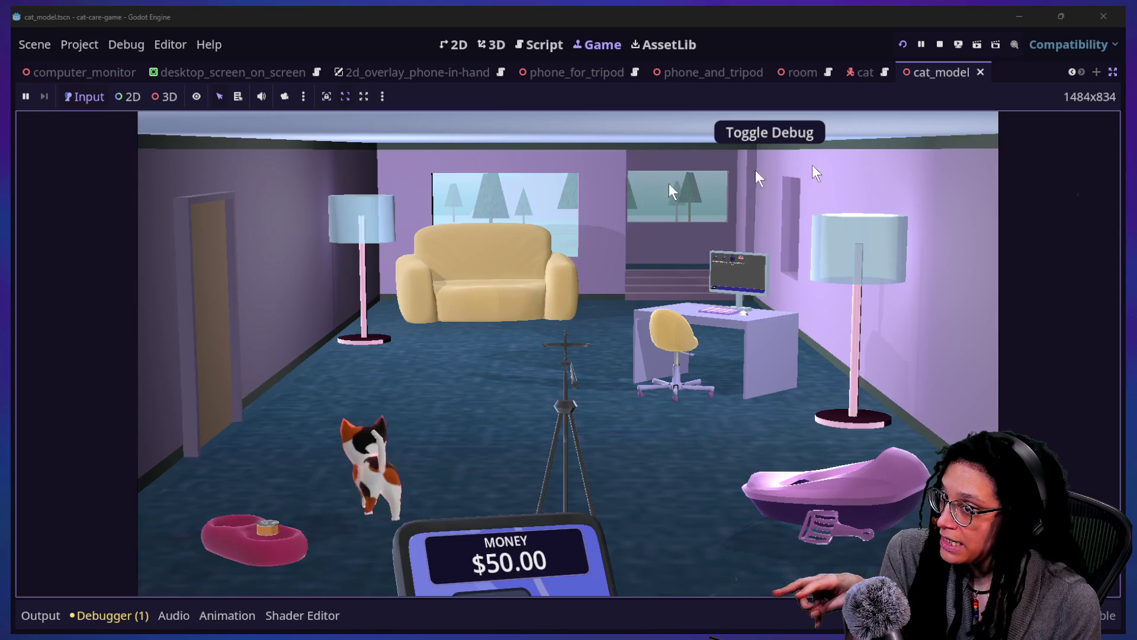
{"action": "left_click", "coordinate": [788, 279]}
{"action": "left_click", "coordinate": [554, 258]}
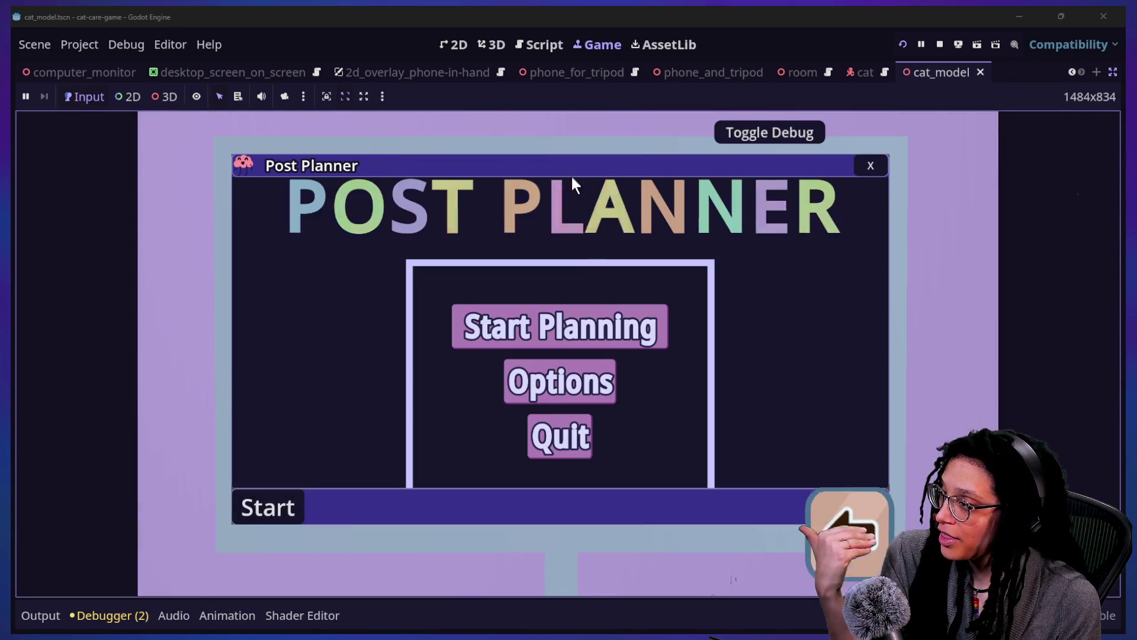
{"action": "left_click", "coordinate": [542, 341]}
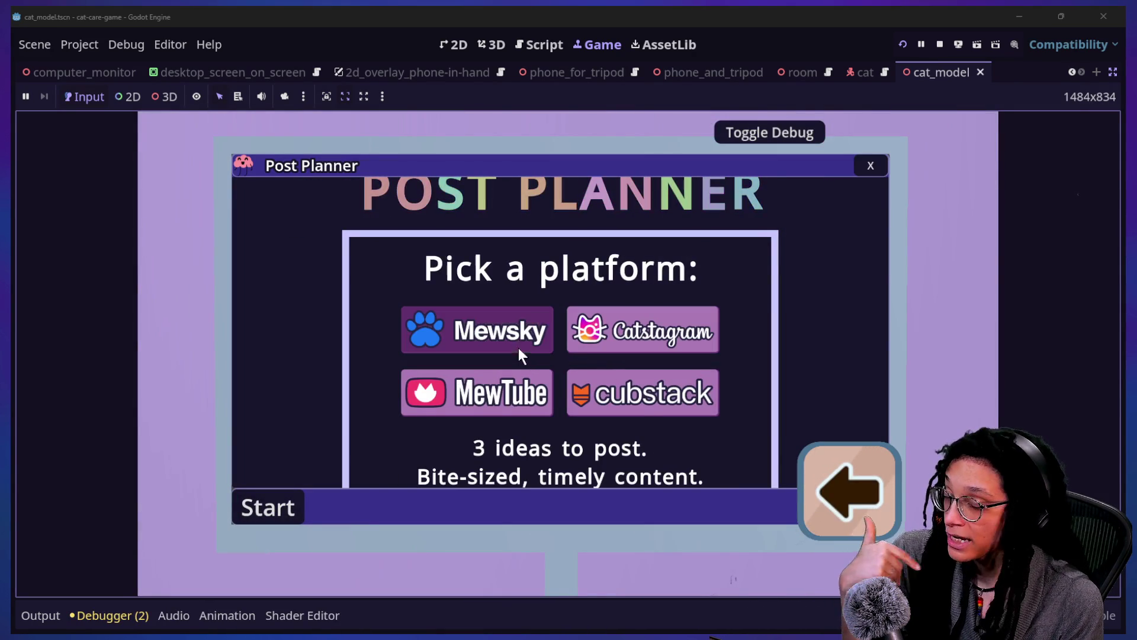
{"action": "left_click", "coordinate": [644, 395]}
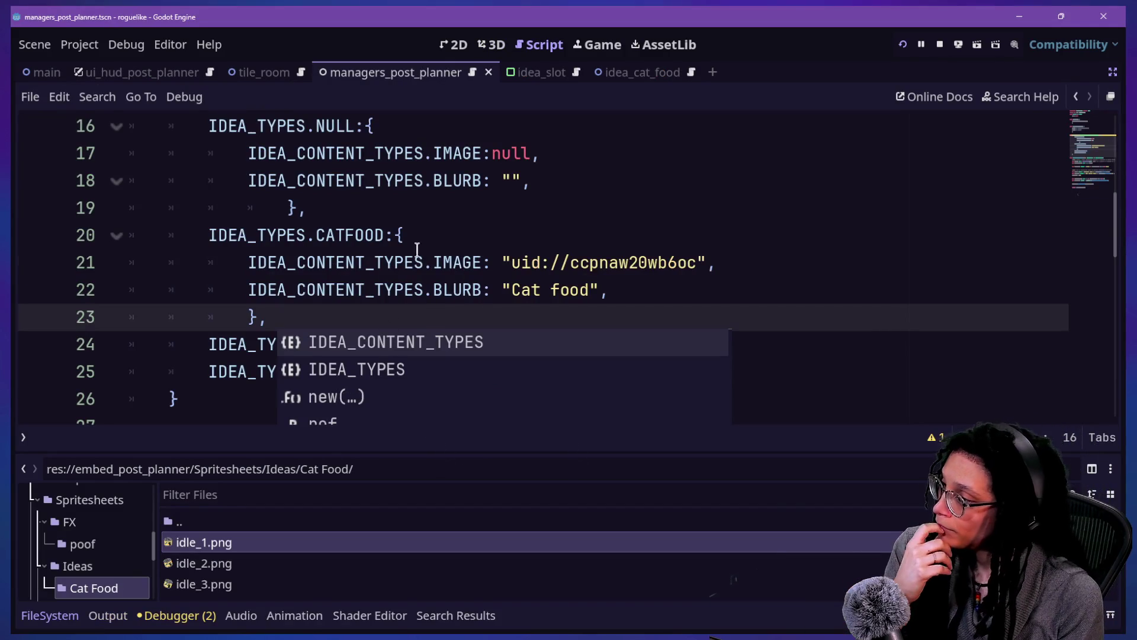
Step: Rename the BLURB content type to GOOD_IDEAS with an Array[String] type comment
{"action": "left_click", "coordinate": [417, 255]}
{"action": "scroll", "scroll_direction": "up", "scroll_amount": 3}
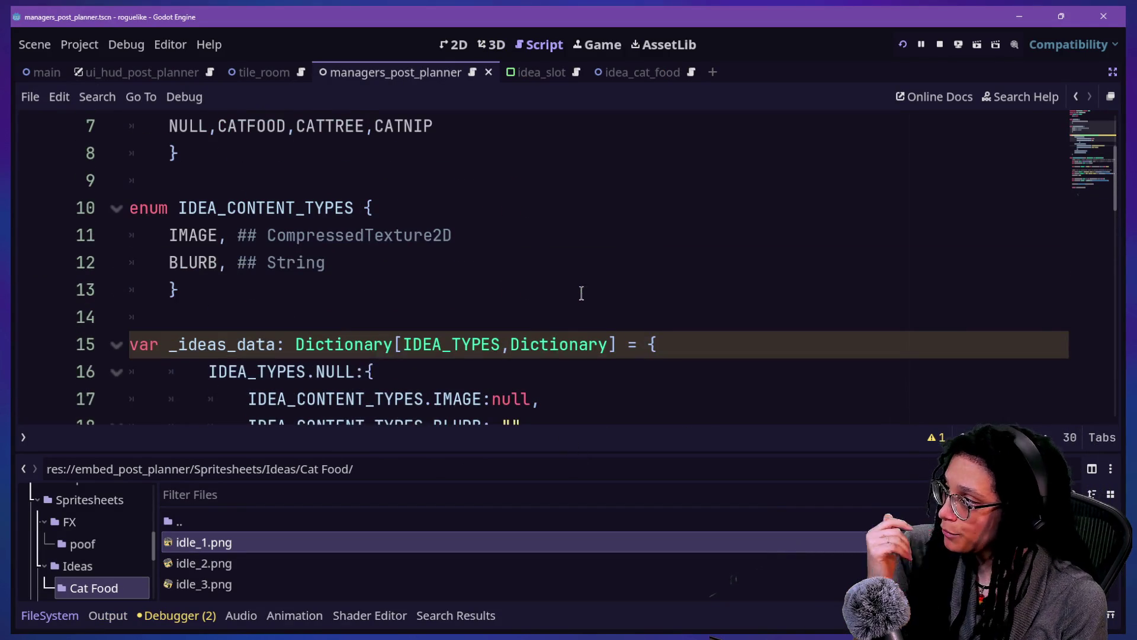
{"action": "double_click", "coordinate": [188, 265]}
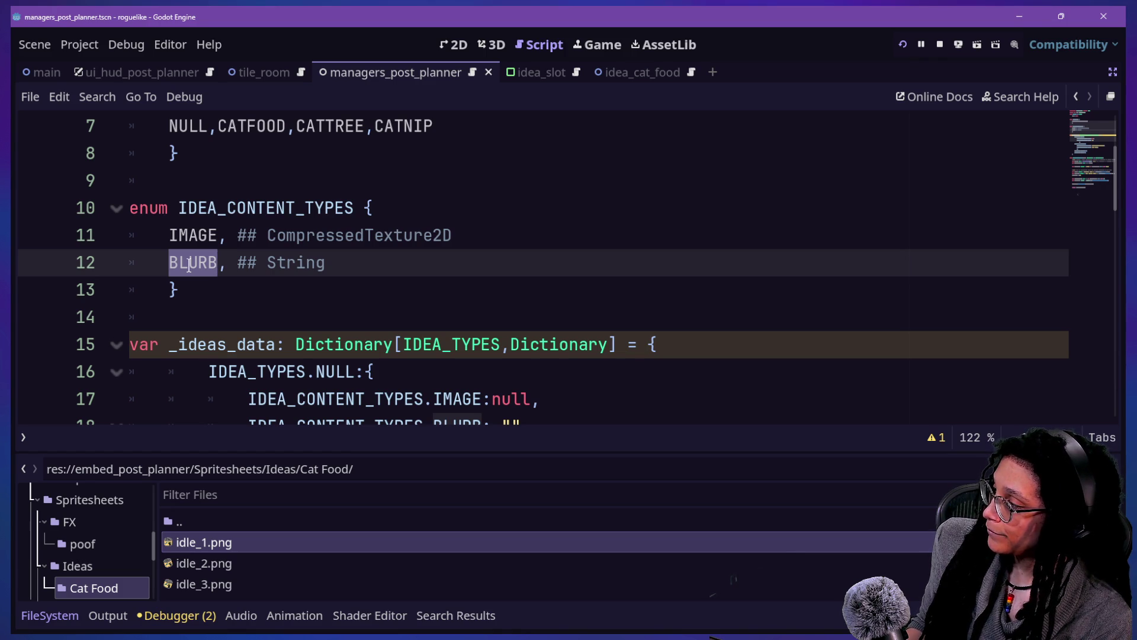
{"action": "type", "text": "GOOD_DI"}
{"action": "key", "text": "BackSpace"}
{"action": "key", "text": "BackSpace"}
{"action": "type", "text": "IDEAS"}
{"action": "left_click", "coordinate": [314, 261]}
{"action": "type", "text": "Array["}
{"action": "left_click", "coordinate": [459, 264]}
{"action": "type", "text": "]"}
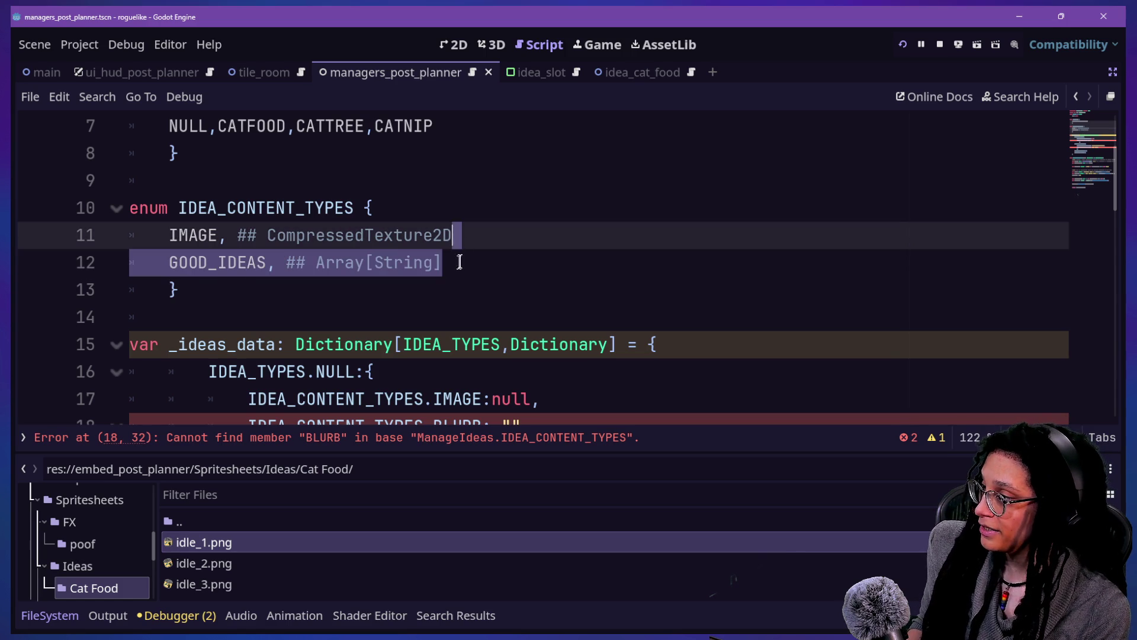
Step: Duplicate the GOOD_IDEAS line as BAD_IDEAS and save the script
{"action": "key", "text": "ctrl+shift+d"}
{"action": "left_click", "coordinate": [199, 289]}
{"action": "key", "text": "BackSpace"}
{"action": "key", "text": "BackSpace"}
{"action": "key", "text": "BackSpace"}
{"action": "type", "text": "BAD_IDEAS, ## Array[String"}
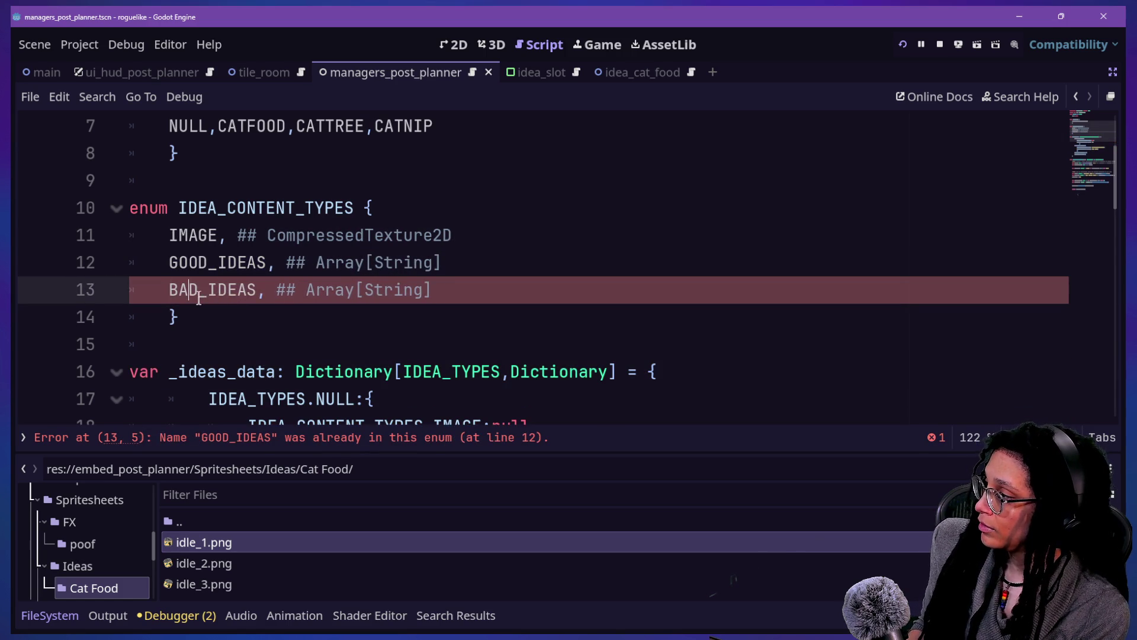
{"action": "left_click", "coordinate": [296, 289]}
{"action": "left_click", "coordinate": [481, 305]}
{"action": "scroll", "scroll_direction": "down", "scroll_amount": 3}
{"action": "key", "text": "ctrl+s"}
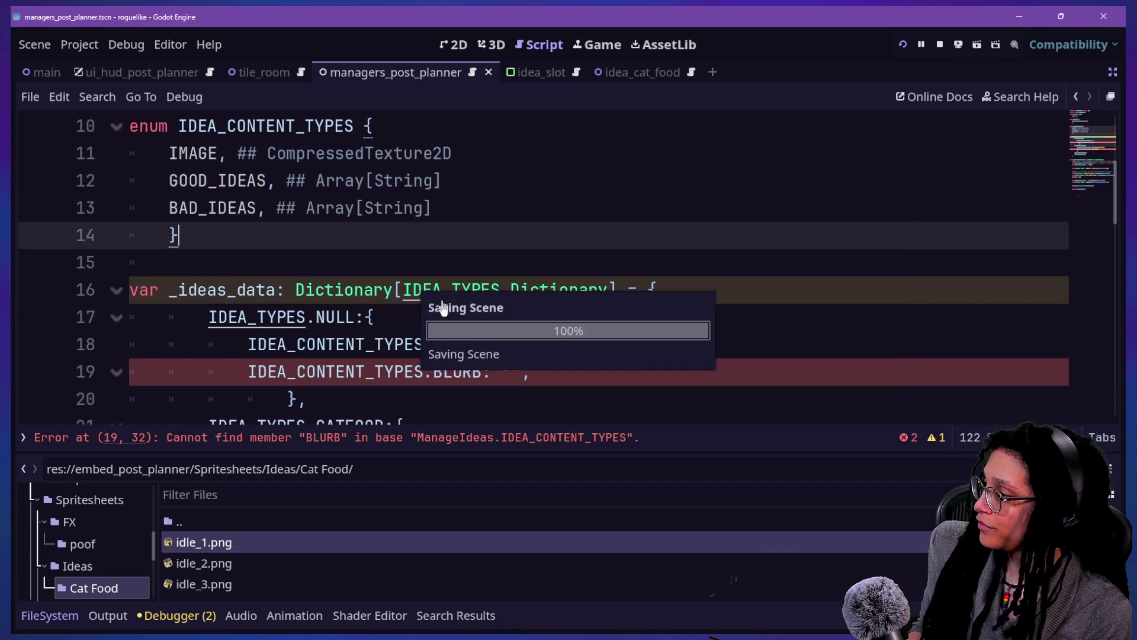
Step: Replace BLURB with GOOD_IDEAS in the NULL and CATFOOD idea entries
{"action": "left_click", "coordinate": [436, 372]}
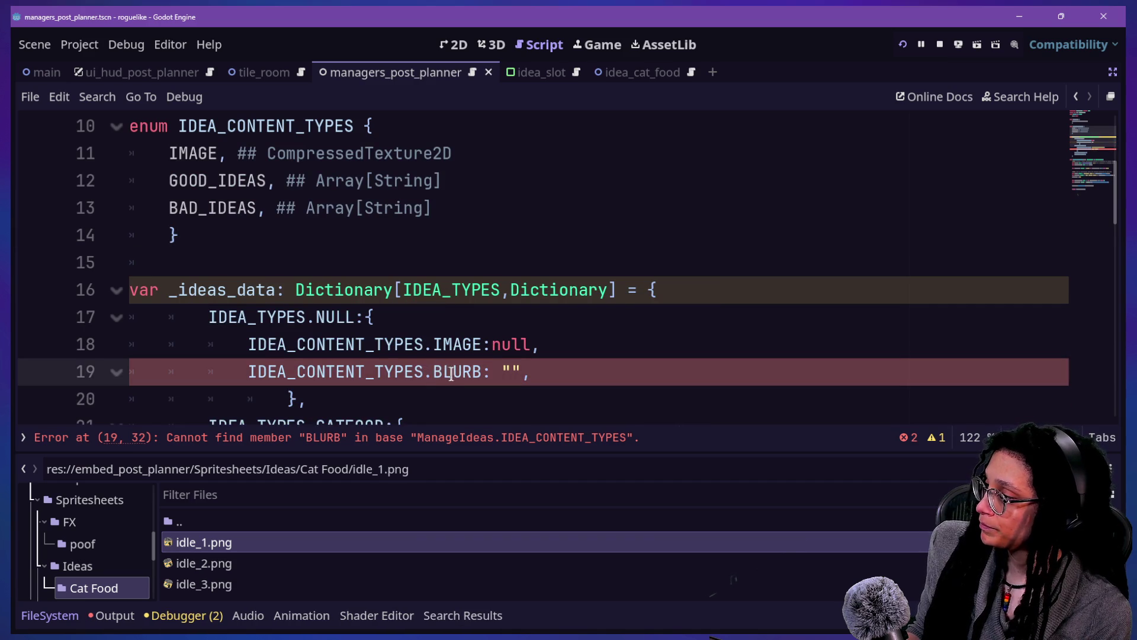
{"action": "scroll", "scroll_direction": "down", "scroll_amount": 3}
{"action": "left_click_drag", "start_coordinate": [432, 262], "coordinate": [601, 289]}
{"action": "left_click", "coordinate": [515, 290]}
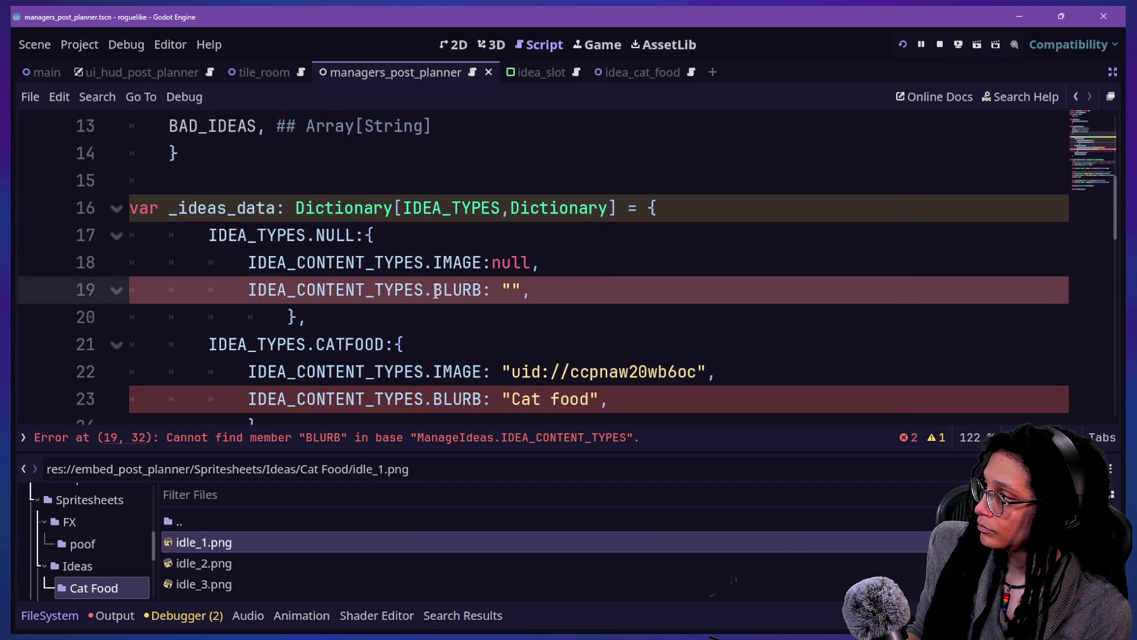
{"action": "double_click", "coordinate": [437, 290]}
{"action": "type", "text": "G"}
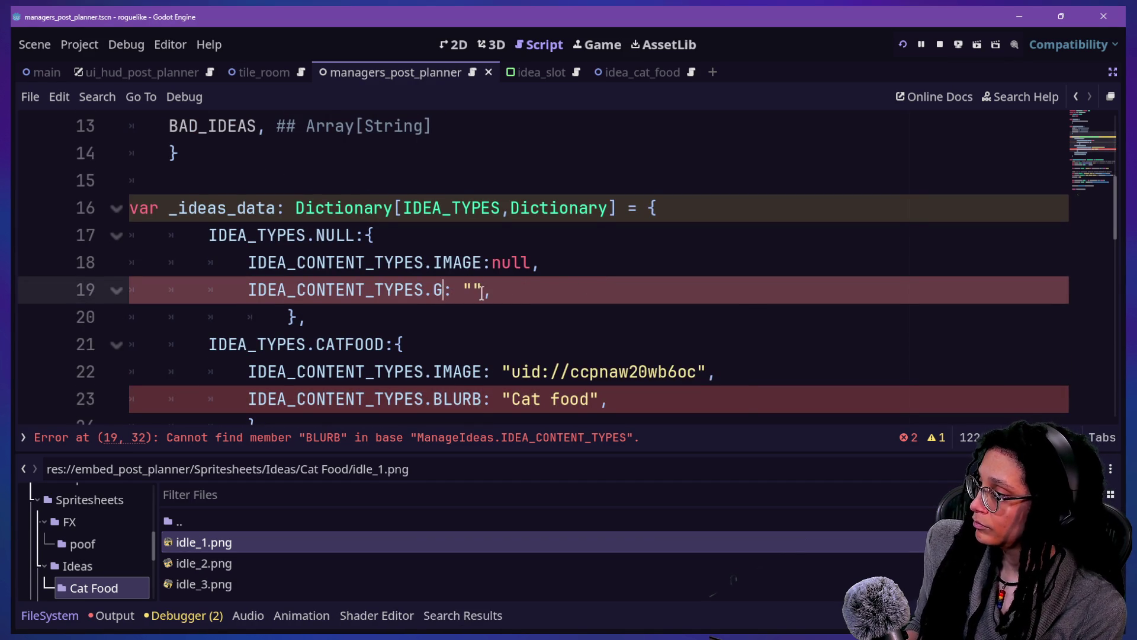
{"action": "key", "text": "ctrl+z"}
{"action": "scroll", "scroll_direction": "down", "scroll_amount": 3}
{"action": "type", "text": "GOOD_"}
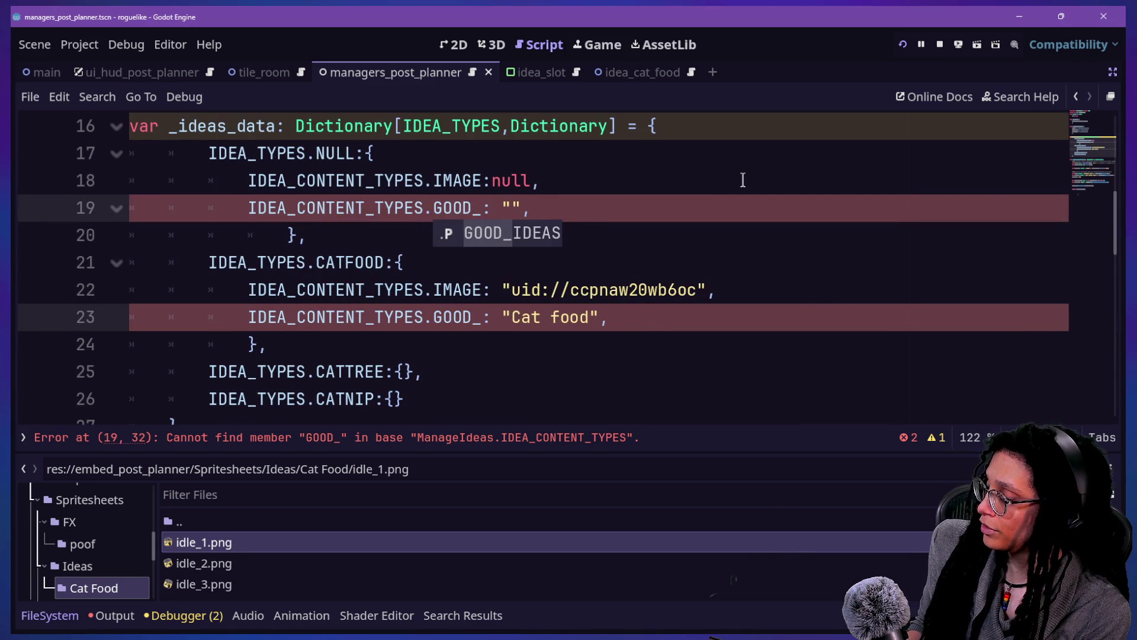
{"action": "key", "text": "Return"}
Step: Swap the NULL and CATFOOD text values, including 'Cat food', for empty [] arrays
{"action": "left_click_drag", "start_coordinate": [552, 207], "coordinate": [569, 208]}
{"action": "type", "text": "["}
{"action": "key", "text": "Return"}
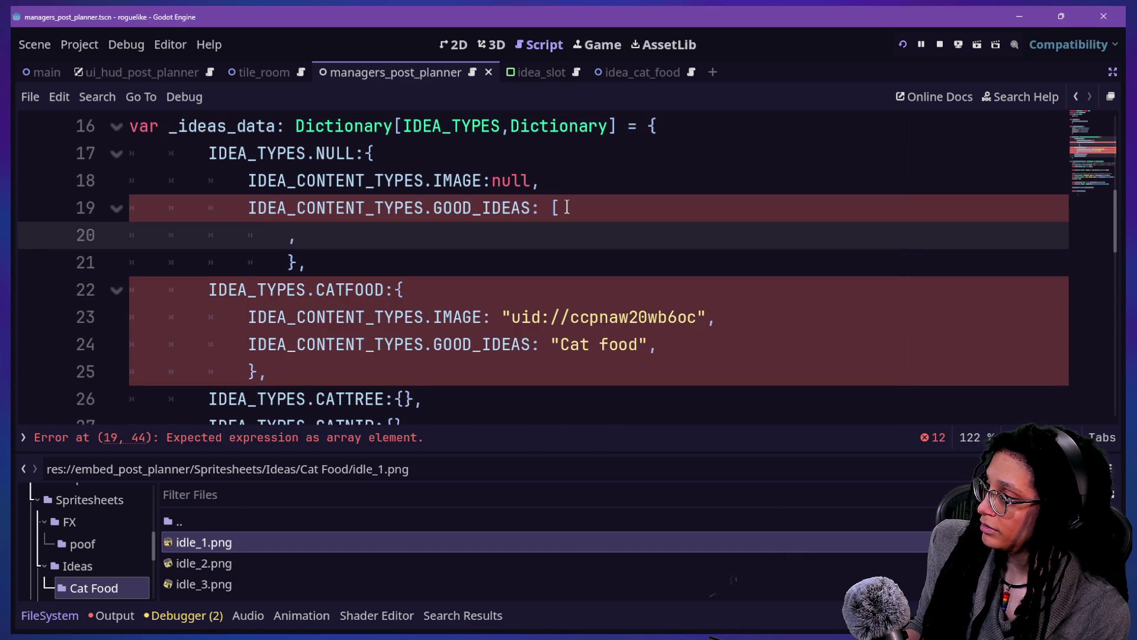
{"action": "left_click_drag", "start_coordinate": [550, 344], "coordinate": [642, 339]}
{"action": "key", "text": "BackSpace"}
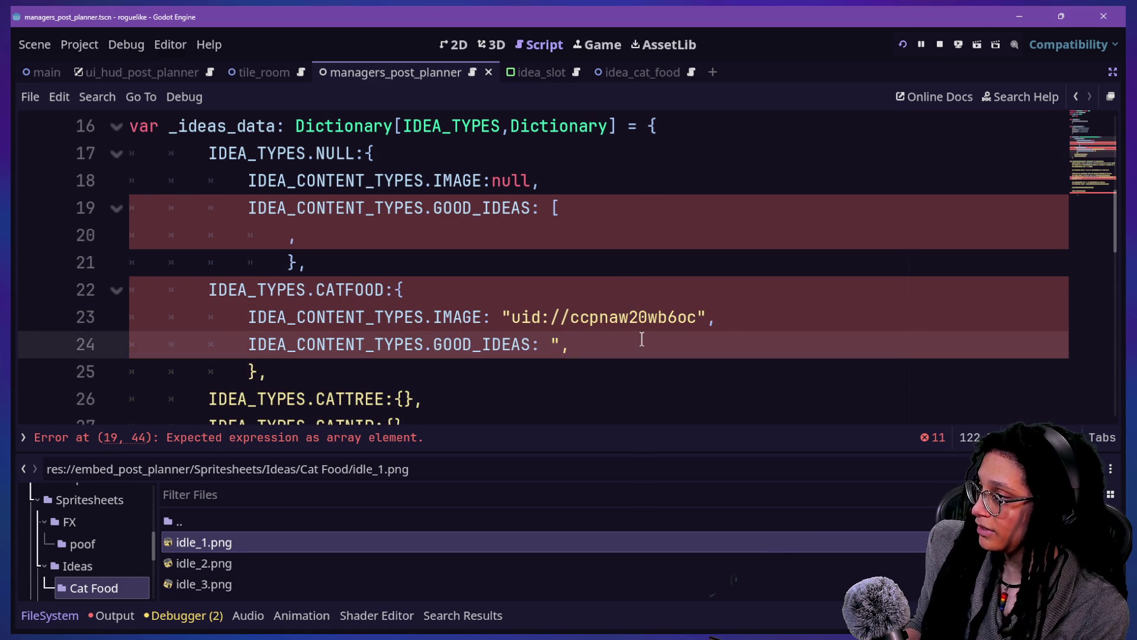
{"action": "key", "text": "Delete"}
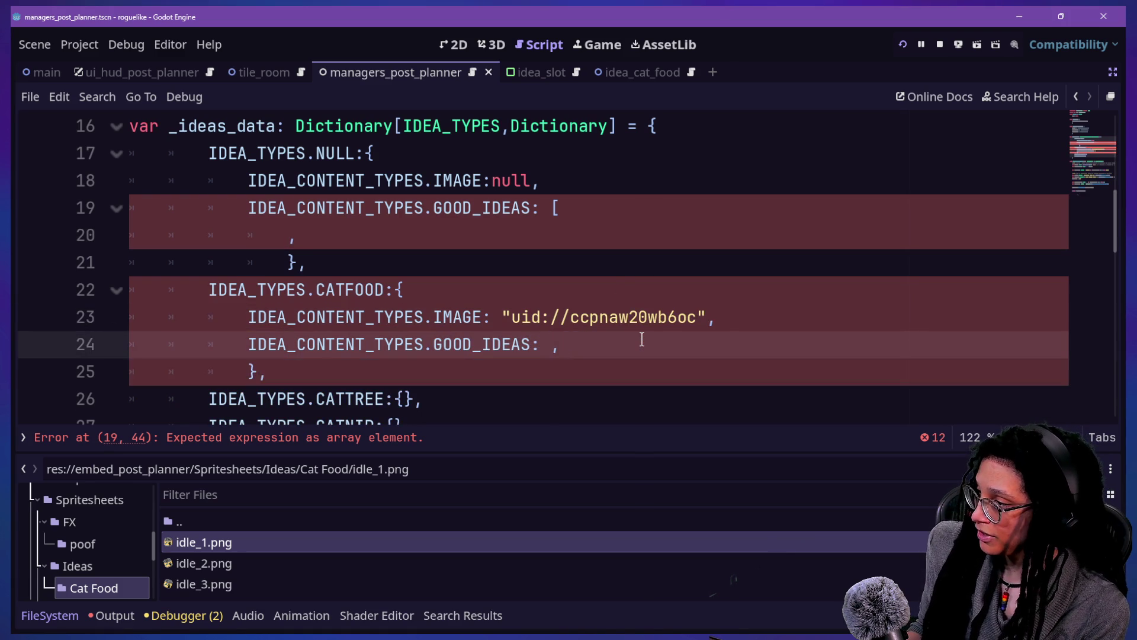
{"action": "type", "text": "["}
{"action": "key", "text": "Return"}
{"action": "type", "text": "]"}
Step: Check the new GOOD_IDEAS array lines, then switch over to the stream chat
{"action": "left_click", "coordinate": [541, 219]}
{"action": "key", "text": "Down"}
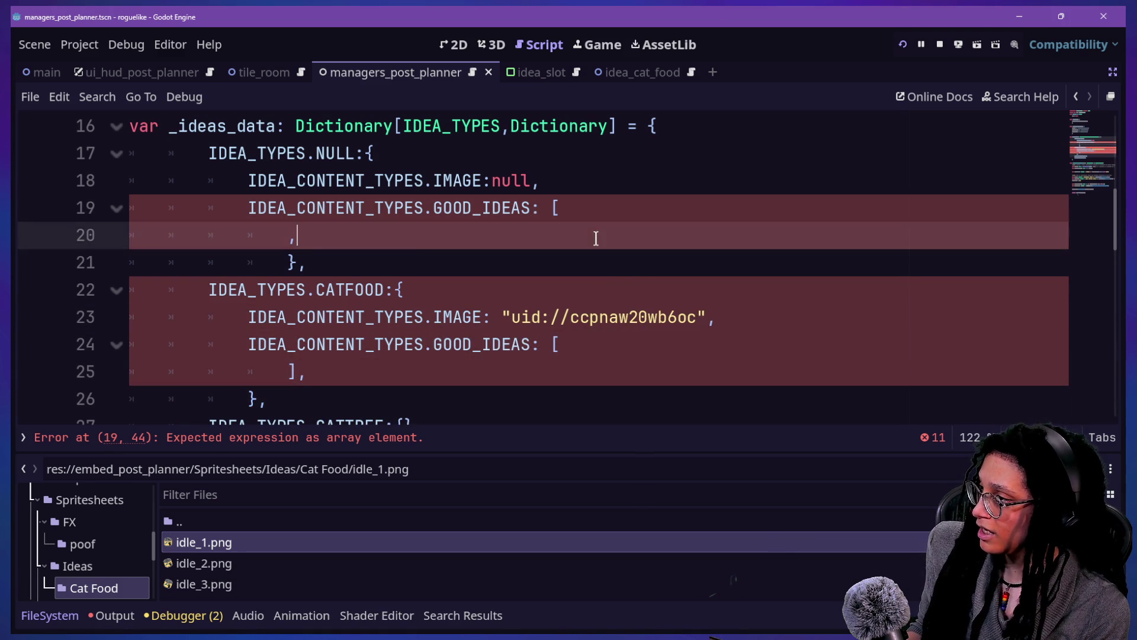
{"action": "key", "text": "Right"}
{"action": "key", "text": "Down"}
{"action": "key", "text": "Up"}
{"action": "key", "text": "End"}
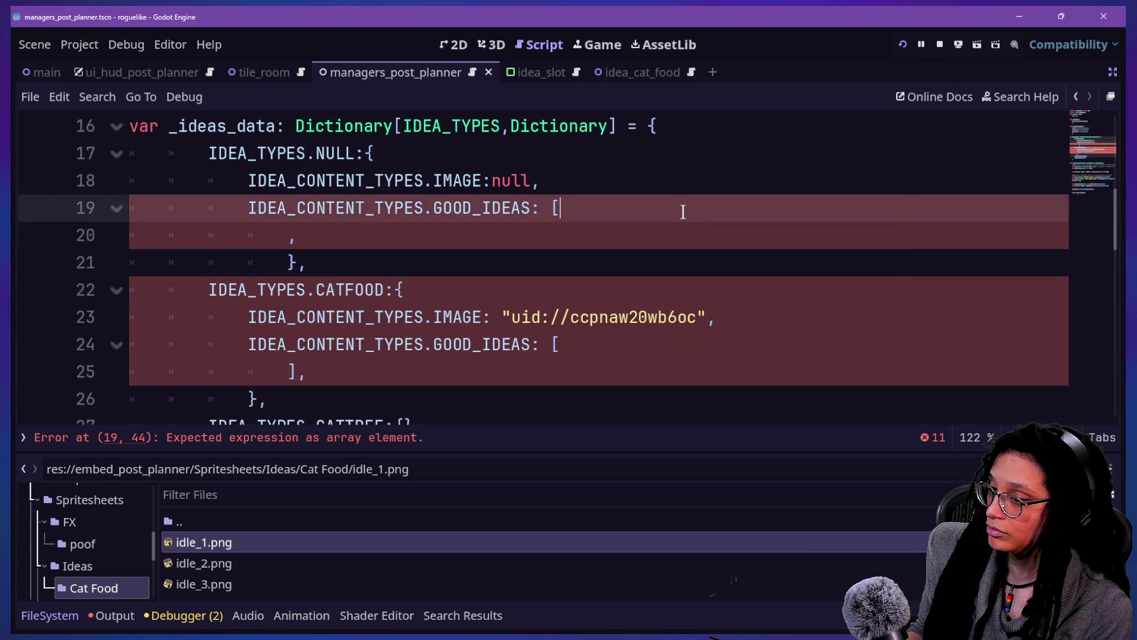
{"action": "left_click", "coordinate": [646, 279]}
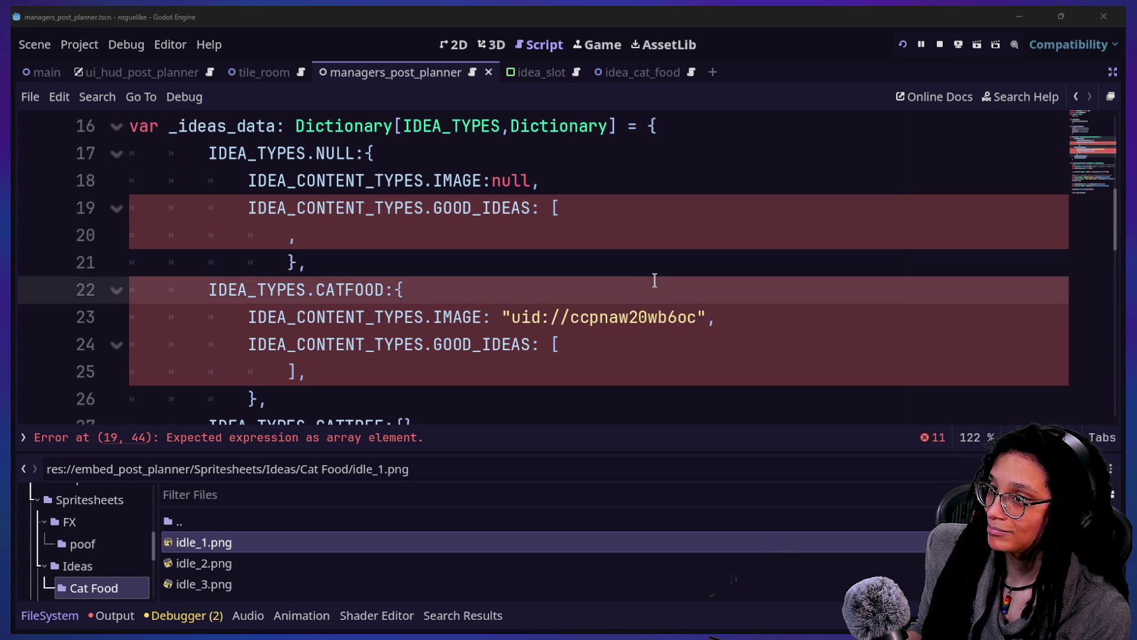
{"action": "key", "text": "alt+Tab"}
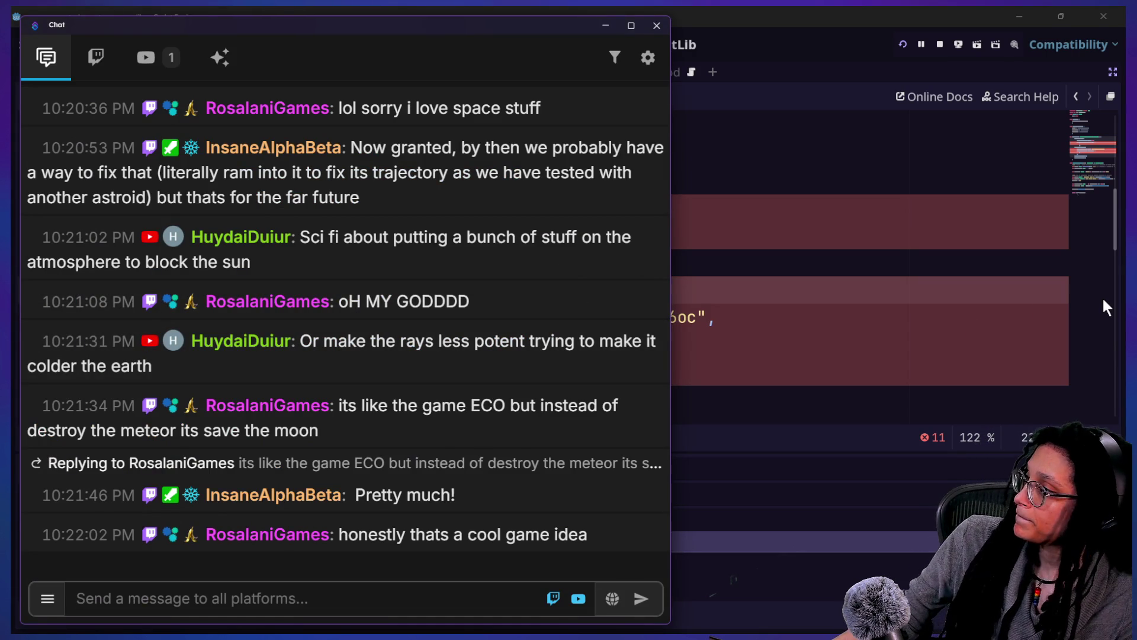
Step: Scroll the stream chat back up to read the earlier message about fixing the trajectory
{"action": "key", "text": "alt+Tab"}
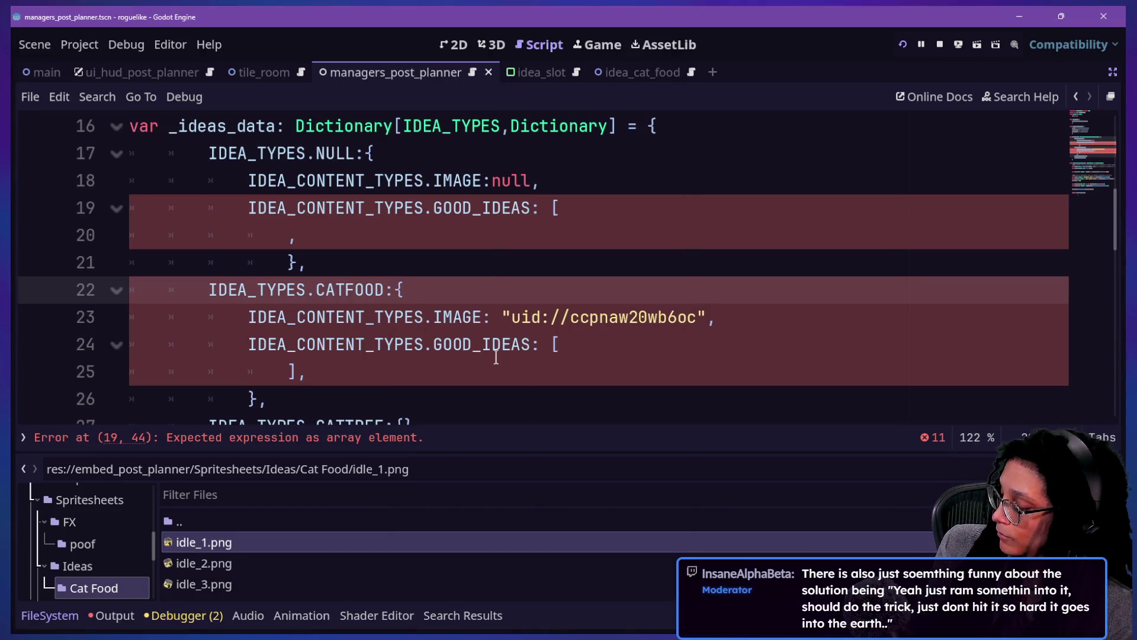
{"action": "key", "text": "alt+Tab"}
{"action": "scroll", "scroll_direction": "up", "scroll_amount": 3}
{"action": "scroll", "scroll_direction": "up", "scroll_amount": 3}
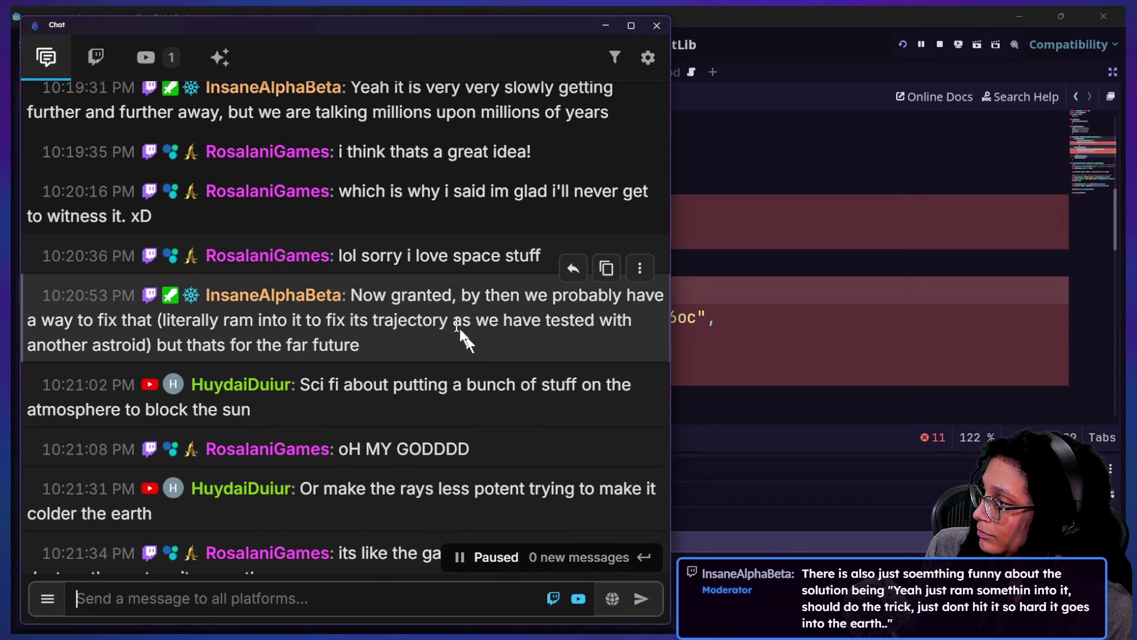
{"action": "left_click_drag", "start_coordinate": [371, 257], "coordinate": [385, 346]}
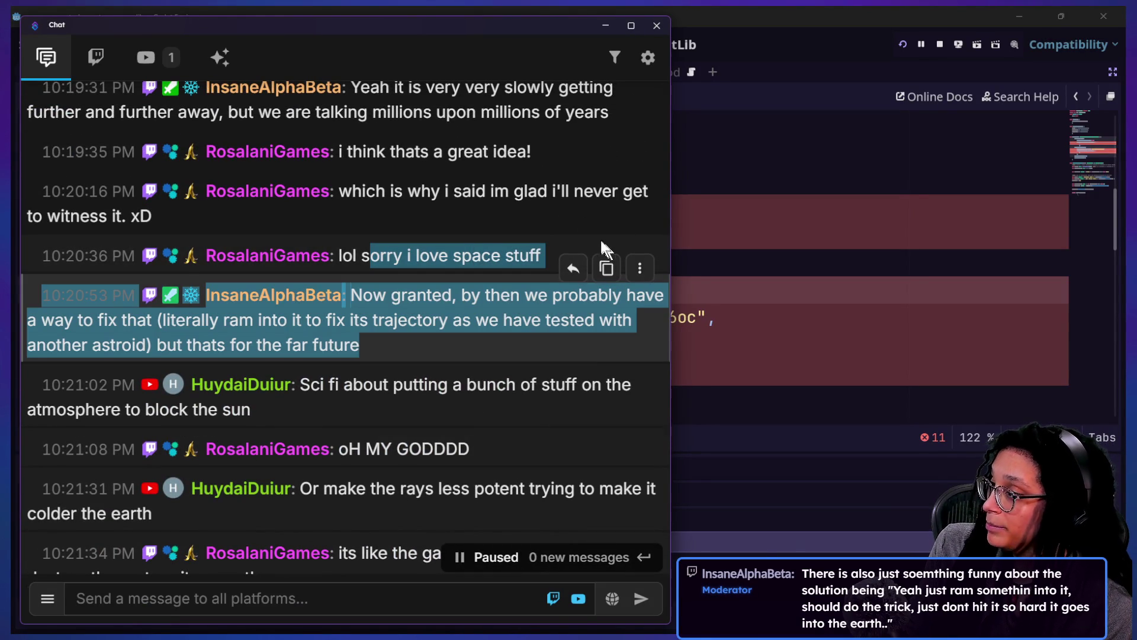
{"action": "left_click", "coordinate": [473, 234]}
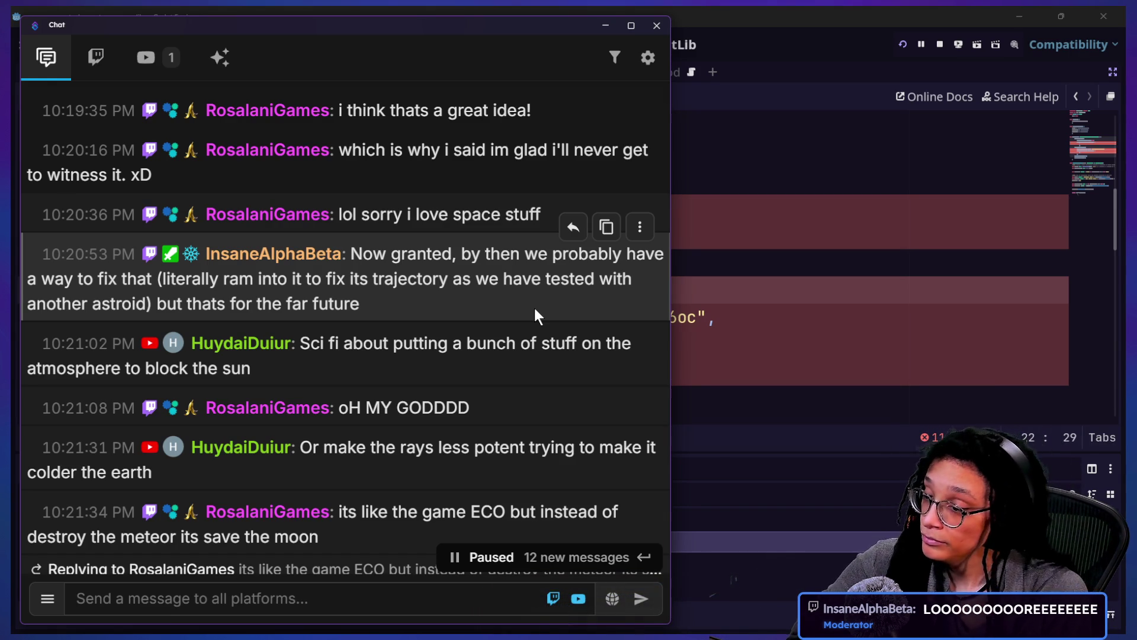
{"action": "scroll", "scroll_direction": "up", "scroll_amount": 3}
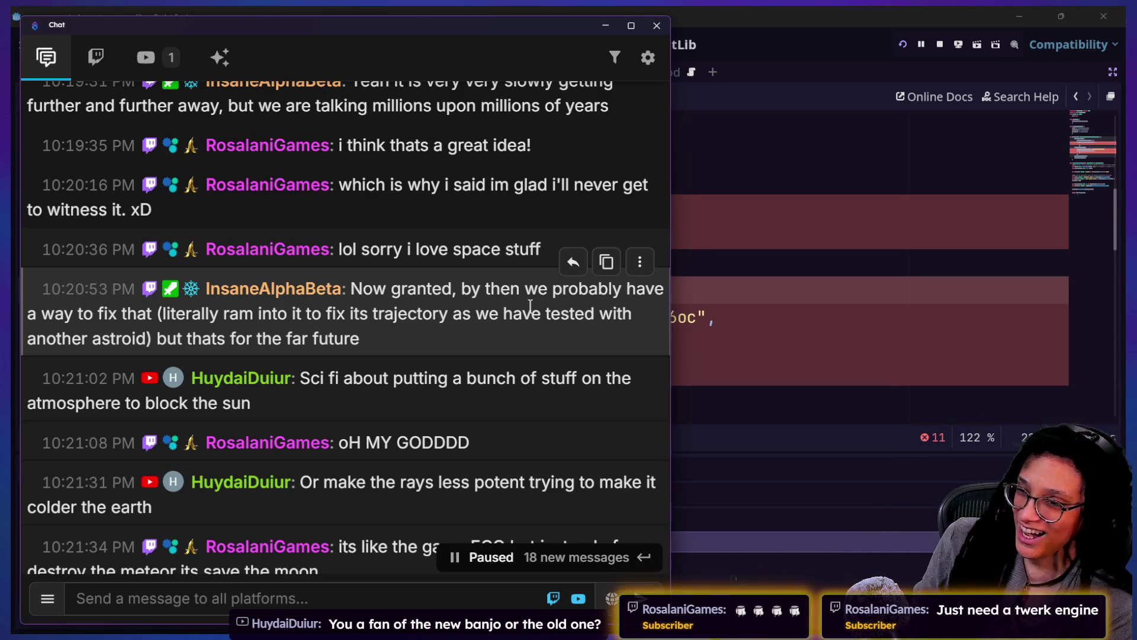
{"action": "left_click_drag", "start_coordinate": [530, 305], "coordinate": [539, 236]}
{"action": "left_click", "coordinate": [455, 262]}
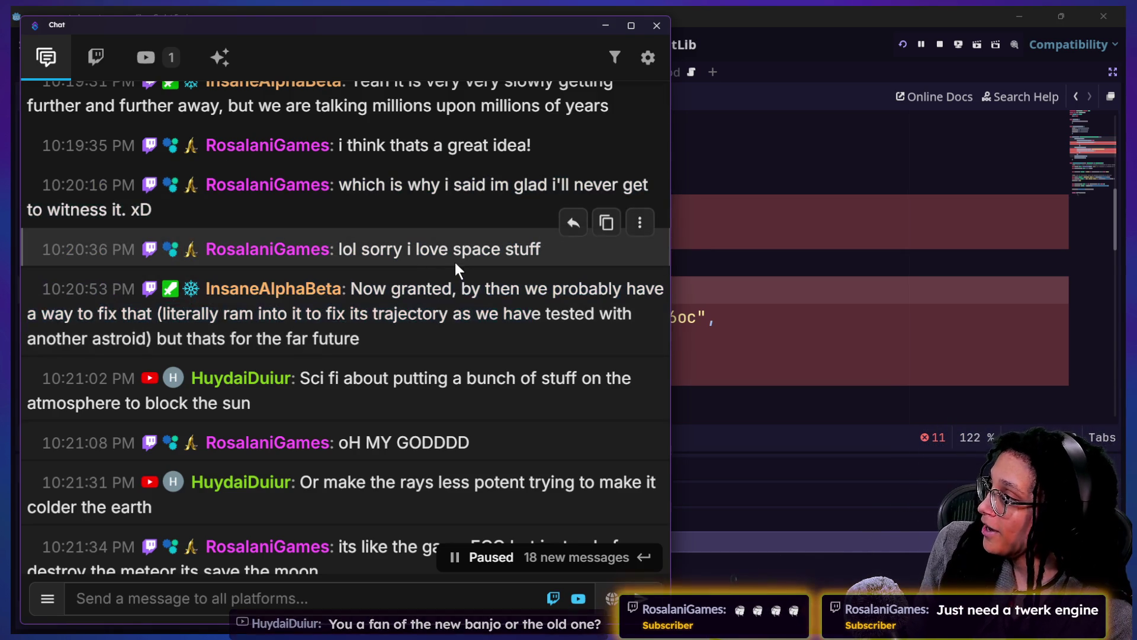
{"action": "scroll", "scroll_direction": "up", "scroll_amount": 3}
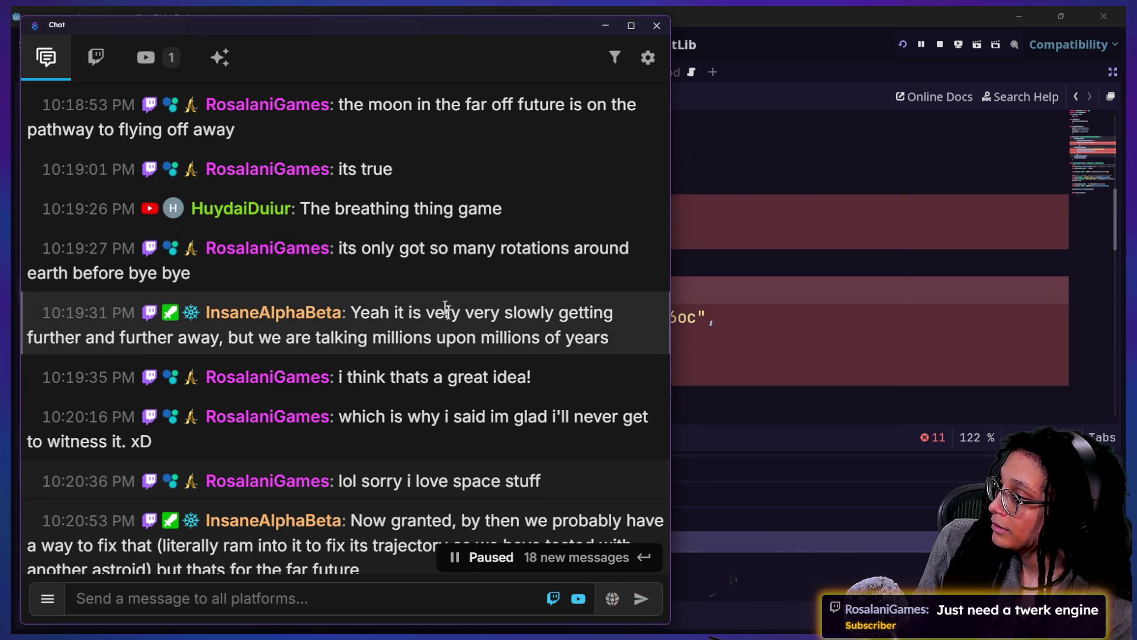
{"action": "scroll", "scroll_direction": "down", "scroll_amount": 3}
{"action": "scroll", "scroll_direction": "down", "scroll_amount": 3}
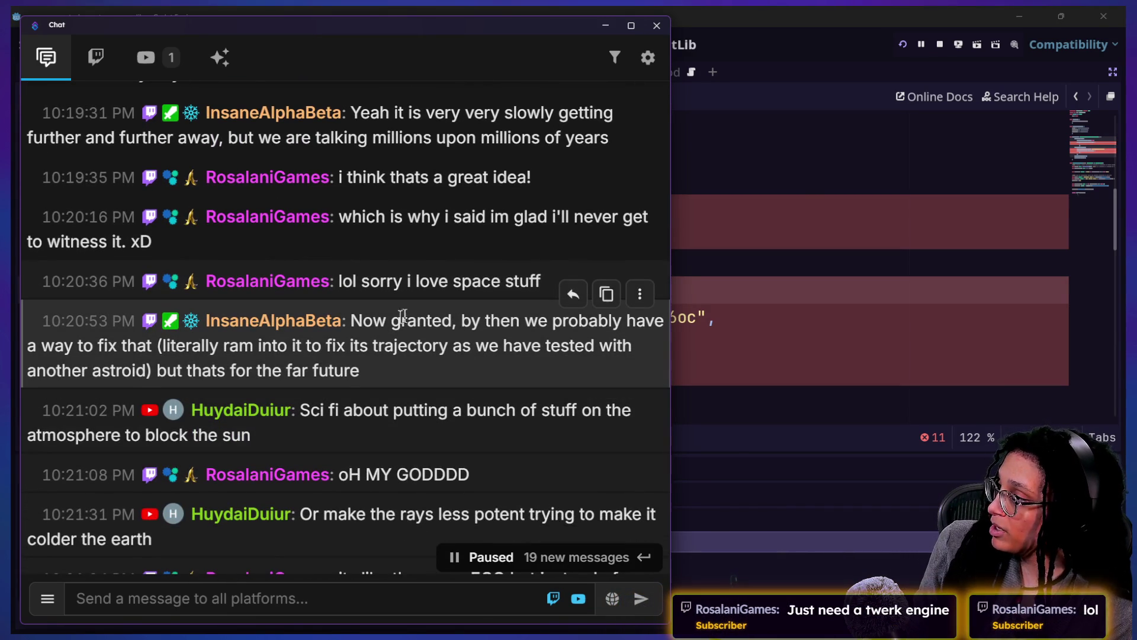
{"action": "left_click_drag", "start_coordinate": [96, 345], "coordinate": [457, 386]}
{"action": "left_click", "coordinate": [471, 363]}
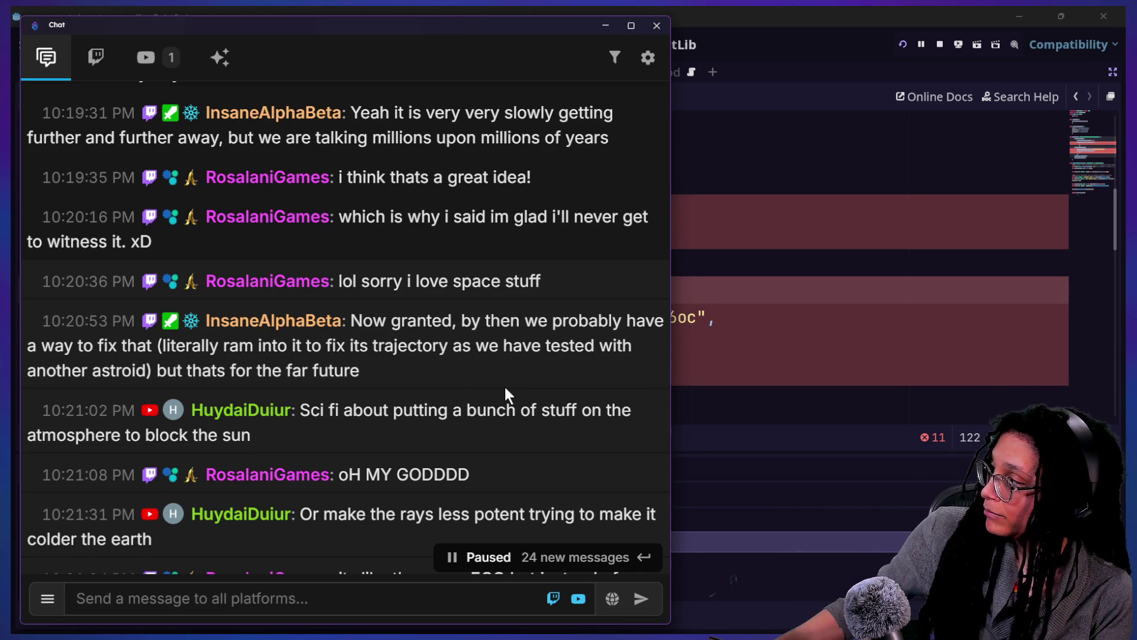
{"action": "scroll", "scroll_direction": "down", "scroll_amount": 3}
{"action": "scroll", "scroll_direction": "down", "scroll_amount": 3}
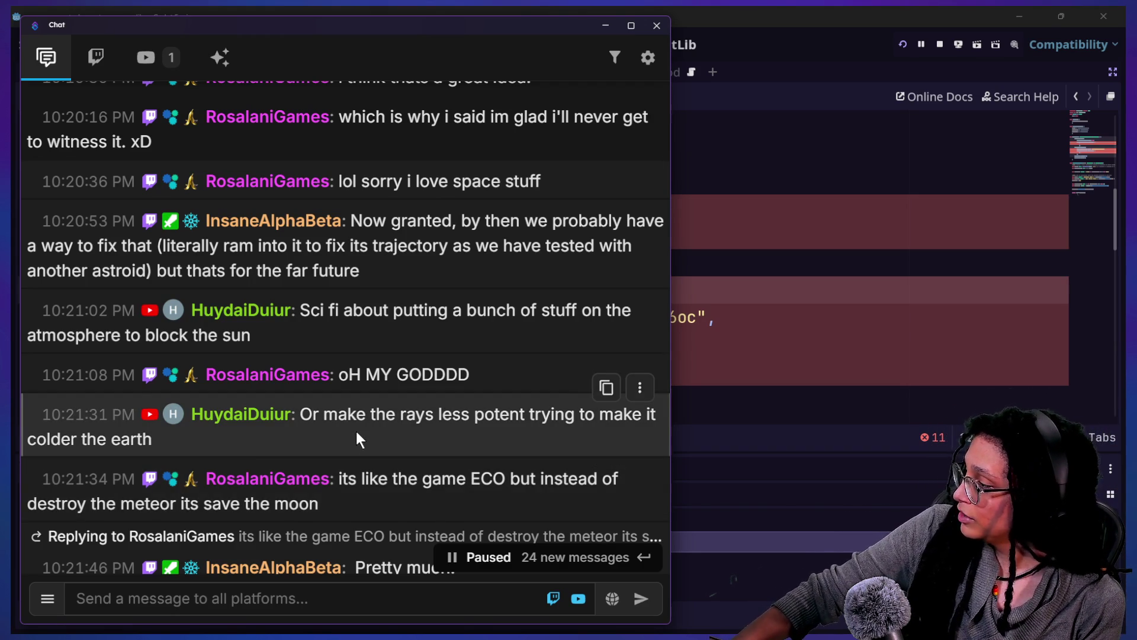
{"action": "scroll", "scroll_direction": "down", "scroll_amount": 3}
{"action": "left_click_drag", "start_coordinate": [338, 348], "coordinate": [442, 378]}
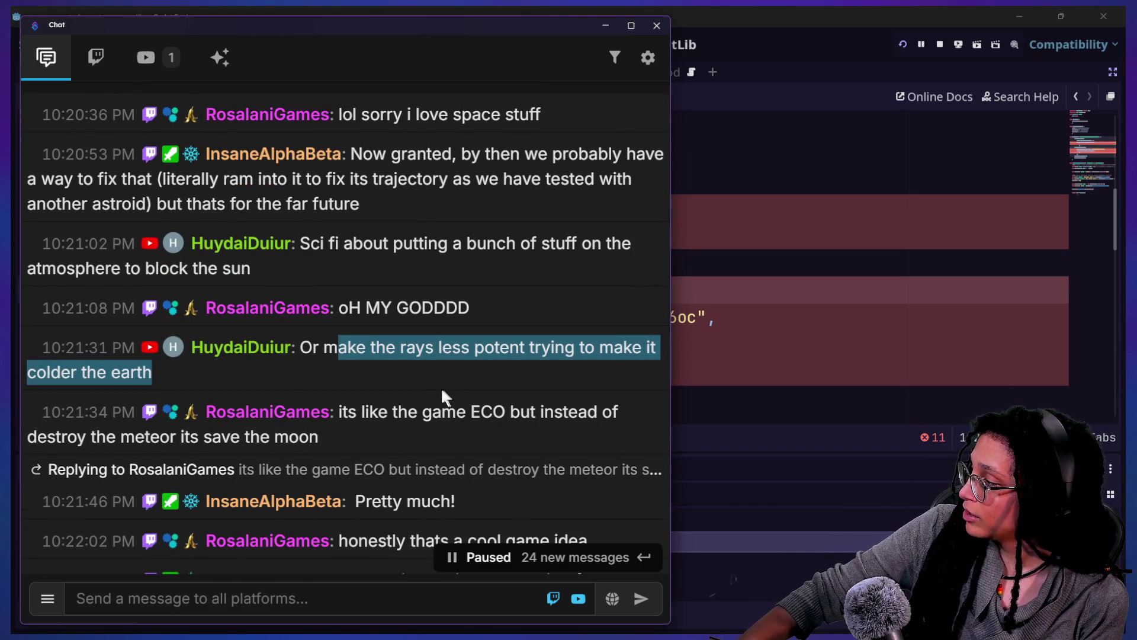
{"action": "left_click_drag", "start_coordinate": [312, 348], "coordinate": [362, 375]}
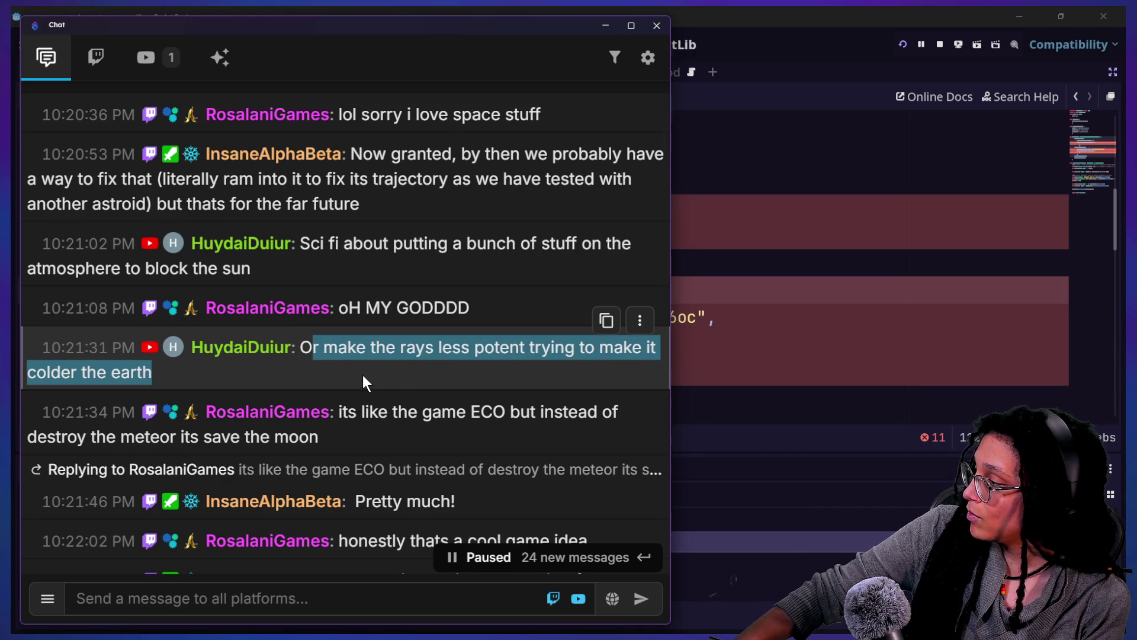
{"action": "left_click_drag", "start_coordinate": [297, 348], "coordinate": [339, 381]}
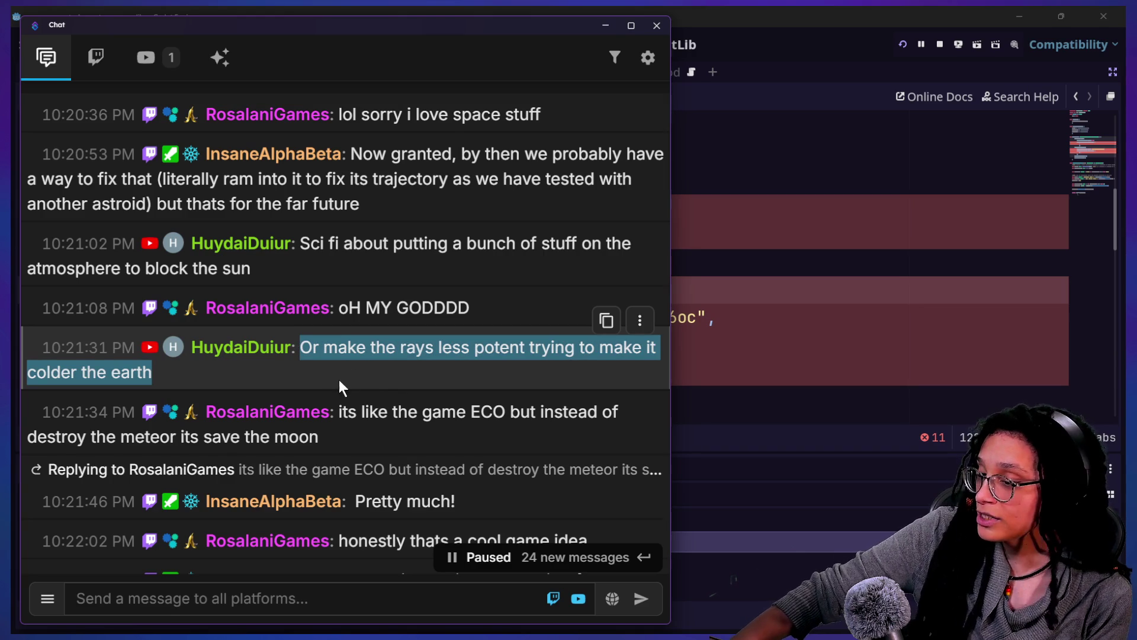
{"action": "scroll", "scroll_direction": "down", "scroll_amount": 3}
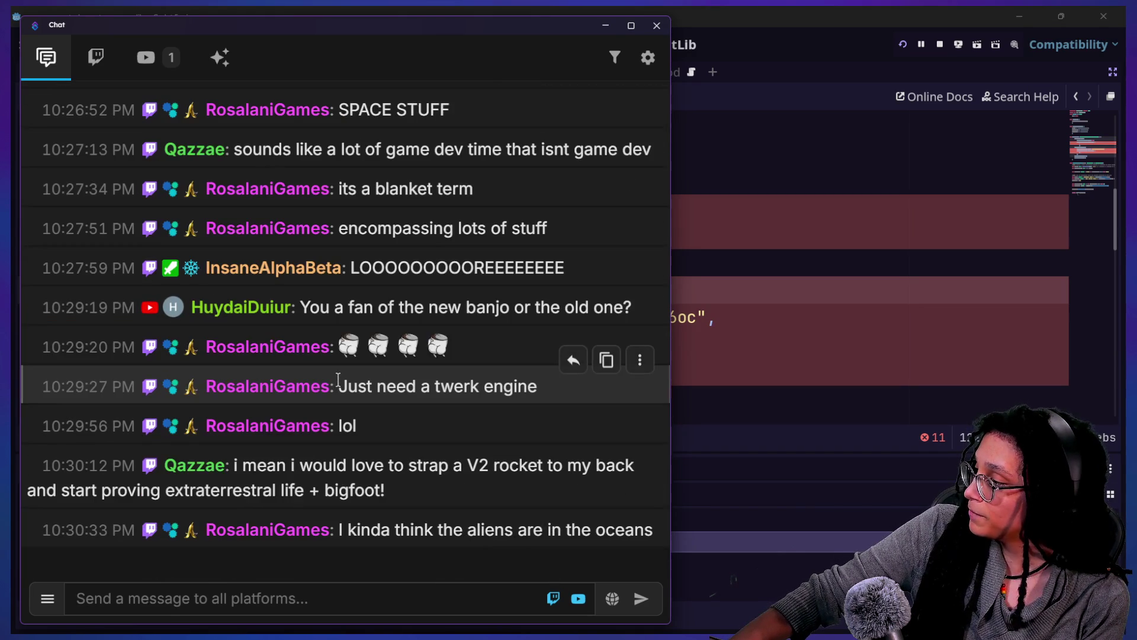
{"action": "scroll", "scroll_direction": "up", "scroll_amount": 3}
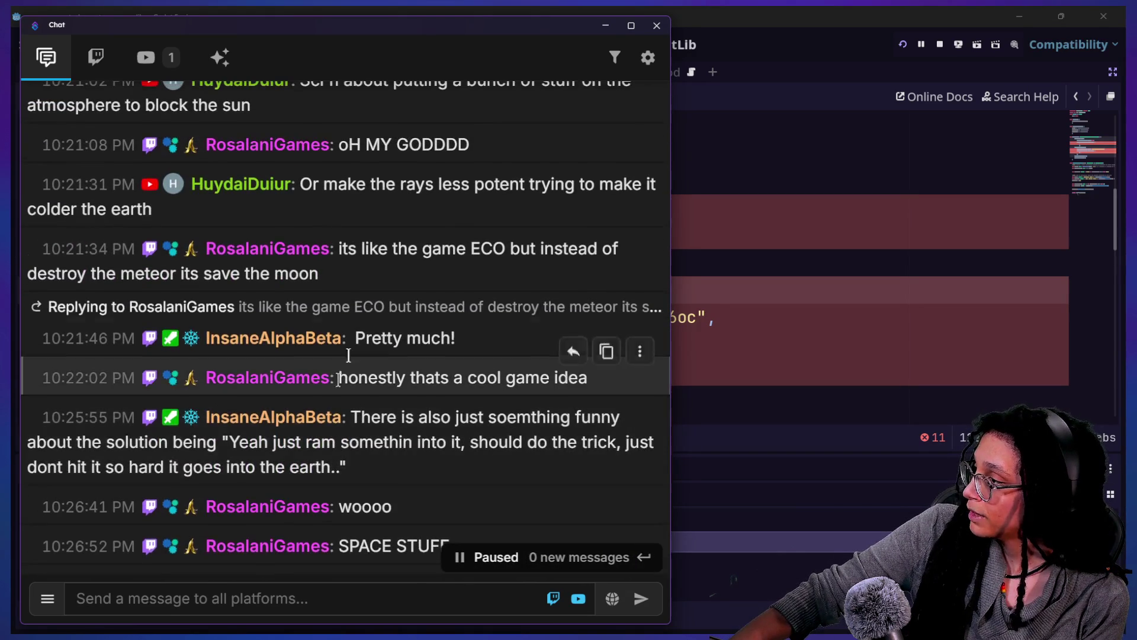
{"action": "left_click_drag", "start_coordinate": [342, 248], "coordinate": [404, 288]}
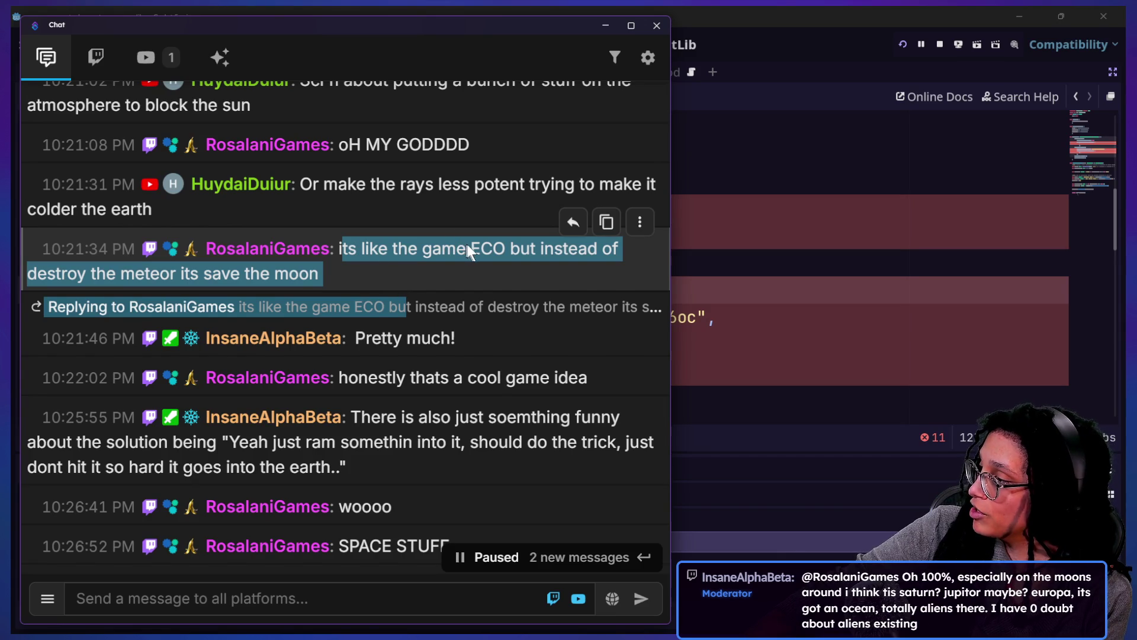
{"action": "left_click", "coordinate": [370, 226]}
{"action": "left_click_drag", "start_coordinate": [308, 235], "coordinate": [393, 277]}
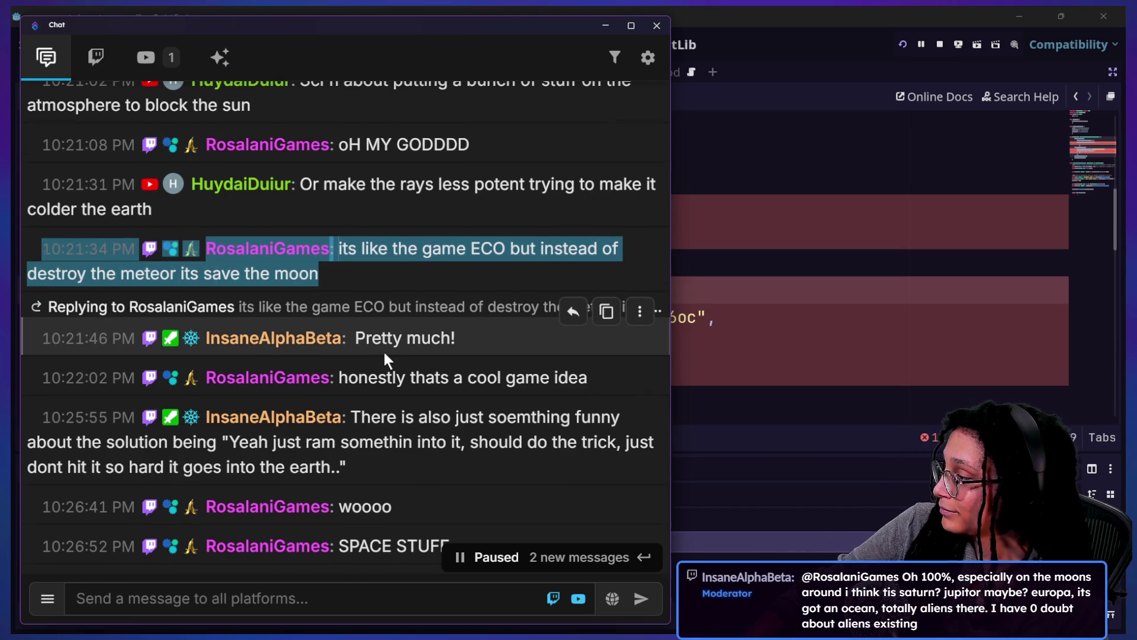
{"action": "scroll", "scroll_direction": "down", "scroll_amount": 3}
{"action": "scroll", "scroll_direction": "down", "scroll_amount": 3}
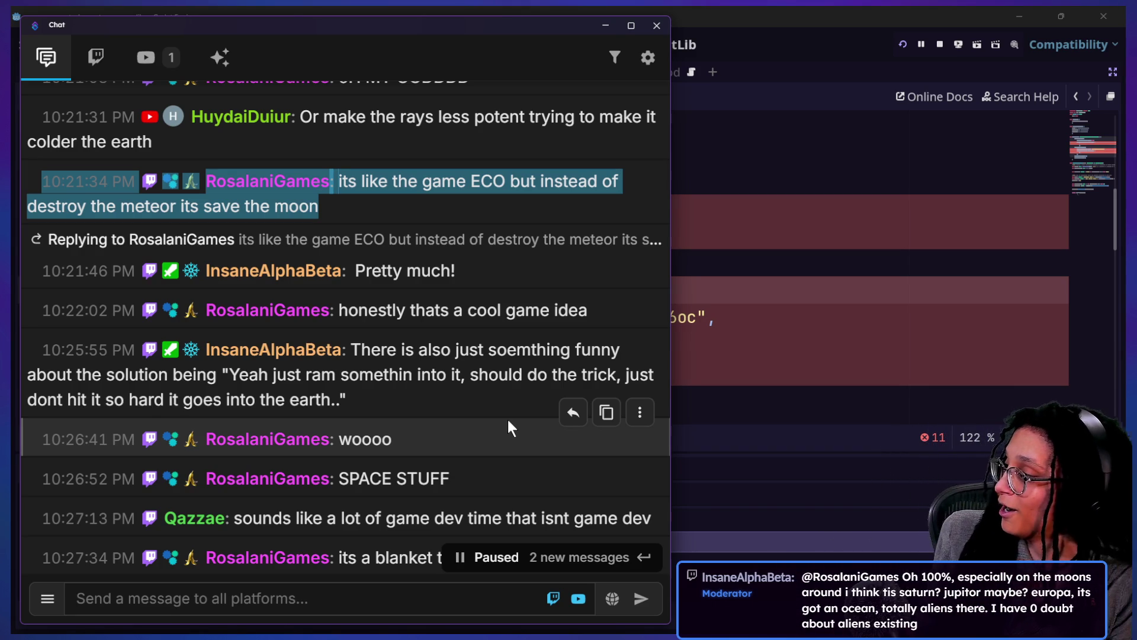
{"action": "scroll", "scroll_direction": "down", "scroll_amount": 3}
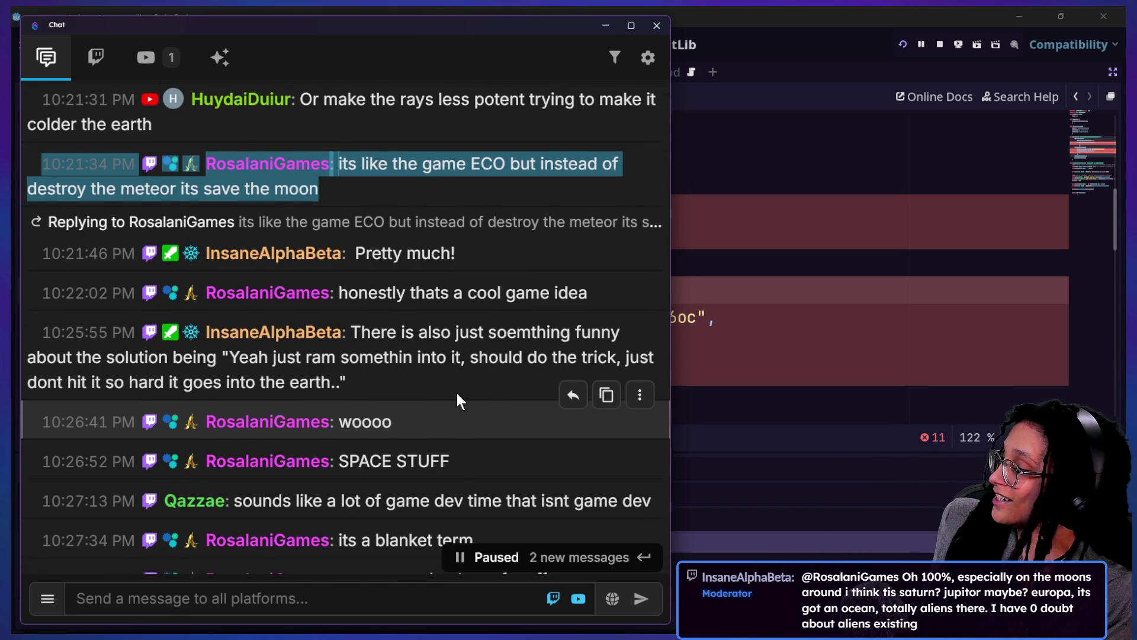
{"action": "scroll", "scroll_direction": "down", "scroll_amount": 3}
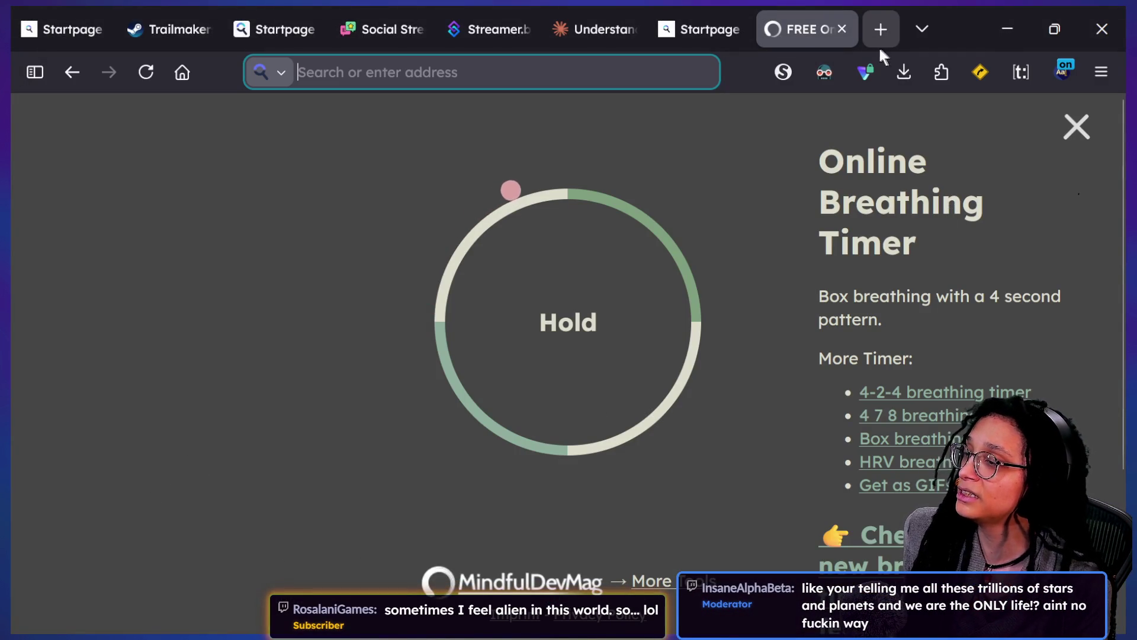
Step: Close the Milanote and breathing-timer tabs, switch to Godot, then bring the Milanote window onscreen
{"action": "left_click", "coordinate": [881, 31]}
{"action": "left_click", "coordinate": [297, 112]}
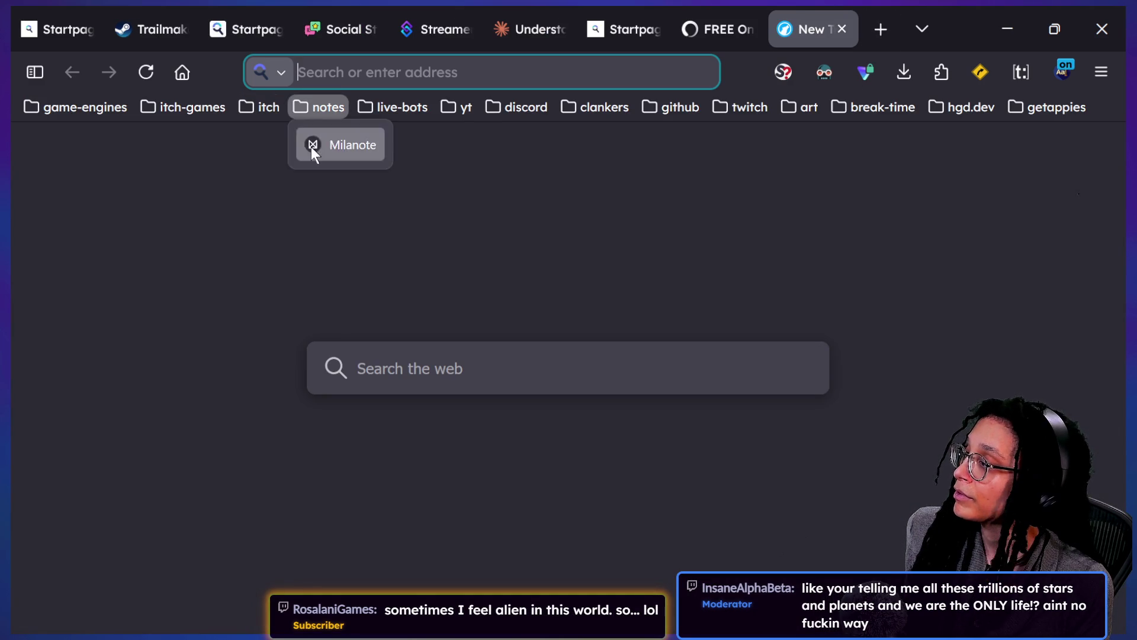
{"action": "left_click", "coordinate": [311, 146]}
{"action": "key", "text": "ctrl+w"}
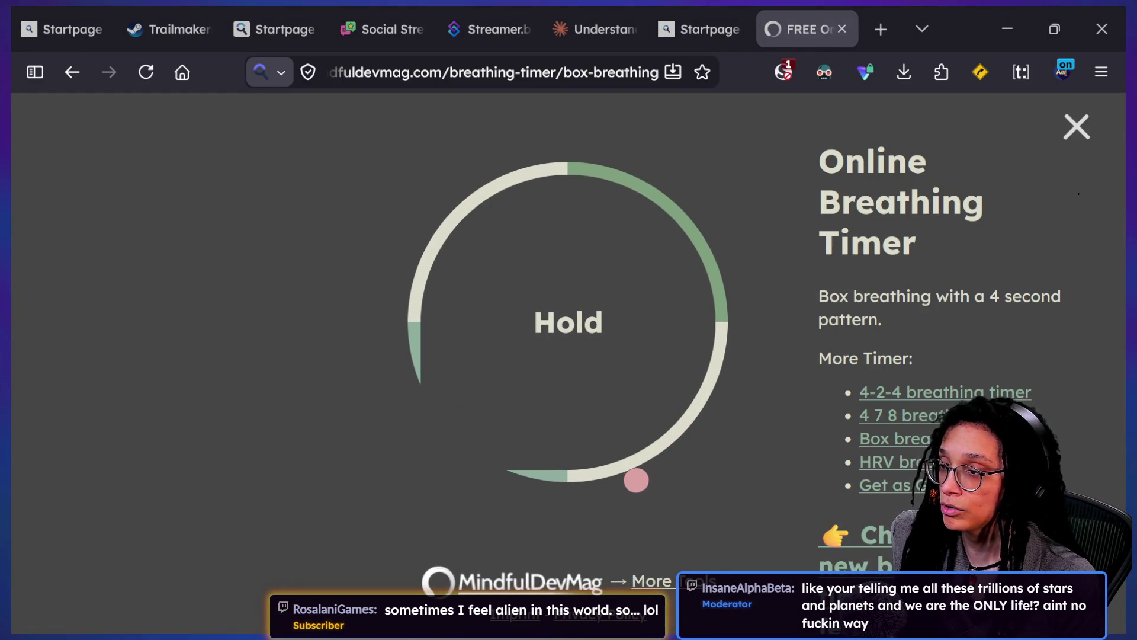
{"action": "left_click", "coordinate": [842, 29]}
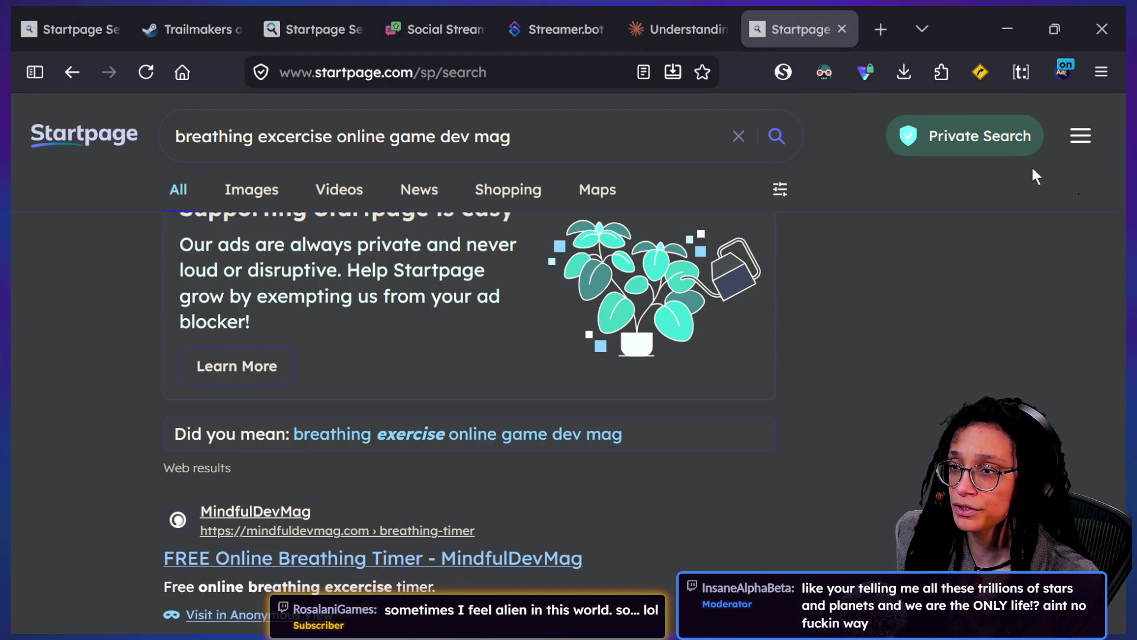
{"action": "key", "text": "alt+Tab"}
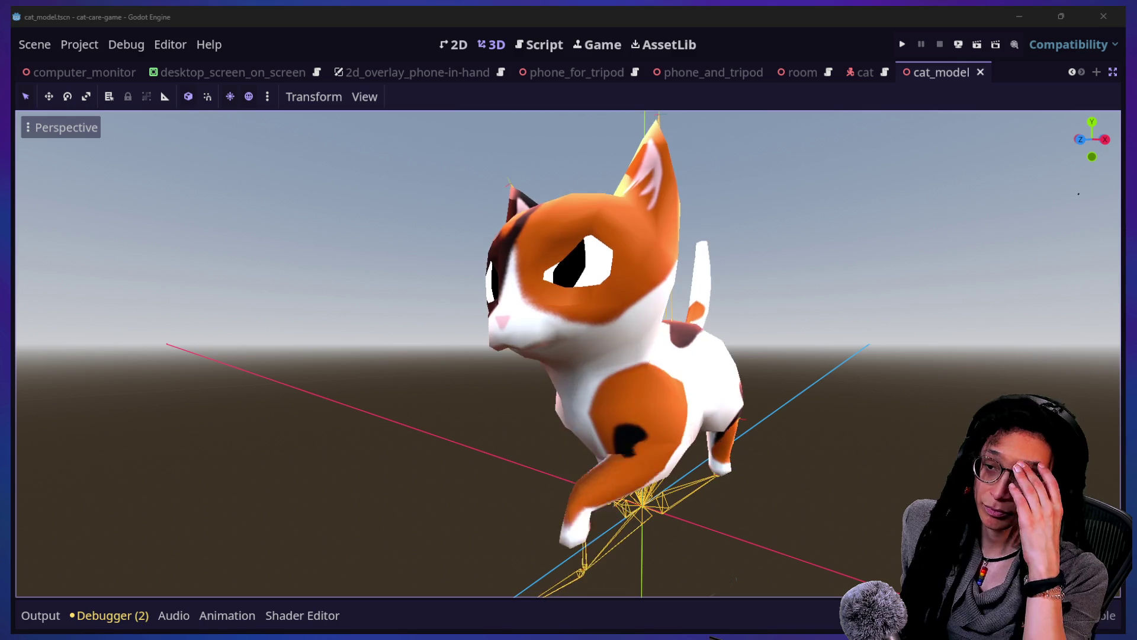
{"action": "left_click_drag", "start_coordinate": [1136, 29], "coordinate": [586, 157]}
Step: Maximise Milanote and open the HGP › Harvest Earth › Alien Orbs board
{"action": "double_click", "coordinate": [585, 156]}
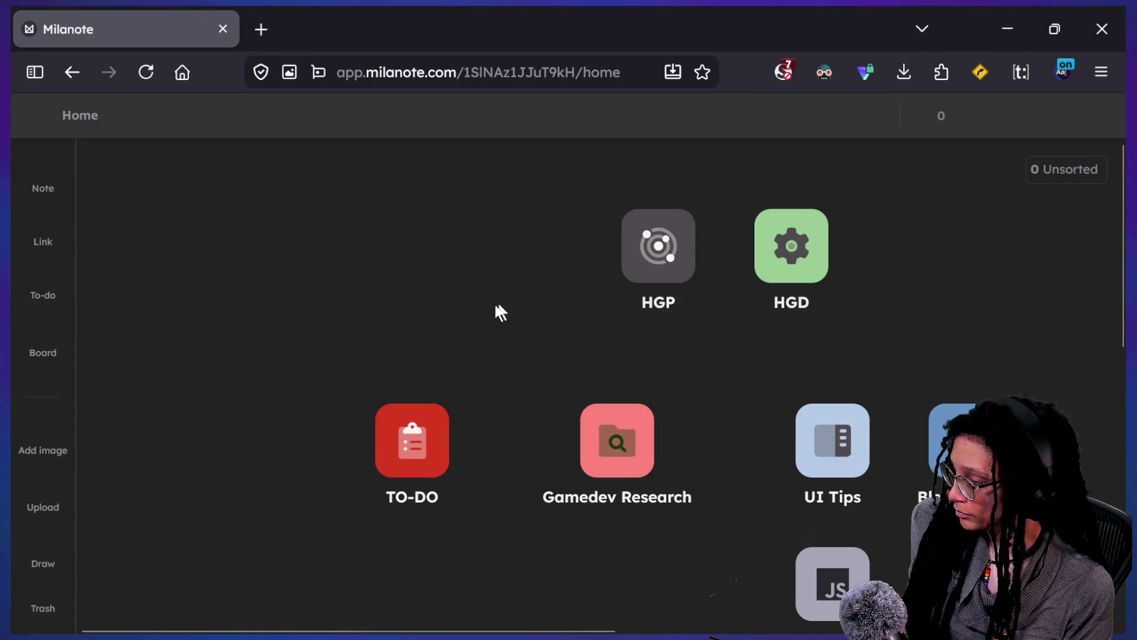
{"action": "left_click", "coordinate": [652, 251]}
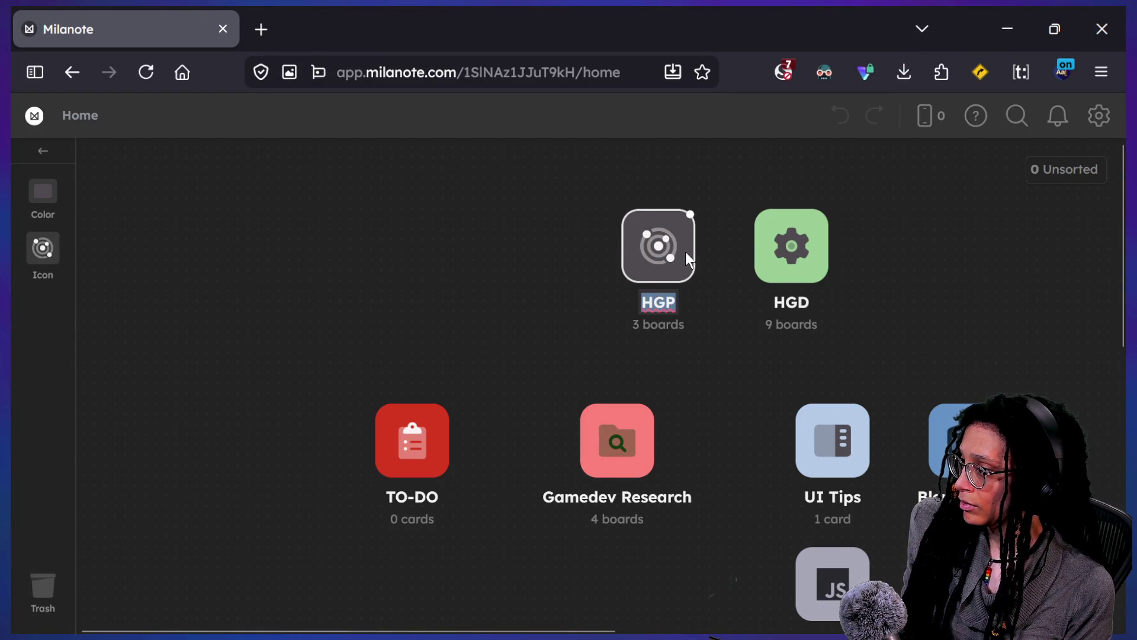
{"action": "double_click", "coordinate": [687, 259]}
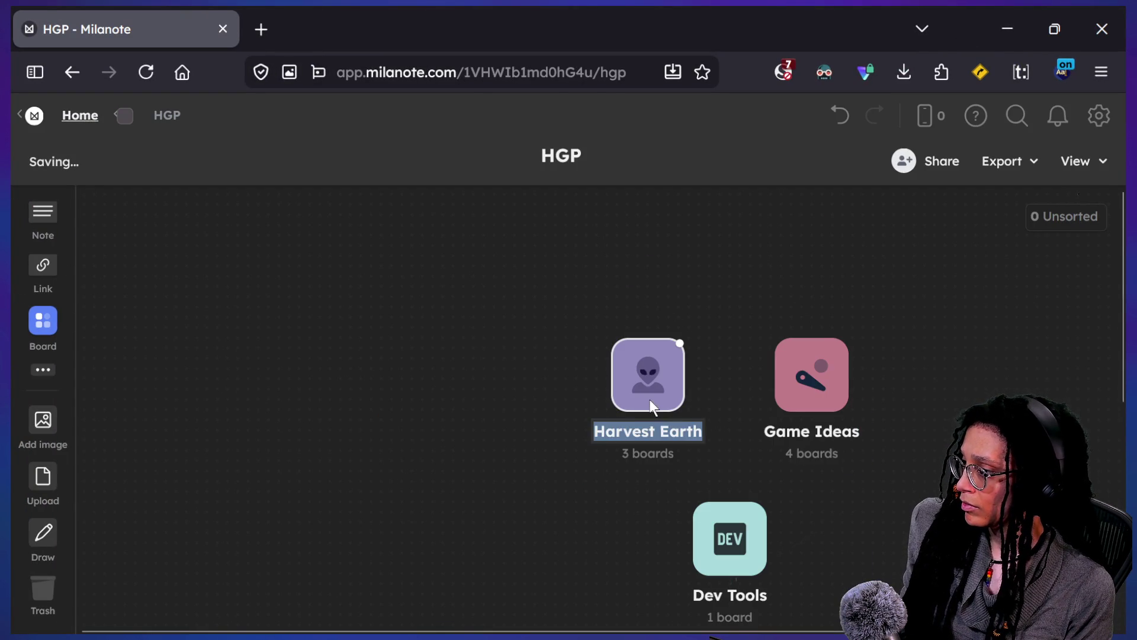
{"action": "double_click", "coordinate": [649, 405]}
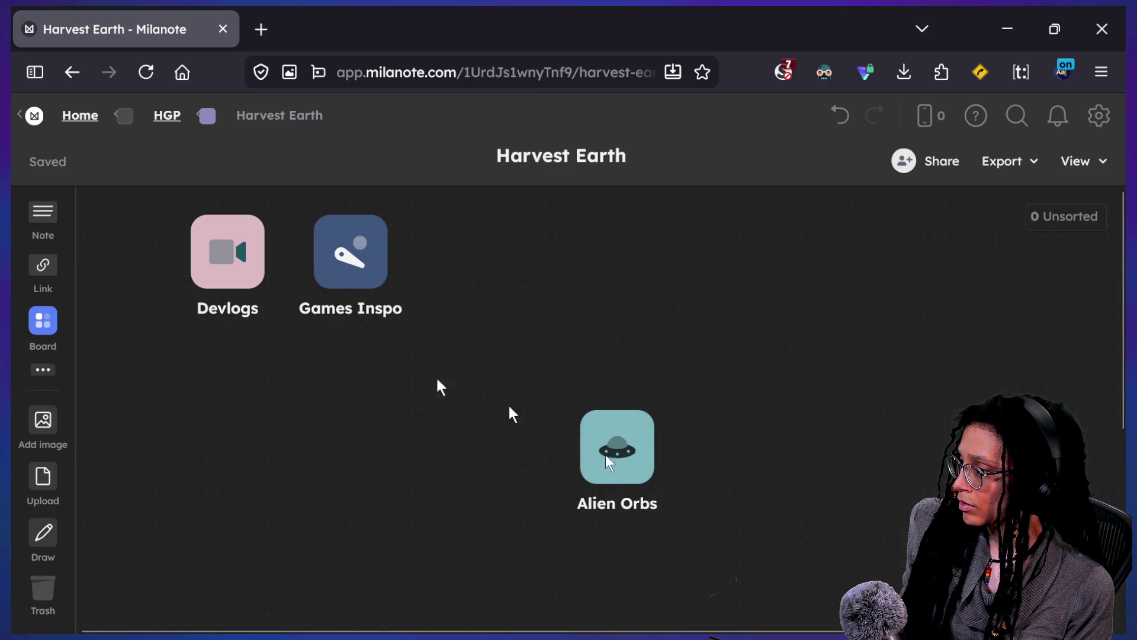
{"action": "double_click", "coordinate": [613, 462]}
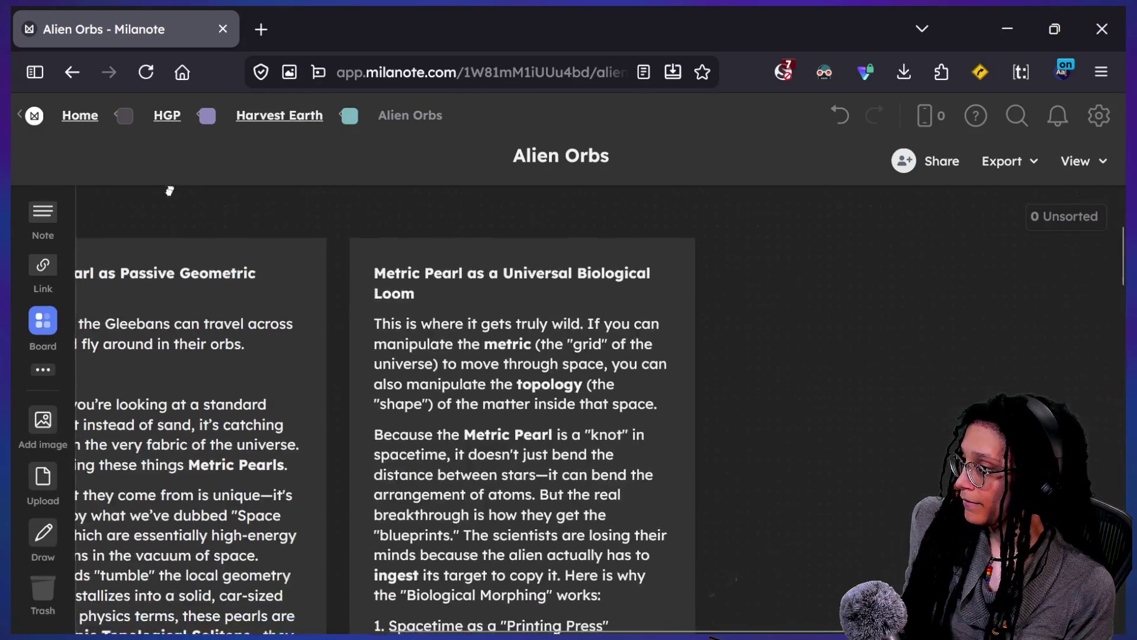
Step: Scroll around the Alien Orbs board and nudge the right note card slightly right
{"action": "scroll", "scroll_direction": "down", "scroll_amount": 3}
{"action": "scroll", "scroll_direction": "down", "scroll_amount": 3}
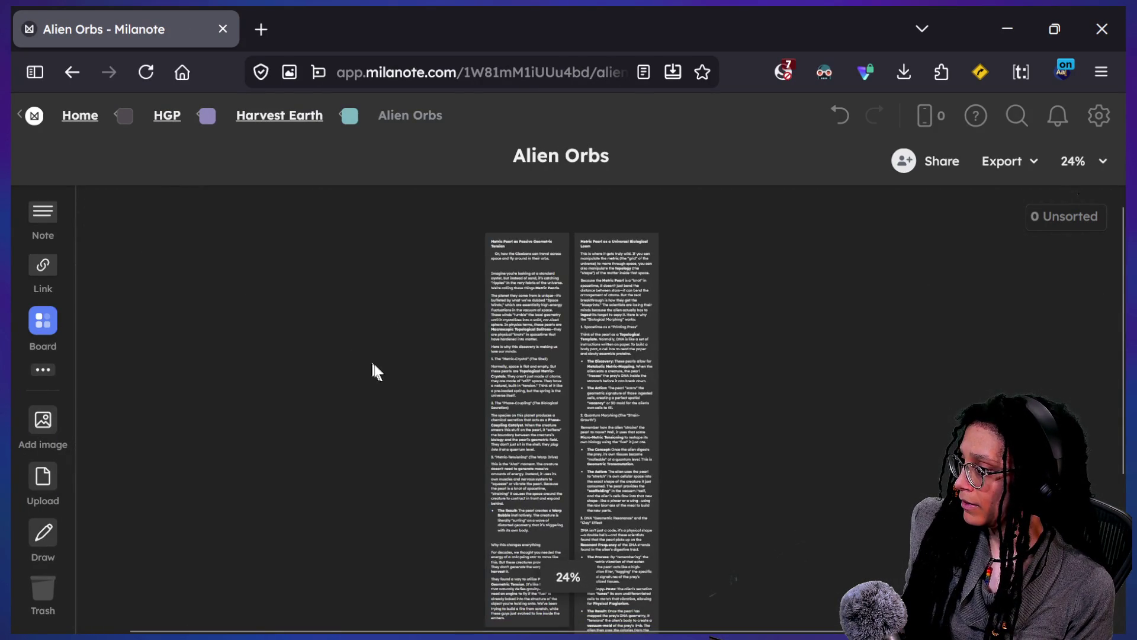
{"action": "scroll", "scroll_direction": "down", "scroll_amount": 3}
{"action": "scroll", "scroll_direction": "down", "scroll_amount": 3}
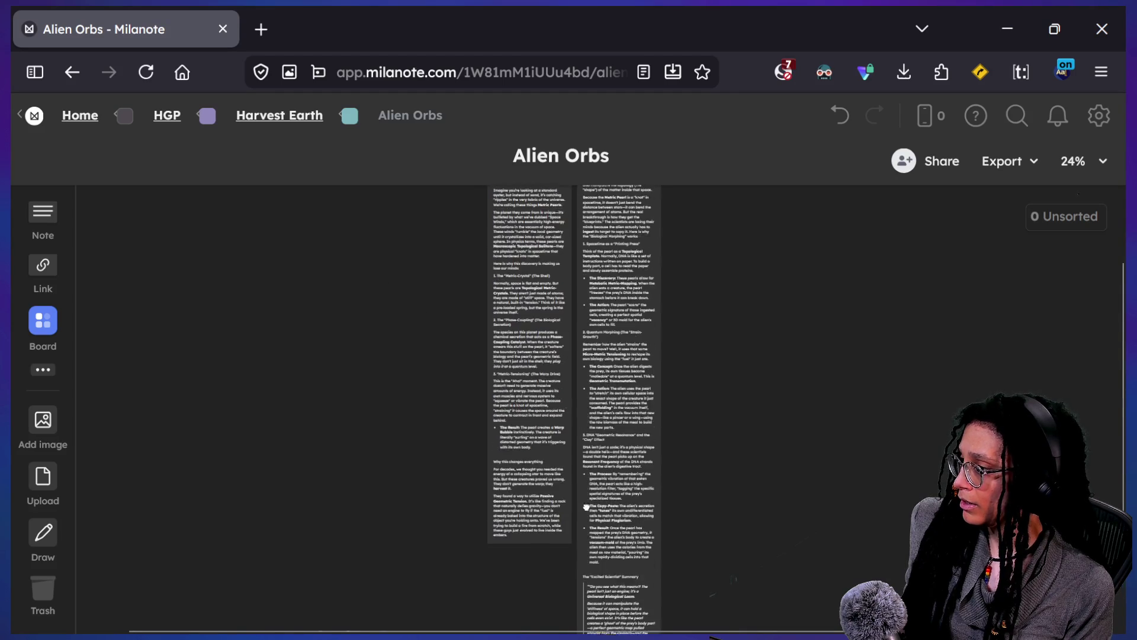
{"action": "scroll", "scroll_direction": "up", "scroll_amount": 3}
{"action": "scroll", "scroll_direction": "up", "scroll_amount": 3}
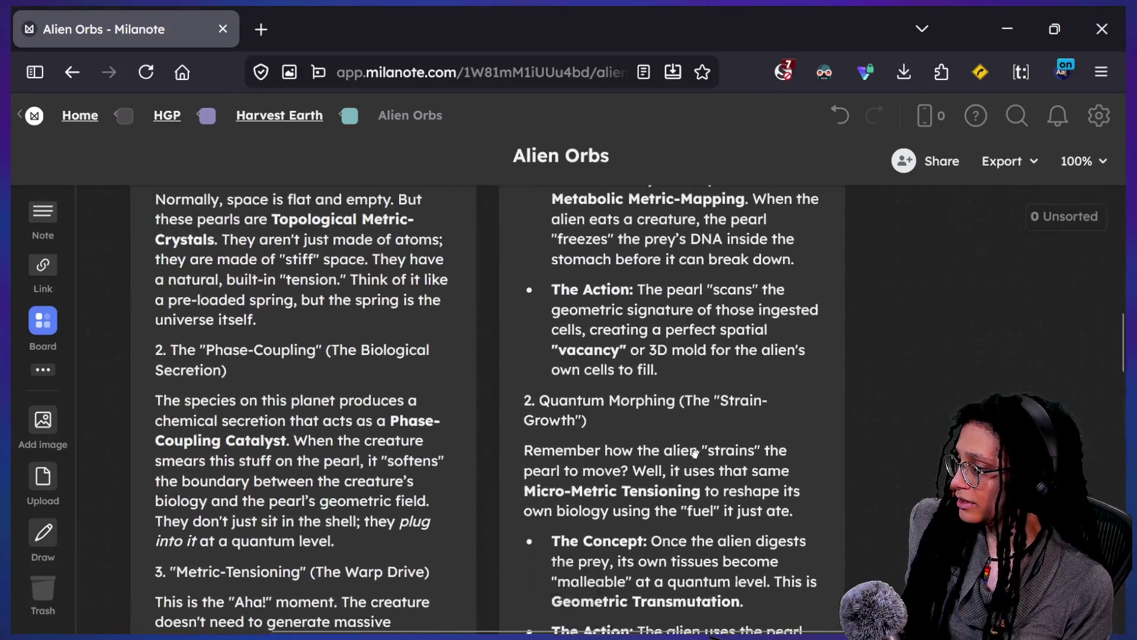
{"action": "scroll", "scroll_direction": "down", "scroll_amount": 3}
{"action": "scroll", "scroll_direction": "right", "scroll_amount": 3}
{"action": "scroll", "scroll_direction": "up", "scroll_amount": 3}
{"action": "scroll", "scroll_direction": "left", "scroll_amount": 3}
{"action": "scroll", "scroll_direction": "up", "scroll_amount": 3}
{"action": "left_click_drag", "start_coordinate": [587, 425], "coordinate": [652, 443]}
{"action": "scroll", "scroll_direction": "up", "scroll_amount": 3}
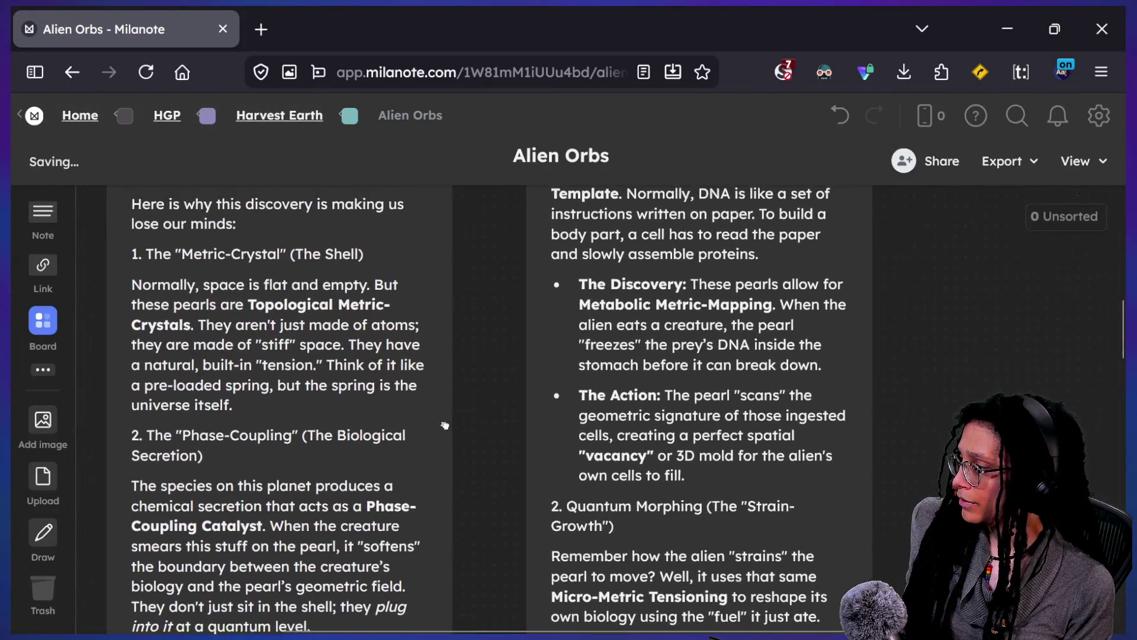
{"action": "scroll", "scroll_direction": "up", "scroll_amount": 3}
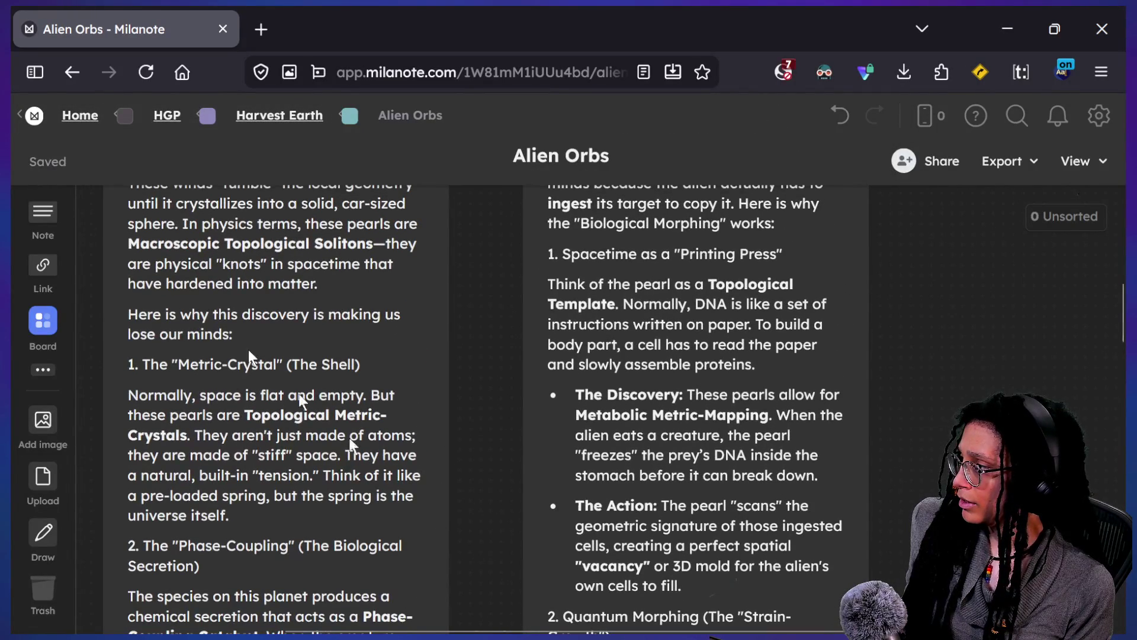
{"action": "scroll", "scroll_direction": "up", "scroll_amount": 3}
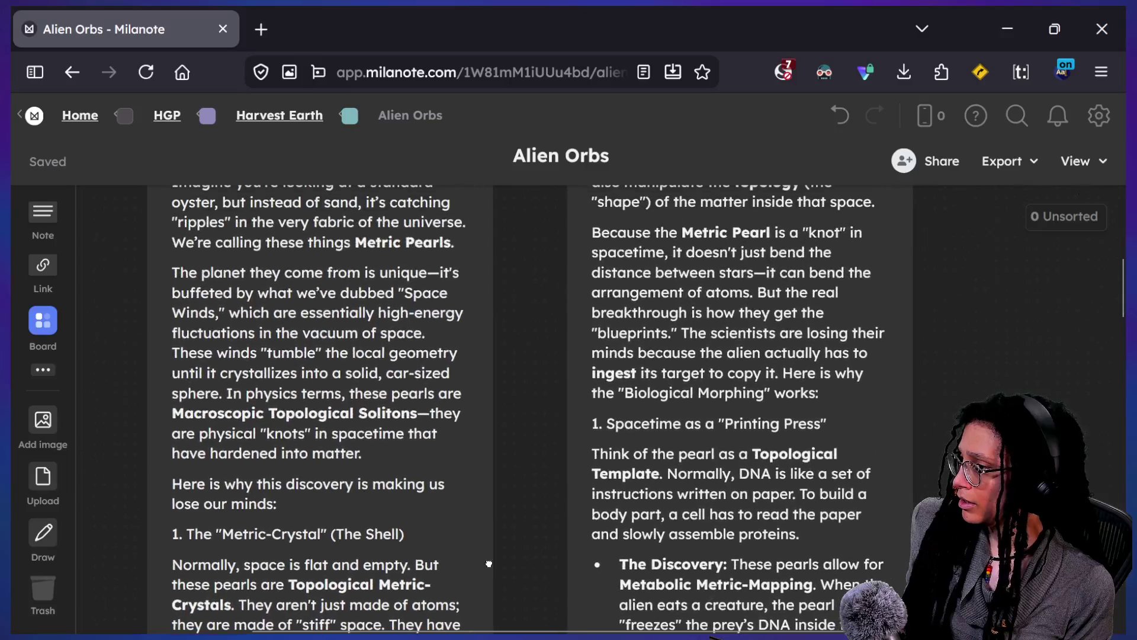
{"action": "scroll", "scroll_direction": "down", "scroll_amount": 3}
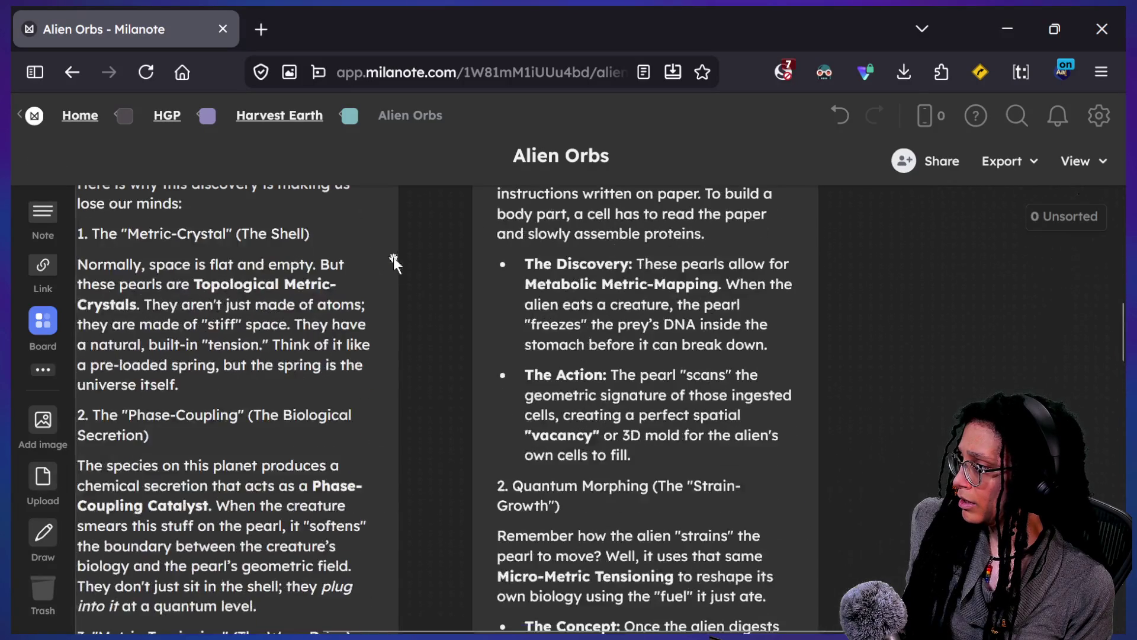
{"action": "scroll", "scroll_direction": "down", "scroll_amount": 3}
{"action": "scroll", "scroll_direction": "left", "scroll_amount": 3}
Step: Zoom out on Harvest Earth, reopen Alien Orbs, and pan until both Metric Pearl notes sit side by side
{"action": "left_click", "coordinate": [72, 72]}
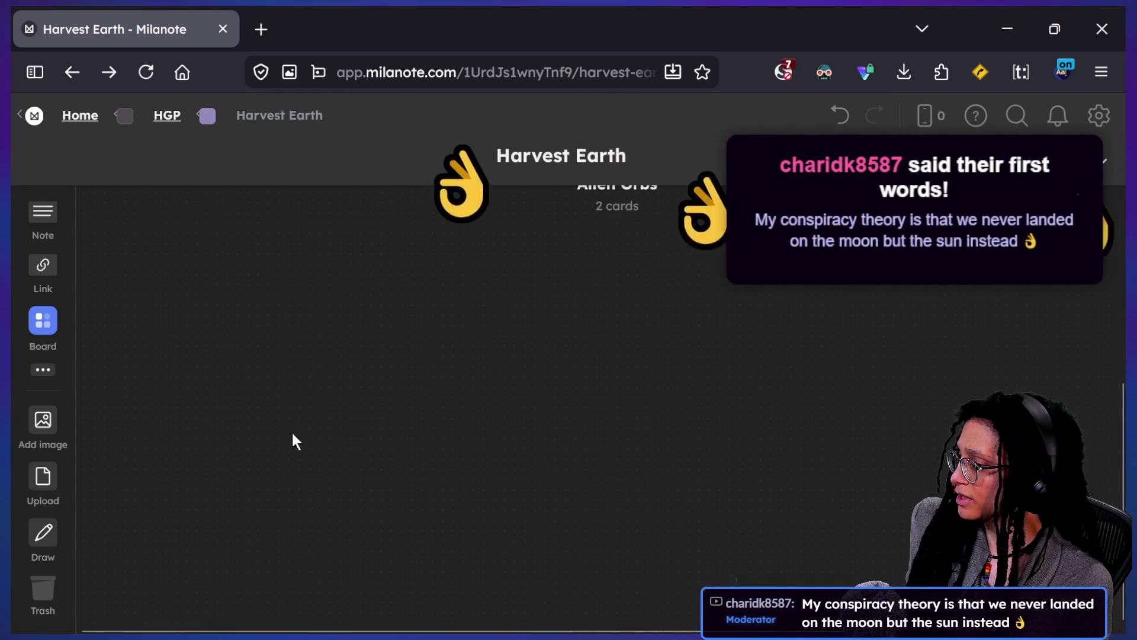
{"action": "key", "text": "ctrl+minus"}
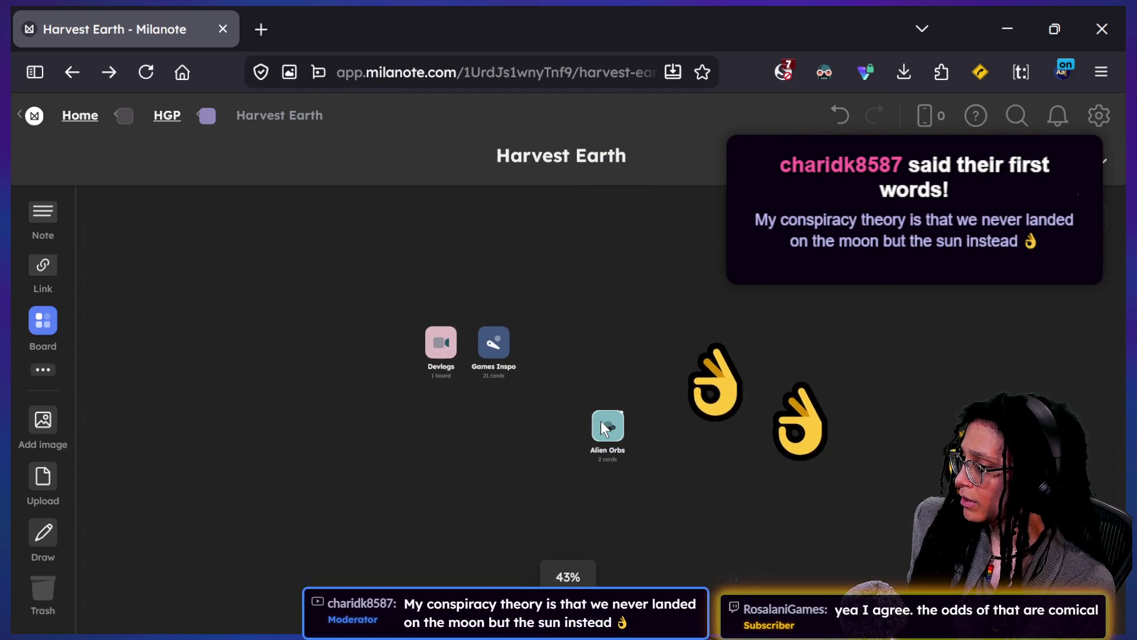
{"action": "left_click", "coordinate": [601, 421]}
{"action": "scroll", "scroll_direction": "up", "scroll_amount": 3}
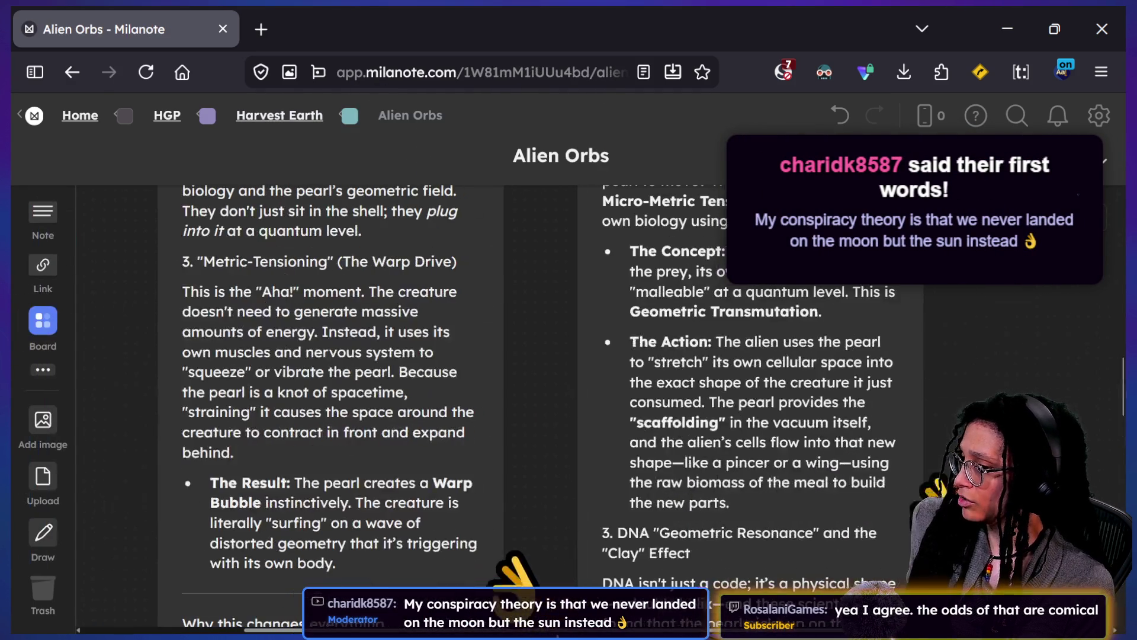
{"action": "scroll", "scroll_direction": "right", "scroll_amount": 3}
{"action": "scroll", "scroll_direction": "up", "scroll_amount": 3}
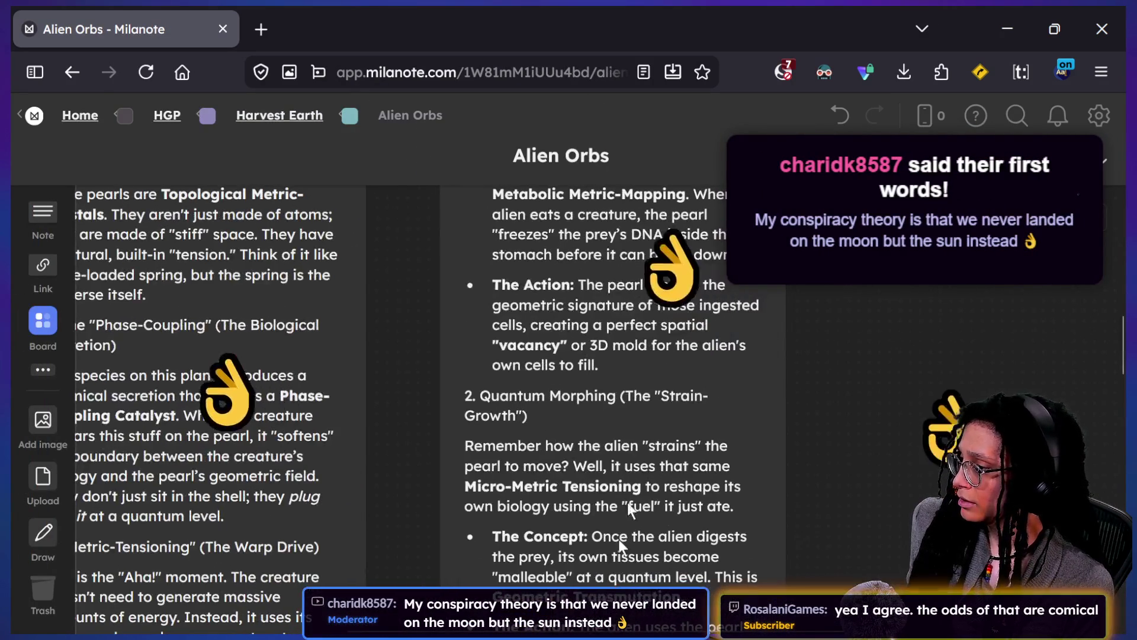
{"action": "scroll", "scroll_direction": "up", "scroll_amount": 3}
{"action": "scroll", "scroll_direction": "right", "scroll_amount": 3}
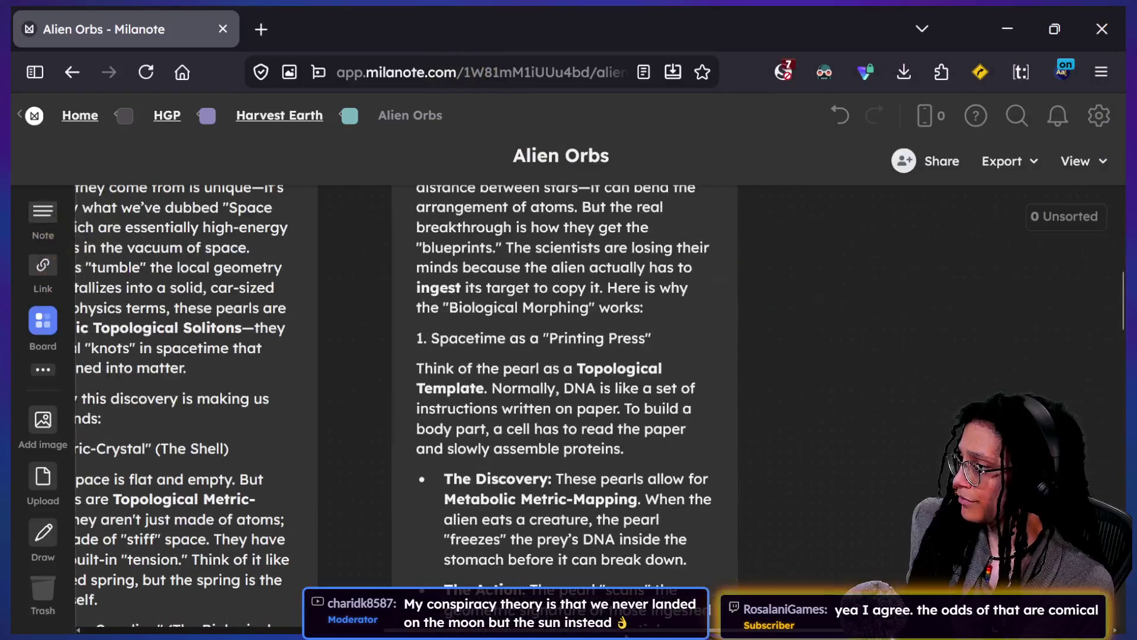
{"action": "scroll", "scroll_direction": "up", "scroll_amount": 3}
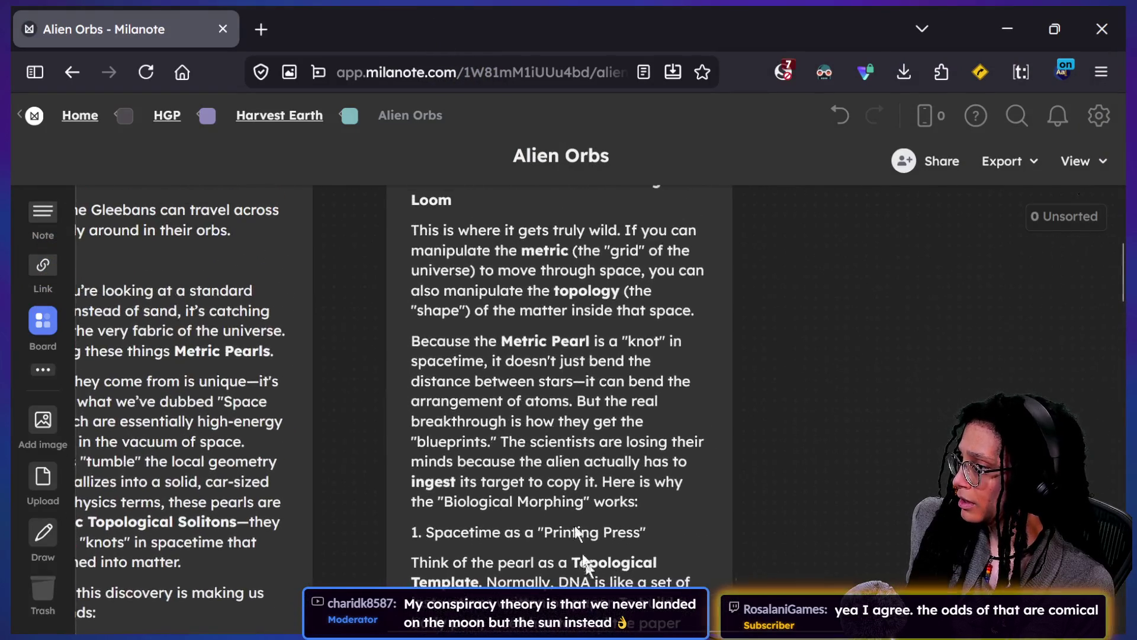
{"action": "left_click_drag", "start_coordinate": [554, 459], "coordinate": [860, 441]}
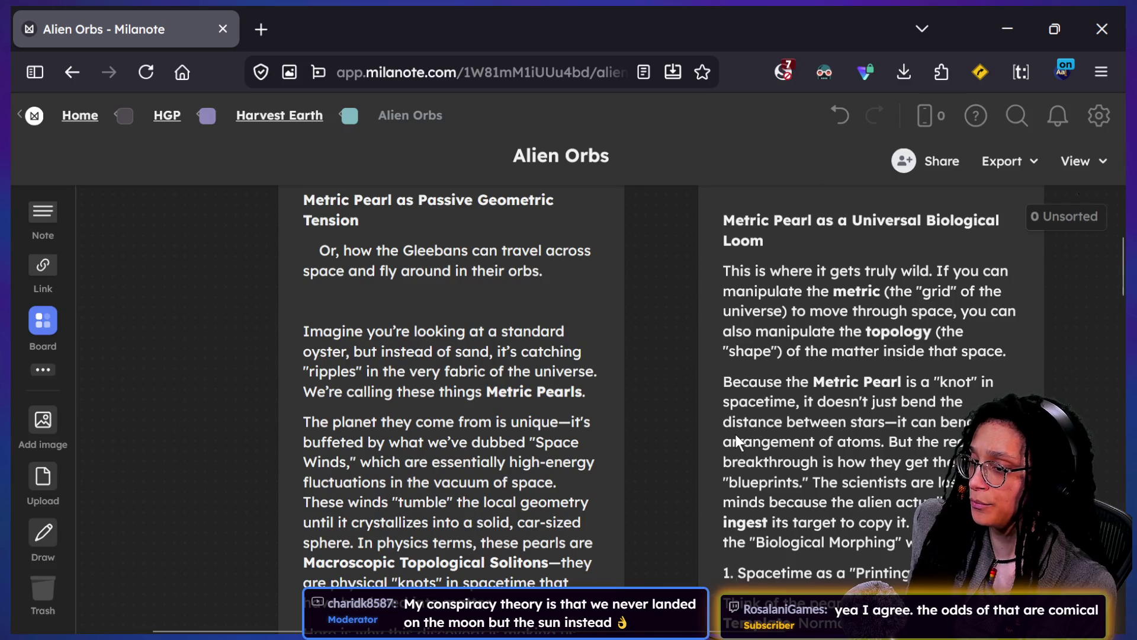
{"action": "scroll", "scroll_direction": "down", "scroll_amount": 3}
{"action": "scroll", "scroll_direction": "left", "scroll_amount": 3}
{"action": "left_click_drag", "start_coordinate": [748, 384], "coordinate": [704, 399]}
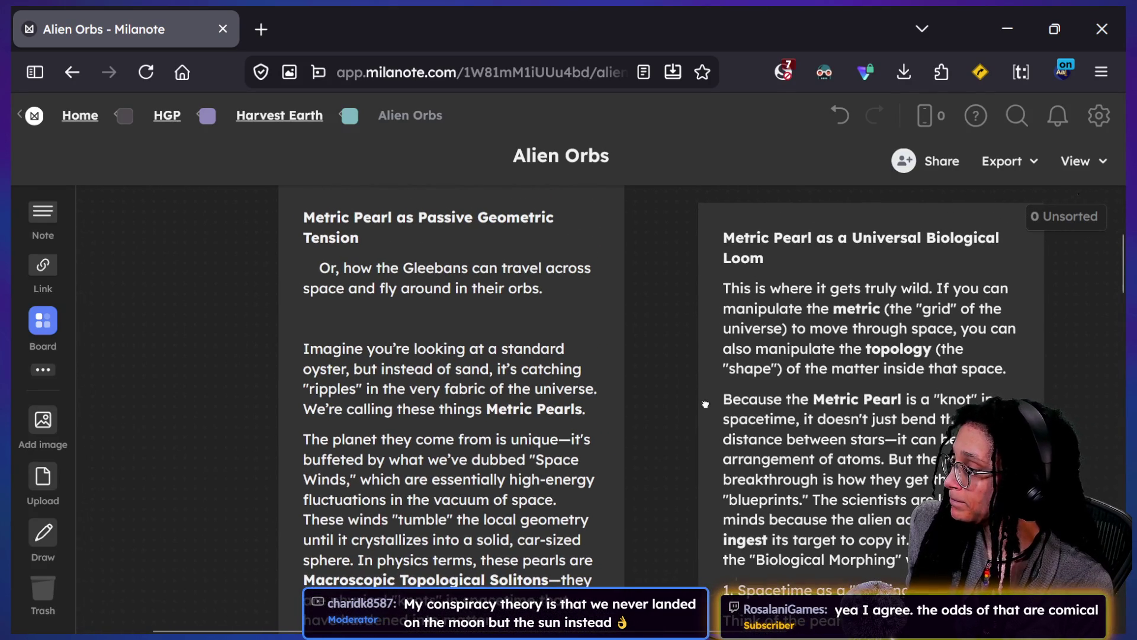
{"action": "left_click", "coordinate": [402, 267]}
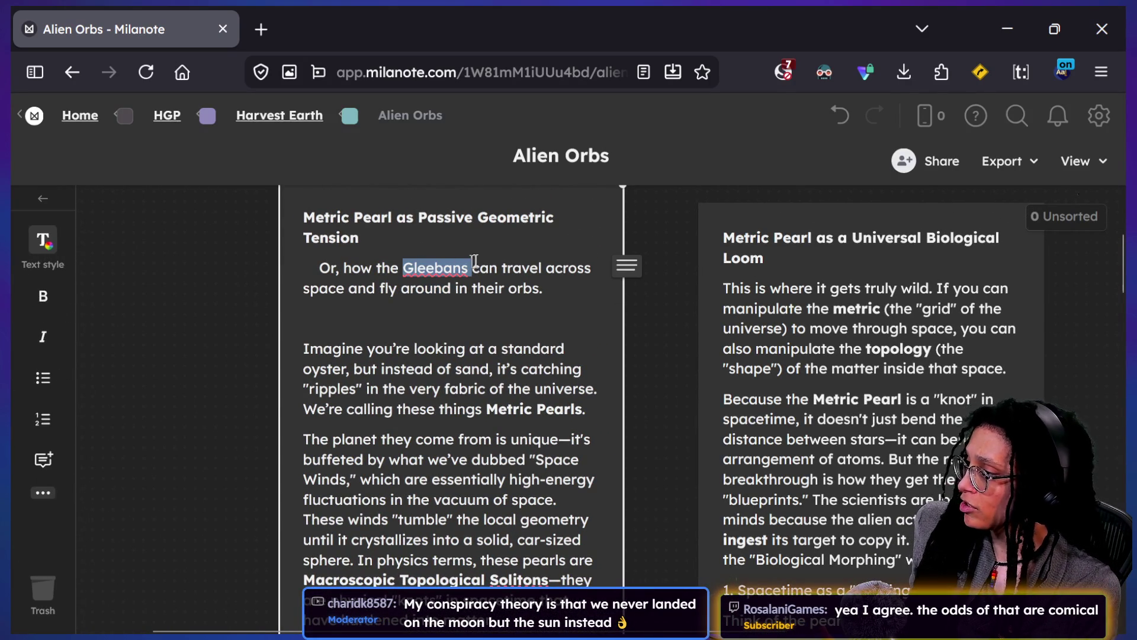
Step: Delete the word Gleebans from the Passive Geometric Tension note
{"action": "scroll", "scroll_direction": "down", "scroll_amount": 3}
{"action": "key", "text": "BackSpace"}
{"action": "scroll", "scroll_direction": "up", "scroll_amount": 3}
{"action": "left_click", "coordinate": [659, 382]}
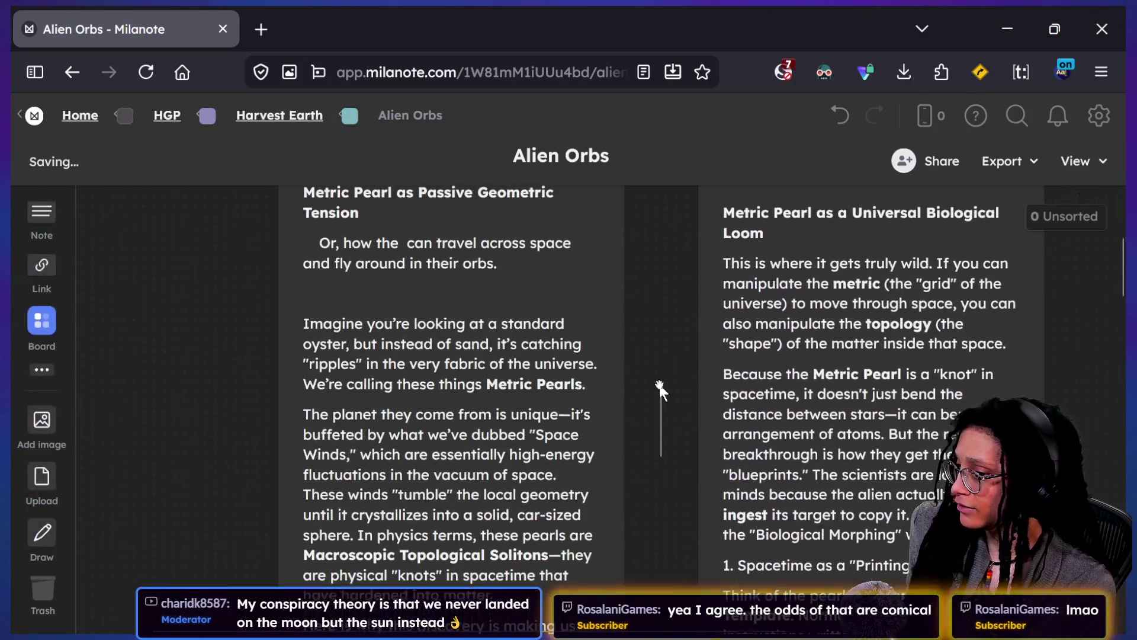
Step: Select 'The Warp Drive' in the Metric-Tensioning heading to look it up on the web
{"action": "scroll", "scroll_direction": "down", "scroll_amount": 3}
{"action": "scroll", "scroll_direction": "up", "scroll_amount": 3}
{"action": "scroll", "scroll_direction": "up", "scroll_amount": 3}
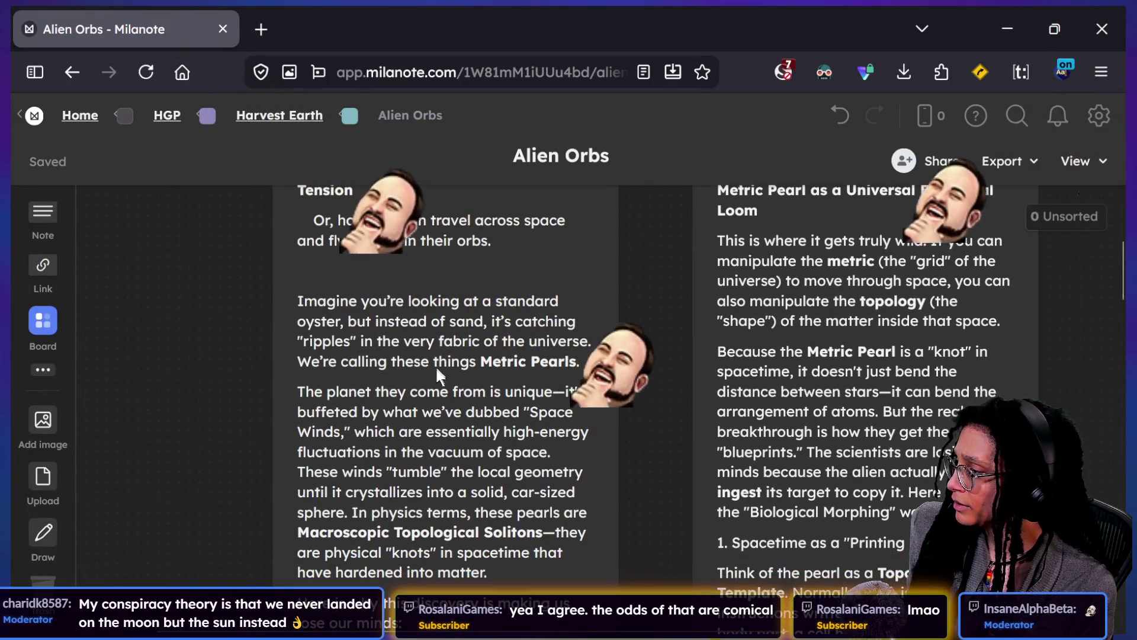
{"action": "scroll", "scroll_direction": "down", "scroll_amount": 3}
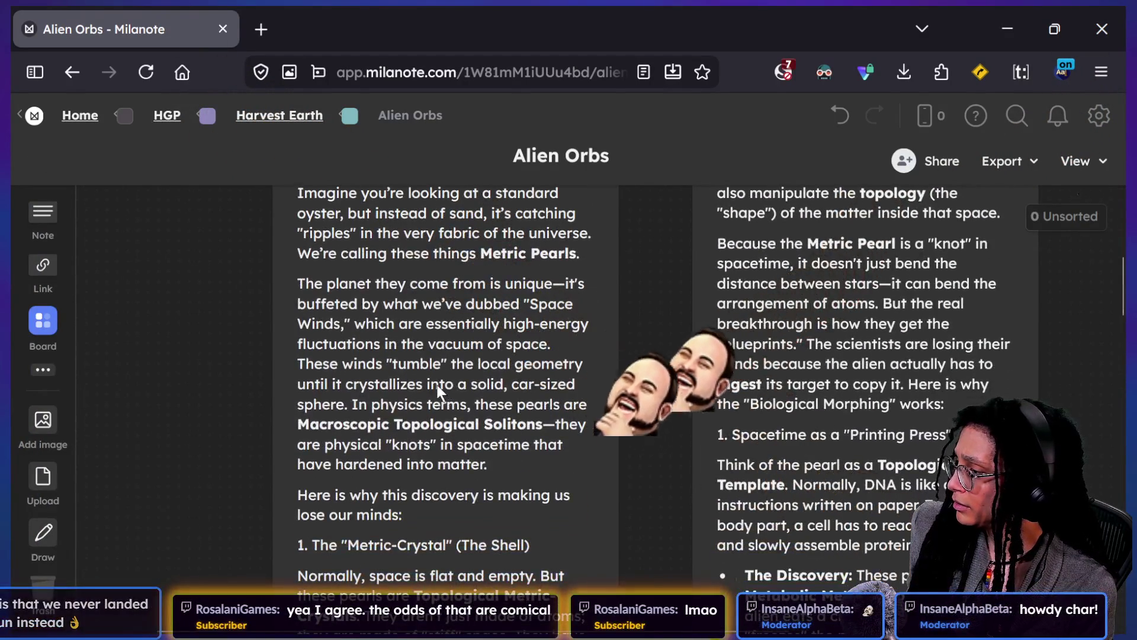
{"action": "scroll", "scroll_direction": "down", "scroll_amount": 3}
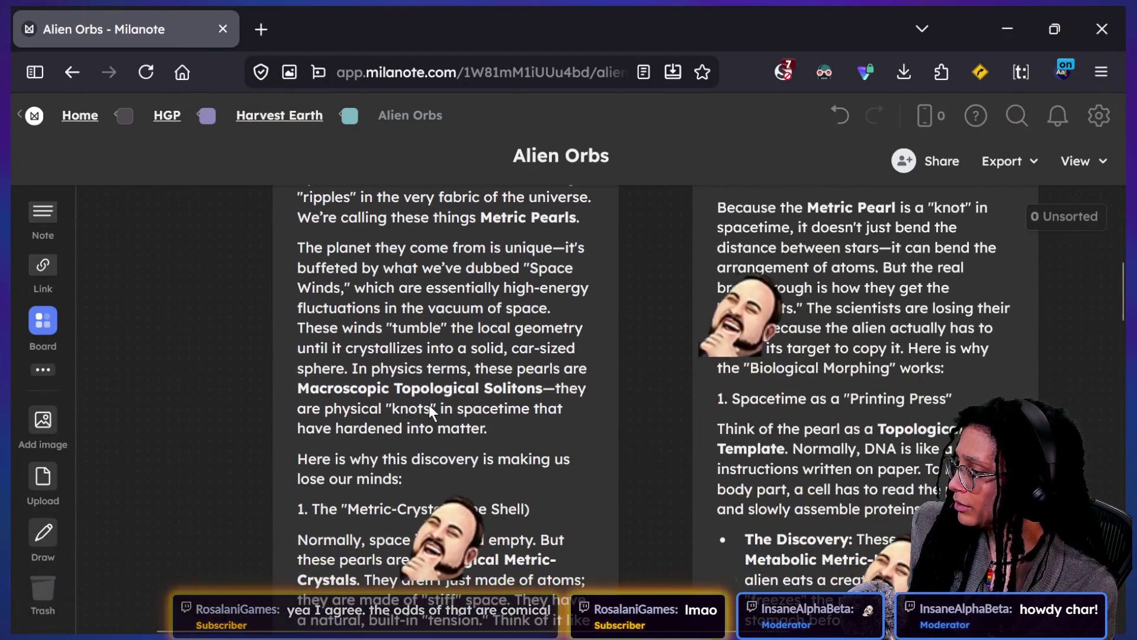
{"action": "scroll", "scroll_direction": "down", "scroll_amount": 3}
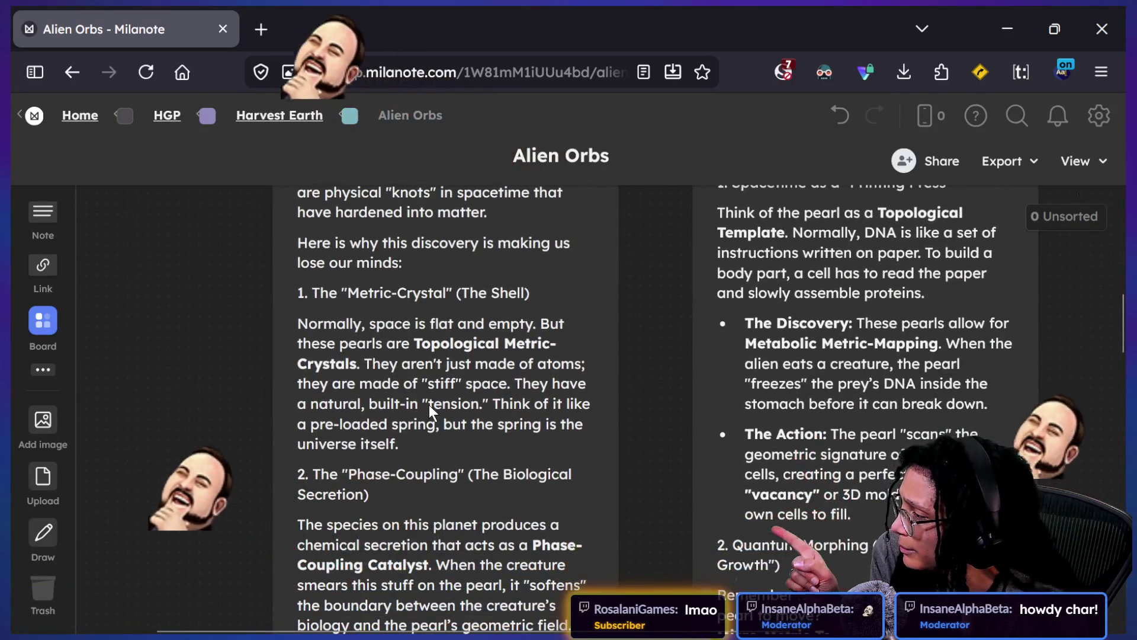
{"action": "scroll", "scroll_direction": "down", "scroll_amount": 3}
{"action": "scroll", "scroll_direction": "down", "scroll_amount": 3}
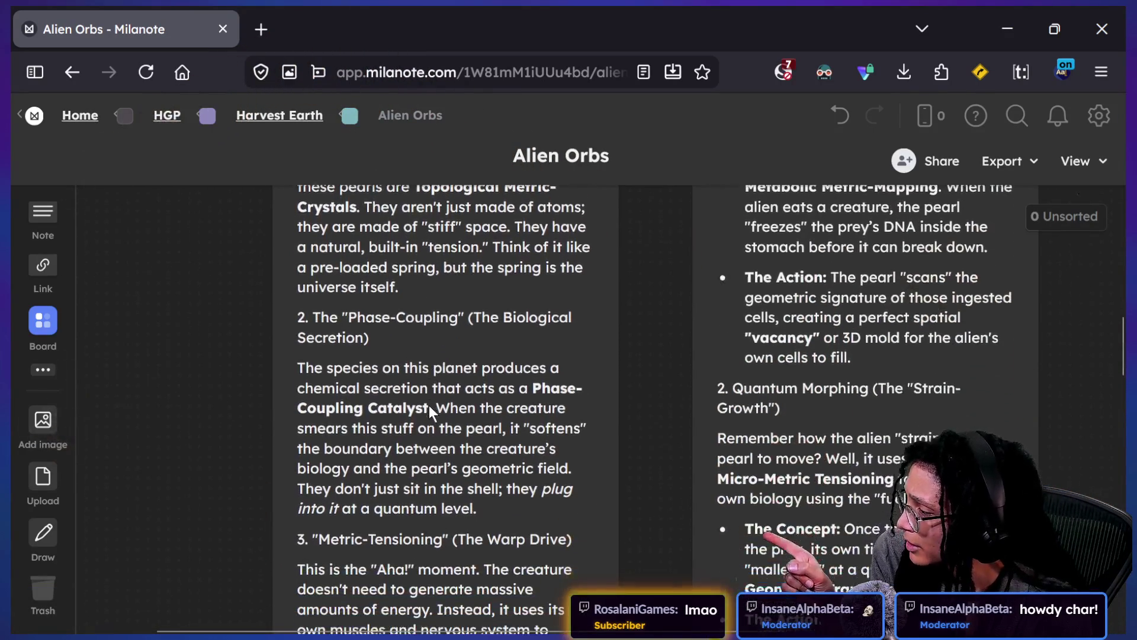
{"action": "scroll", "scroll_direction": "down", "scroll_amount": 3}
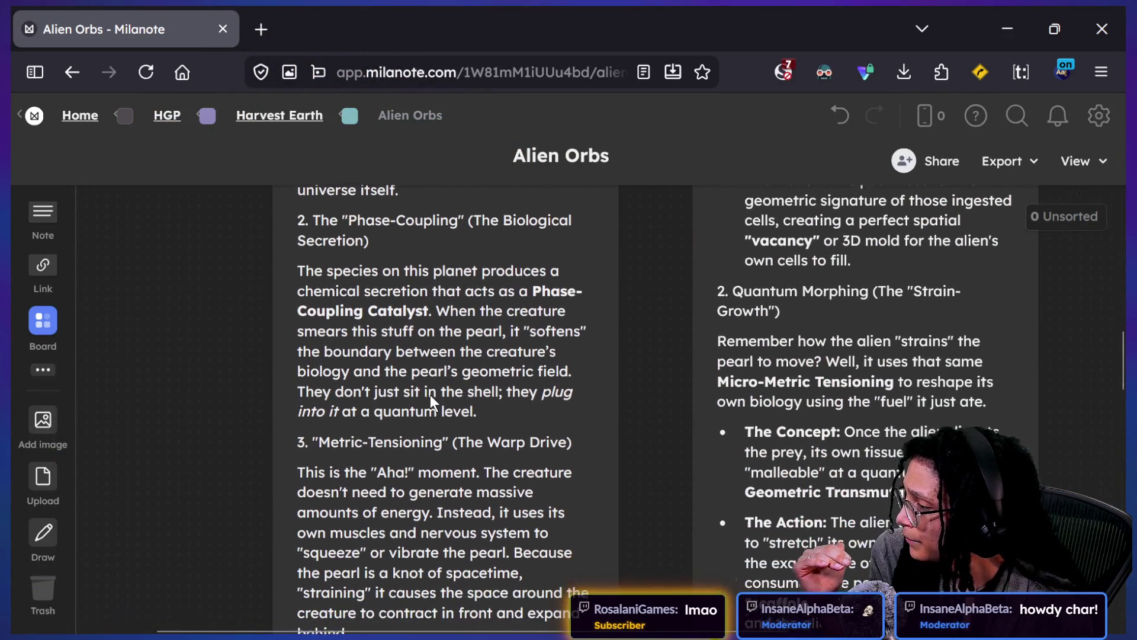
{"action": "left_click", "coordinate": [473, 410]}
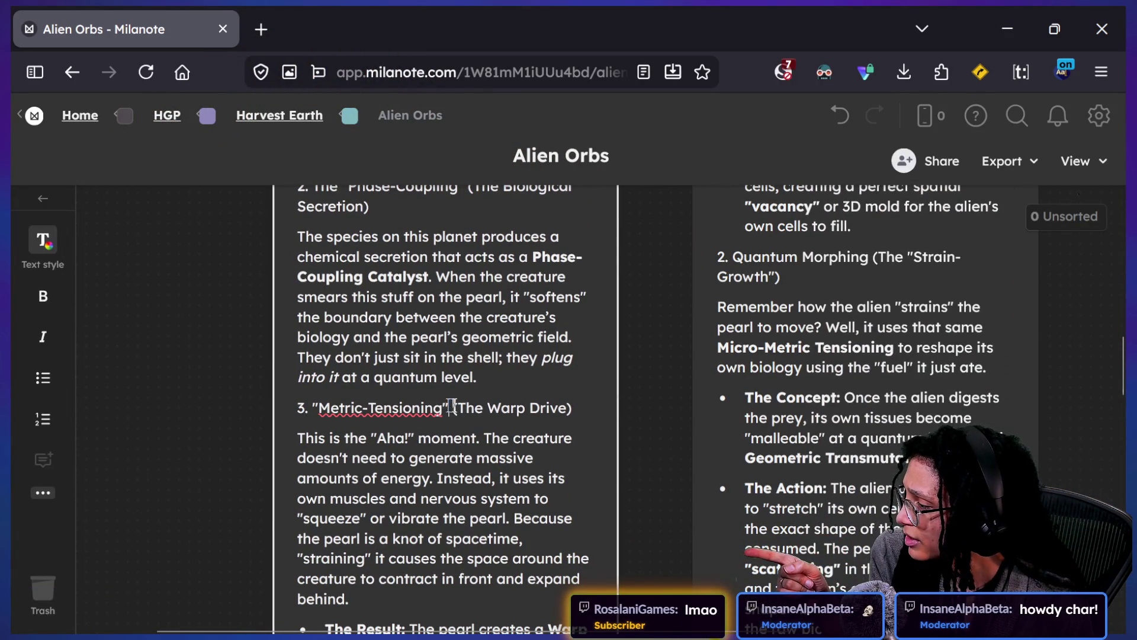
{"action": "left_click", "coordinate": [551, 406]}
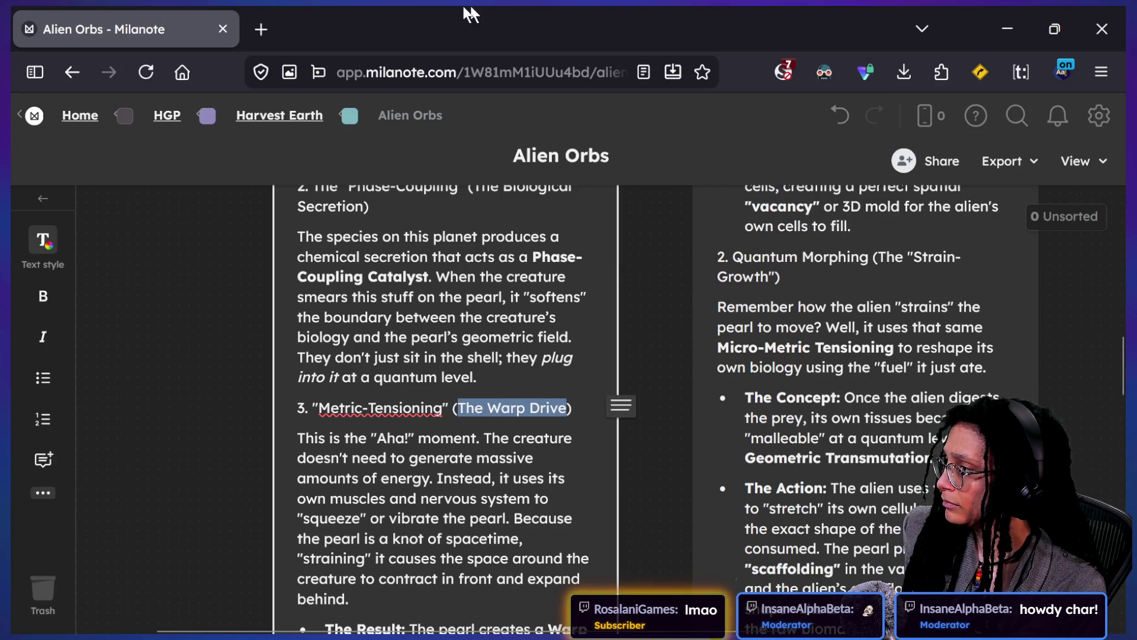
{"action": "left_click", "coordinate": [275, 36]}
Step: Search Startpage for 'The Warp Drive' and read the results, including the Reddit snippet
{"action": "type", "text": "The Warp Drive"}
{"action": "key", "text": "Return"}
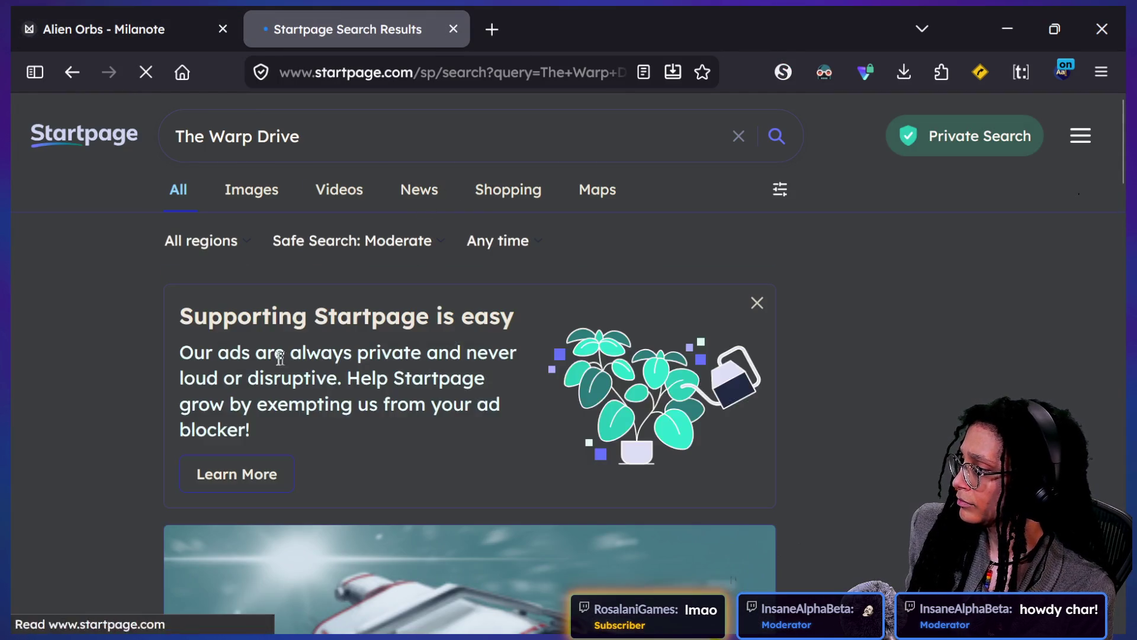
{"action": "scroll", "scroll_direction": "down", "scroll_amount": 3}
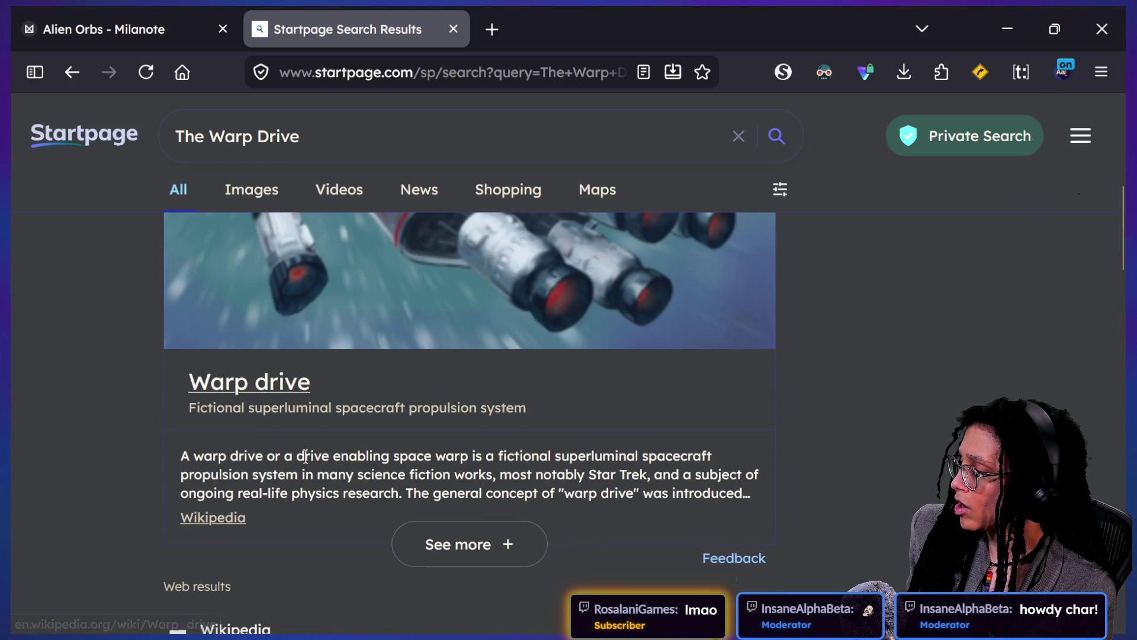
{"action": "scroll", "scroll_direction": "down", "scroll_amount": 3}
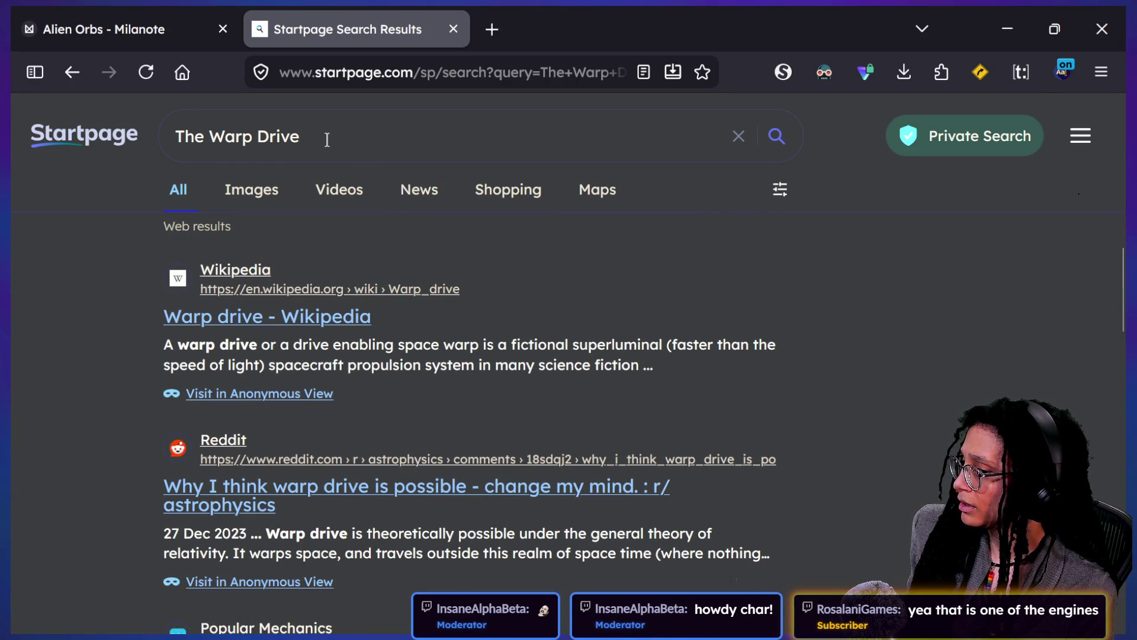
{"action": "scroll", "scroll_direction": "down", "scroll_amount": 3}
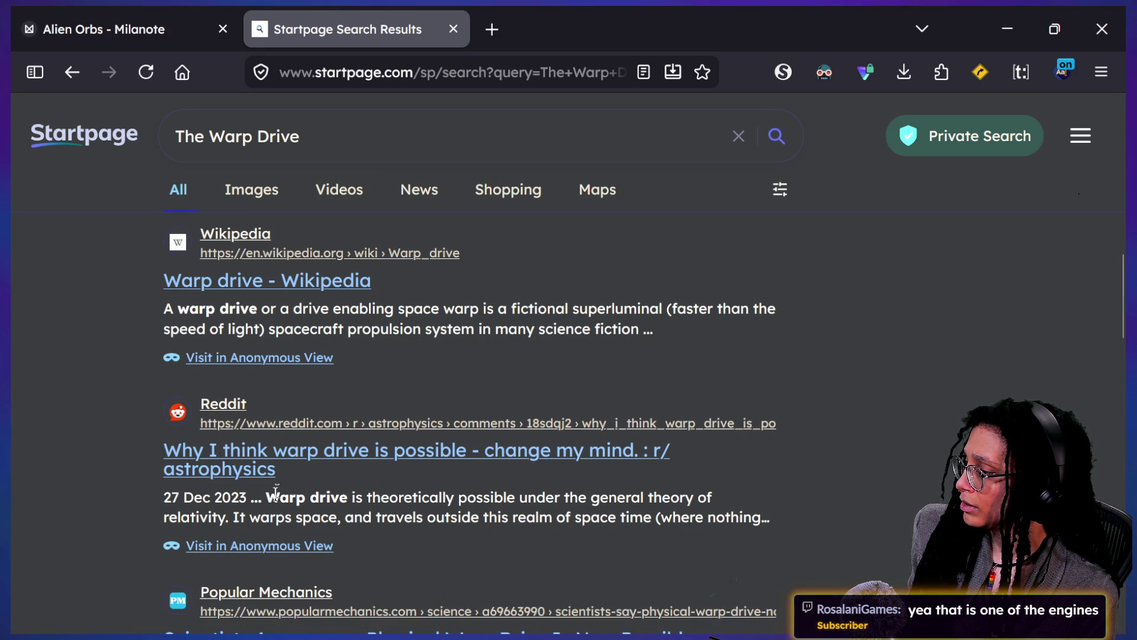
{"action": "left_click_drag", "start_coordinate": [349, 500], "coordinate": [350, 511]}
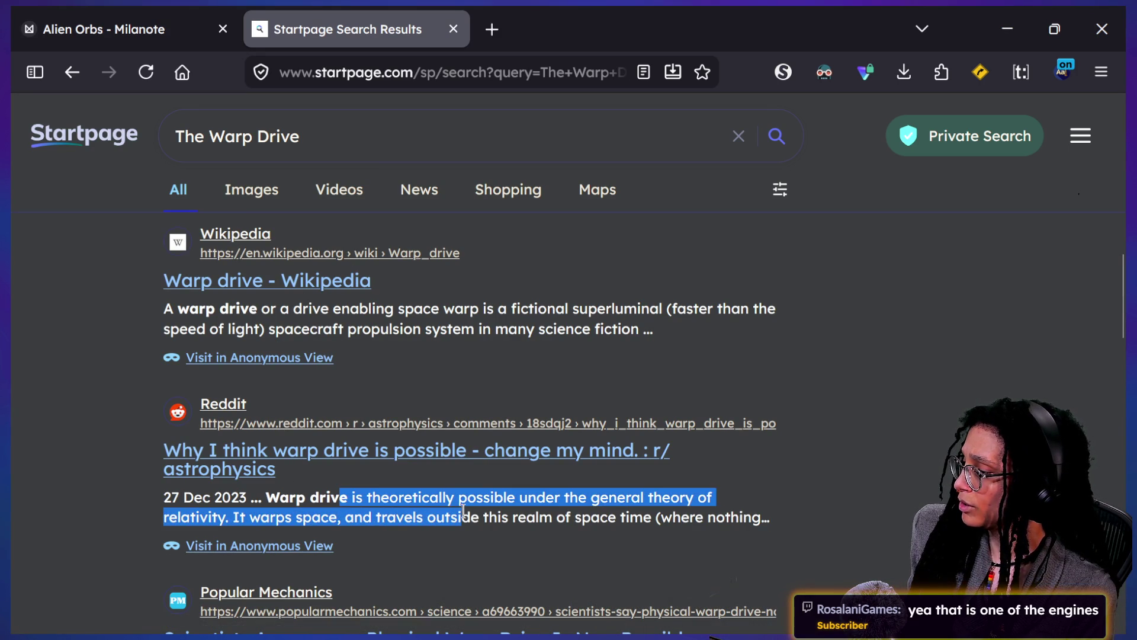
{"action": "left_click_drag", "start_coordinate": [600, 516], "coordinate": [524, 517]}
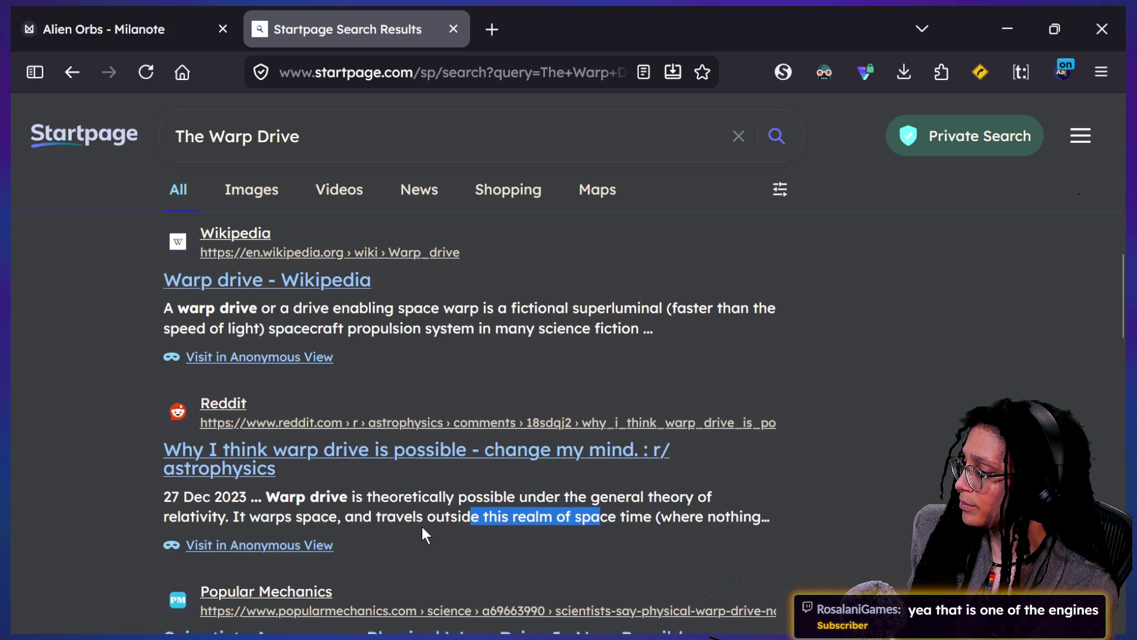
{"action": "scroll", "scroll_direction": "down", "scroll_amount": 3}
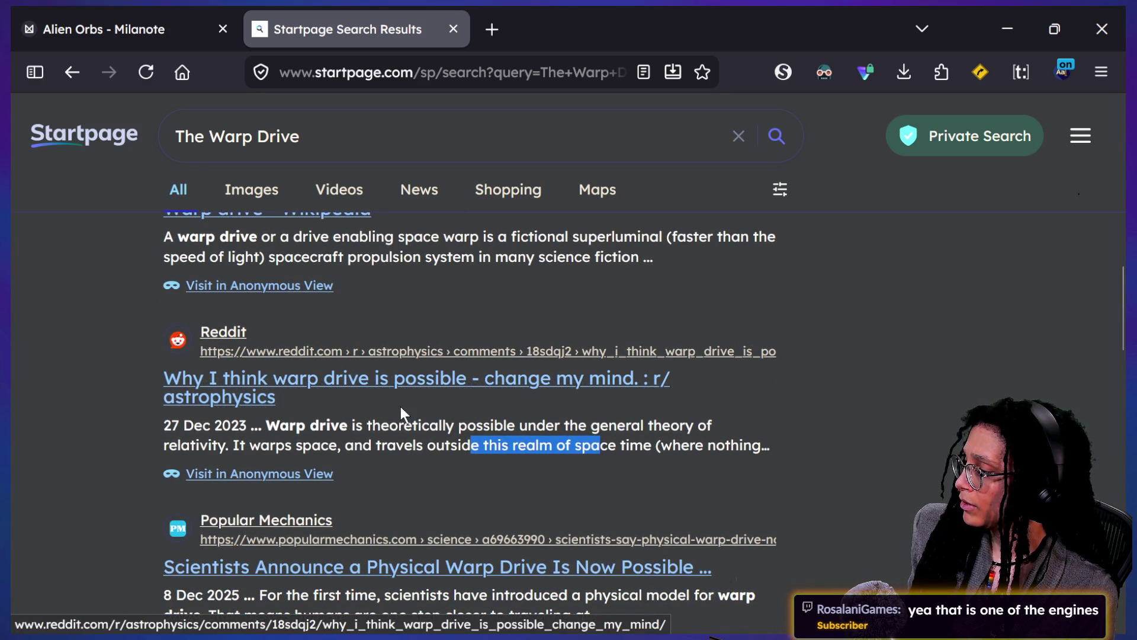
Step: Copy 'Warp Bubble' from the Alien Orbs note into a new tab's search
{"action": "left_click", "coordinate": [119, 29]}
{"action": "scroll", "scroll_direction": "down", "scroll_amount": 3}
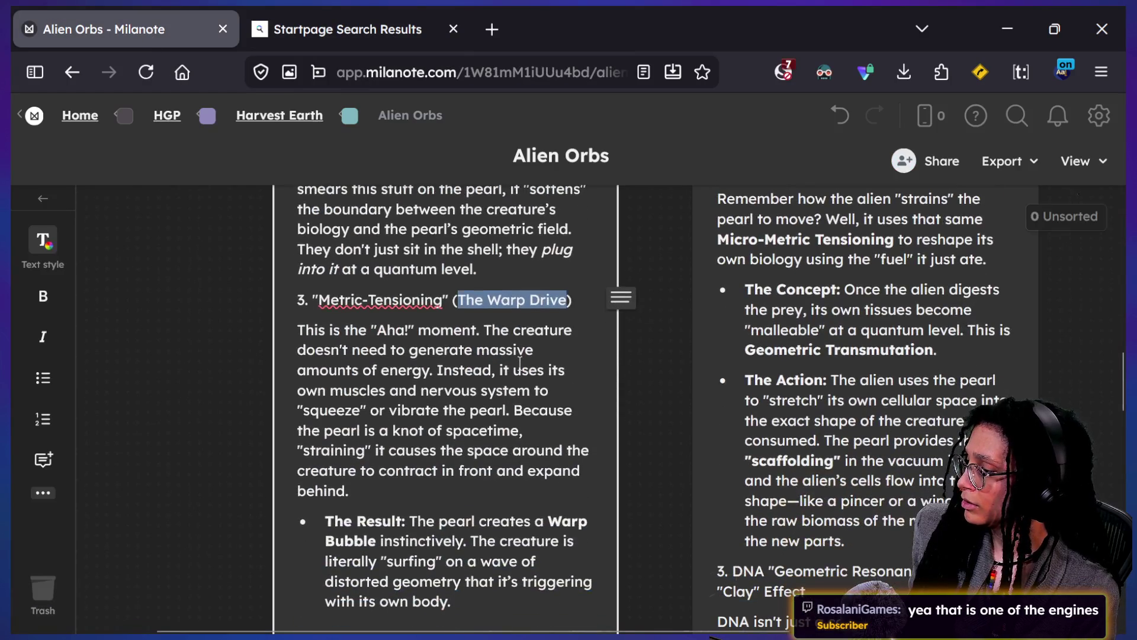
{"action": "left_click_drag", "start_coordinate": [549, 413], "coordinate": [425, 431]}
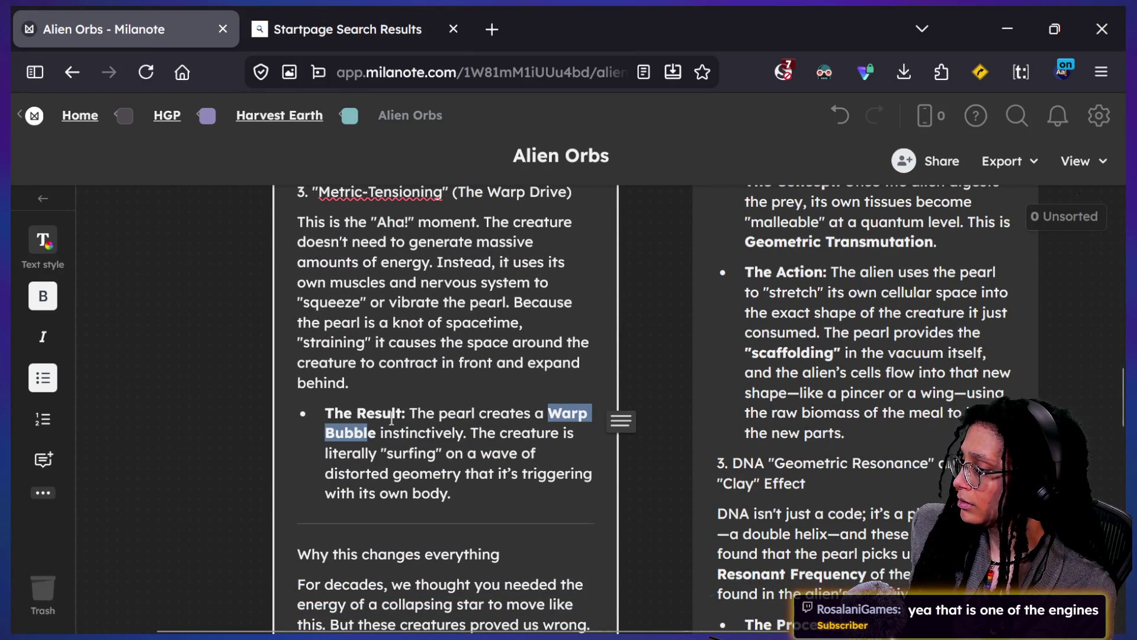
{"action": "key", "text": "ctrl+c"}
{"action": "left_click", "coordinate": [491, 29]}
{"action": "key", "text": "ctrl+v"}
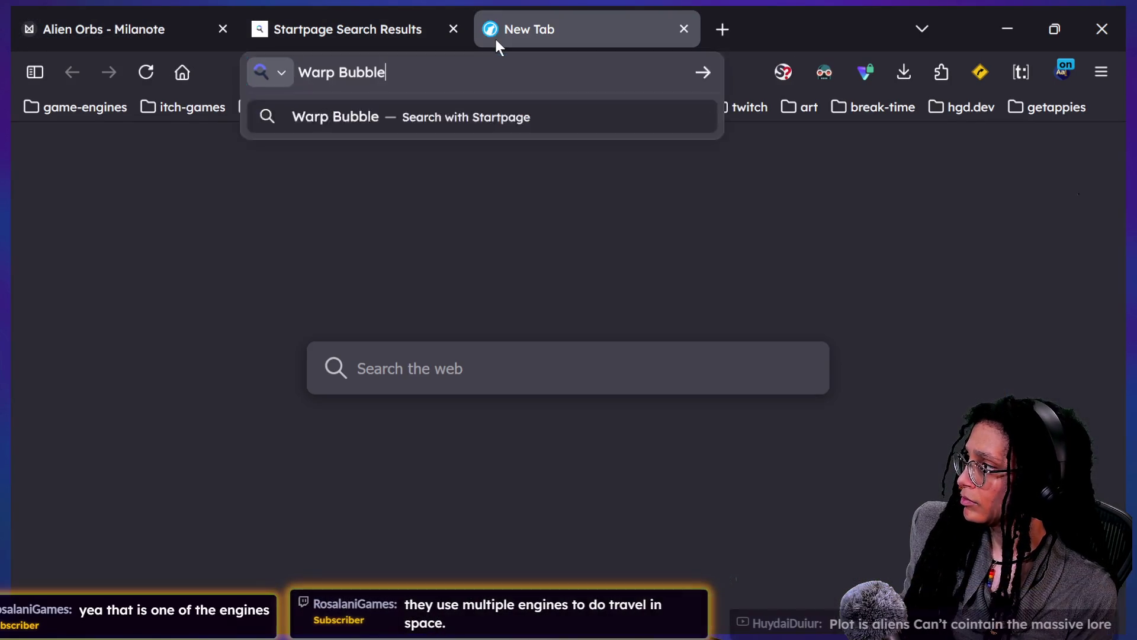
Step: Run the 'Warp Bubble' search and scroll through the Alcubierre drive results
{"action": "key", "text": "Return"}
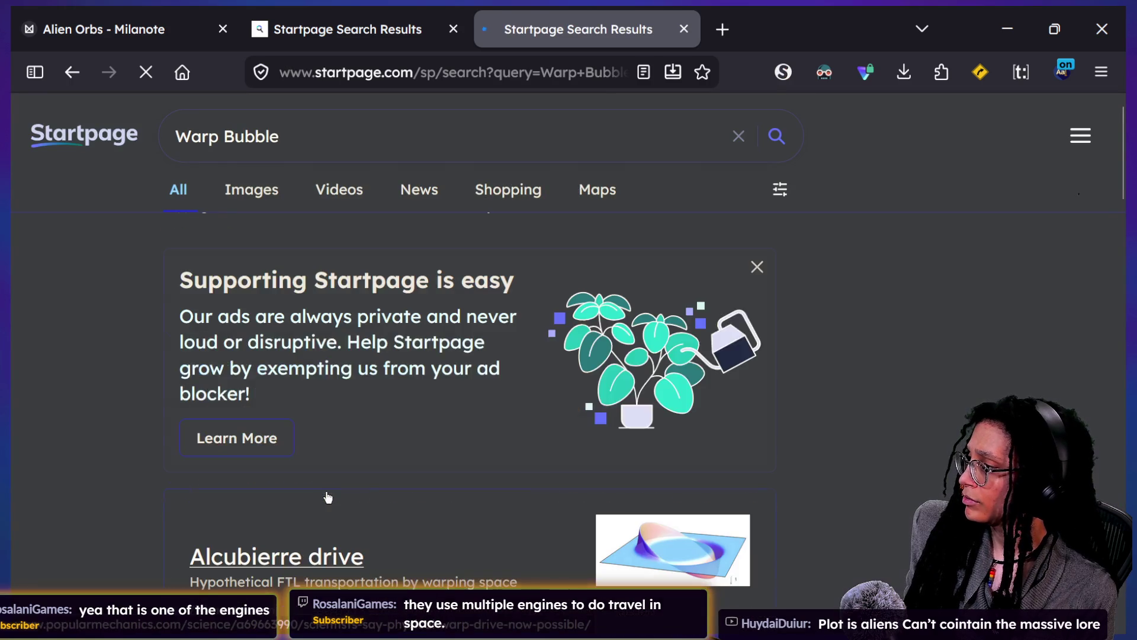
{"action": "scroll", "scroll_direction": "down", "scroll_amount": 3}
{"action": "scroll", "scroll_direction": "down", "scroll_amount": 3}
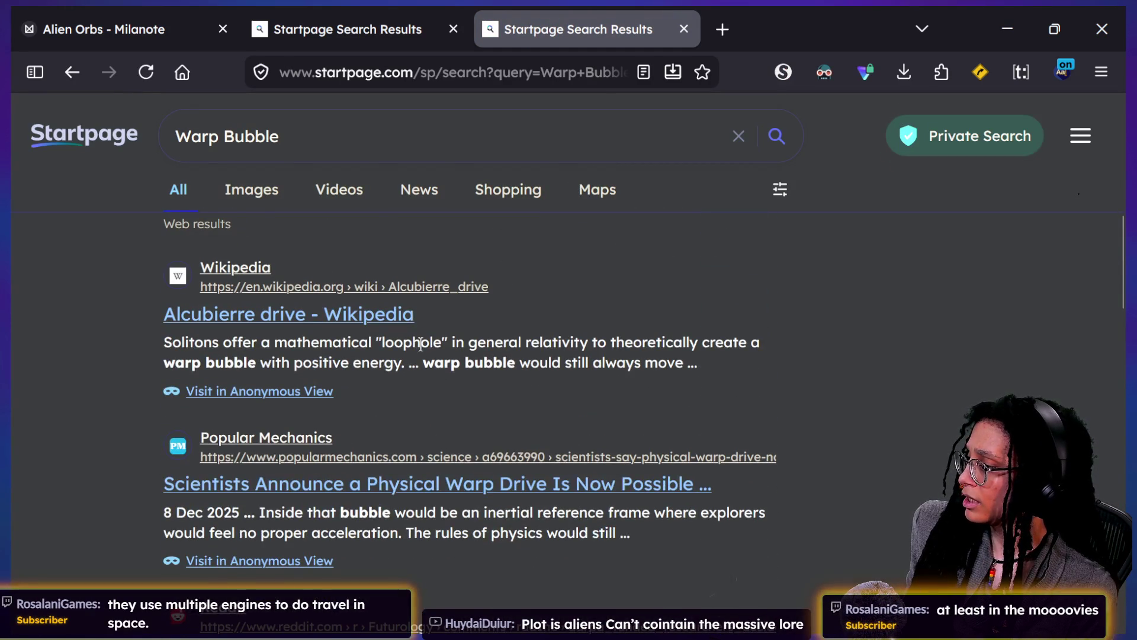
{"action": "scroll", "scroll_direction": "down", "scroll_amount": 3}
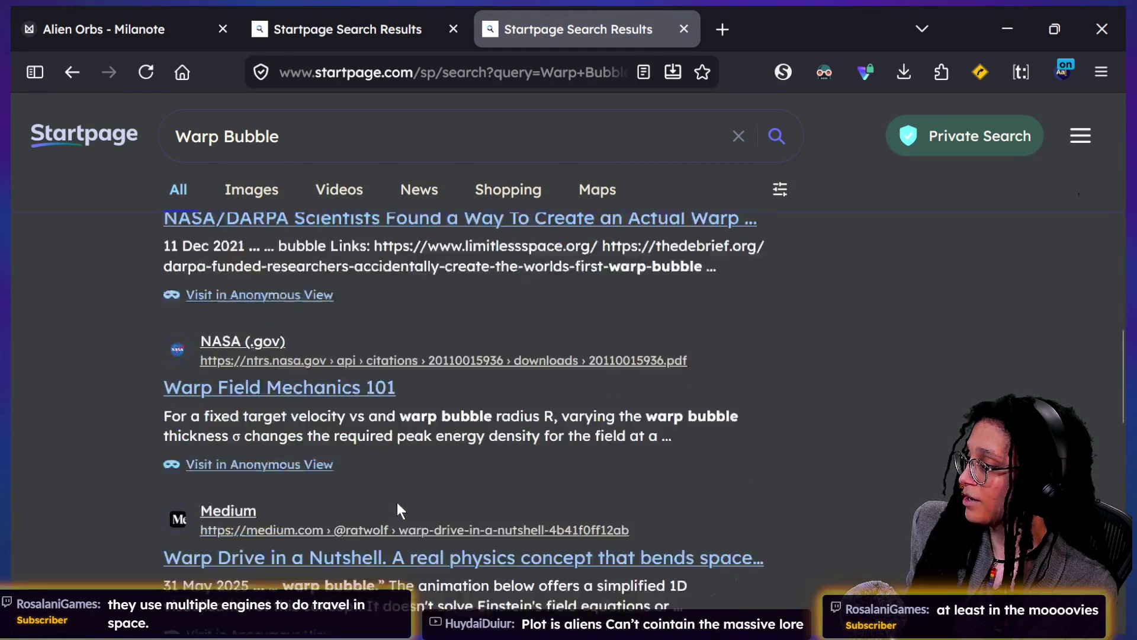
{"action": "scroll", "scroll_direction": "up", "scroll_amount": 3}
{"action": "scroll", "scroll_direction": "up", "scroll_amount": 3}
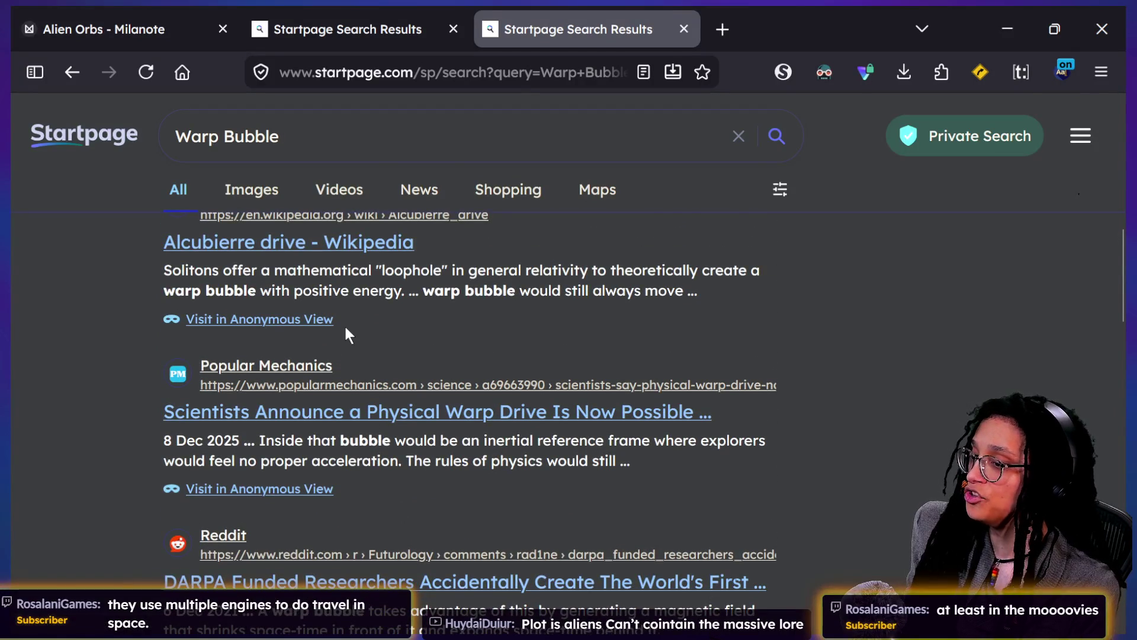
Step: Read through the Popular Mechanics warp drive article, then return to Startpage's 'The Warp Drive' results
{"action": "left_click", "coordinate": [422, 413]}
{"action": "scroll", "scroll_direction": "down", "scroll_amount": 3}
{"action": "scroll", "scroll_direction": "down", "scroll_amount": 3}
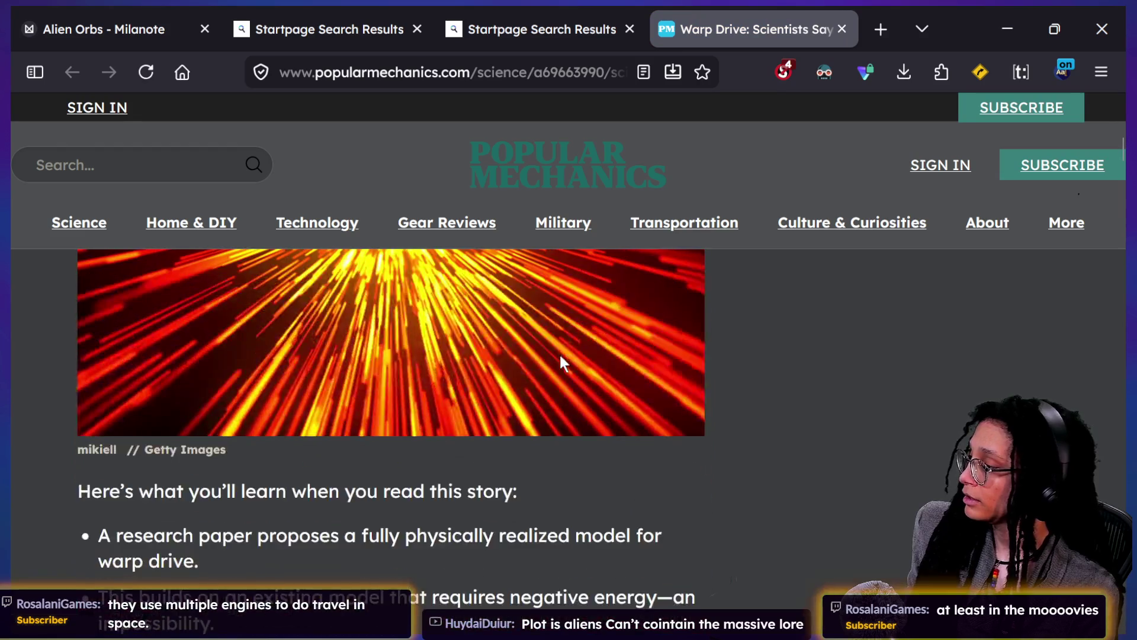
{"action": "scroll", "scroll_direction": "down", "scroll_amount": 3}
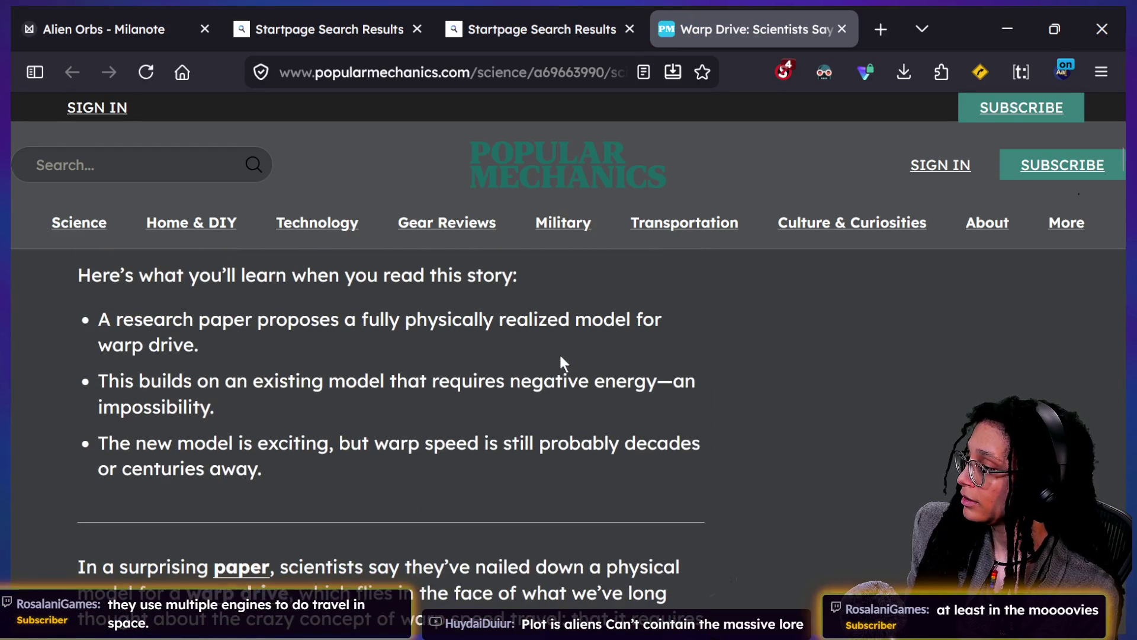
{"action": "scroll", "scroll_direction": "down", "scroll_amount": 3}
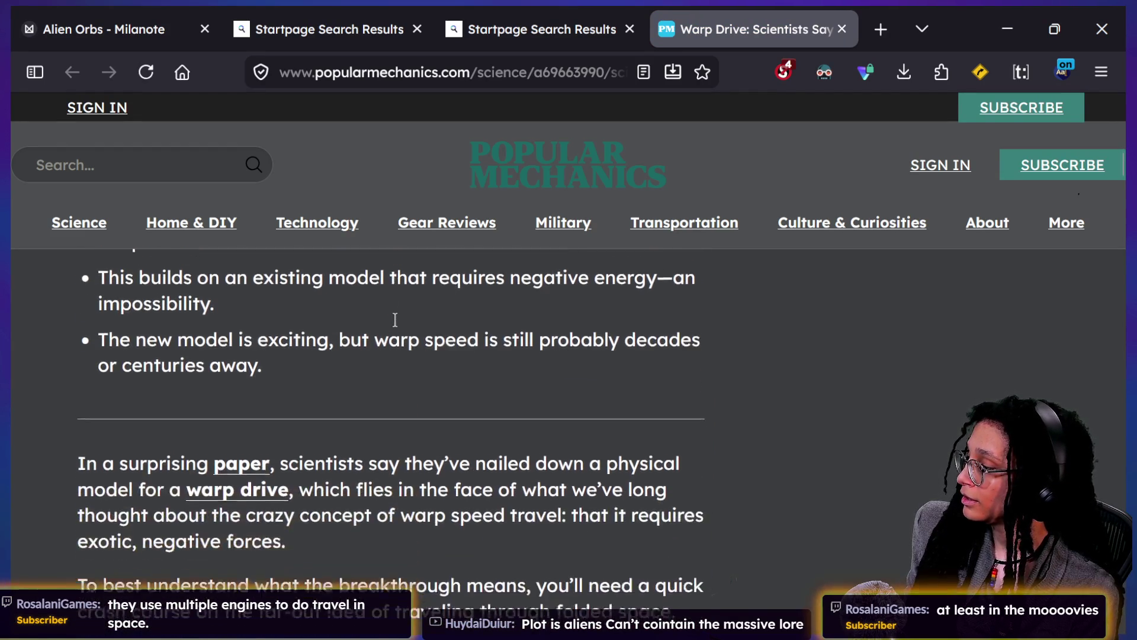
{"action": "scroll", "scroll_direction": "down", "scroll_amount": 3}
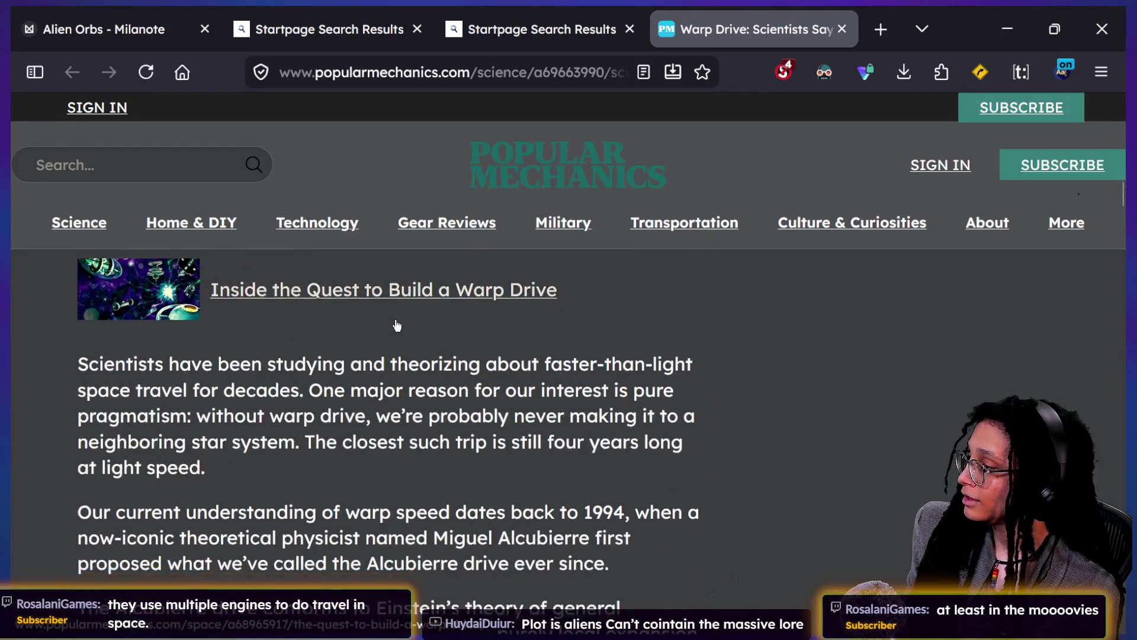
{"action": "scroll", "scroll_direction": "down", "scroll_amount": 3}
{"action": "scroll", "scroll_direction": "down", "scroll_amount": 3}
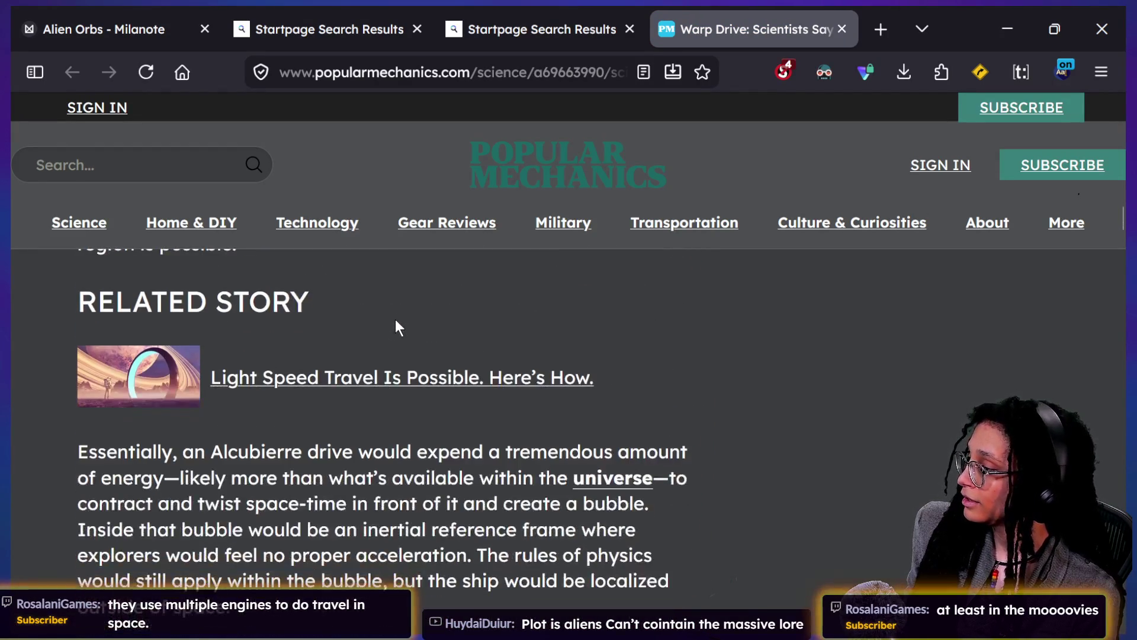
{"action": "scroll", "scroll_direction": "down", "scroll_amount": 3}
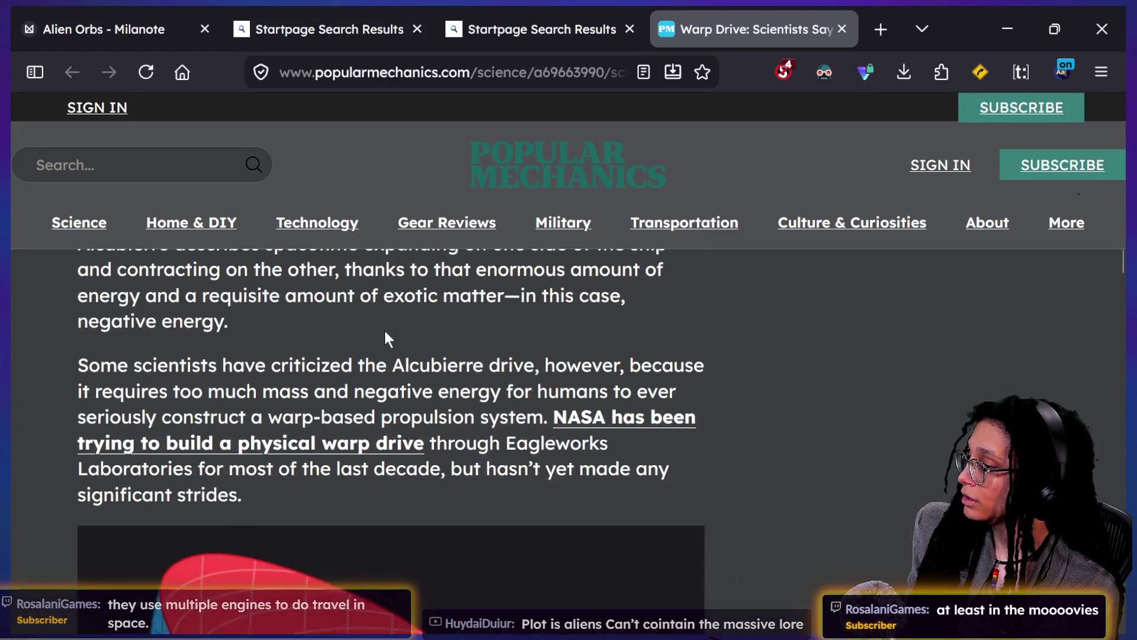
{"action": "scroll", "scroll_direction": "down", "scroll_amount": 3}
{"action": "scroll", "scroll_direction": "down", "scroll_amount": 3}
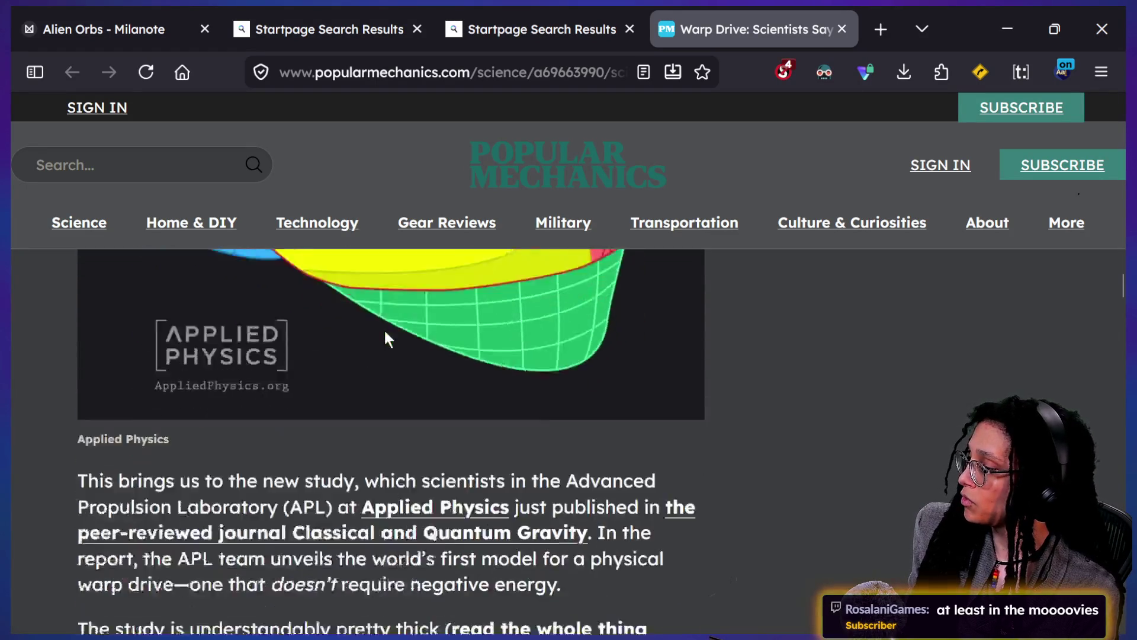
{"action": "left_click", "coordinate": [324, 23]}
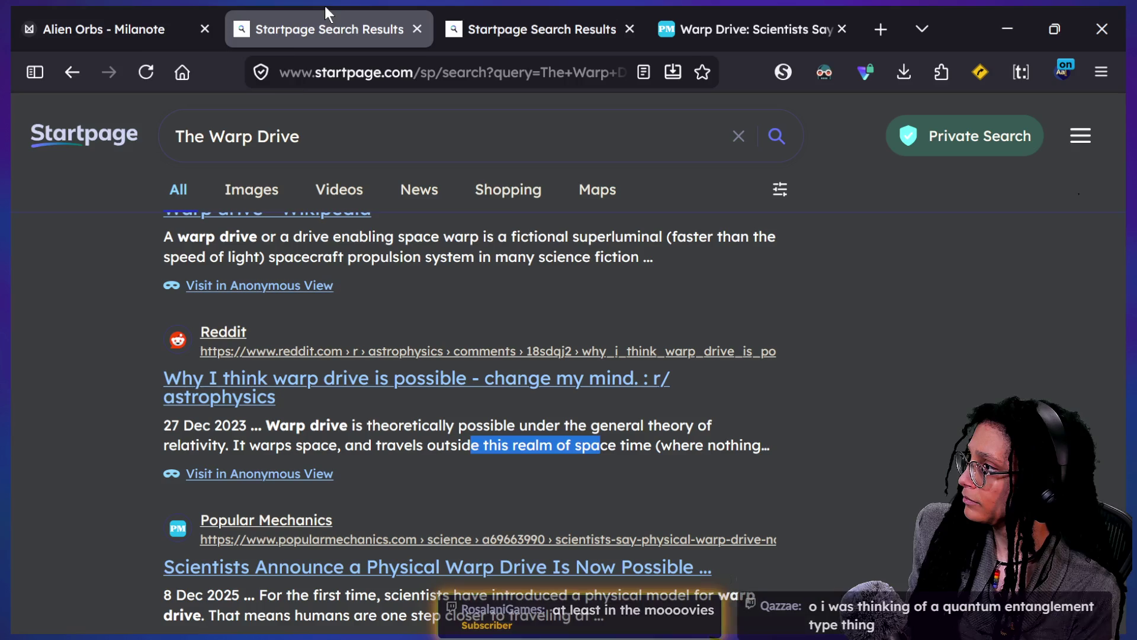
Step: Go back to the Alien Orbs board in Milanote and look over its notes
{"action": "left_click", "coordinate": [157, 31]}
{"action": "scroll", "scroll_direction": "down", "scroll_amount": 3}
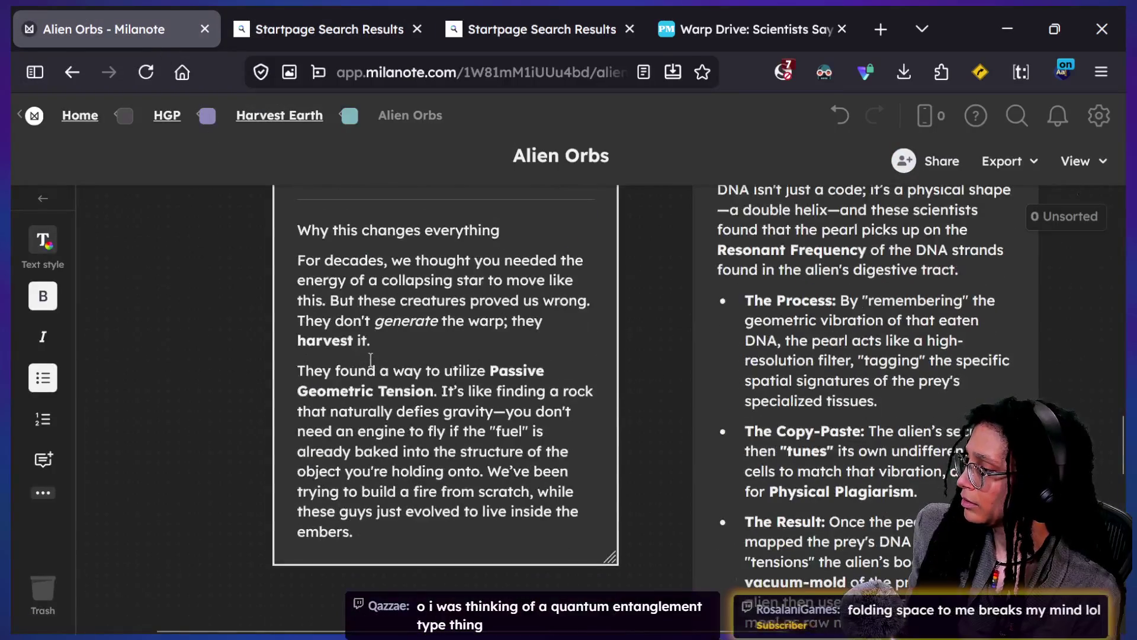
{"action": "left_click", "coordinate": [632, 474]}
{"action": "left_click_drag", "start_coordinate": [650, 478], "coordinate": [247, 318]}
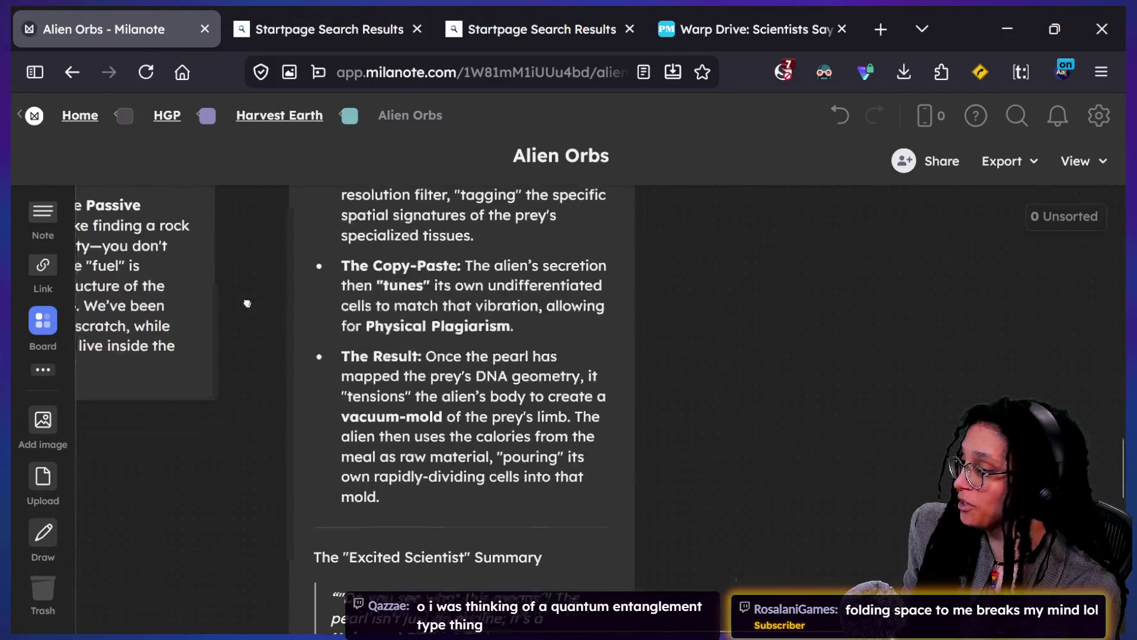
{"action": "scroll", "scroll_direction": "down", "scroll_amount": 3}
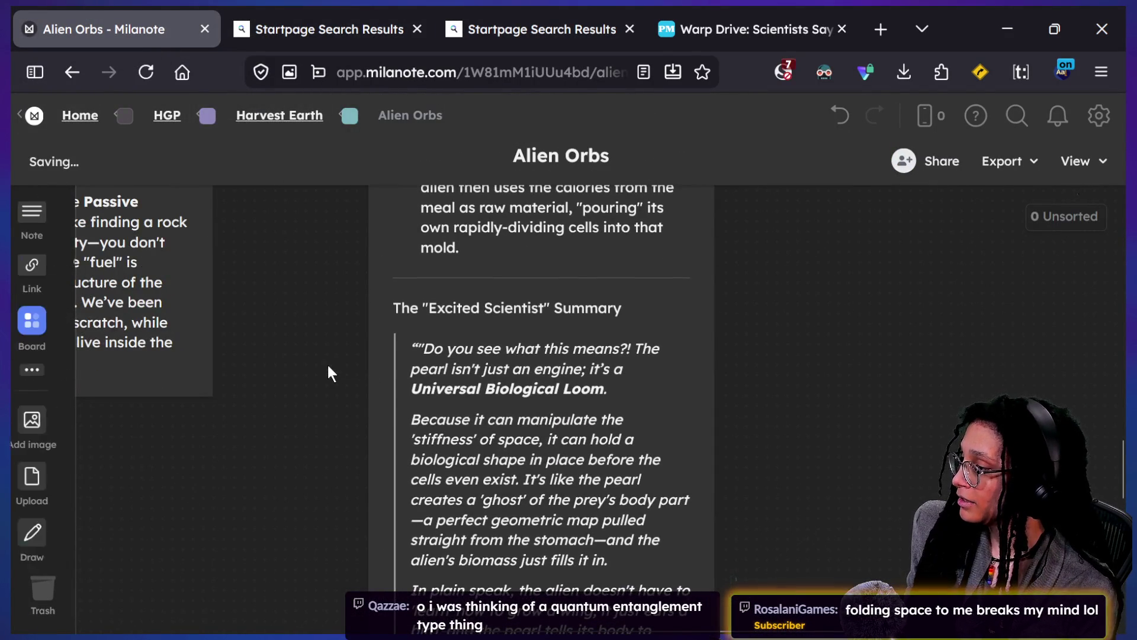
{"action": "scroll", "scroll_direction": "down", "scroll_amount": 3}
{"action": "scroll", "scroll_direction": "up", "scroll_amount": 3}
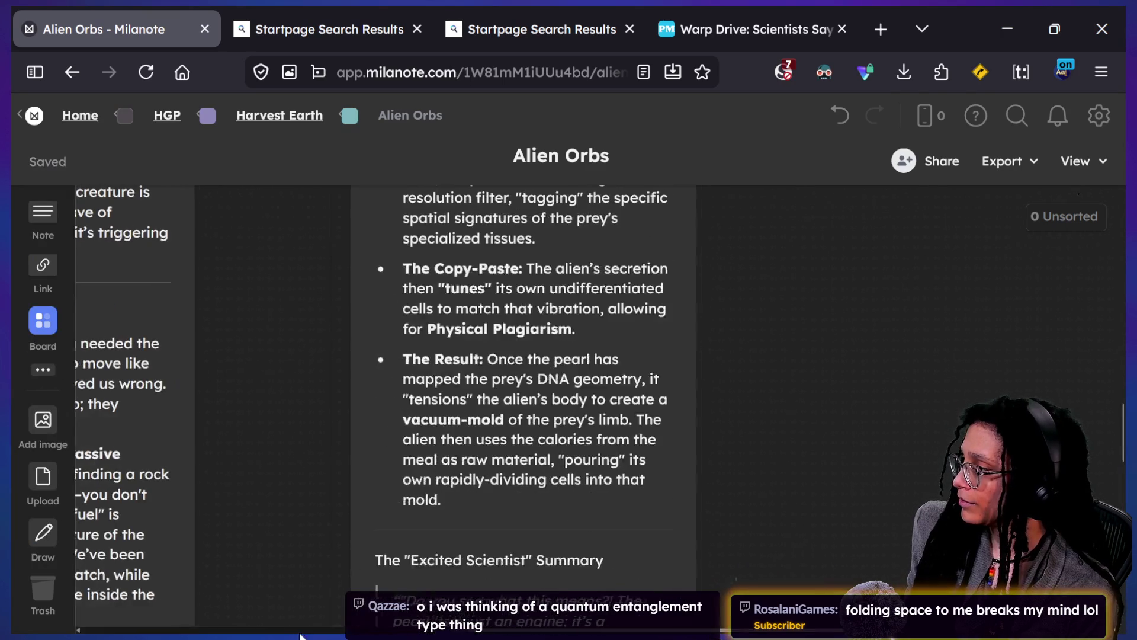
{"action": "scroll", "scroll_direction": "up", "scroll_amount": 3}
{"action": "scroll", "scroll_direction": "up", "scroll_amount": 3}
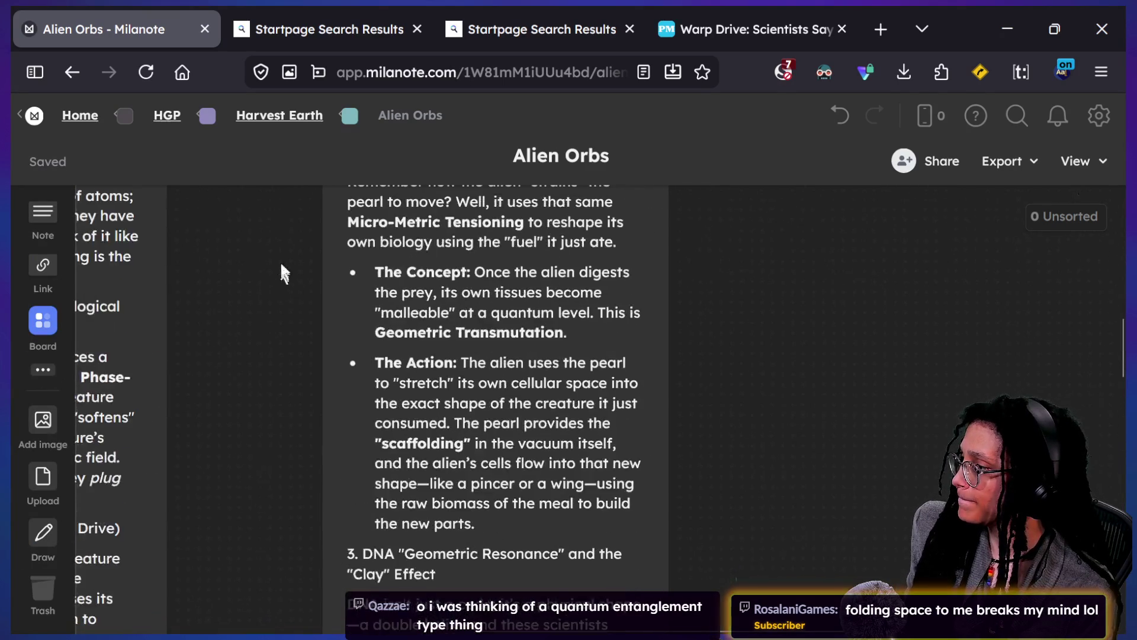
{"action": "scroll", "scroll_direction": "up", "scroll_amount": 3}
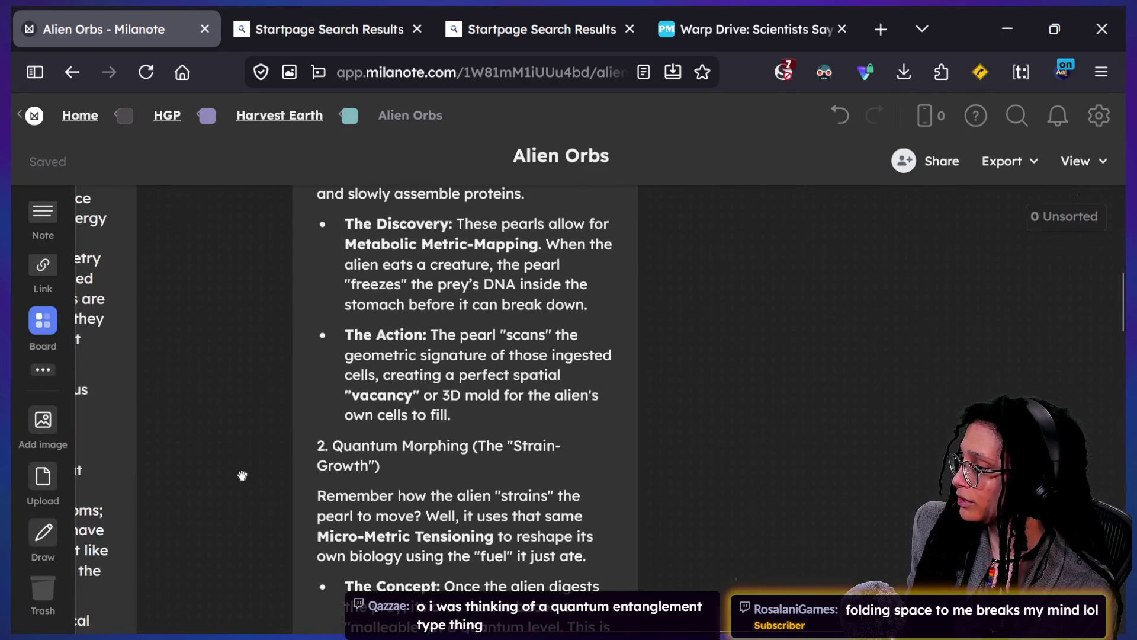
{"action": "scroll", "scroll_direction": "up", "scroll_amount": 3}
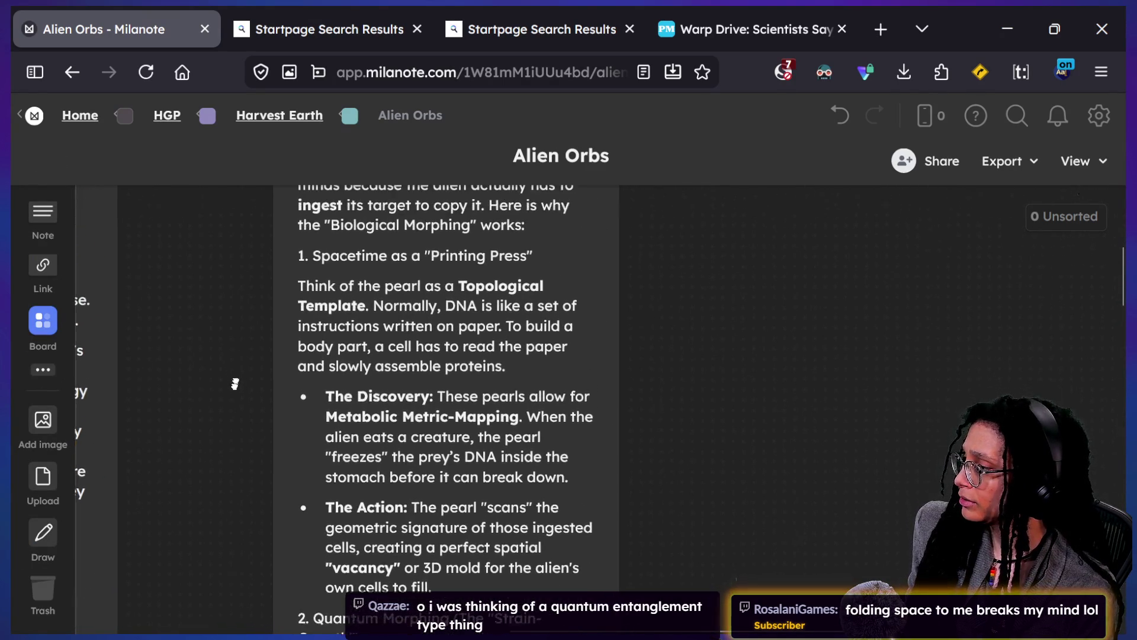
{"action": "scroll", "scroll_direction": "up", "scroll_amount": 3}
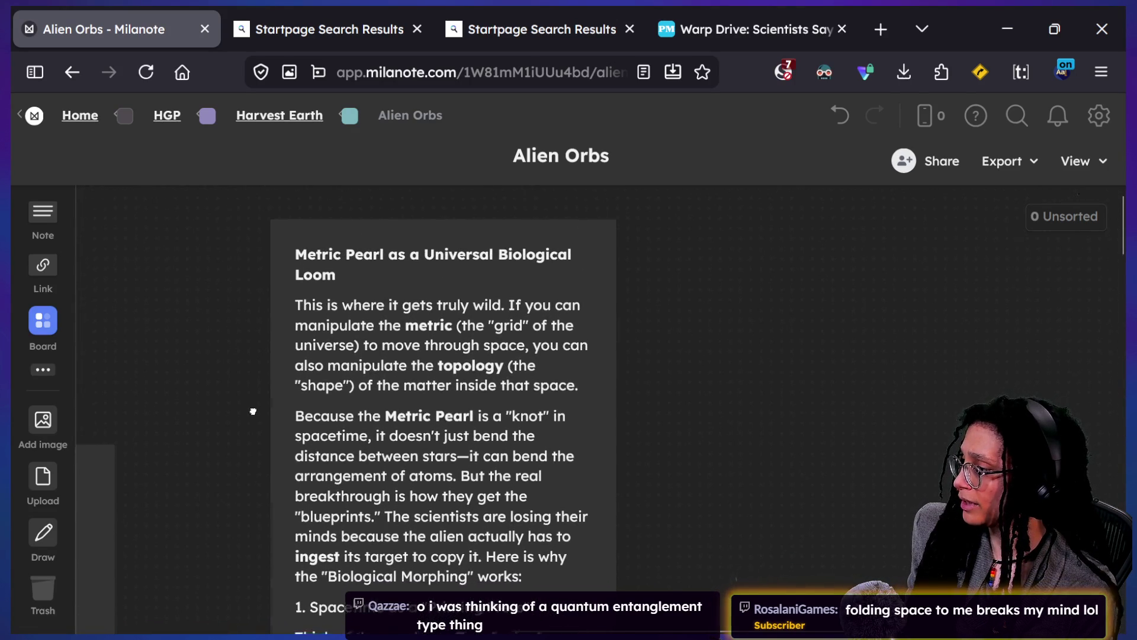
{"action": "scroll", "scroll_direction": "down", "scroll_amount": 3}
{"action": "scroll", "scroll_direction": "down", "scroll_amount": 3}
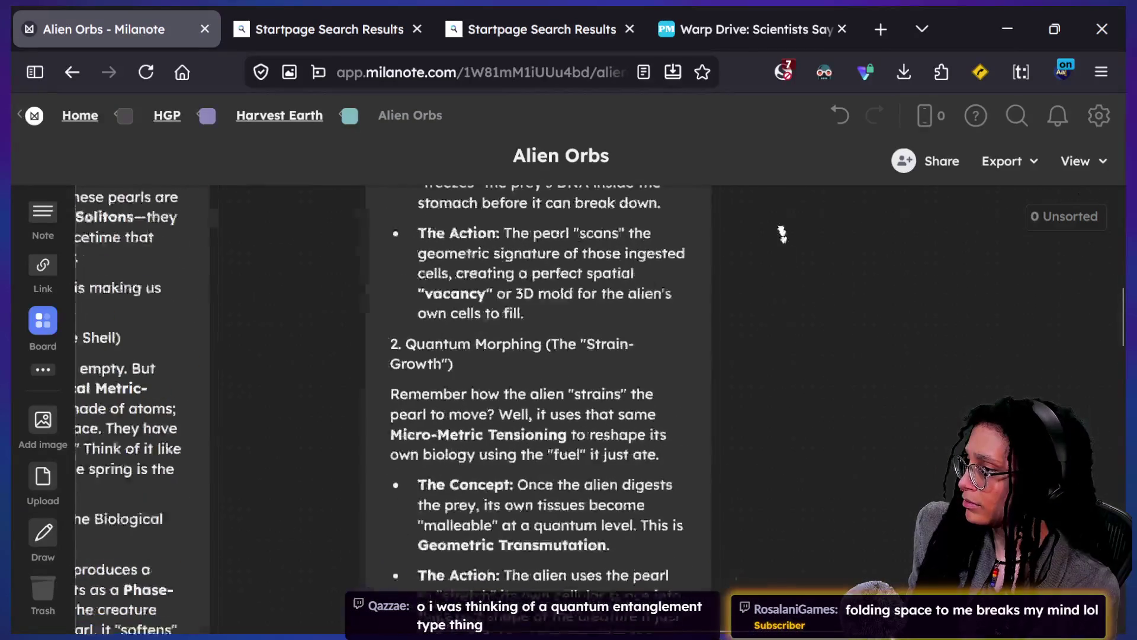
{"action": "scroll", "scroll_direction": "down", "scroll_amount": 3}
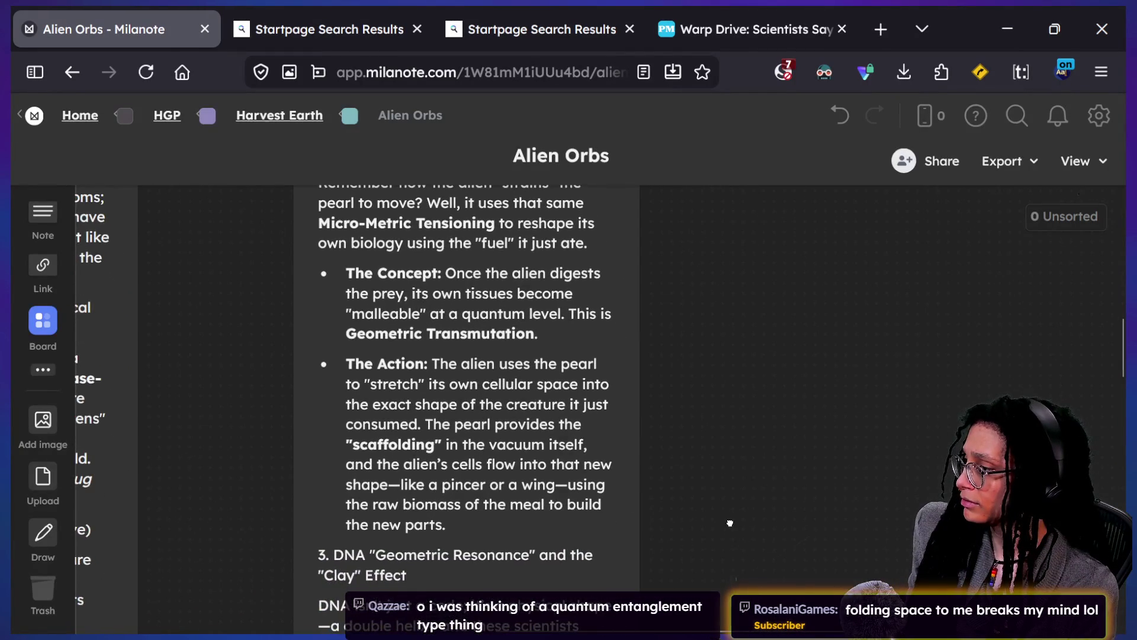
{"action": "scroll", "scroll_direction": "down", "scroll_amount": 3}
{"action": "scroll", "scroll_direction": "up", "scroll_amount": 3}
Step: Look over the Geometric Transmutation note and read down to the end of the summary
{"action": "left_click", "coordinate": [322, 253]}
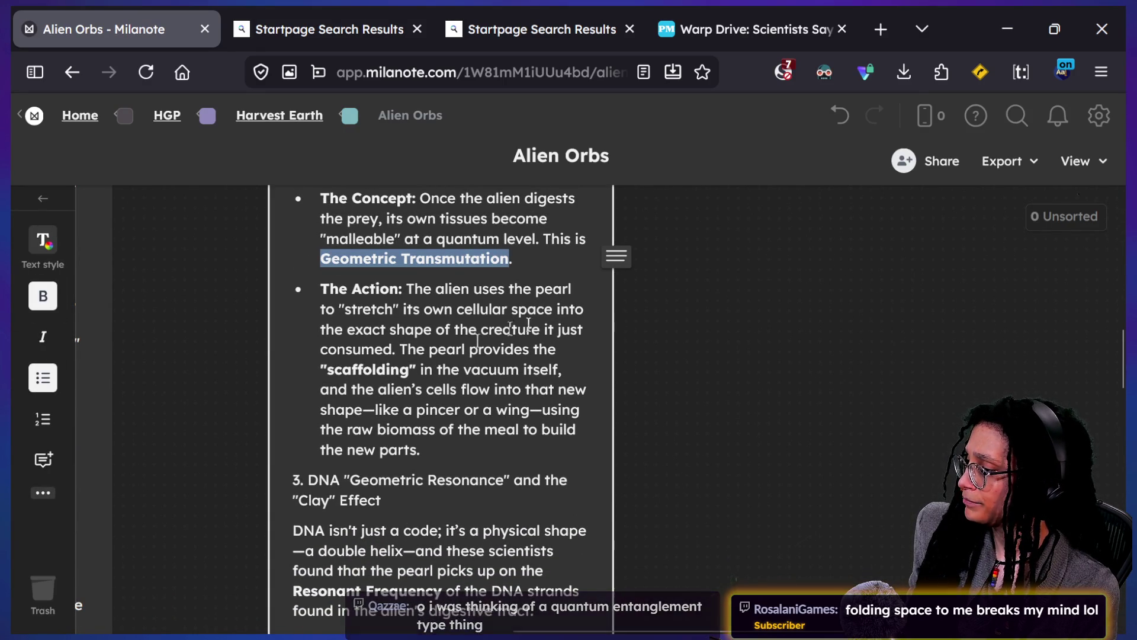
{"action": "left_click", "coordinate": [754, 398]}
{"action": "scroll", "scroll_direction": "down", "scroll_amount": 3}
{"action": "scroll", "scroll_direction": "down", "scroll_amount": 3}
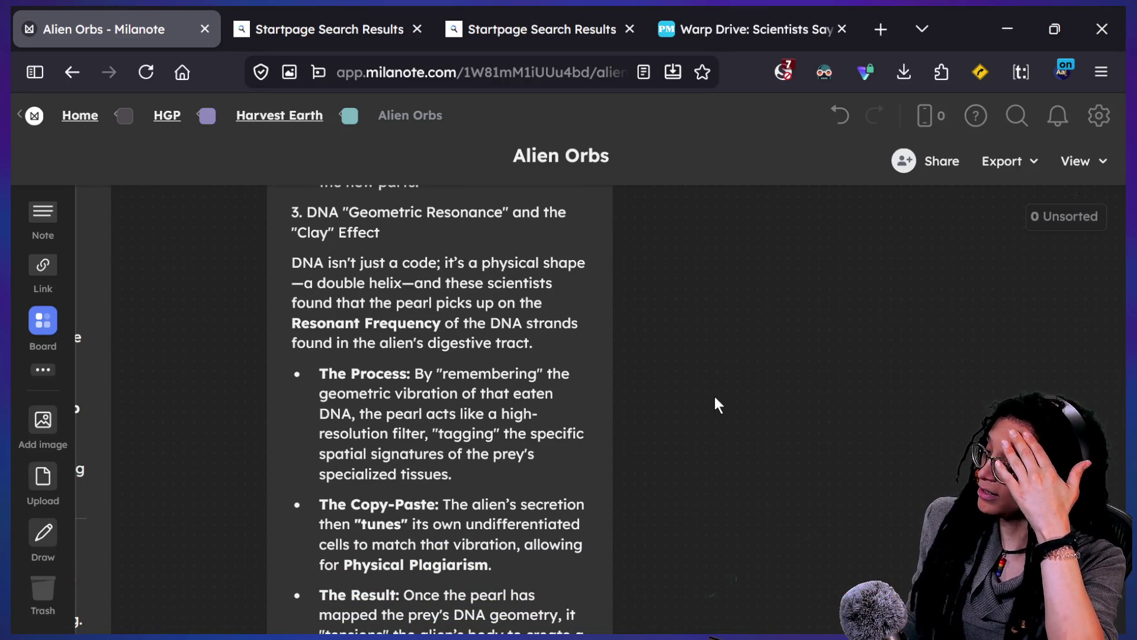
{"action": "scroll", "scroll_direction": "down", "scroll_amount": 3}
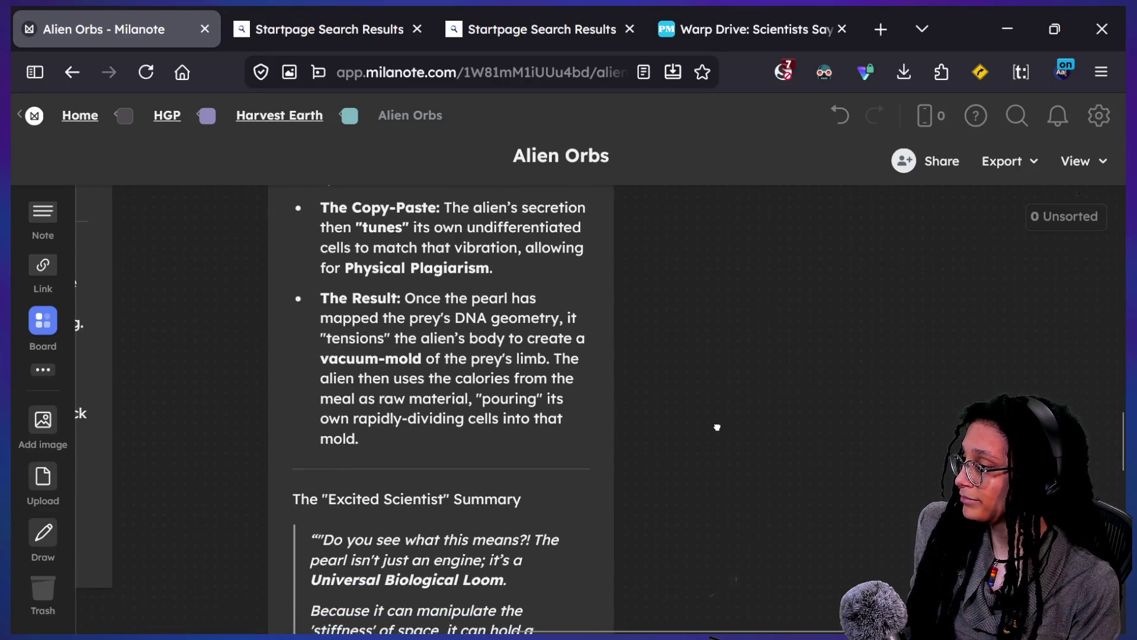
{"action": "scroll", "scroll_direction": "down", "scroll_amount": 3}
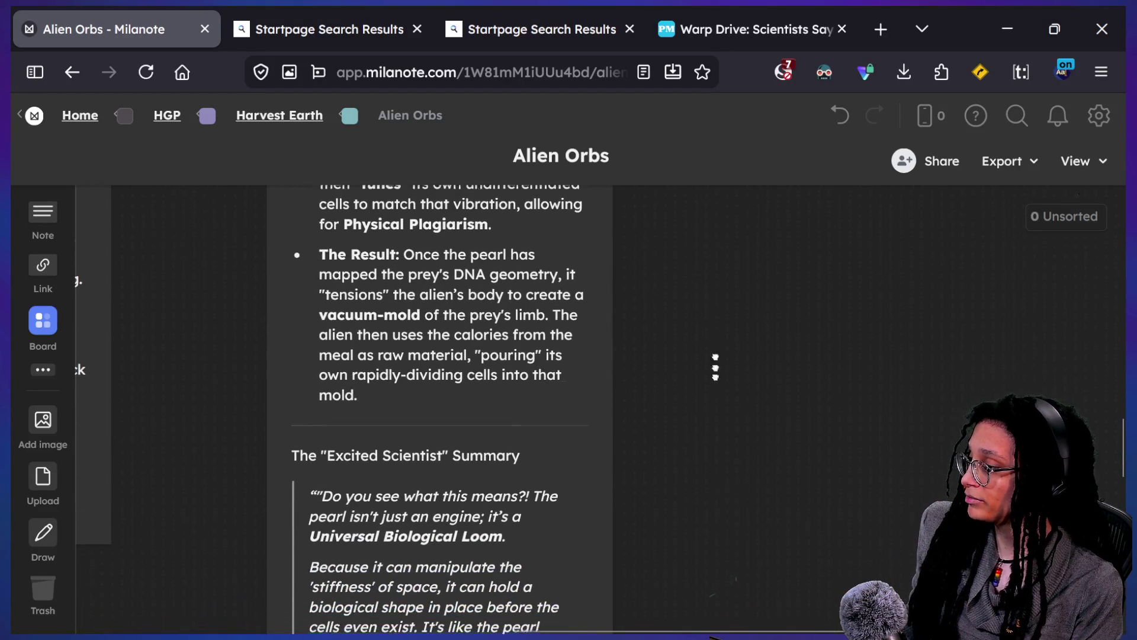
{"action": "scroll", "scroll_direction": "down", "scroll_amount": 3}
{"action": "left_click_drag", "start_coordinate": [689, 380], "coordinate": [1022, 541]}
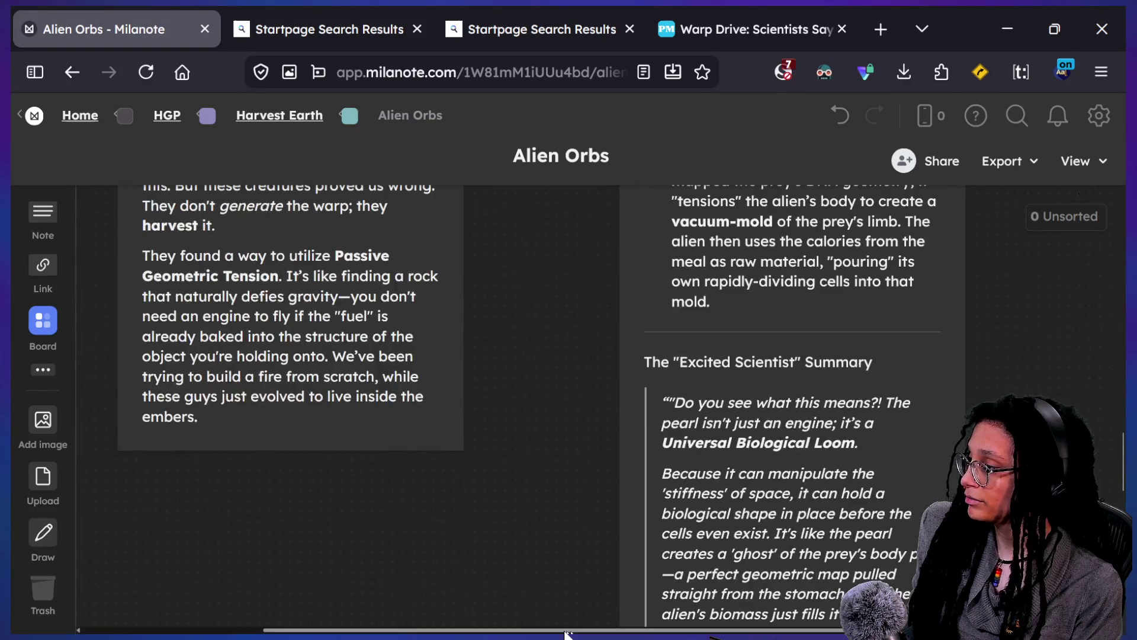
Step: Close the warp drive article and Startpage tabs, then return to Godot's ideas data script
{"action": "left_click", "coordinate": [693, 15]}
{"action": "scroll", "scroll_direction": "down", "scroll_amount": 3}
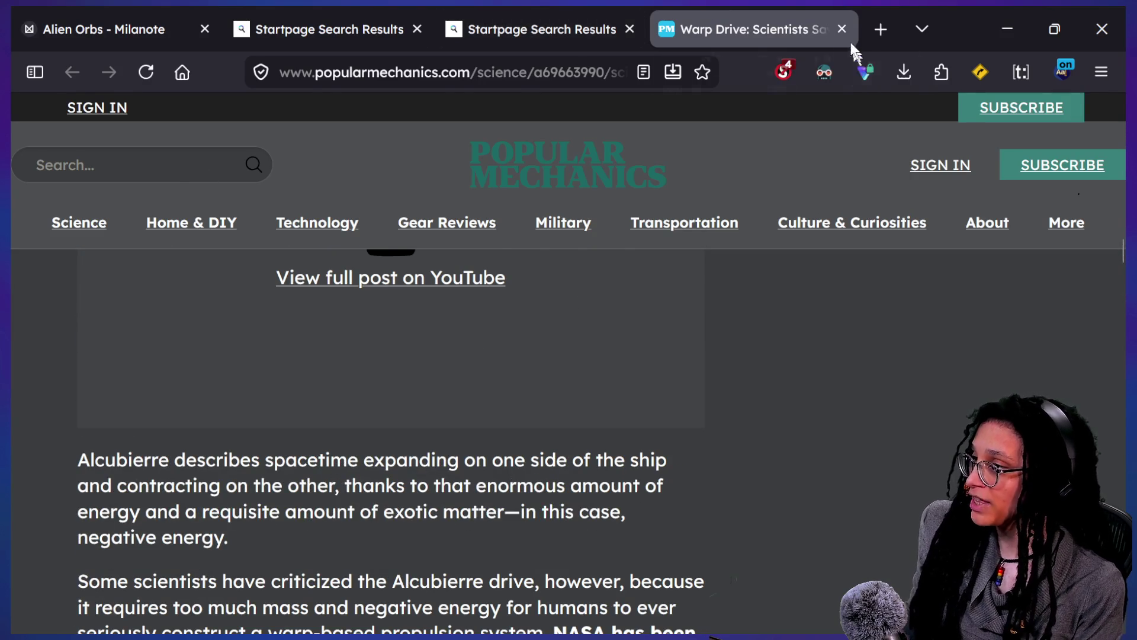
{"action": "left_click", "coordinate": [842, 29]}
{"action": "left_click", "coordinate": [680, 29]}
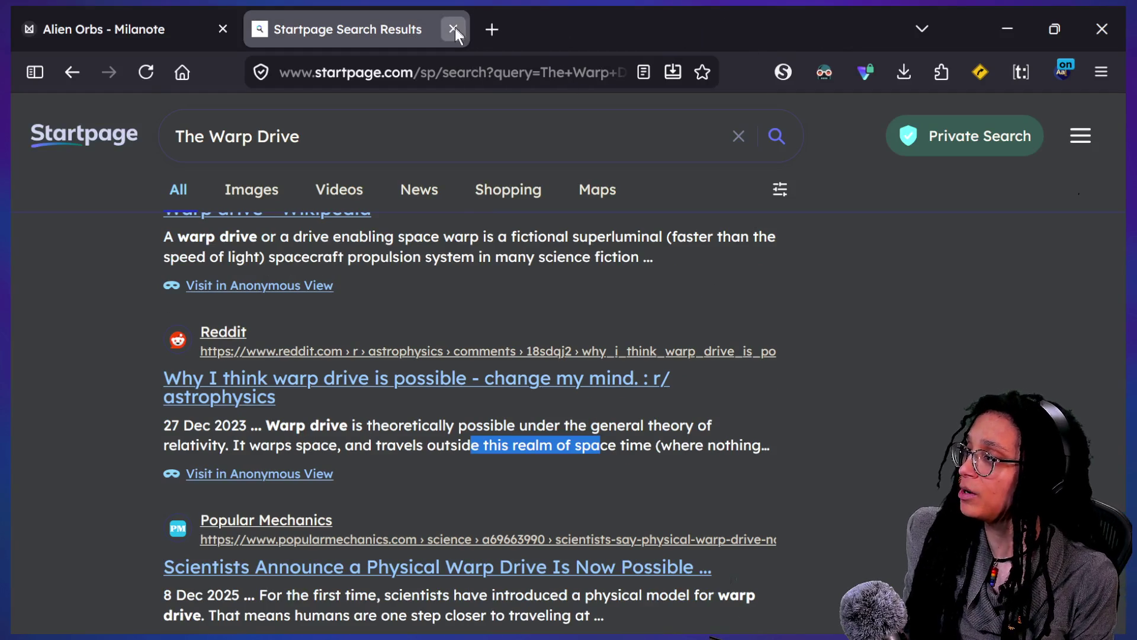
{"action": "left_click", "coordinate": [454, 29]}
{"action": "left_click", "coordinate": [1101, 29]}
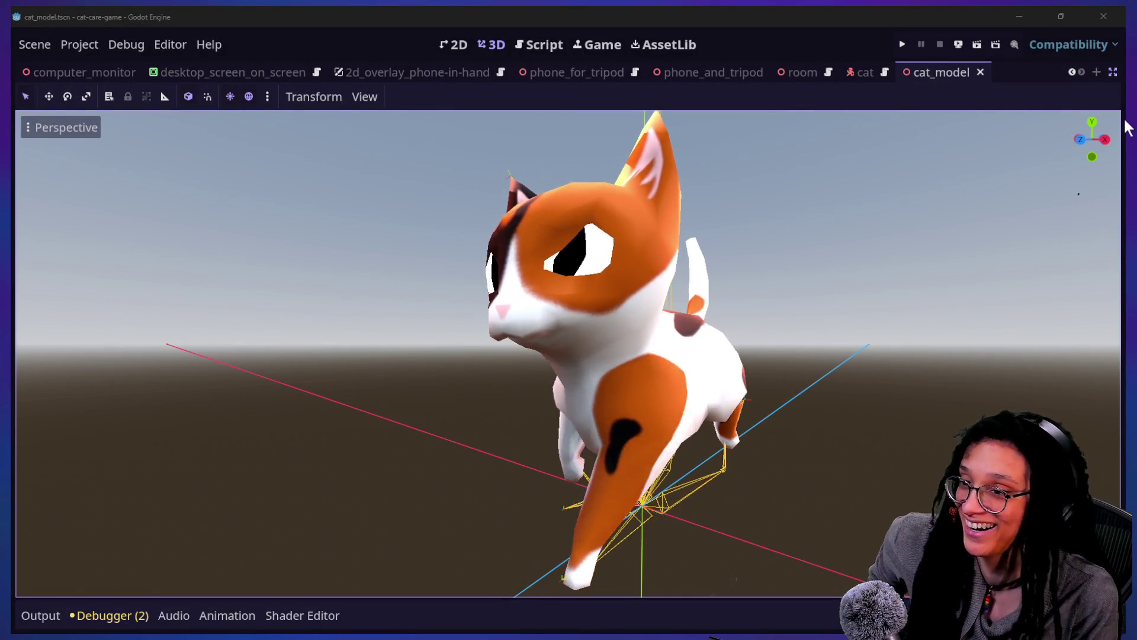
{"action": "key", "text": "alt+Tab"}
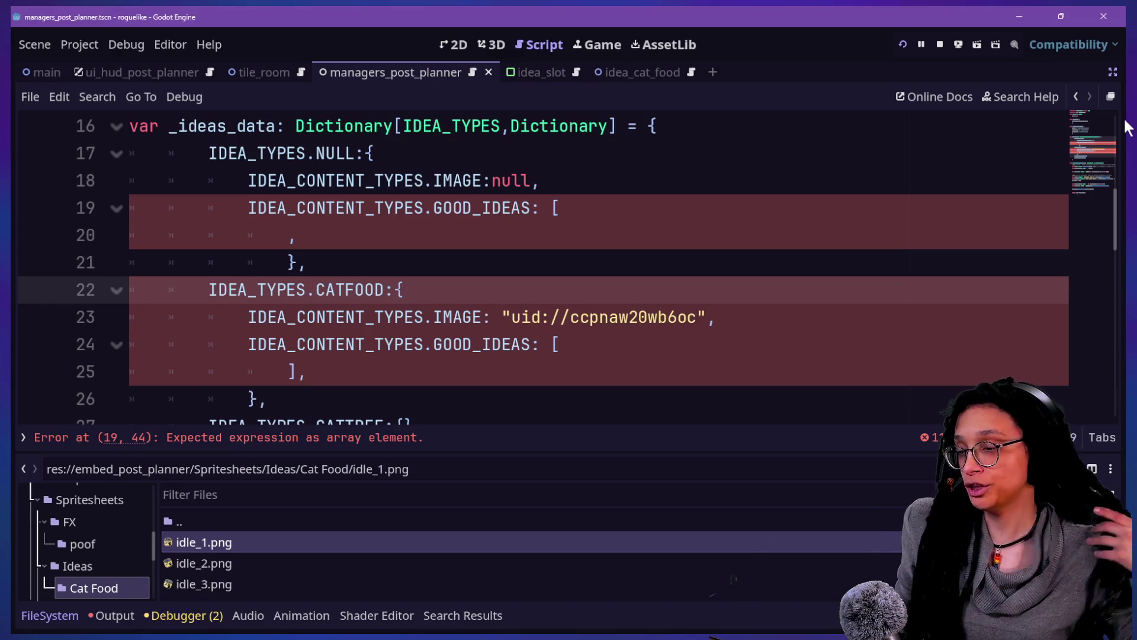
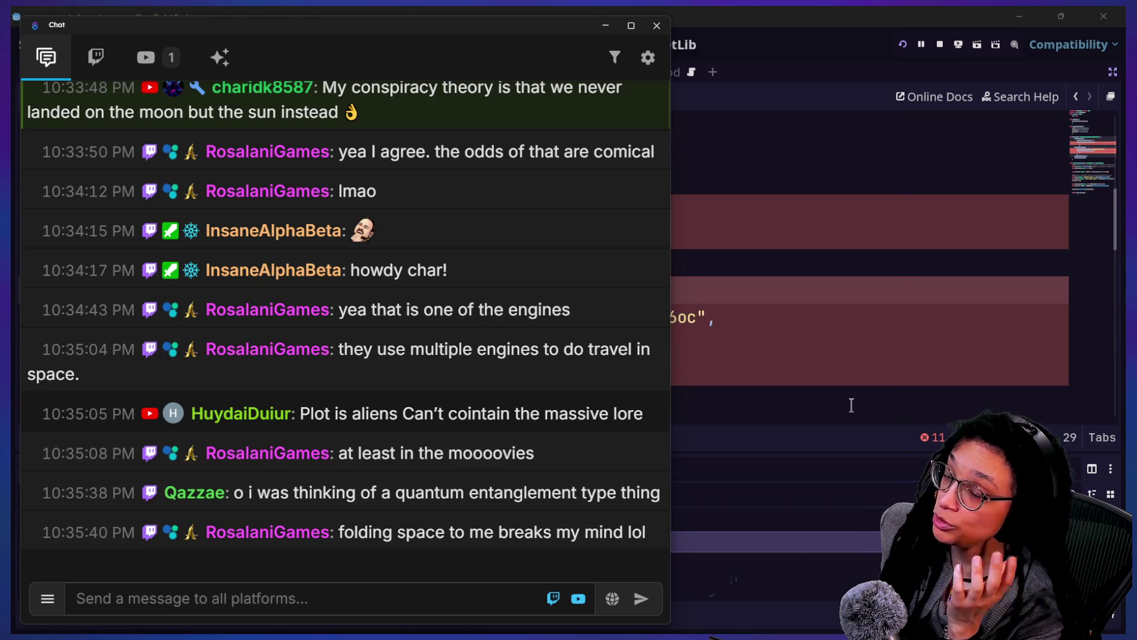
Step: Replace the breathing exercise query with a lightspeed travel search and skim the results
{"action": "key", "text": "alt+Tab"}
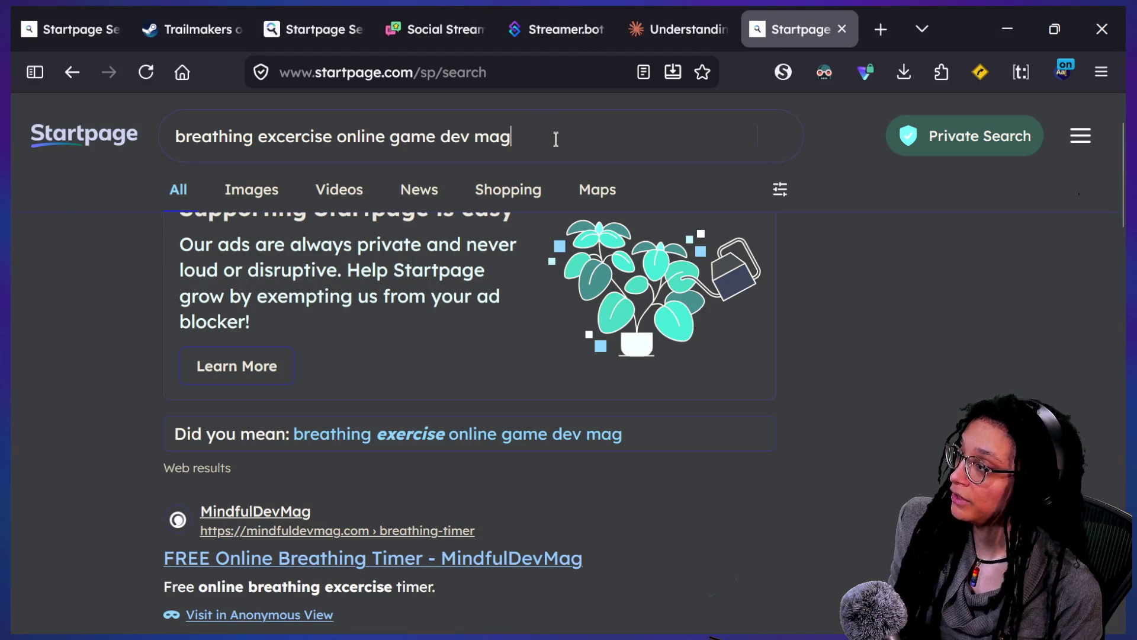
{"action": "left_click", "coordinate": [555, 137]}
{"action": "key", "text": "BackSpace"}
{"action": "type", "text": "lightspeed travel theory possible"}
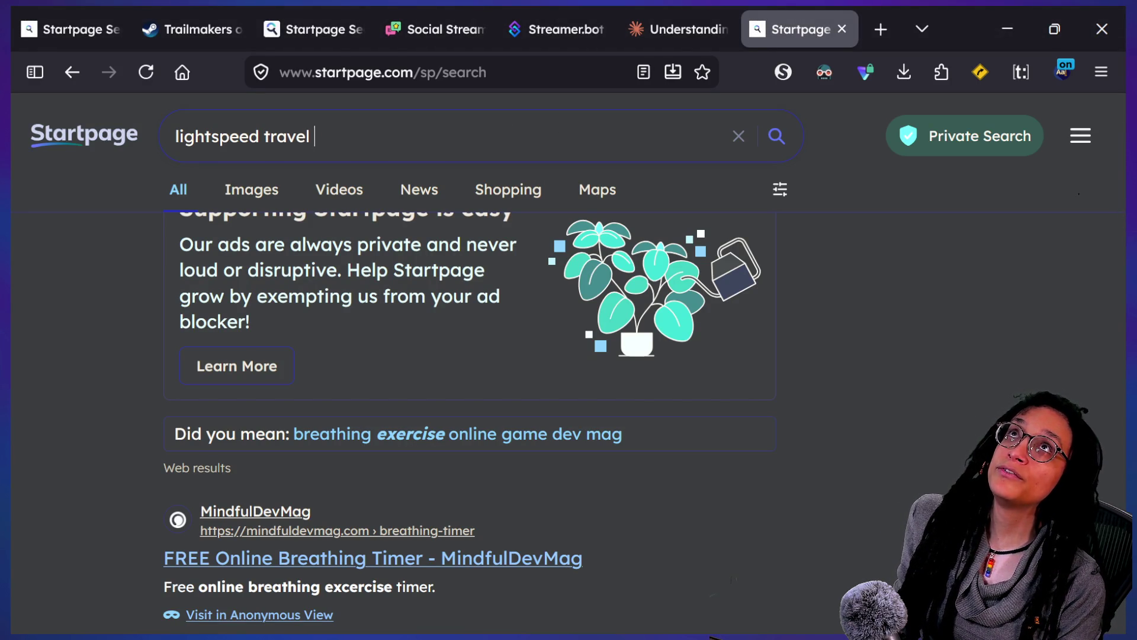
{"action": "key", "text": "Return"}
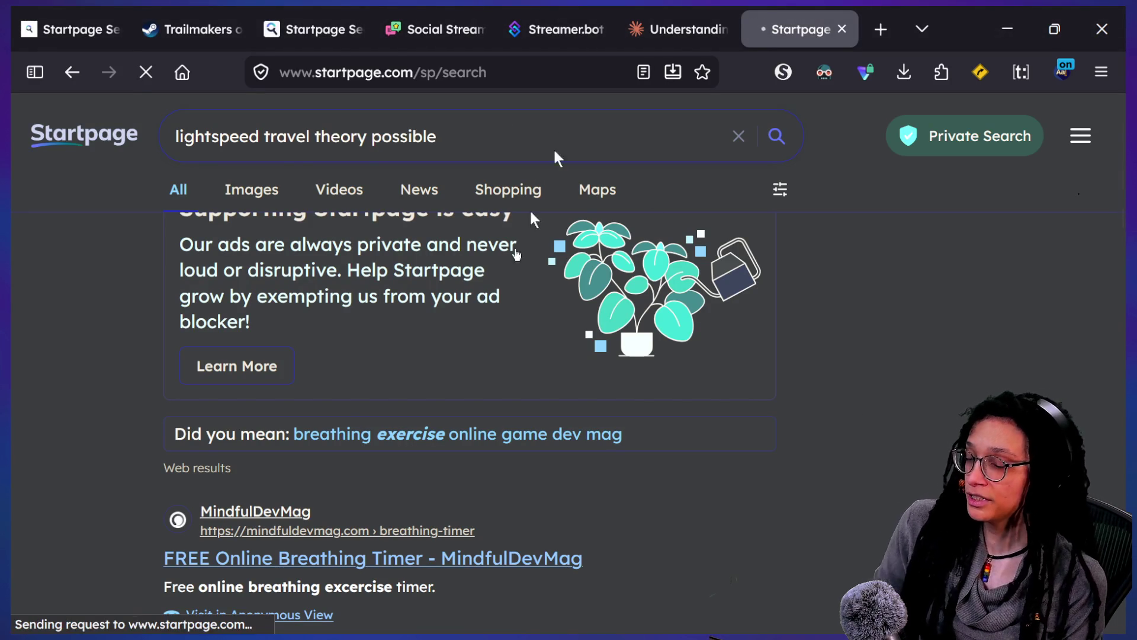
{"action": "scroll", "scroll_direction": "down", "scroll_amount": 3}
{"action": "scroll", "scroll_direction": "down", "scroll_amount": 3}
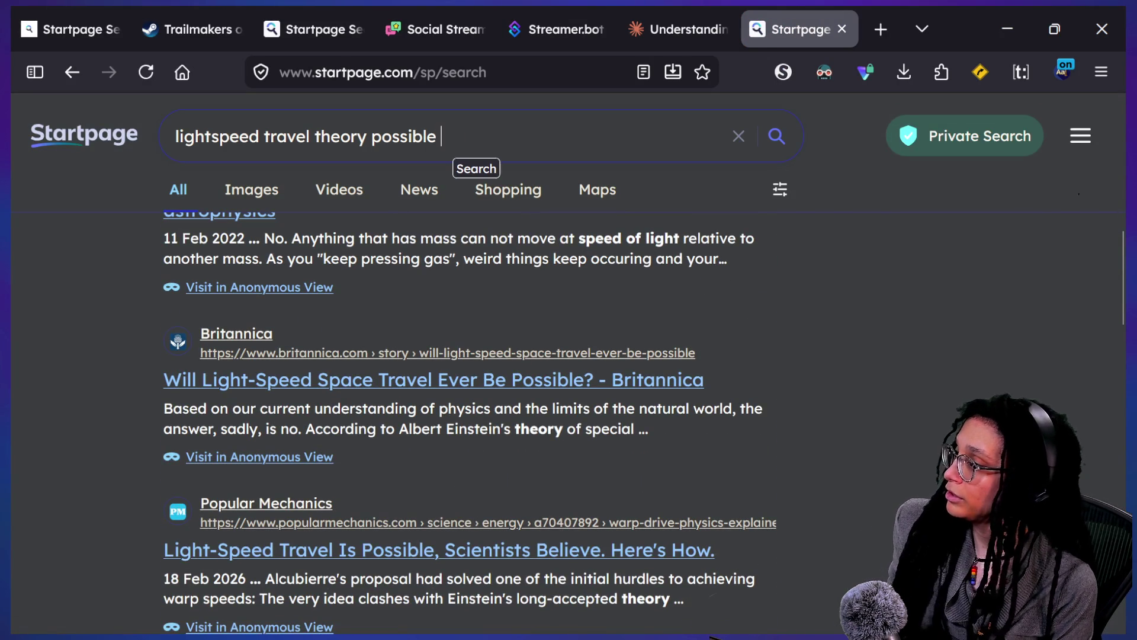
Step: Refine the search to 'lightspeed travel theory possible ship theory' and scroll through the results
{"action": "type", "text": "ship theory"}
{"action": "key", "text": "Return"}
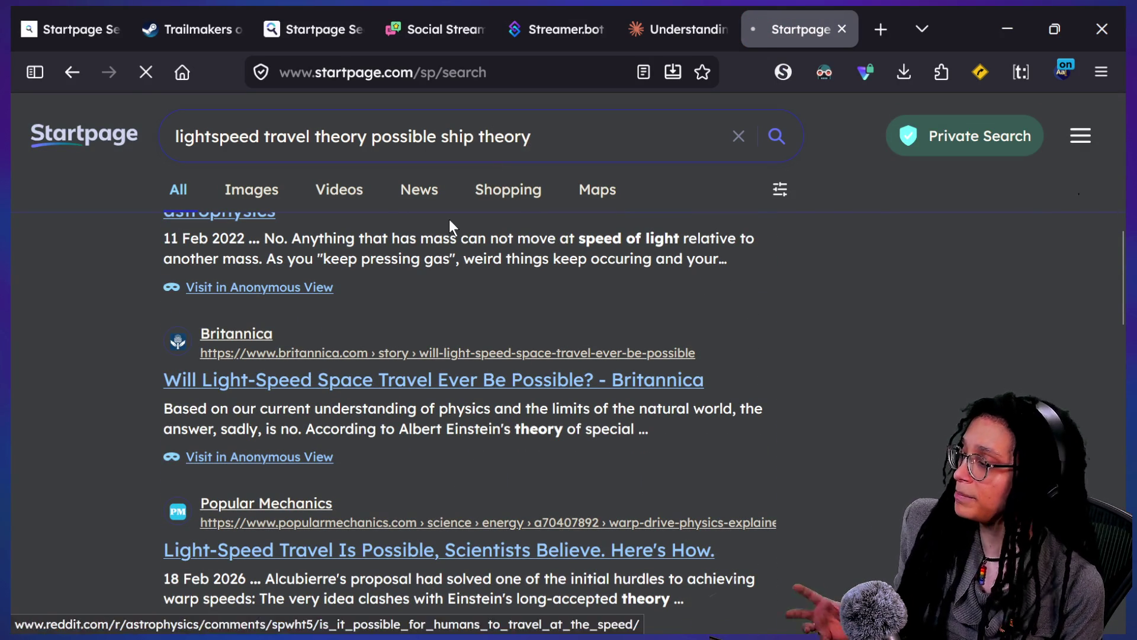
{"action": "scroll", "scroll_direction": "down", "scroll_amount": 3}
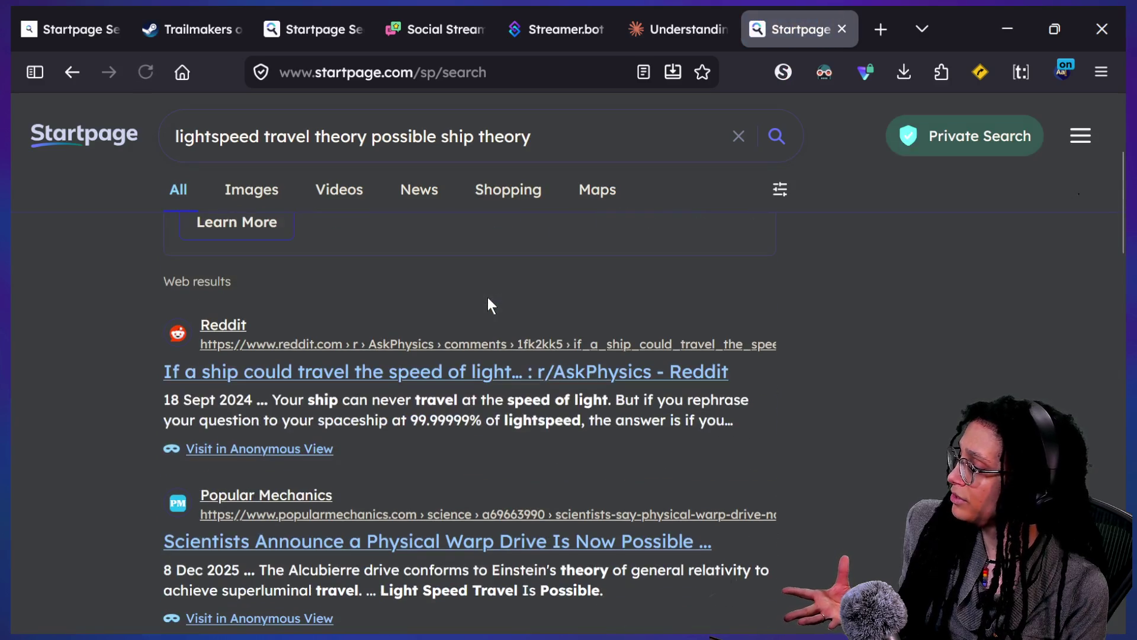
{"action": "scroll", "scroll_direction": "down", "scroll_amount": 3}
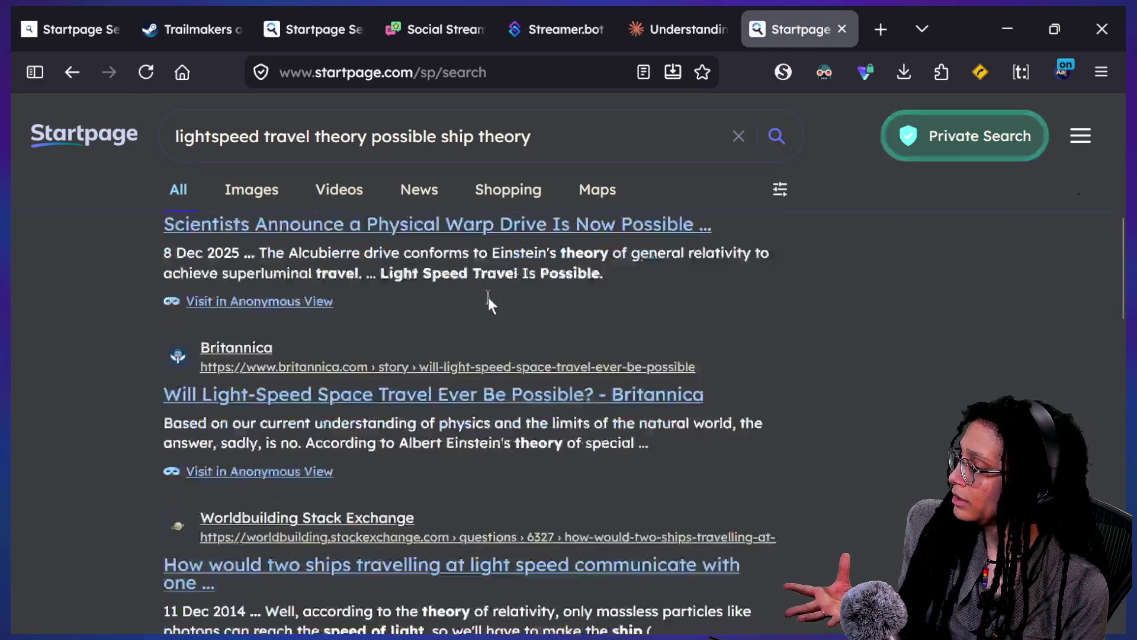
{"action": "scroll", "scroll_direction": "down", "scroll_amount": 3}
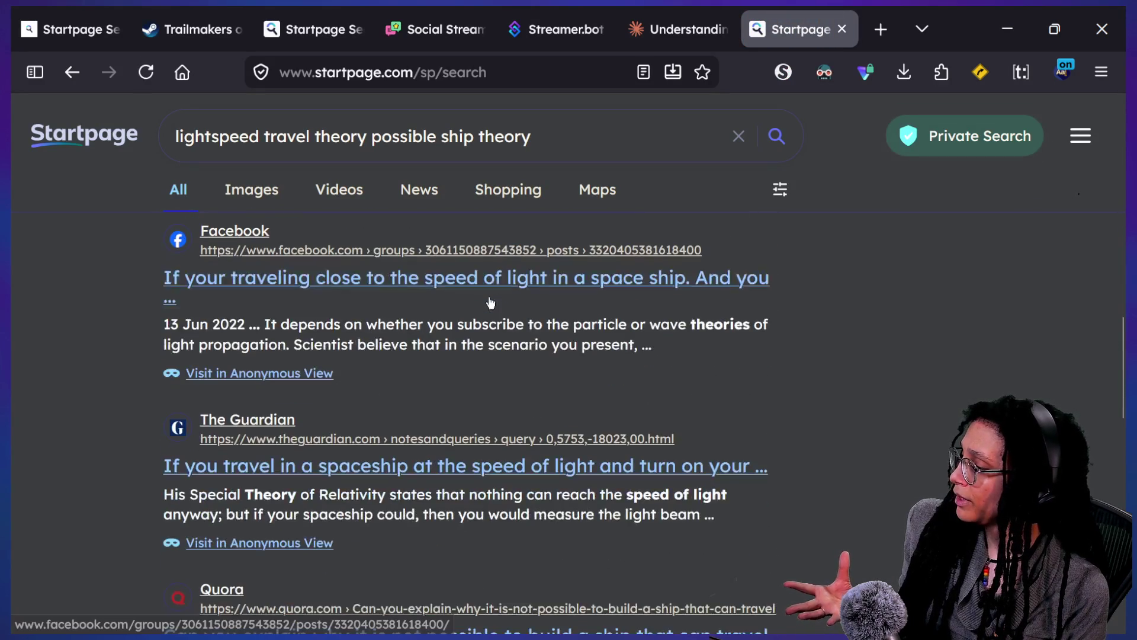
{"action": "scroll", "scroll_direction": "down", "scroll_amount": 3}
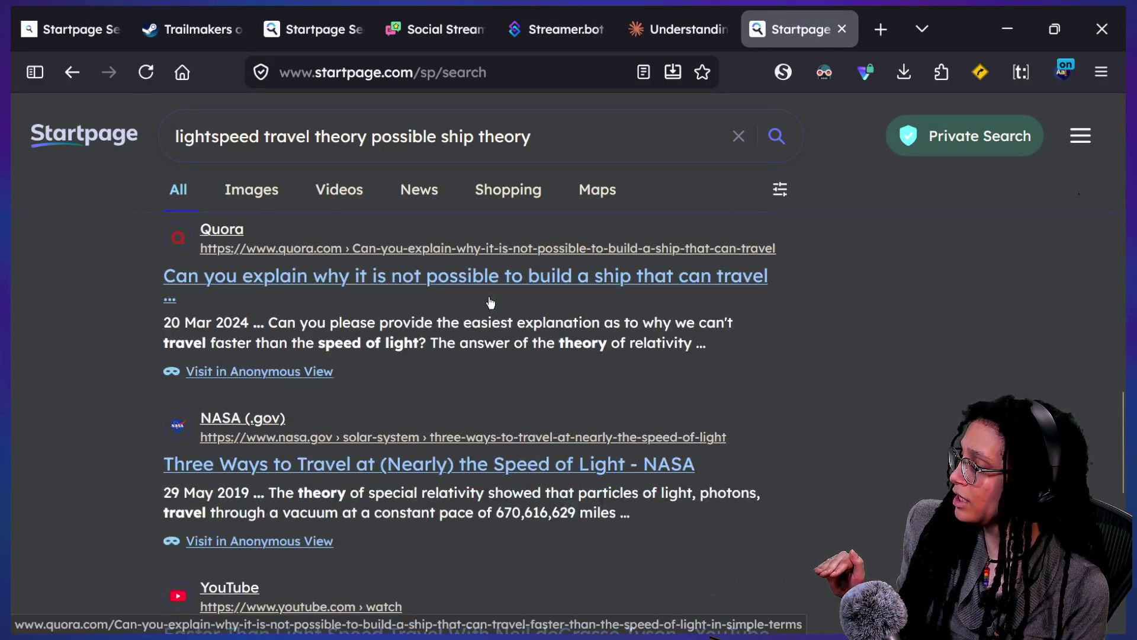
{"action": "scroll", "scroll_direction": "down", "scroll_amount": 3}
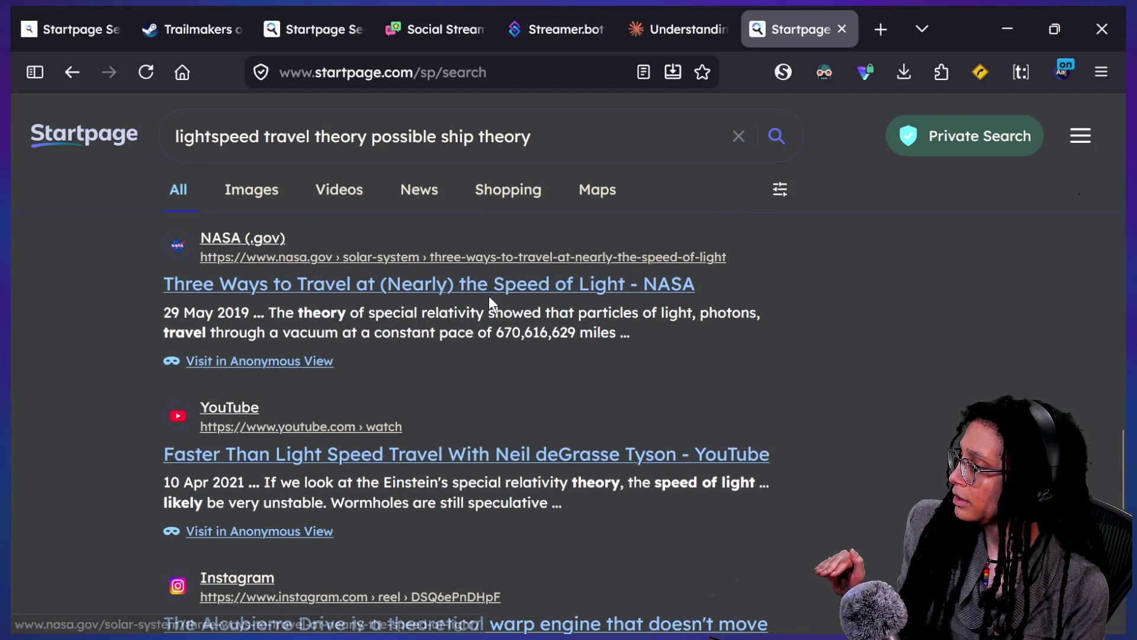
Step: Open the NASA speed-of-light result in a new tab
{"action": "right_click", "coordinate": [500, 288]}
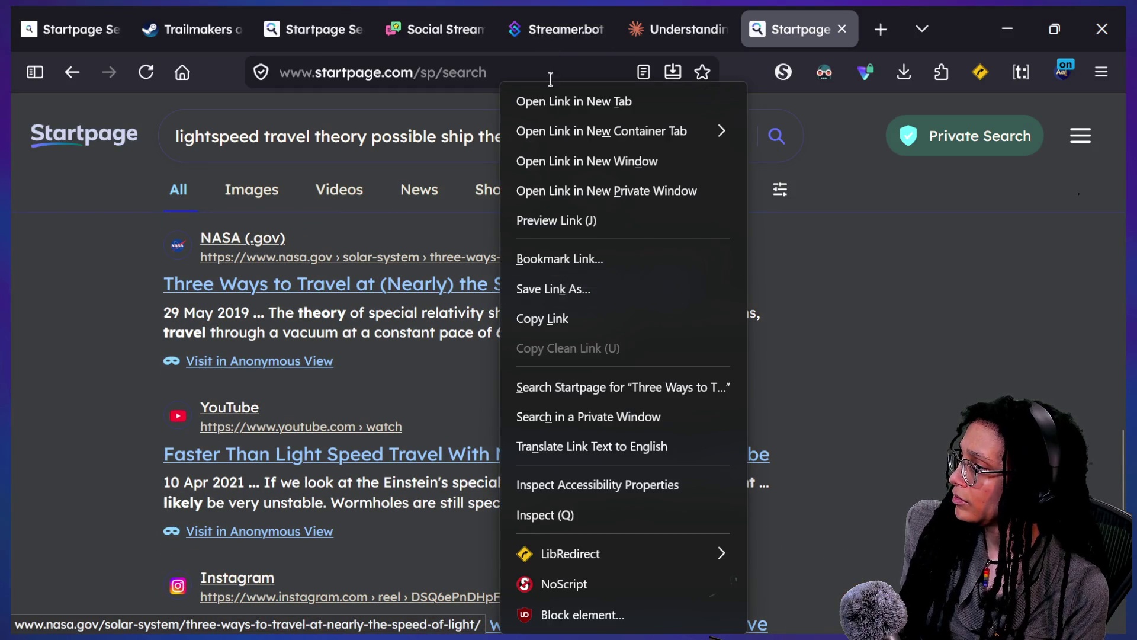
{"action": "left_click", "coordinate": [547, 299]}
{"action": "right_click", "coordinate": [548, 289]}
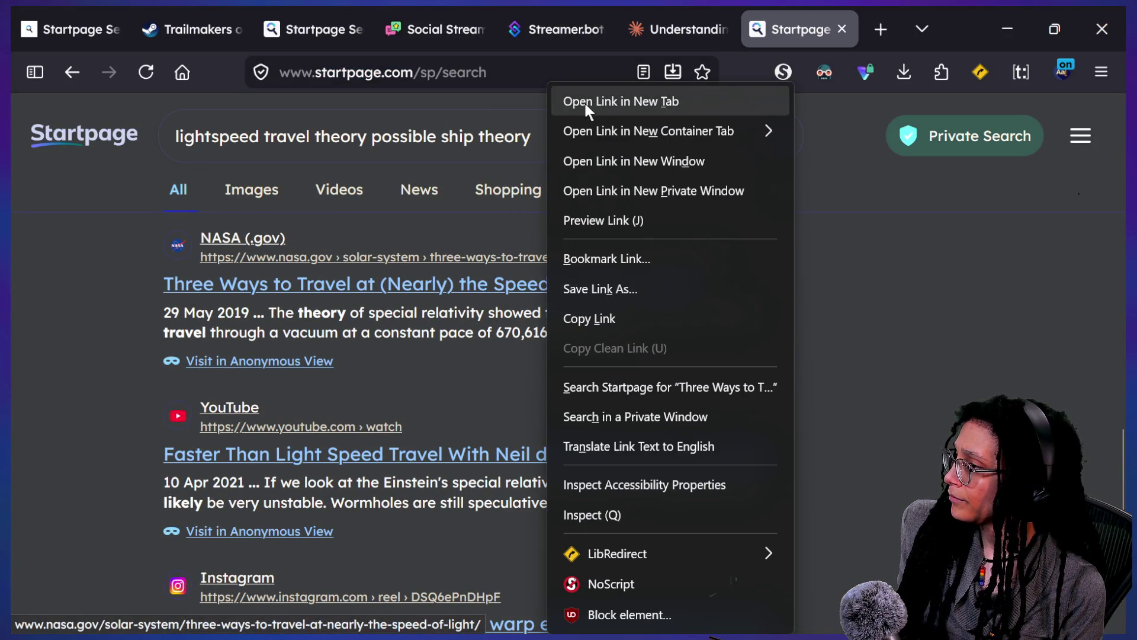
{"action": "left_click", "coordinate": [586, 105]}
{"action": "scroll", "scroll_direction": "down", "scroll_amount": 3}
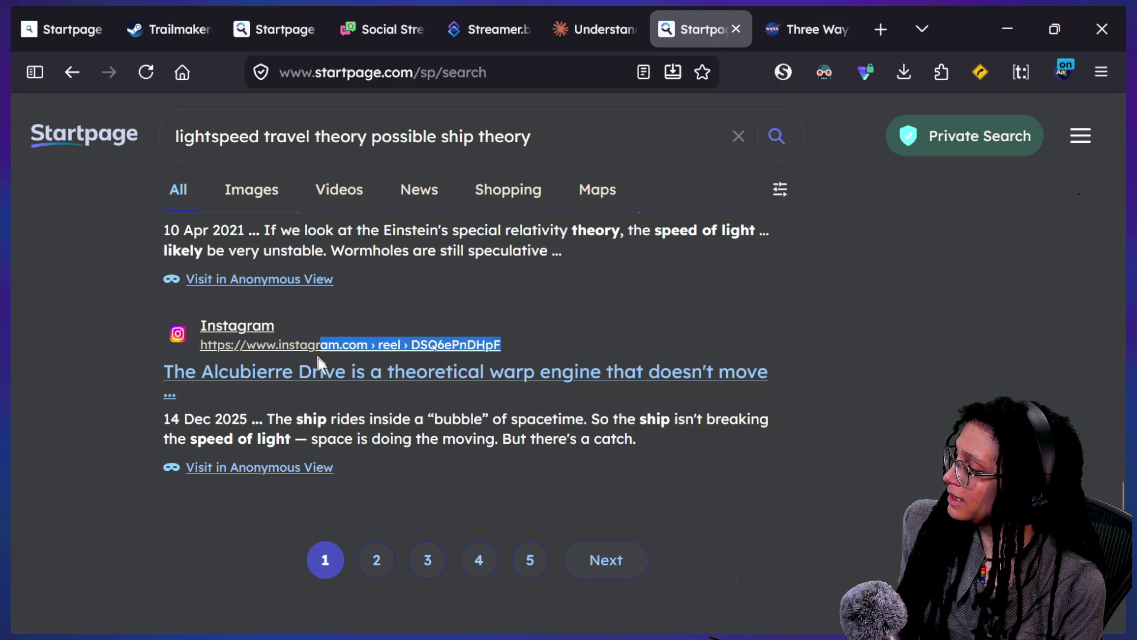
Step: Search 'The Alcubierre Drive' in a new tab and open its Wikipedia article
{"action": "left_click_drag", "start_coordinate": [317, 356], "coordinate": [337, 377]}
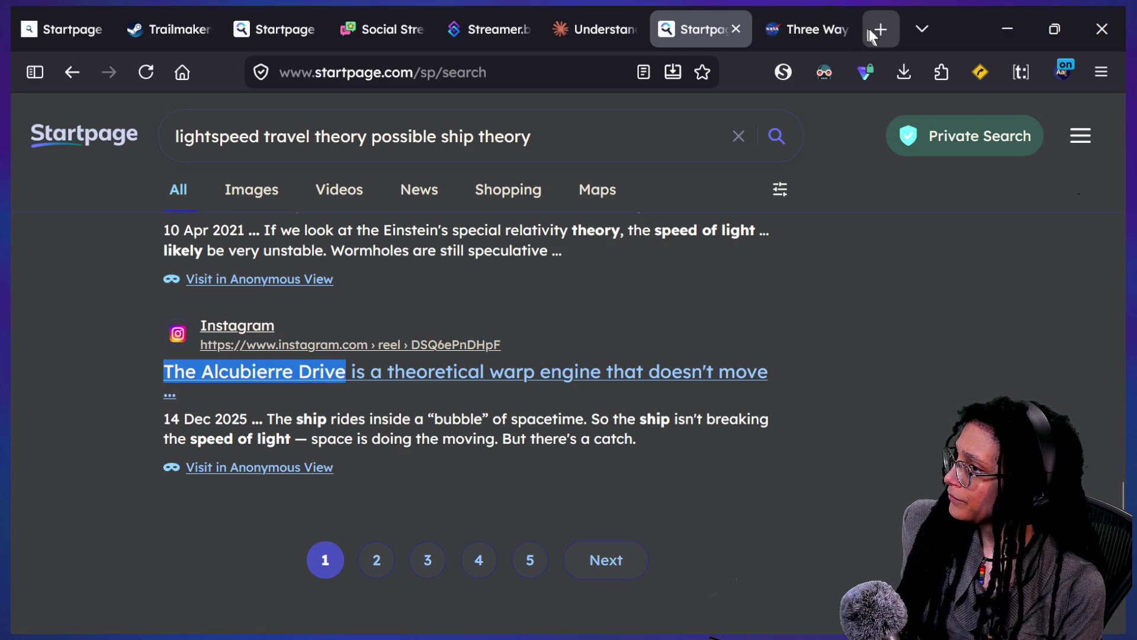
{"action": "left_click", "coordinate": [868, 32]}
{"action": "type", "text": "The Alcubierre Drive"}
{"action": "key", "text": "Return"}
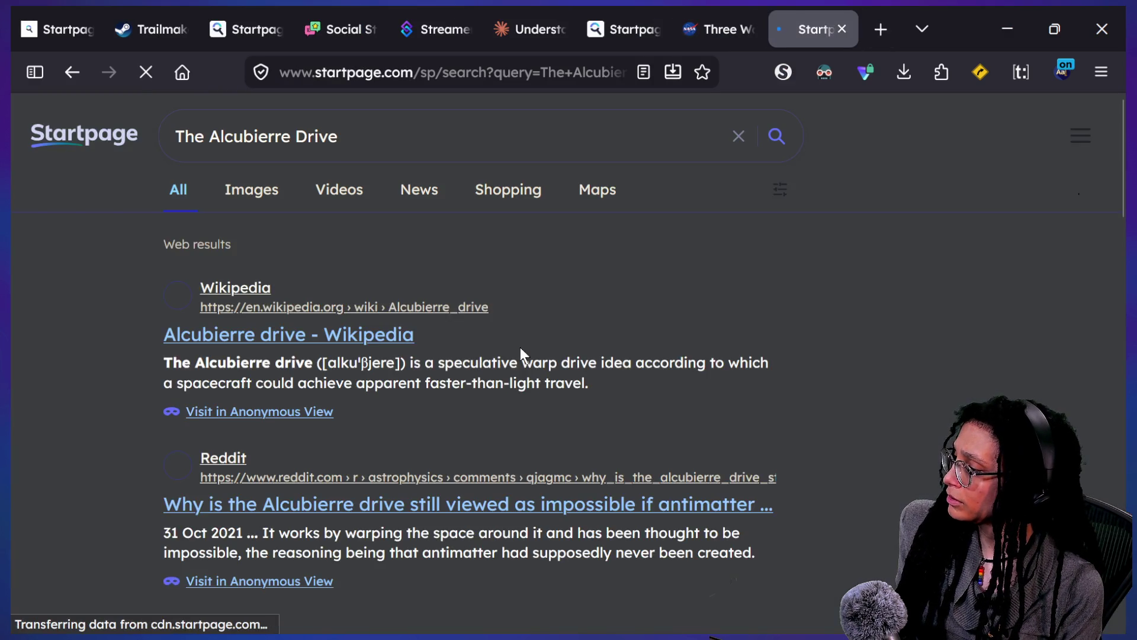
{"action": "scroll", "scroll_direction": "down", "scroll_amount": 3}
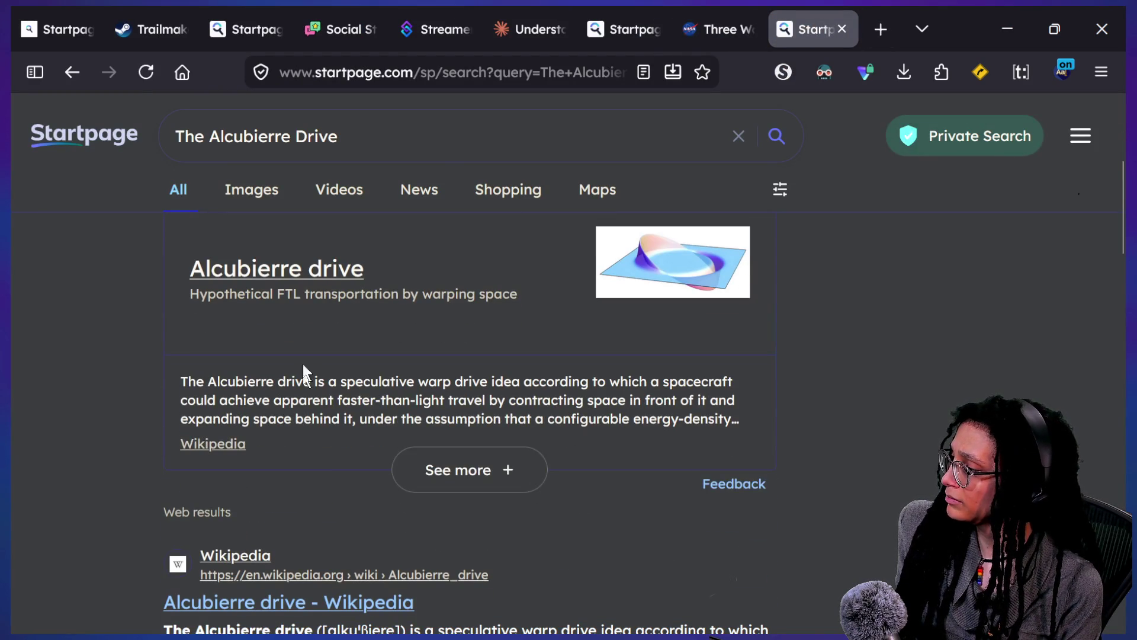
{"action": "left_click", "coordinate": [323, 277]}
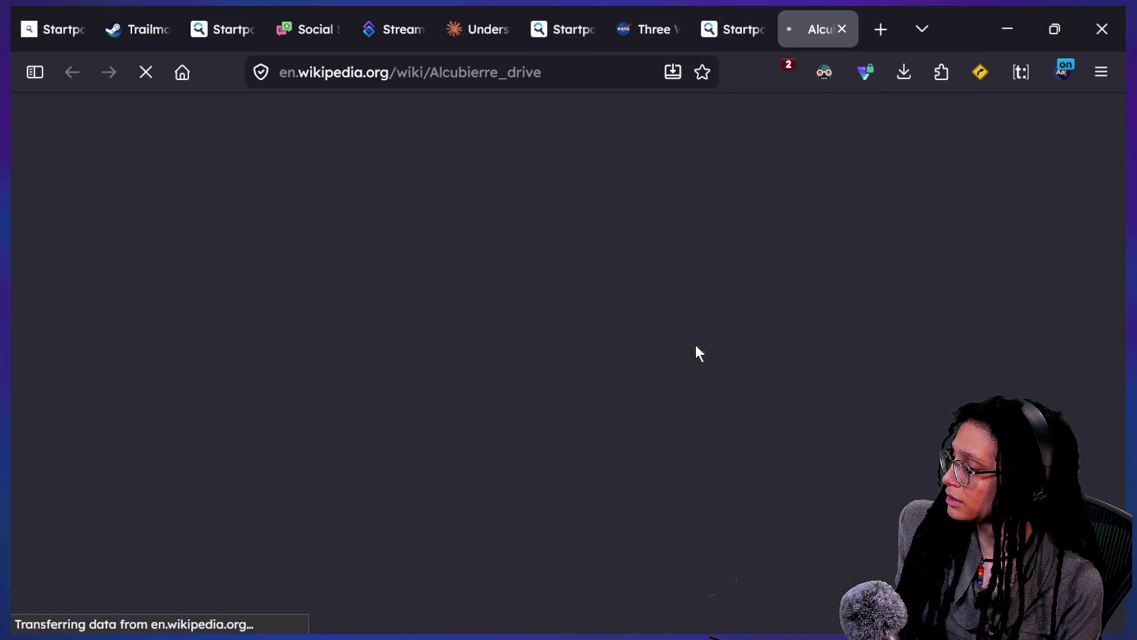
Step: Scroll the Alcubierre drive article to its Physics section, then return to the Alcubierre Drive results
{"action": "scroll", "scroll_direction": "down", "scroll_amount": 3}
{"action": "scroll", "scroll_direction": "down", "scroll_amount": 3}
{"action": "scroll", "scroll_direction": "down", "scroll_amount": 3}
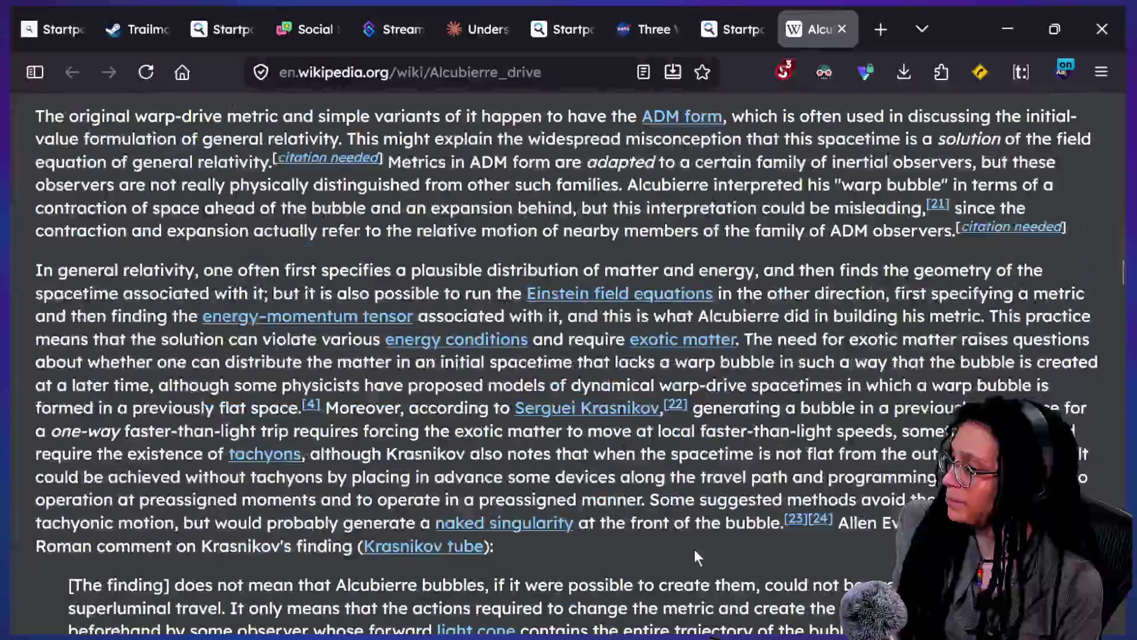
{"action": "key", "text": "ctrl+shift+Tab"}
{"action": "scroll", "scroll_direction": "down", "scroll_amount": 3}
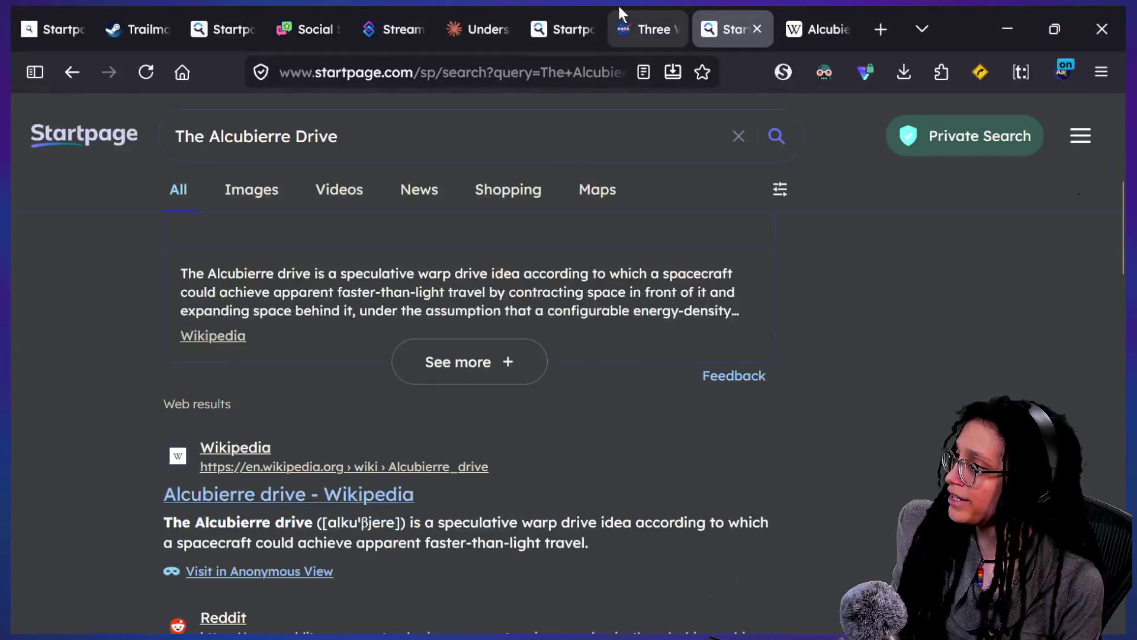
Step: Skim NASA's 'Three Ways to Travel at (Nearly) the Speed of Light', then go back to the lightspeed results
{"action": "left_click", "coordinate": [622, 17]}
{"action": "scroll", "scroll_direction": "down", "scroll_amount": 3}
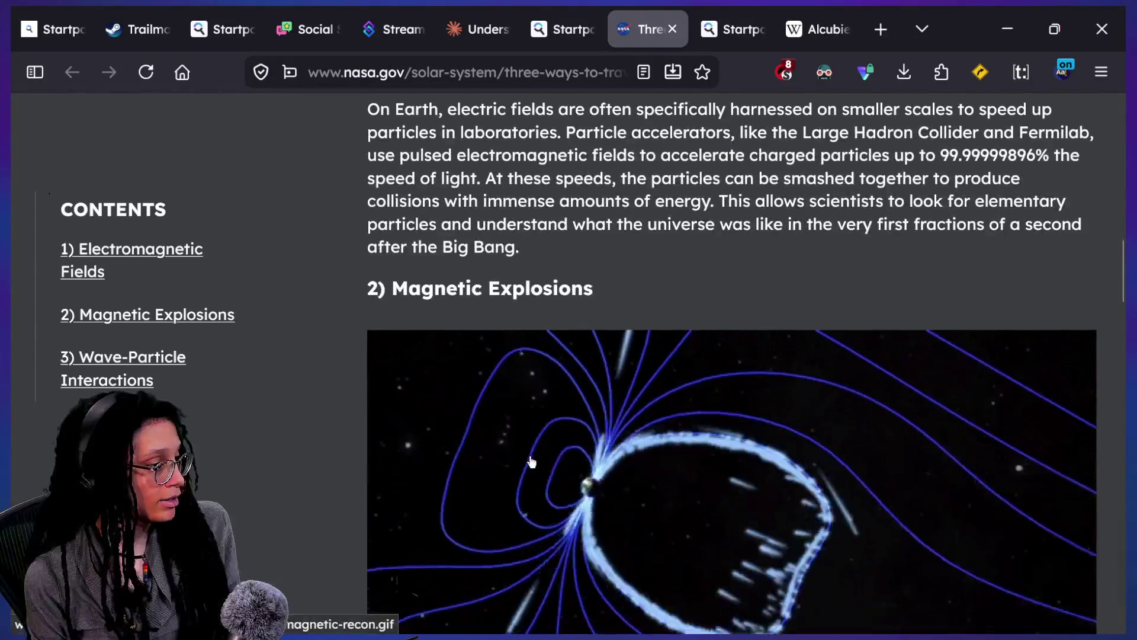
{"action": "scroll", "scroll_direction": "down", "scroll_amount": 3}
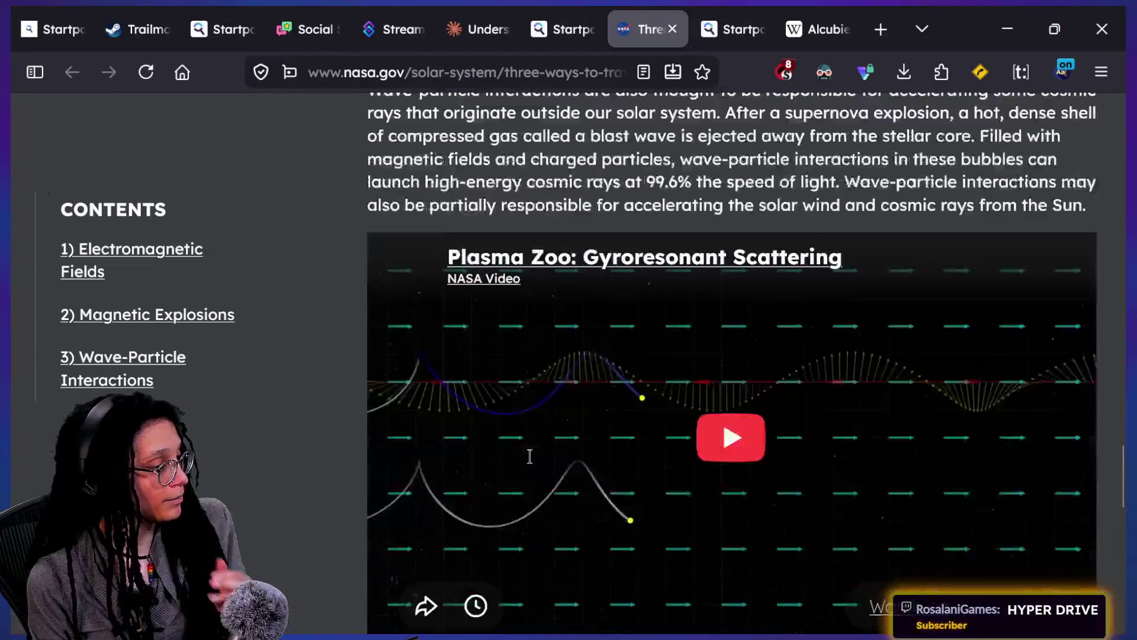
{"action": "scroll", "scroll_direction": "up", "scroll_amount": 3}
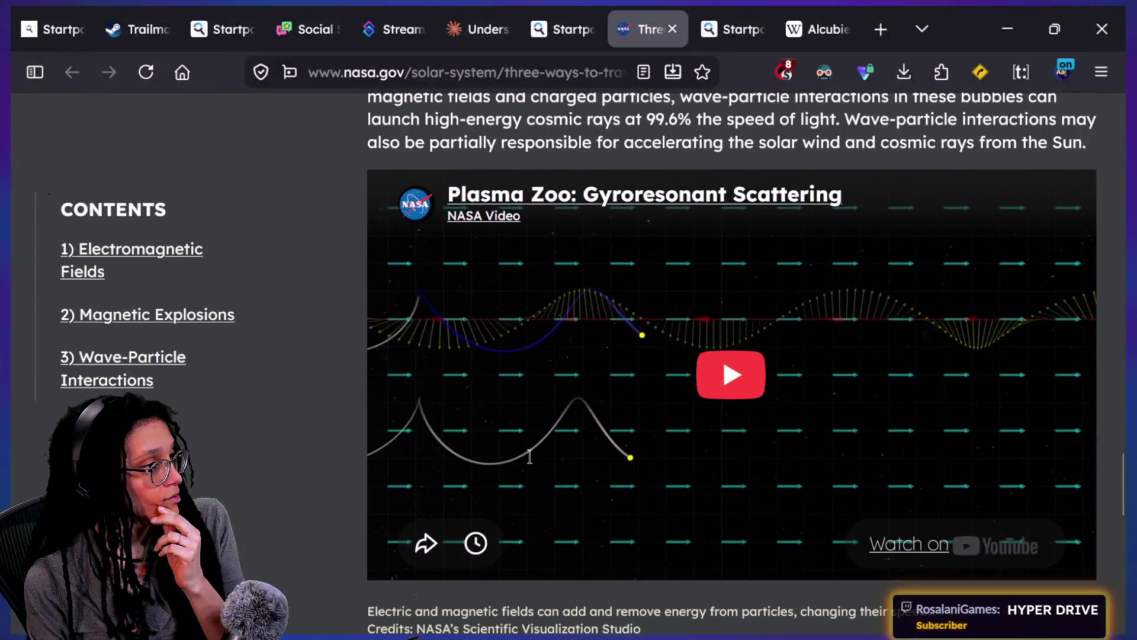
{"action": "scroll", "scroll_direction": "down", "scroll_amount": 3}
{"action": "scroll", "scroll_direction": "up", "scroll_amount": 3}
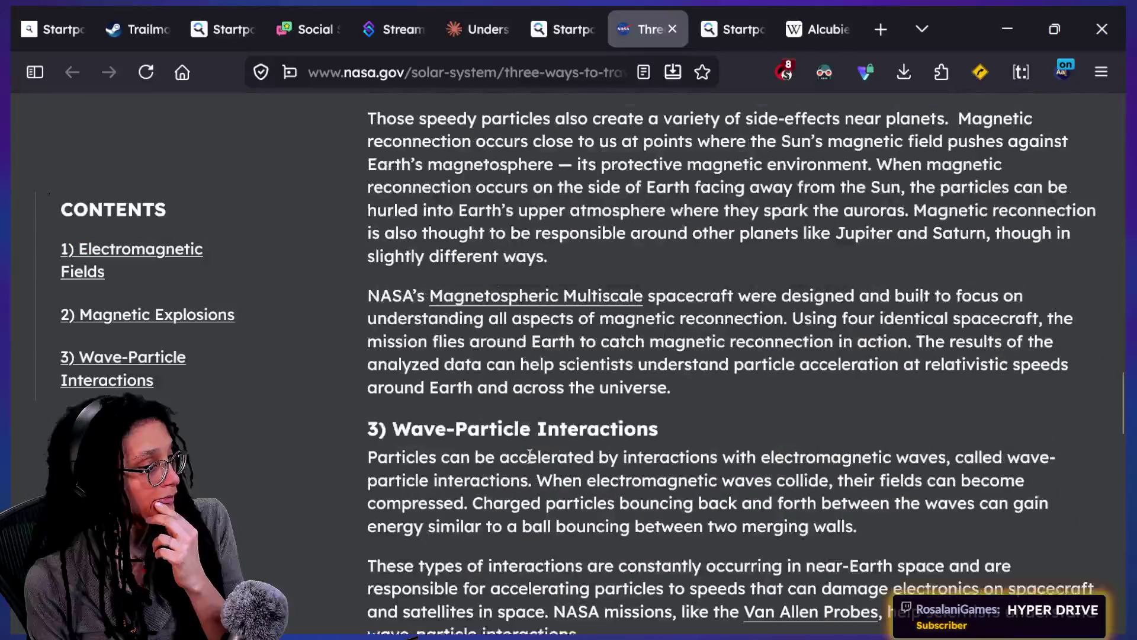
{"action": "scroll", "scroll_direction": "up", "scroll_amount": 3}
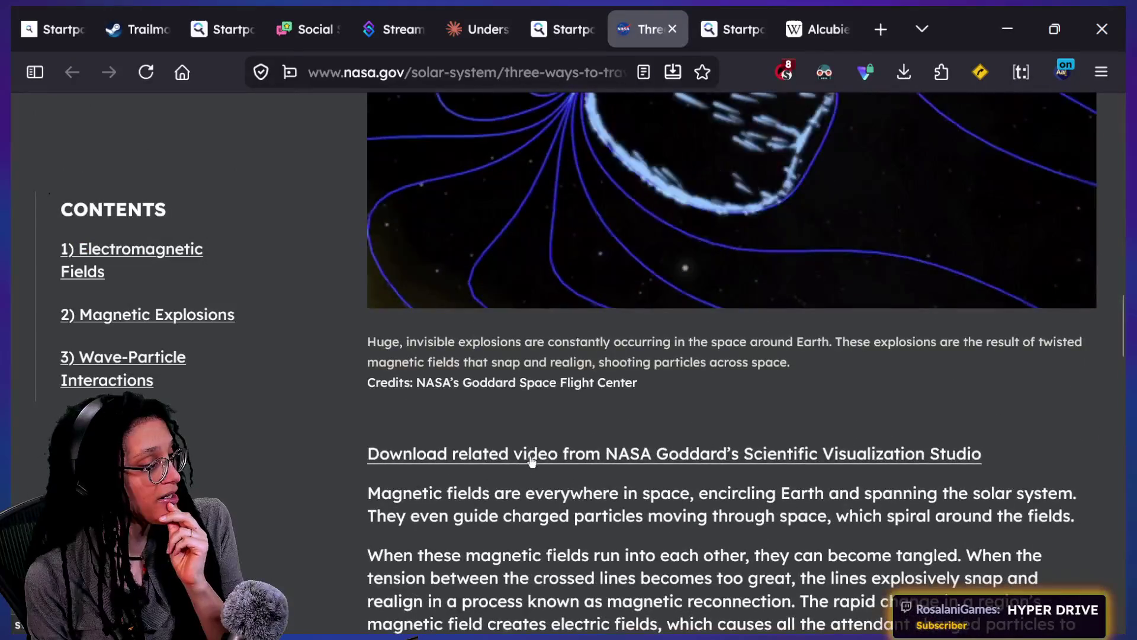
{"action": "scroll", "scroll_direction": "up", "scroll_amount": 3}
{"action": "scroll", "scroll_direction": "up", "scroll_amount": 3}
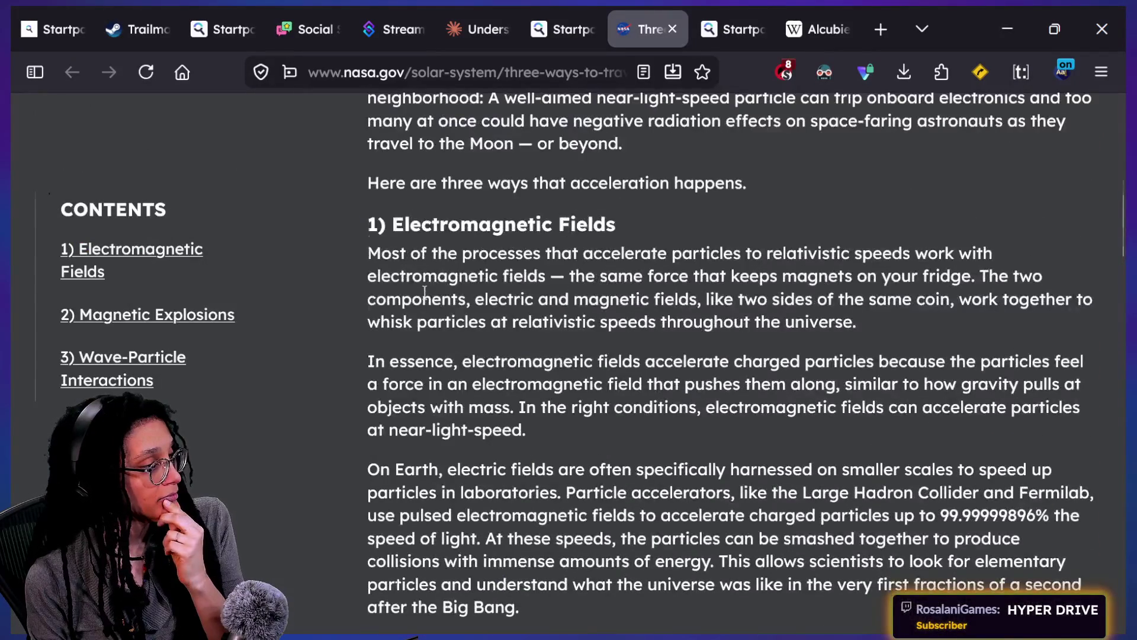
{"action": "scroll", "scroll_direction": "up", "scroll_amount": 3}
{"action": "left_click", "coordinate": [566, 7]}
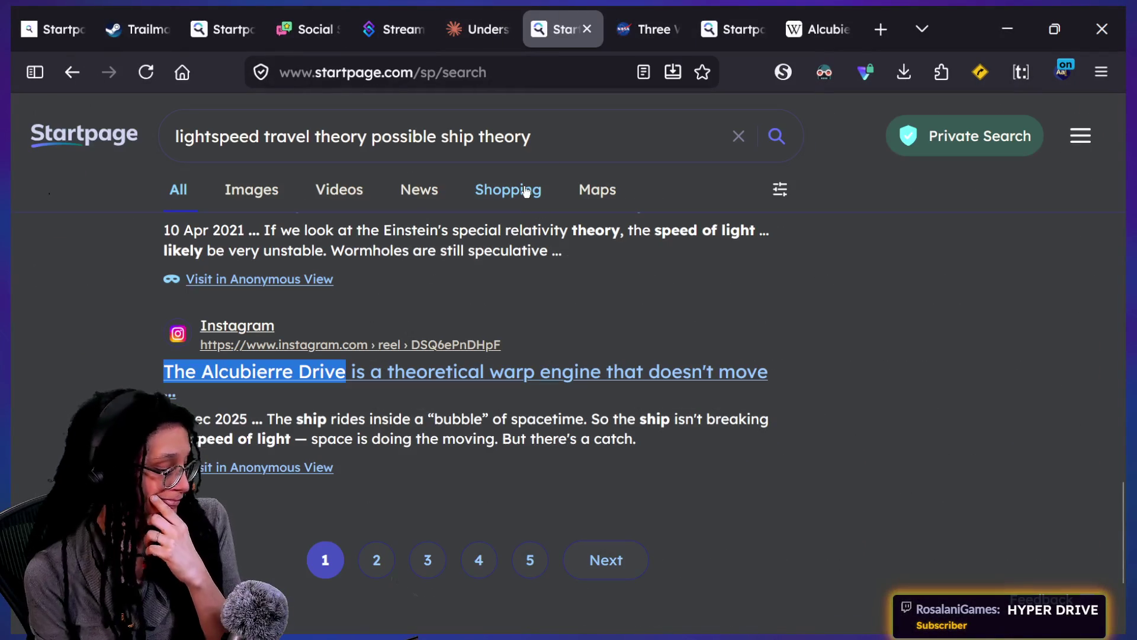
Step: Scroll through the lightspeed web results and go to the next results page
{"action": "scroll", "scroll_direction": "up", "scroll_amount": 3}
{"action": "scroll", "scroll_direction": "down", "scroll_amount": 3}
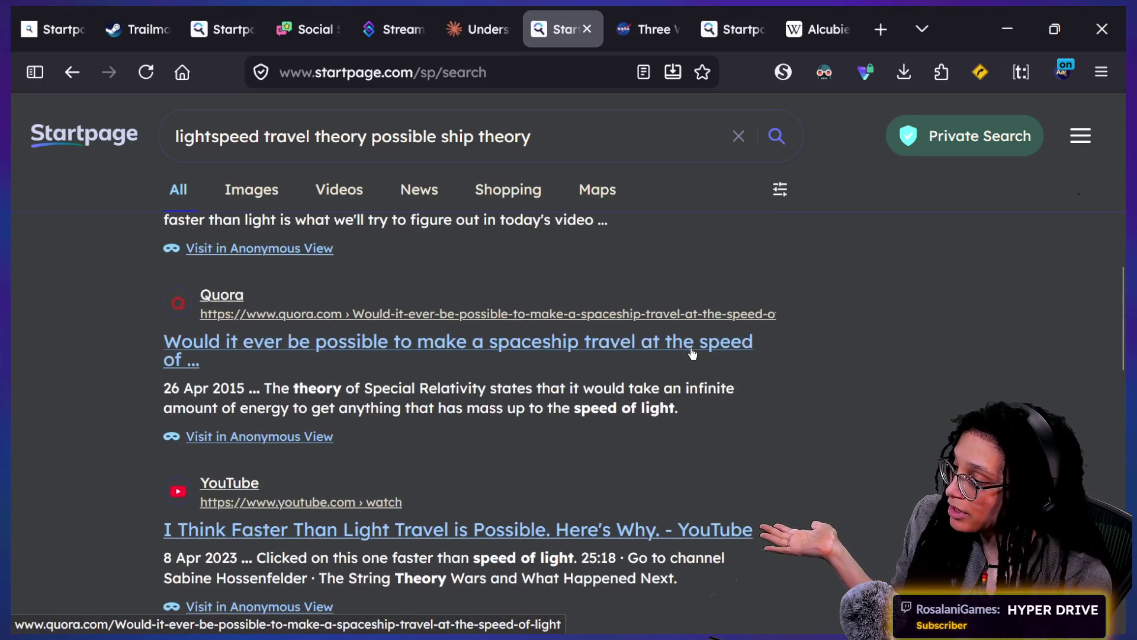
{"action": "scroll", "scroll_direction": "down", "scroll_amount": 3}
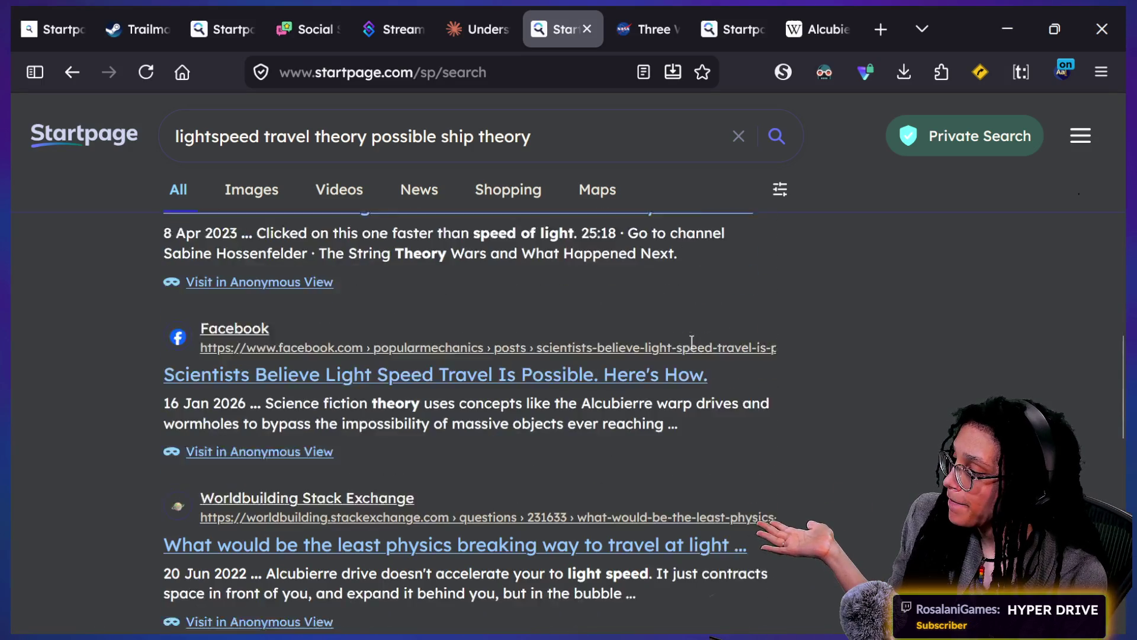
{"action": "scroll", "scroll_direction": "down", "scroll_amount": 3}
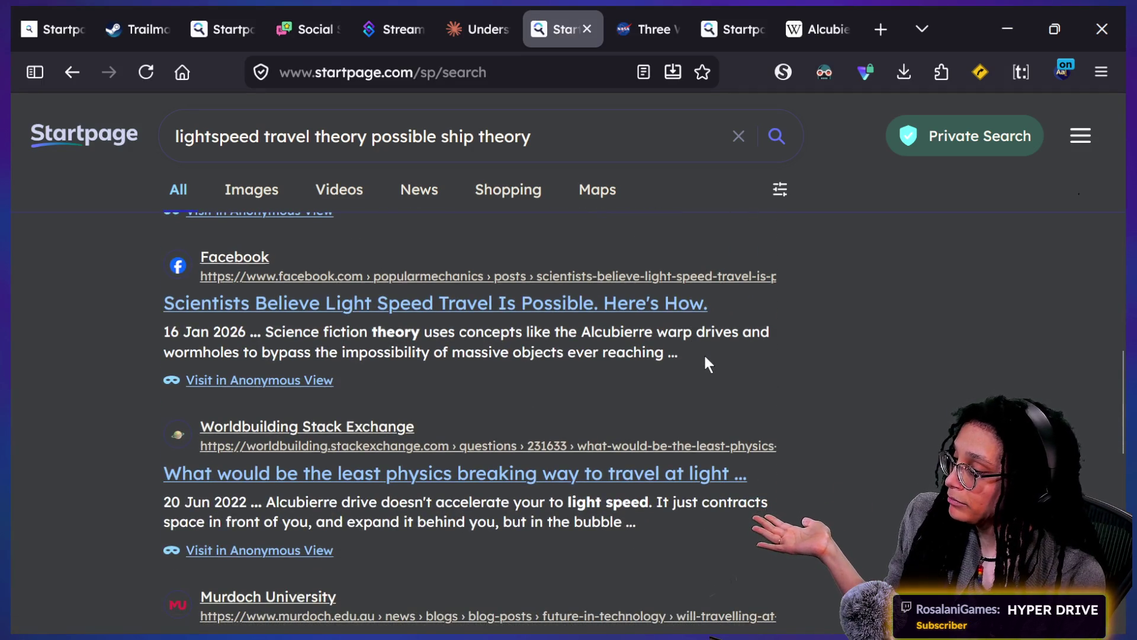
{"action": "scroll", "scroll_direction": "down", "scroll_amount": 3}
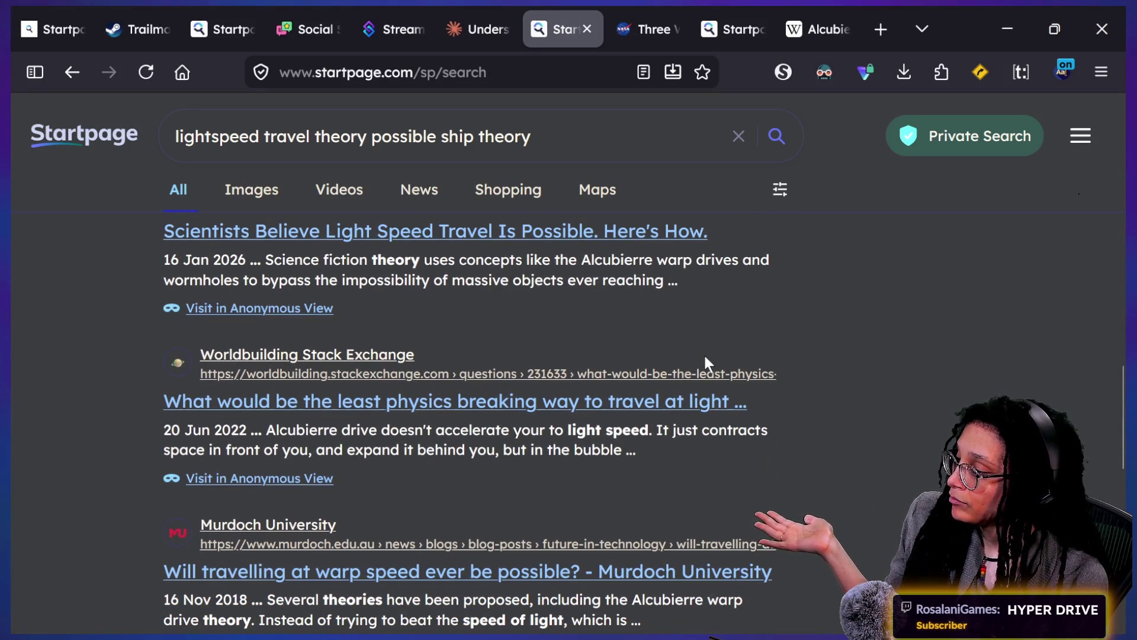
{"action": "scroll", "scroll_direction": "down", "scroll_amount": 3}
{"action": "scroll", "scroll_direction": "down", "scroll_amount": 3}
{"action": "scroll", "scroll_direction": "down", "scroll_amount": 3}
{"action": "scroll", "scroll_direction": "down", "scroll_amount": 3}
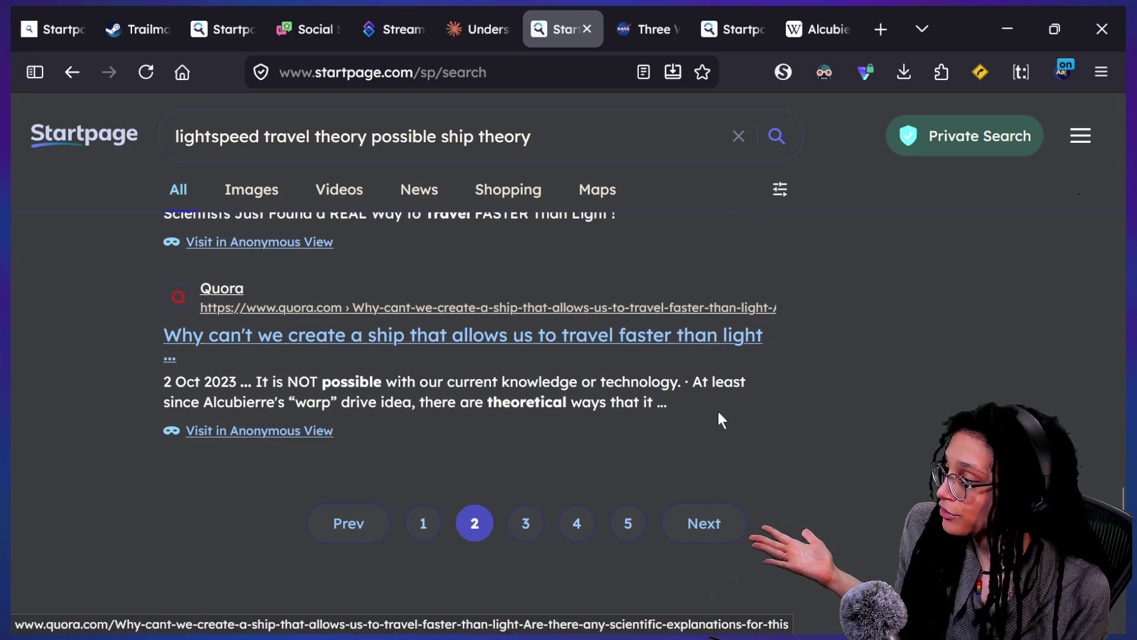
{"action": "left_click", "coordinate": [723, 544]}
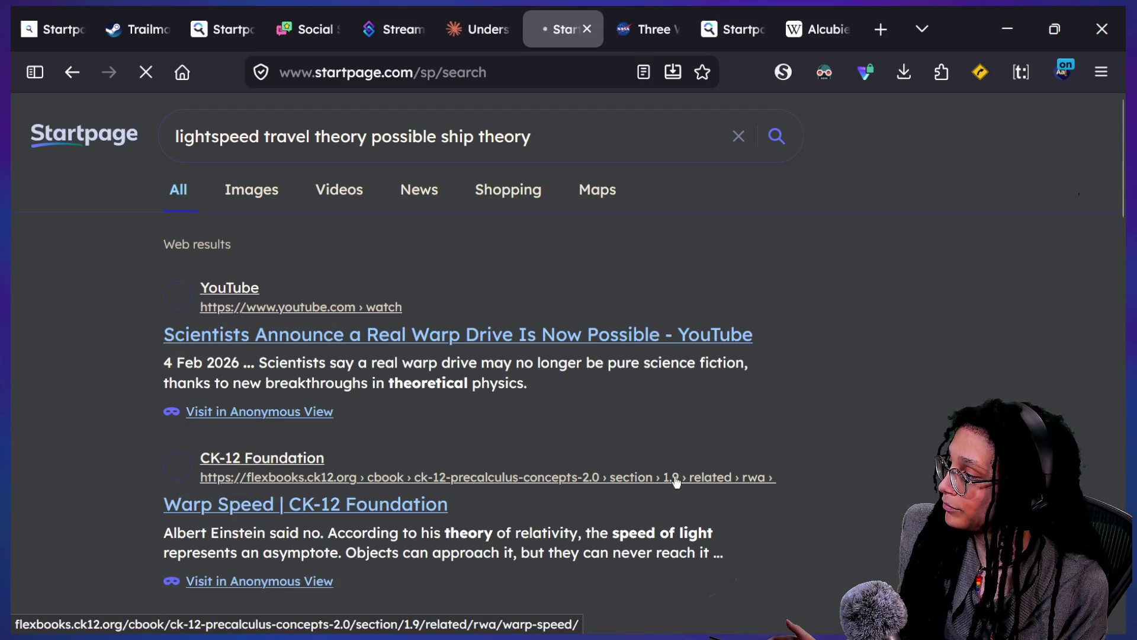
Step: Browse the second page, then switch the search to image results
{"action": "scroll", "scroll_direction": "down", "scroll_amount": 3}
{"action": "scroll", "scroll_direction": "down", "scroll_amount": 3}
{"action": "scroll", "scroll_direction": "down", "scroll_amount": 3}
{"action": "scroll", "scroll_direction": "down", "scroll_amount": 3}
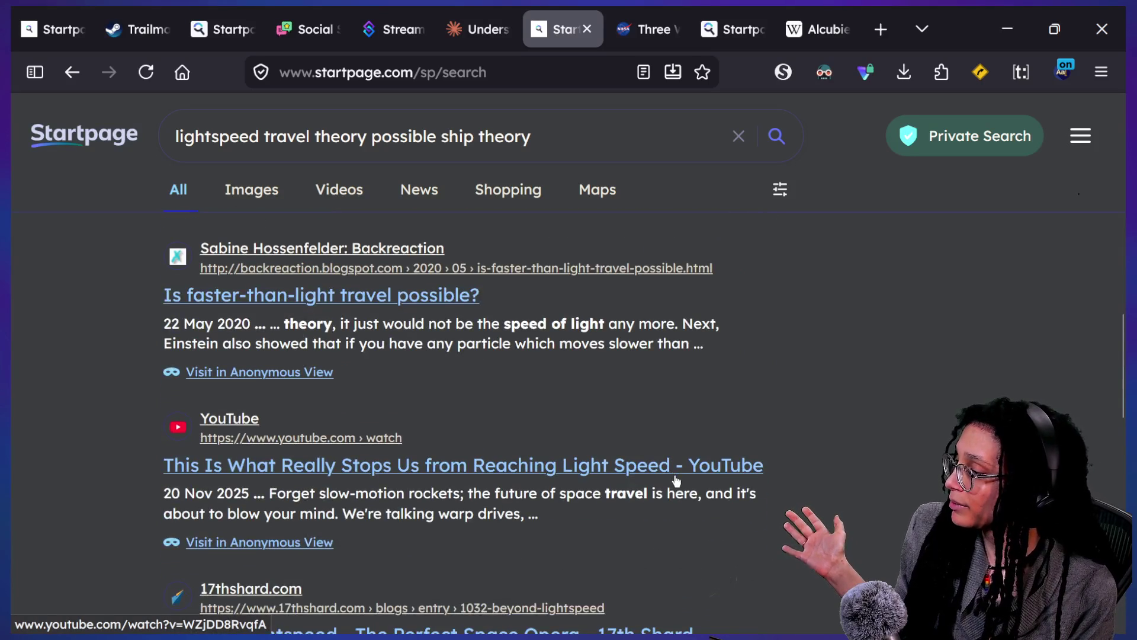
{"action": "scroll", "scroll_direction": "up", "scroll_amount": 3}
{"action": "left_click", "coordinate": [265, 200]}
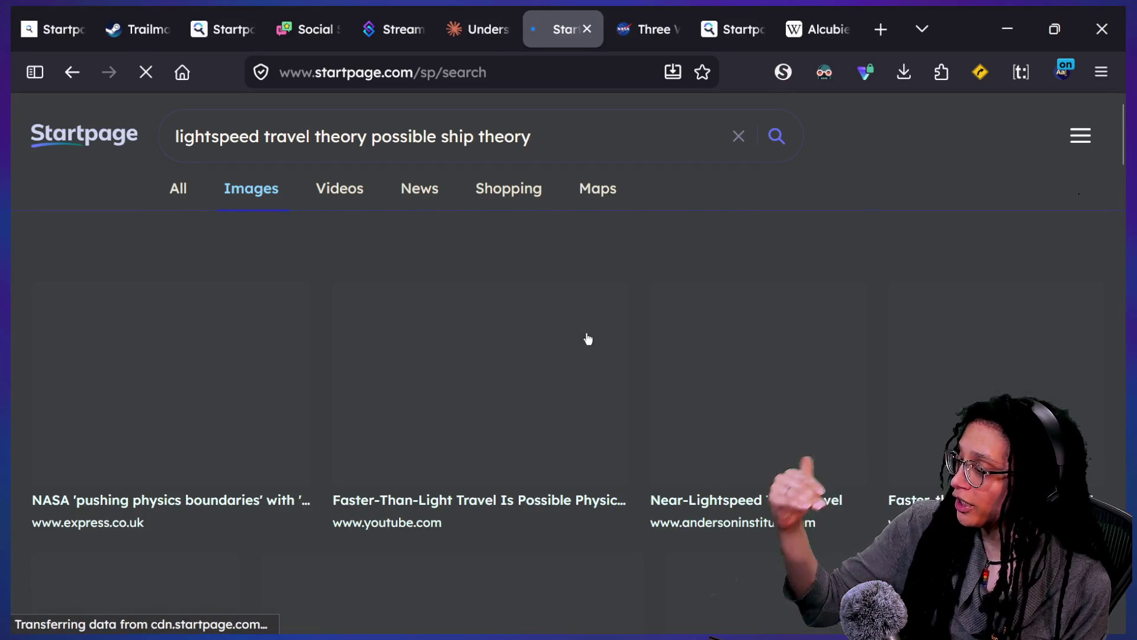
Step: Preview the 'Travelling Faster Than Light Possible?' image result and open its YouTube video
{"action": "scroll", "scroll_direction": "down", "scroll_amount": 3}
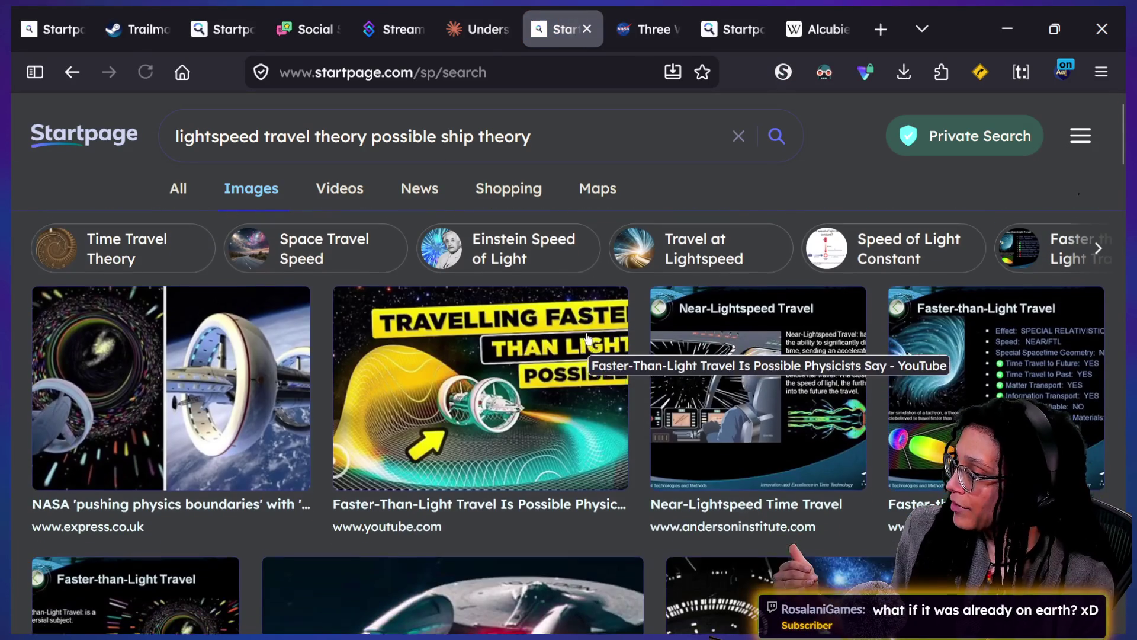
{"action": "scroll", "scroll_direction": "down", "scroll_amount": 3}
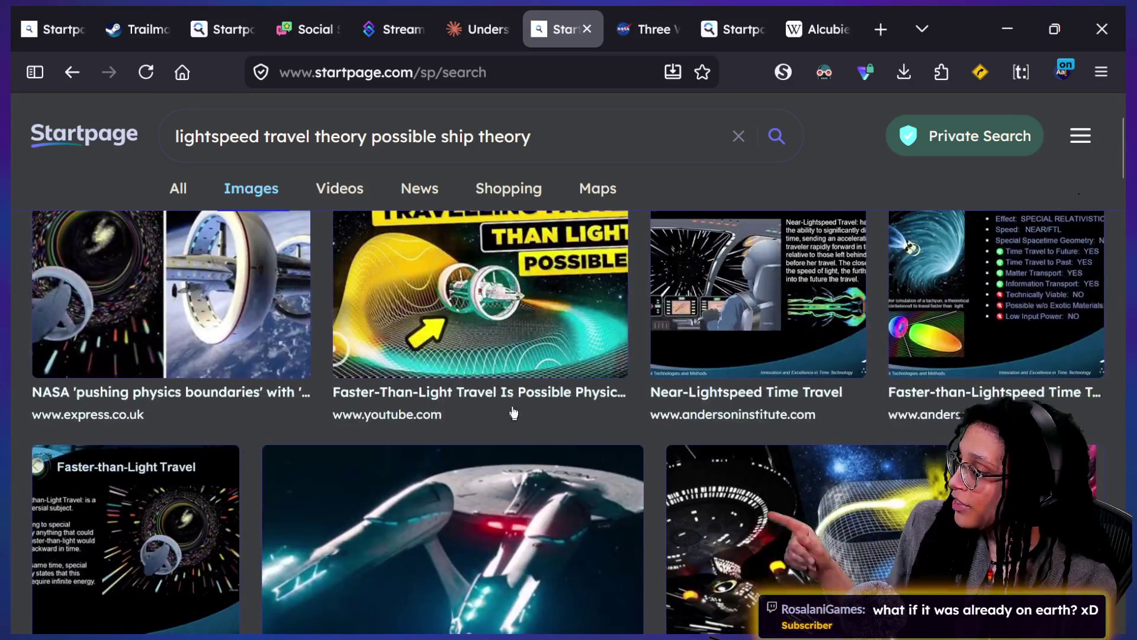
{"action": "left_click", "coordinate": [423, 327]}
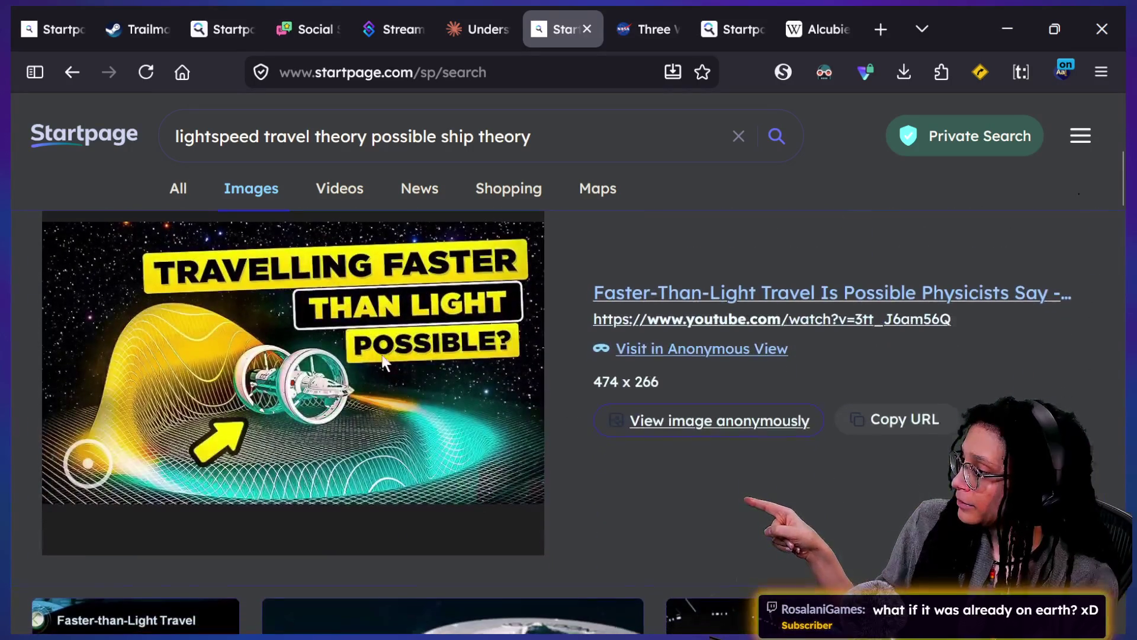
{"action": "left_click", "coordinate": [681, 294]}
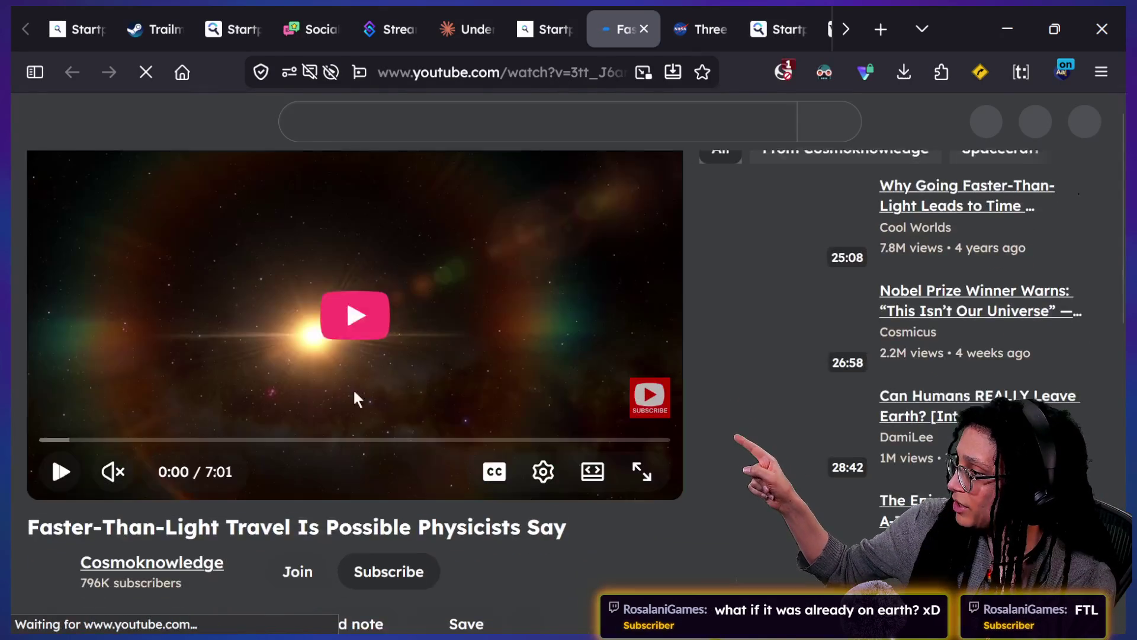
Step: Expand the video's description and select the phrase 'Alcubierre's warp drive'
{"action": "scroll", "scroll_direction": "down", "scroll_amount": 3}
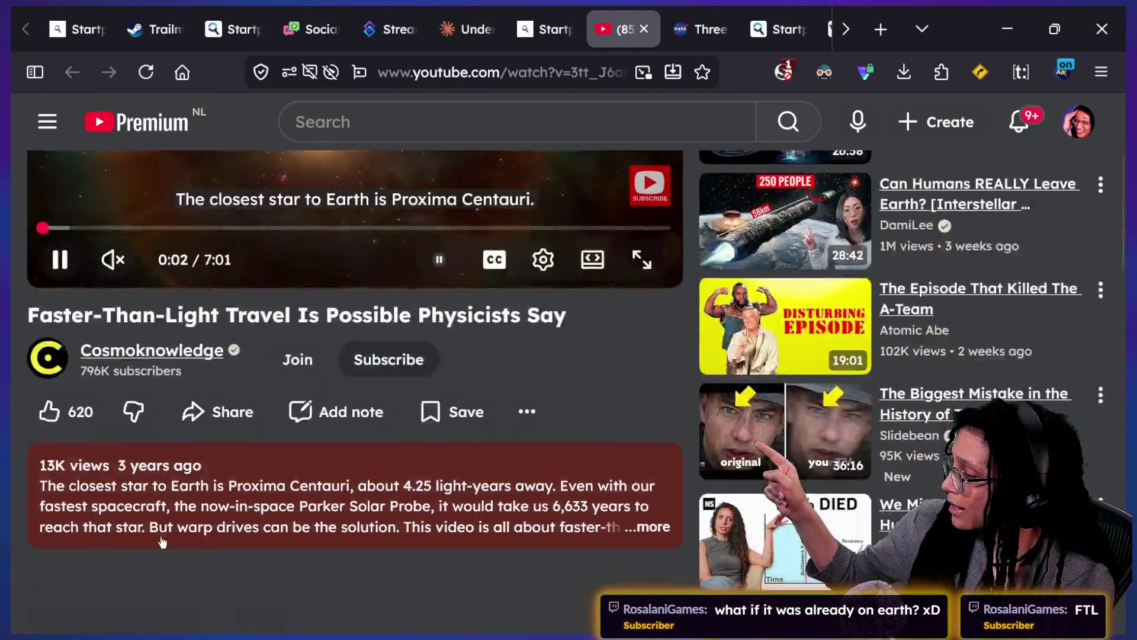
{"action": "left_click", "coordinate": [158, 537]}
{"action": "scroll", "scroll_direction": "down", "scroll_amount": 3}
{"action": "scroll", "scroll_direction": "down", "scroll_amount": 3}
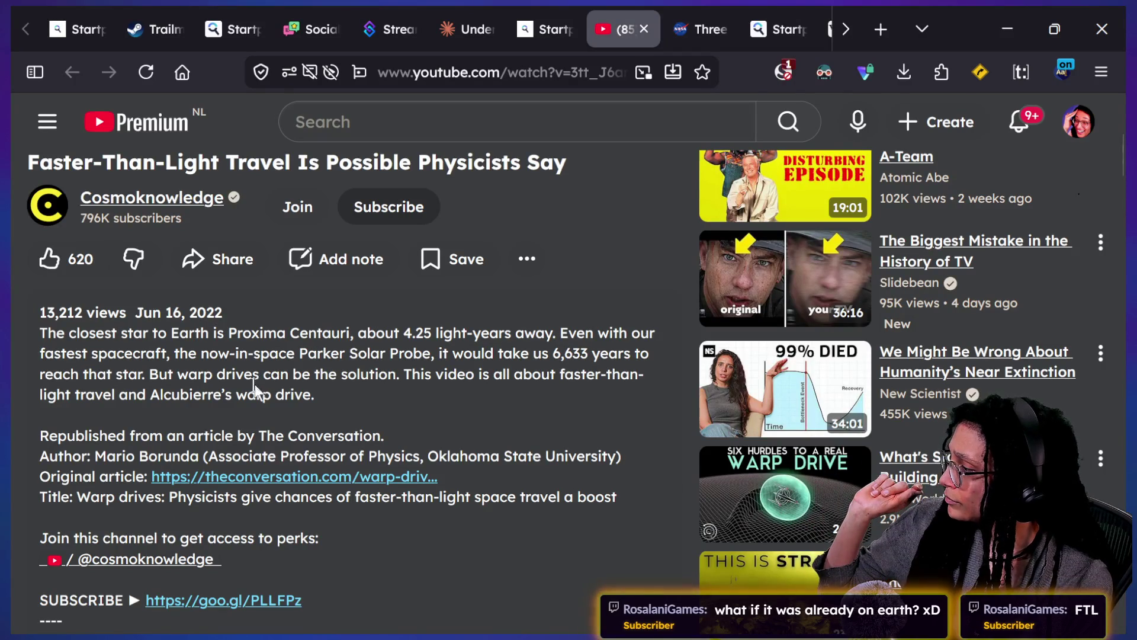
{"action": "left_click_drag", "start_coordinate": [193, 393], "coordinate": [314, 387]}
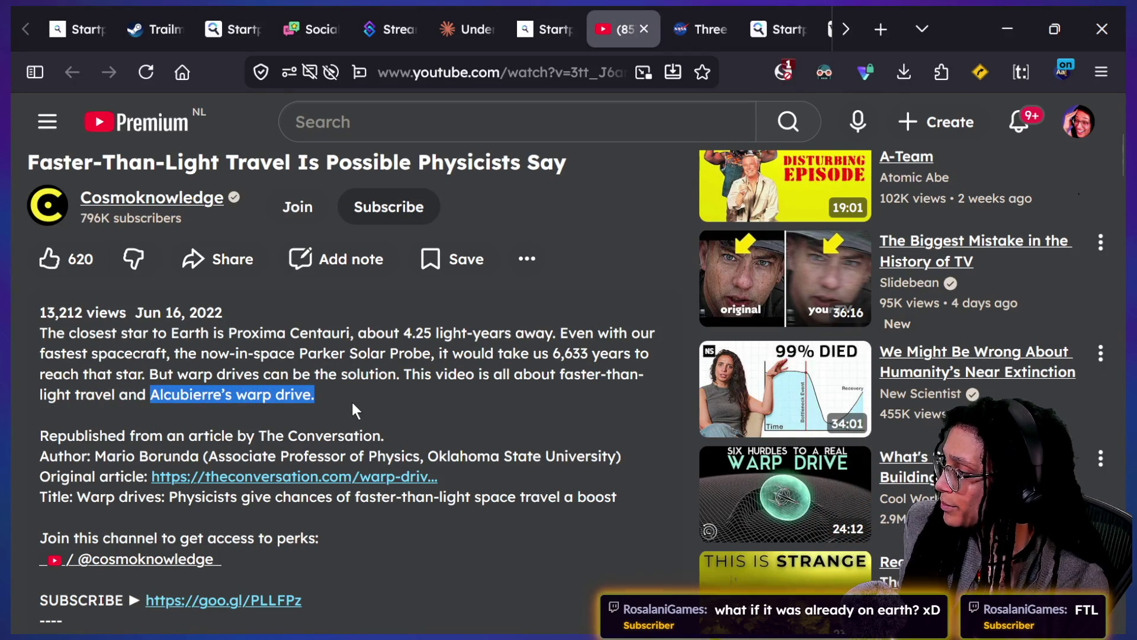
Step: Skip the video ahead to about 2:12, then switch to the Alcubierre drive Wikipedia tab
{"action": "scroll", "scroll_direction": "up", "scroll_amount": 3}
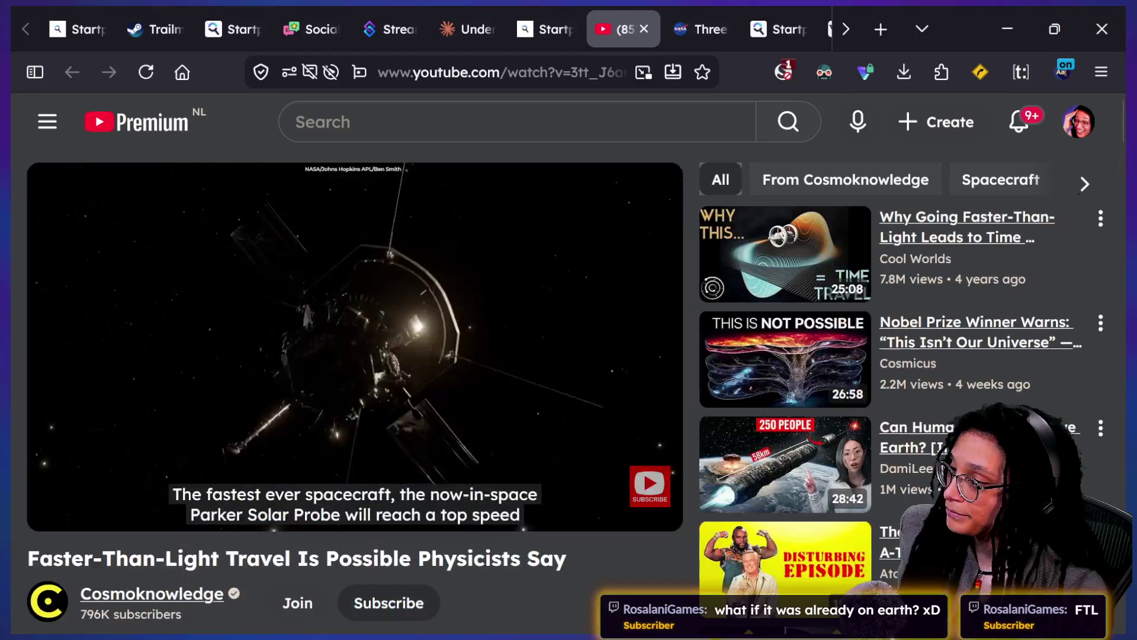
{"action": "left_click_drag", "start_coordinate": [217, 474], "coordinate": [238, 472]}
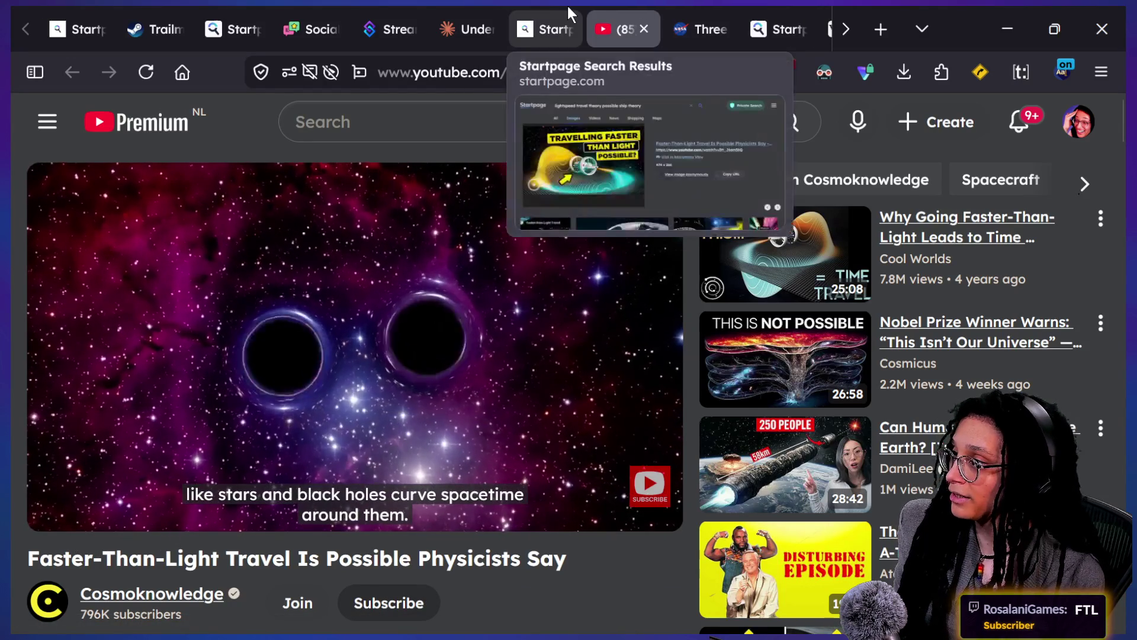
{"action": "scroll", "scroll_direction": "down", "scroll_amount": 3}
{"action": "left_click", "coordinate": [764, 18]}
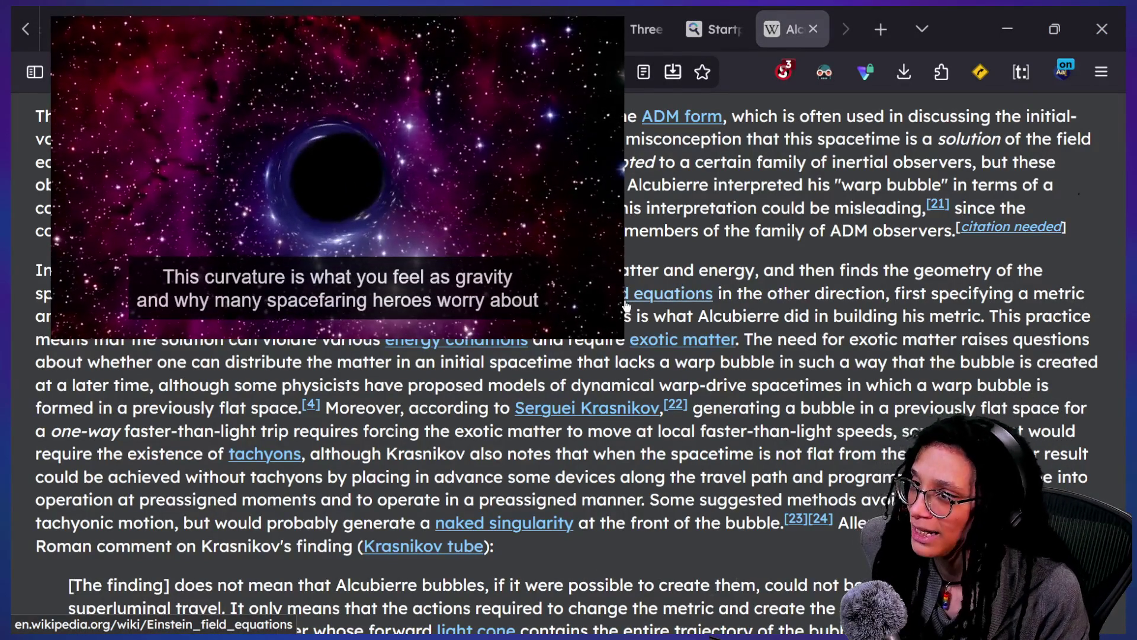
{"action": "left_click", "coordinate": [72, 631]}
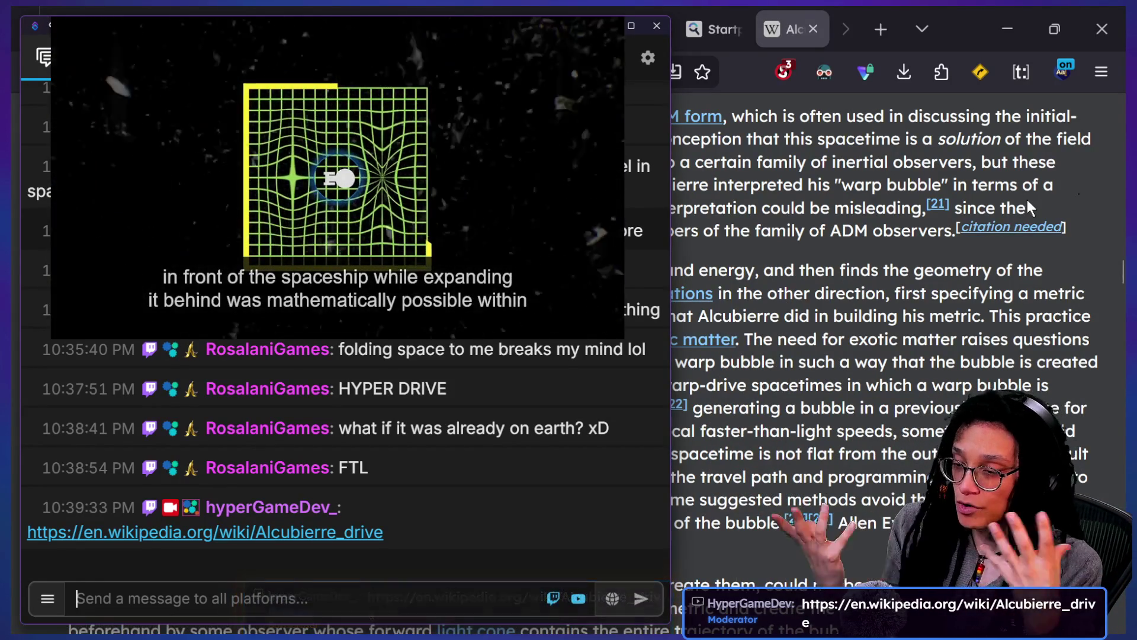
Step: Close the chat window's floating warp-drive video and return to the Godot script
{"action": "mouse_move", "coordinate": [566, 29]}
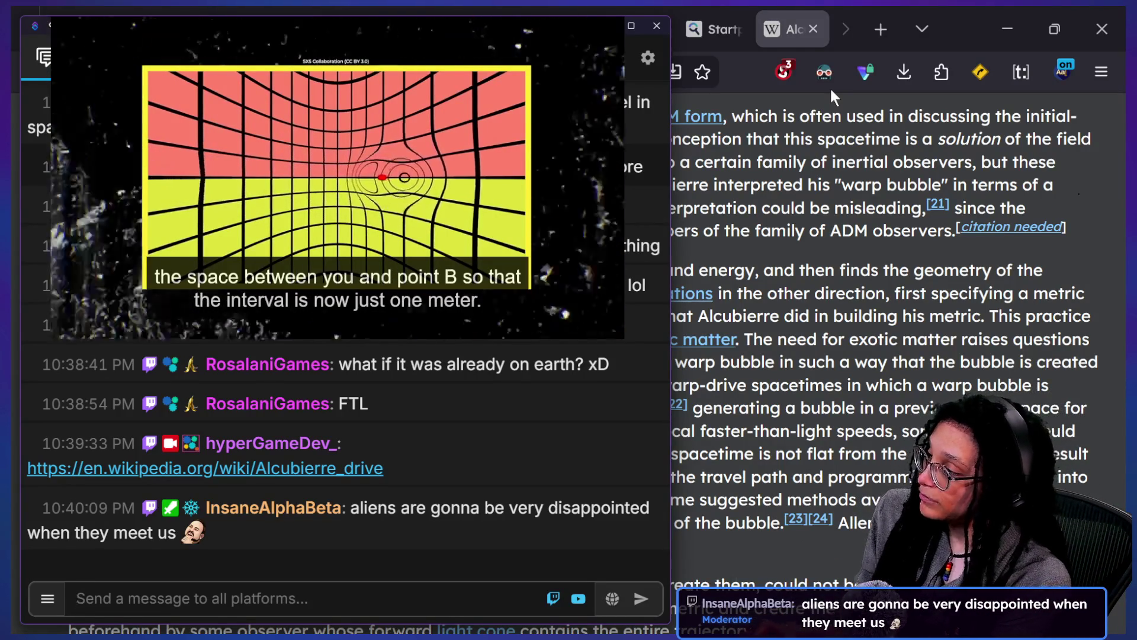
{"action": "mouse_move", "coordinate": [401, 61]}
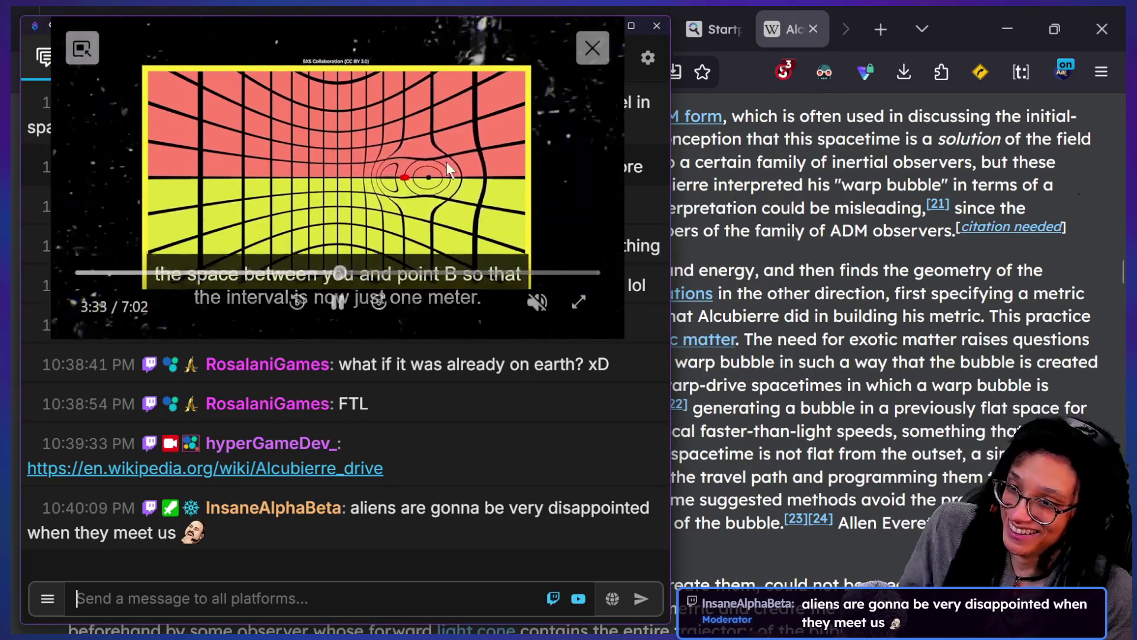
{"action": "left_click", "coordinate": [592, 47]}
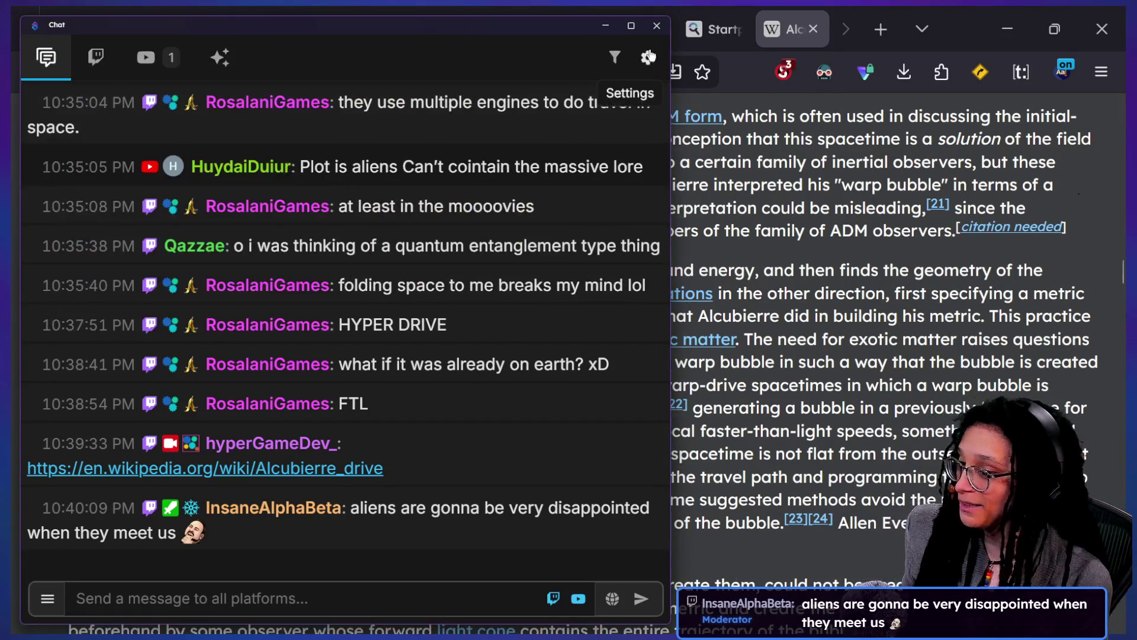
{"action": "key", "text": "alt+Tab"}
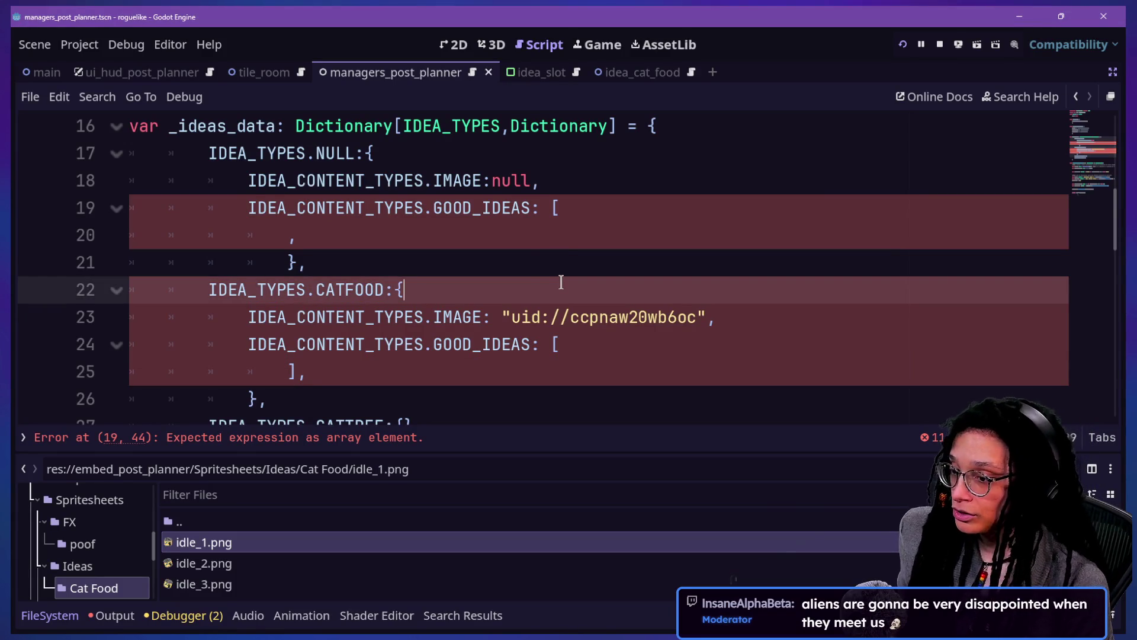
Step: Delete the stray closing bracket from CATFOOD's GOOD_IDEAS entry
{"action": "key", "text": "Down"}
{"action": "key", "text": "Down"}
{"action": "key", "text": "Down"}
{"action": "key", "text": "Left"}
{"action": "key", "text": "BackSpace"}
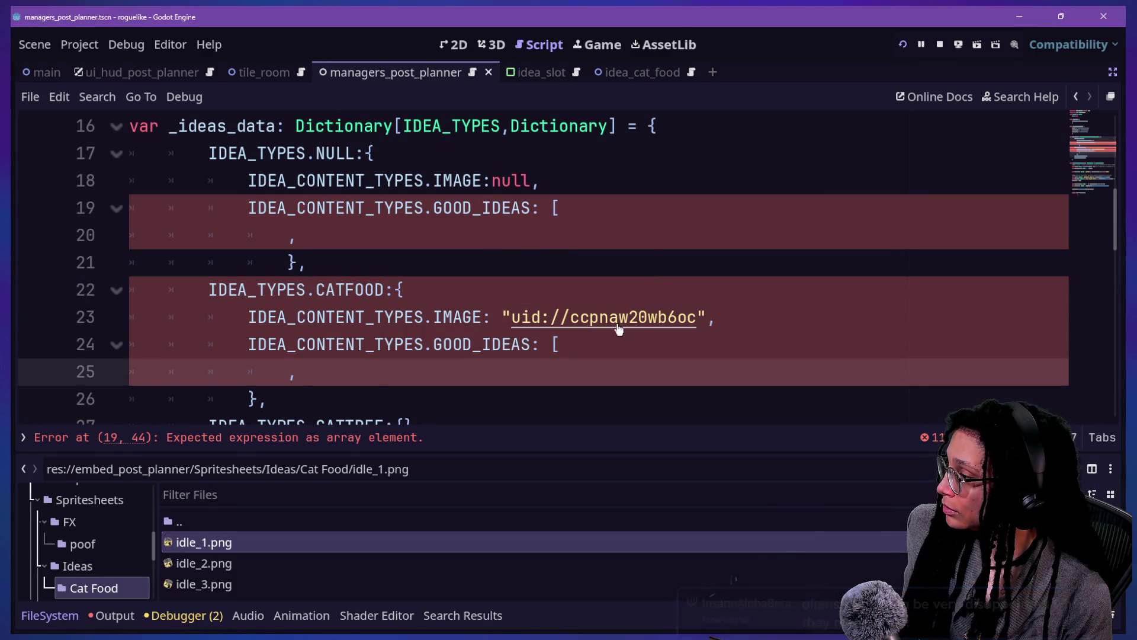
{"action": "key", "text": "BackSpace"}
{"action": "key", "text": "BackSpace"}
{"action": "key", "text": "BackSpace"}
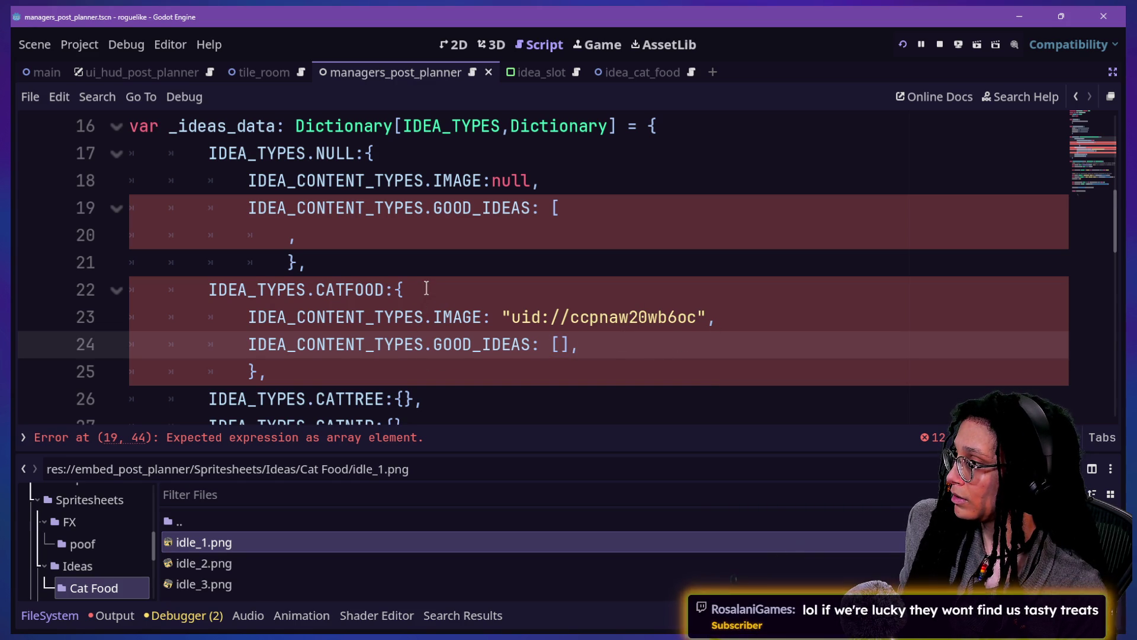
Step: Close NULL's GOOD_IDEAS brackets and put an empty string "" on its own line inside
{"action": "left_click", "coordinate": [463, 225]}
{"action": "left_click", "coordinate": [572, 216]}
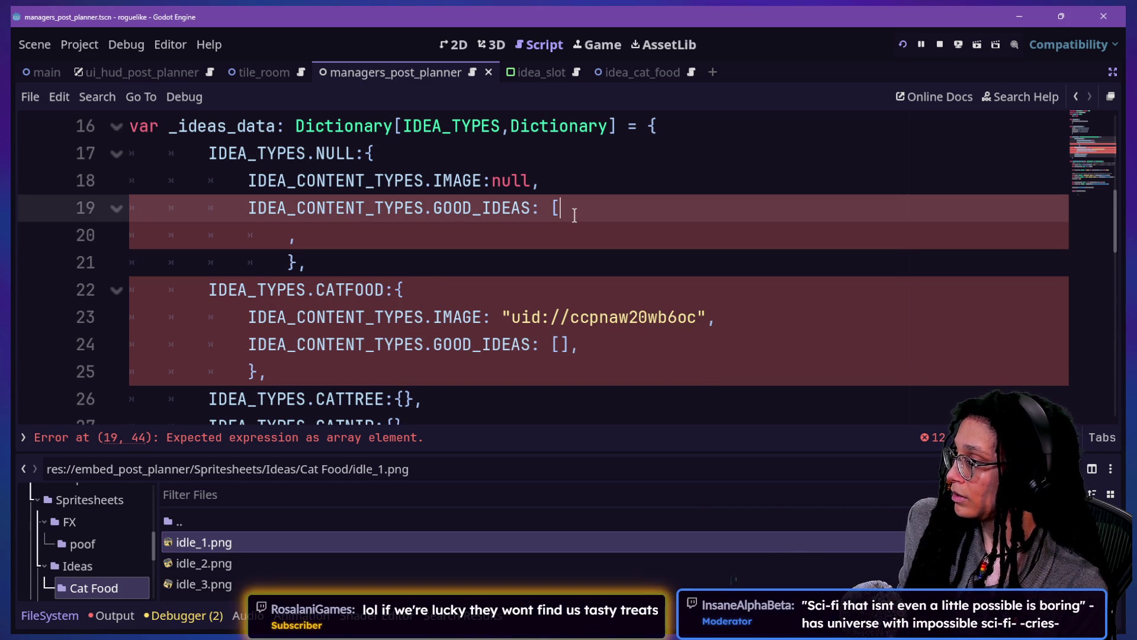
{"action": "type", "text": "]"}
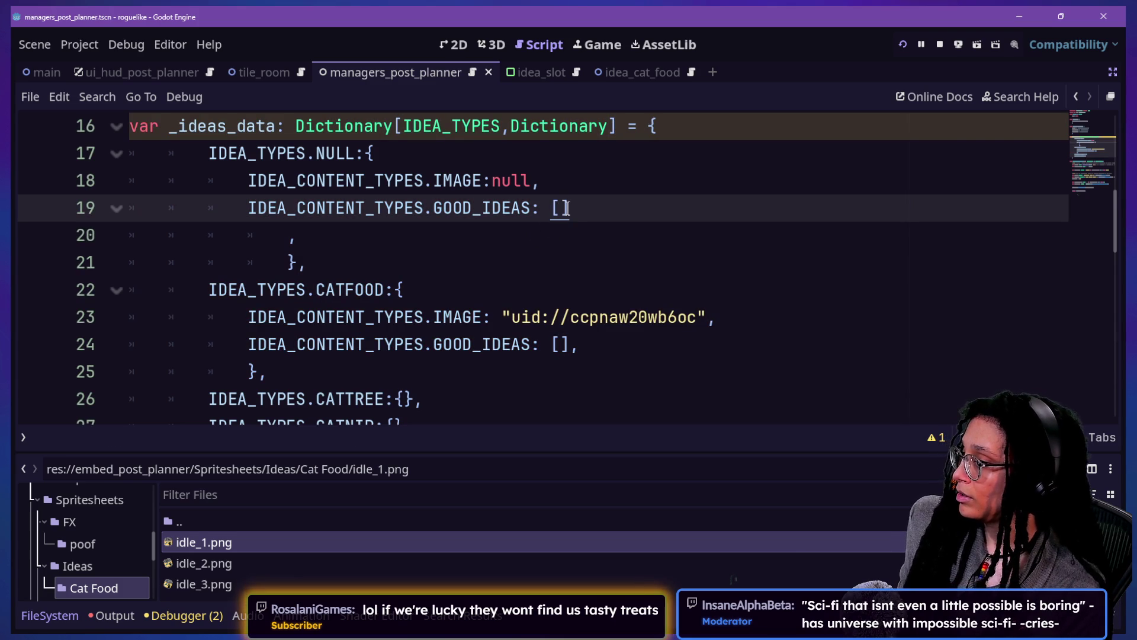
{"action": "key", "text": "Return"}
{"action": "key", "text": "BackSpace"}
{"action": "left_click", "coordinate": [559, 207]}
{"action": "key", "text": "Return"}
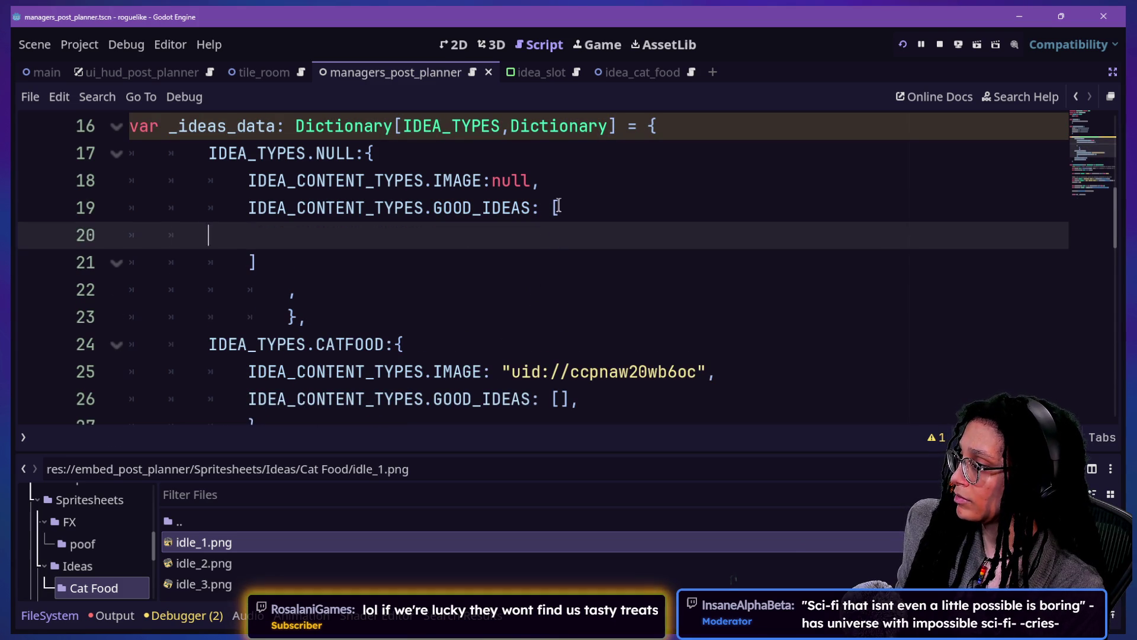
{"action": "key", "text": "BackSpace"}
{"action": "key", "text": "BackSpace"}
{"action": "key", "text": "BackSpace"}
{"action": "type", "text": "\"\""}
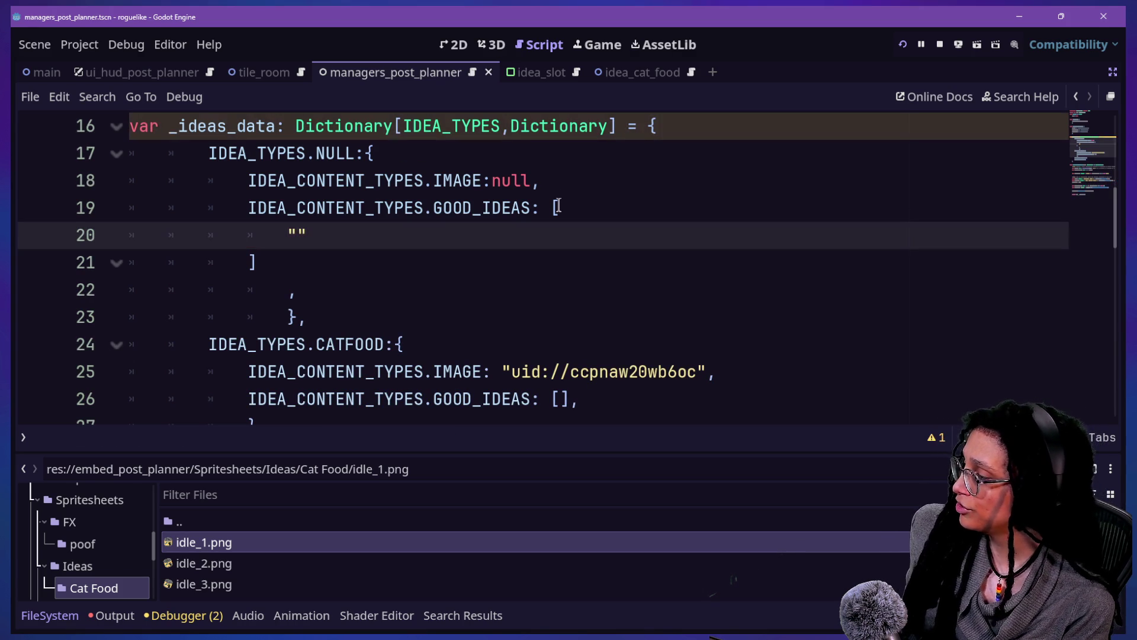
{"action": "scroll", "scroll_direction": "up", "scroll_amount": 3}
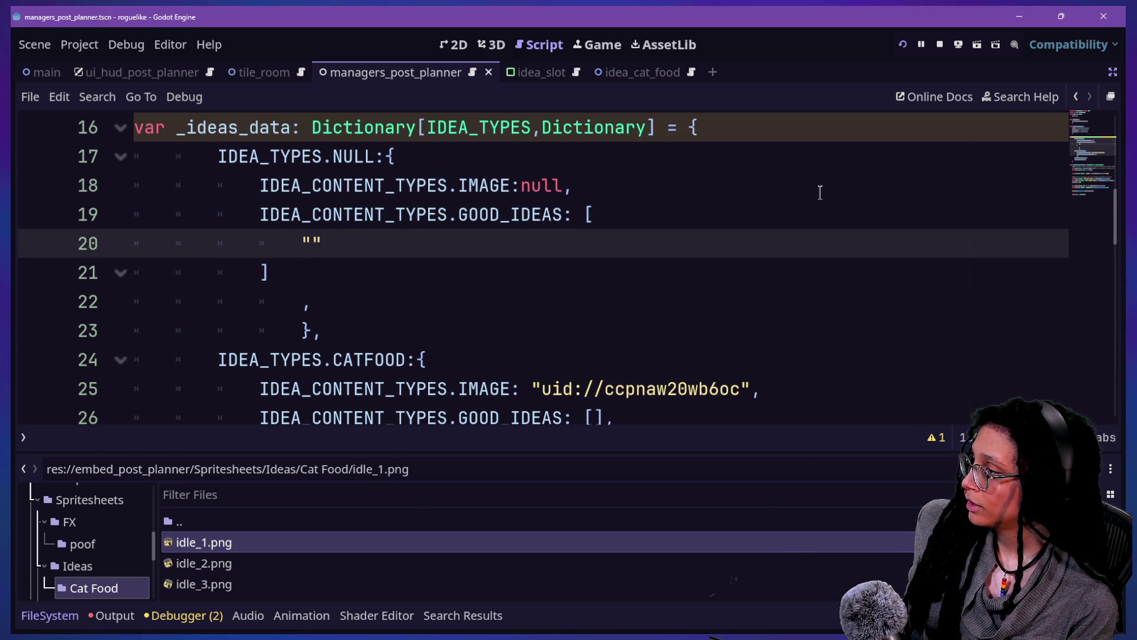
{"action": "scroll", "scroll_direction": "down", "scroll_amount": 3}
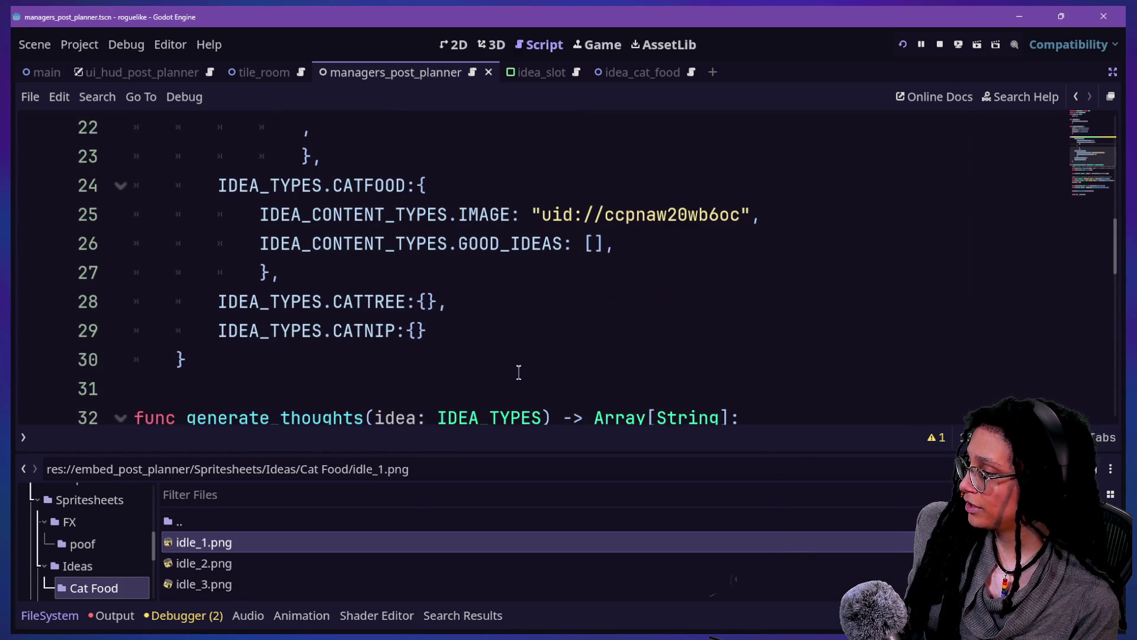
Step: Split CATFOOD's GOOD_IDEAS brackets and enter the idea "Cat chewing sounds so cute!"
{"action": "left_click", "coordinate": [592, 262]}
{"action": "key", "text": "Return"}
{"action": "type", "text": "\""}
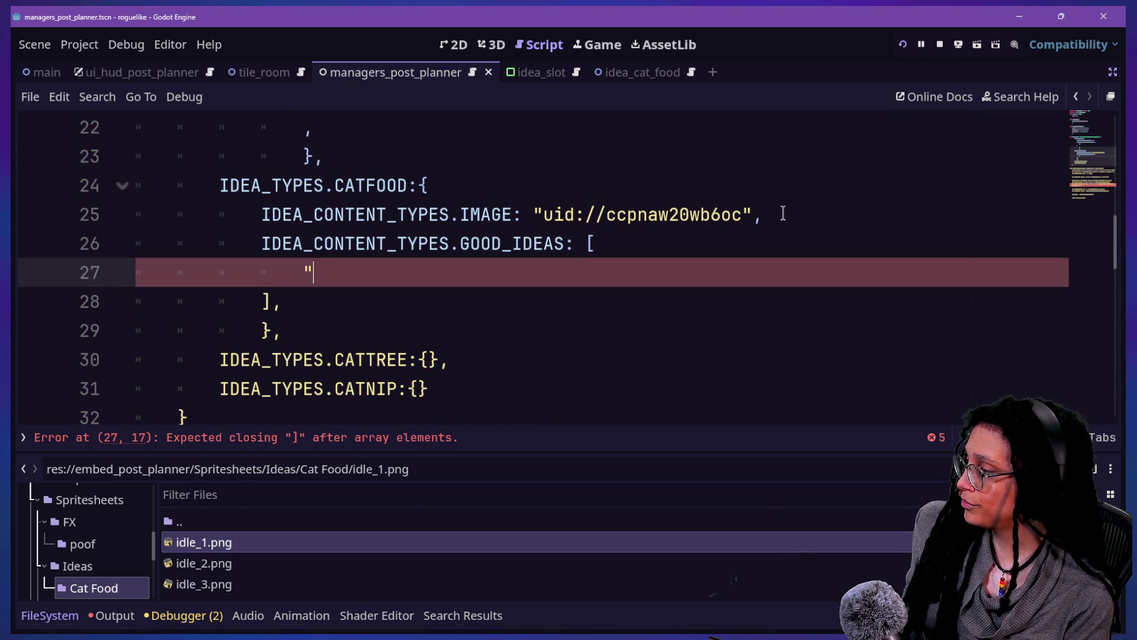
{"action": "type", "text": "The cat go"}
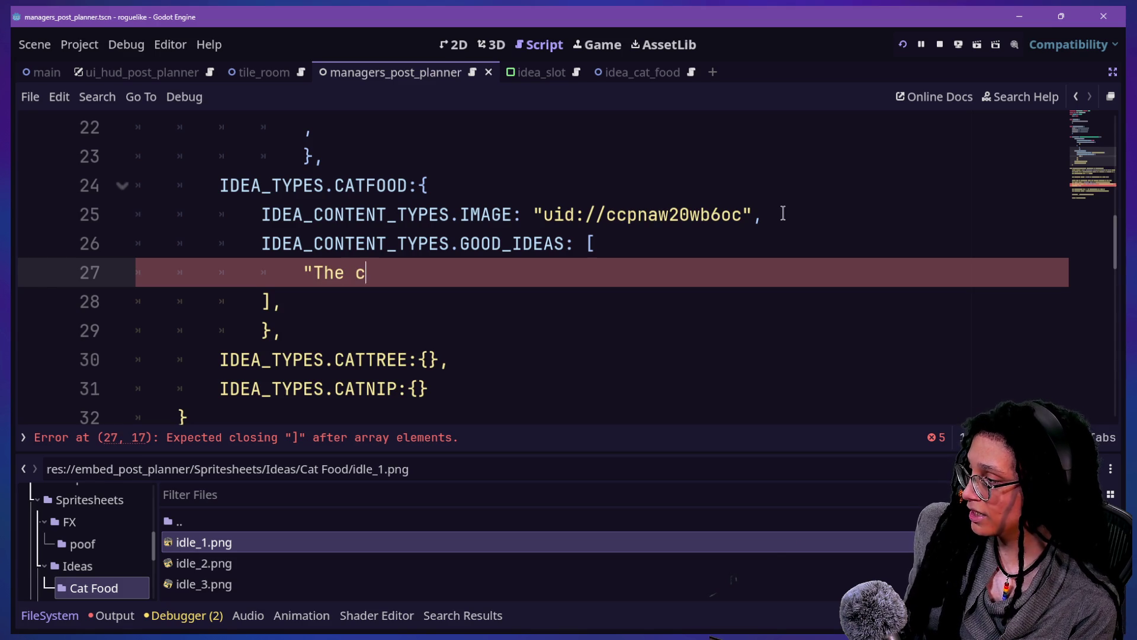
{"action": "key", "text": "ctrl+BackSpace"}
{"action": "key", "text": "ctrl+BackSpace"}
{"action": "key", "text": "ctrl+BackSpace"}
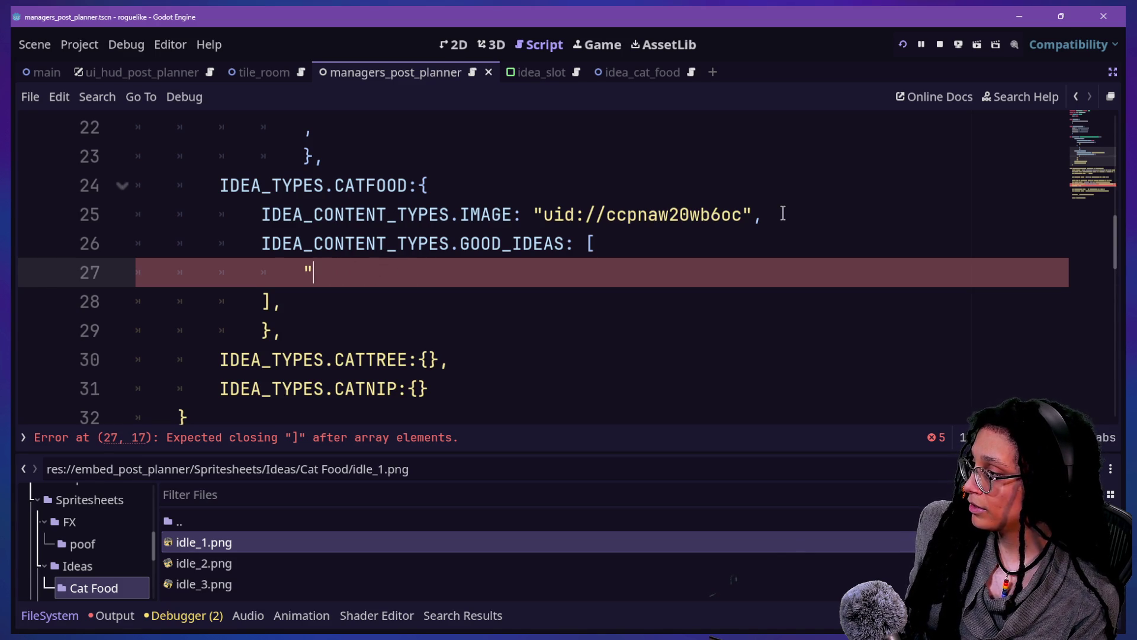
{"action": "type", "text": "Cat chewing sounds so c"}
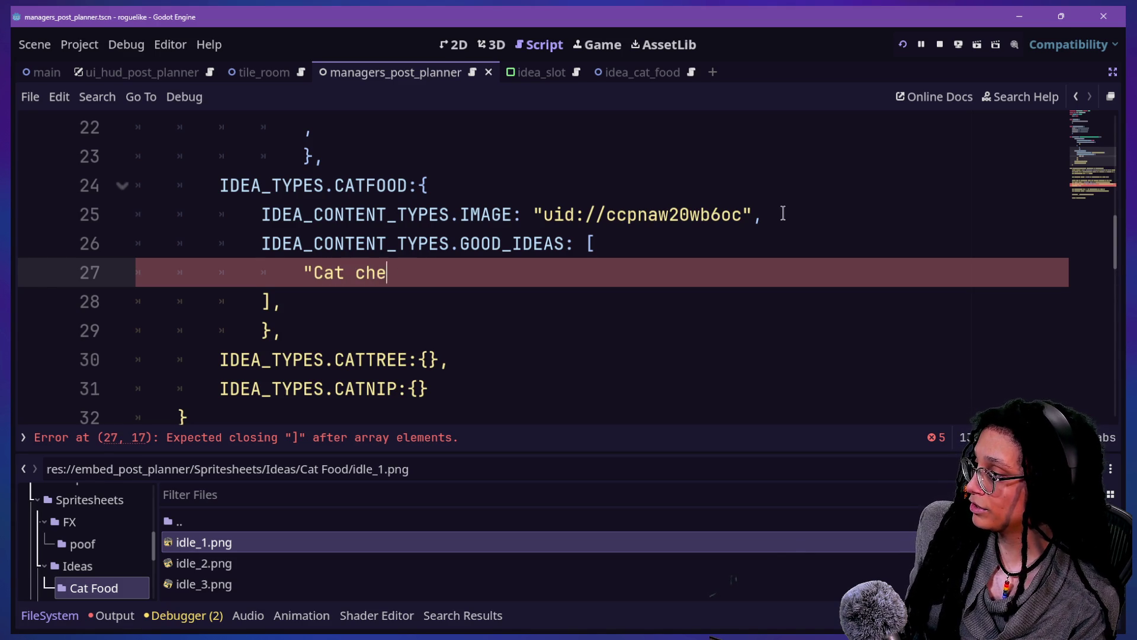
{"action": "type", "text": "ute"}
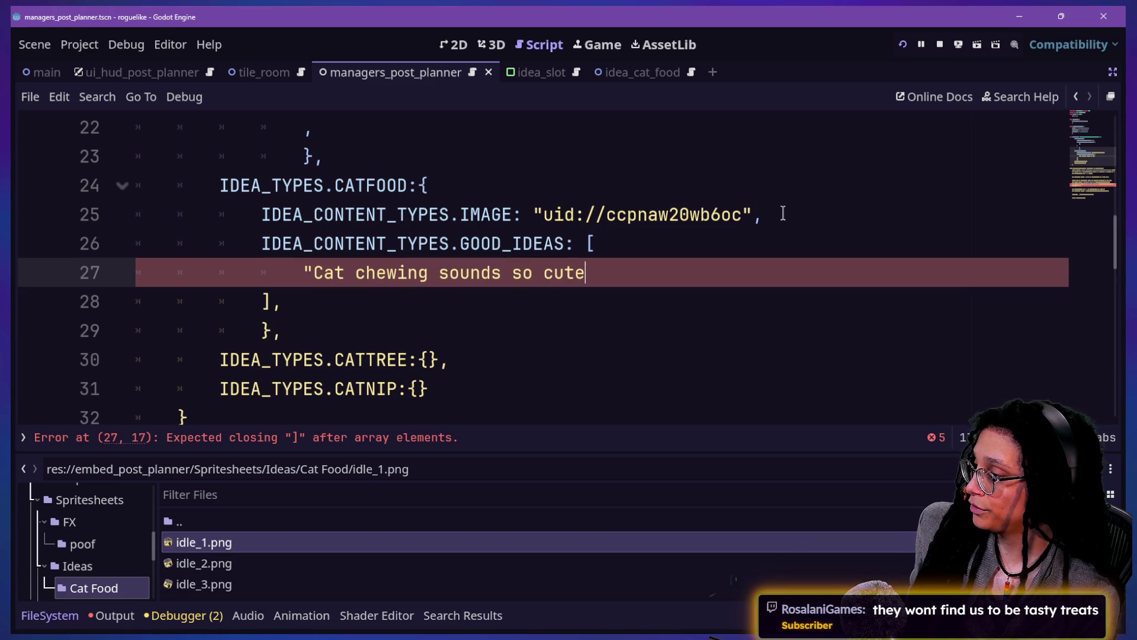
{"action": "type", "text": "!\","}
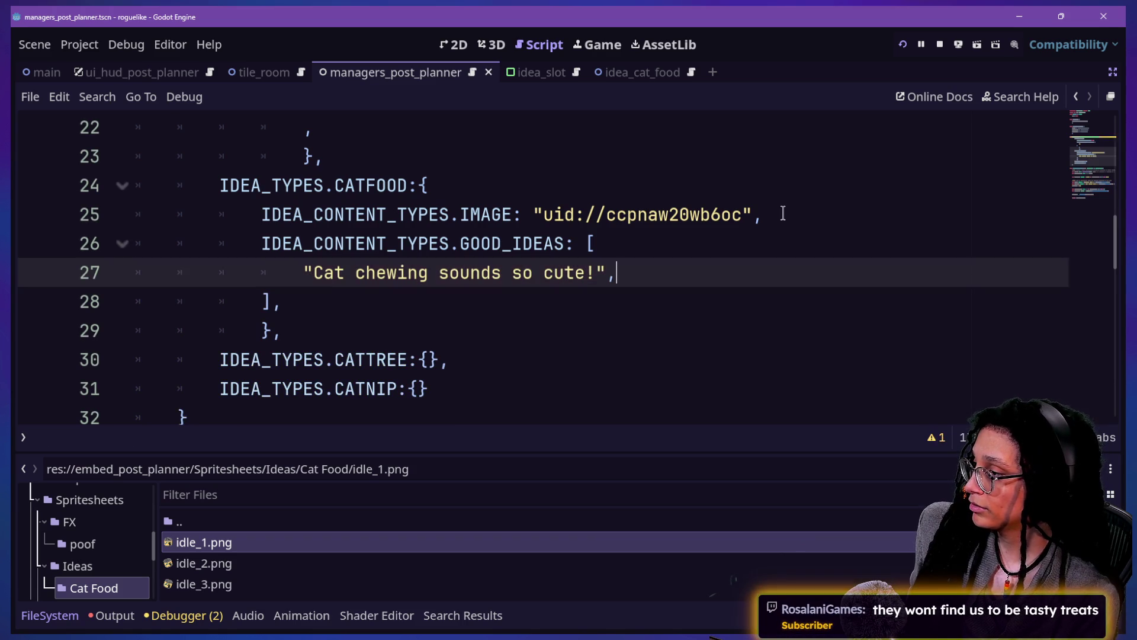
{"action": "key", "text": "Return"}
{"action": "type", "text": "\"T"}
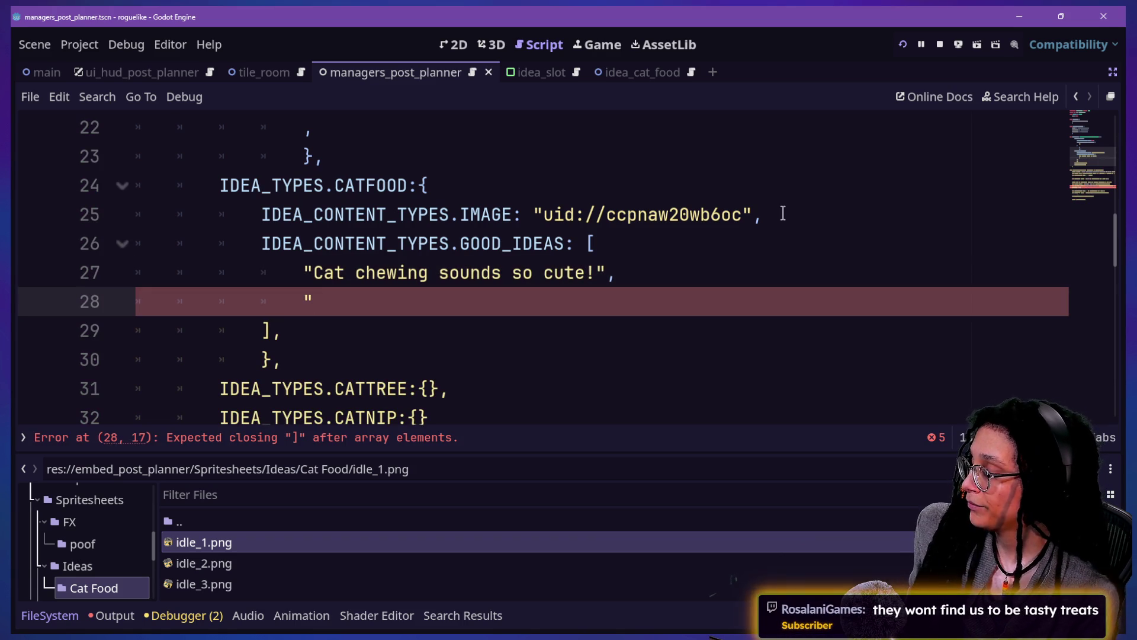
{"action": "key", "text": "BackSpace"}
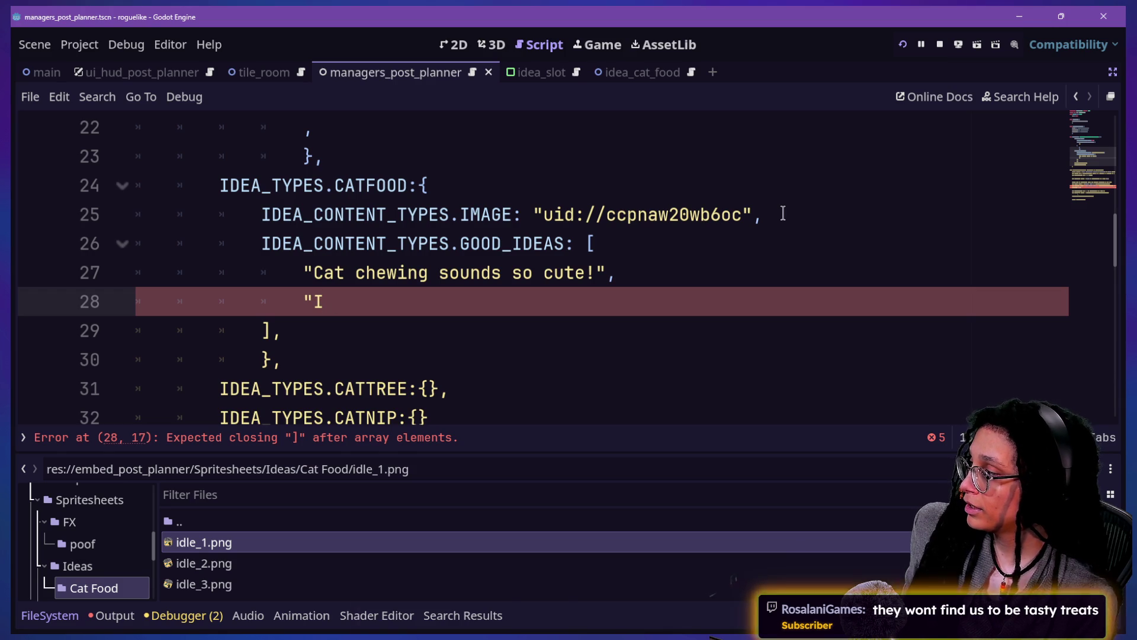
{"action": "type", "text": "go"}
{"action": "key", "text": "BackSpace"}
{"action": "key", "text": "BackSpace"}
{"action": "type", "text": "have a brand"}
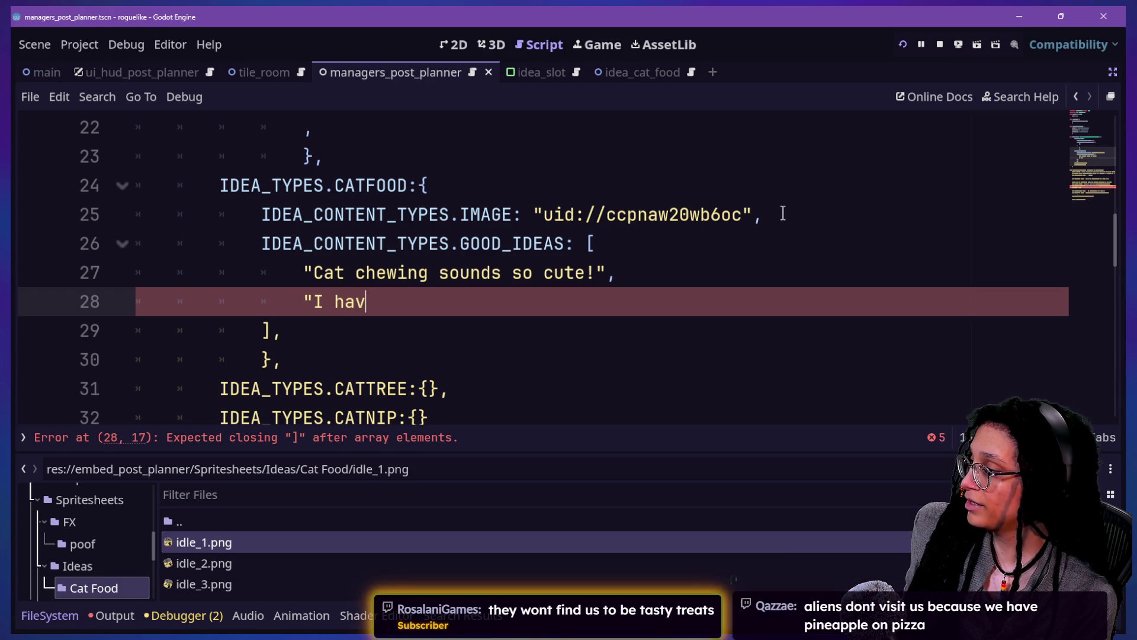
{"action": "key", "text": "BackSpace"}
{"action": "key", "text": "BackSpace"}
{"action": "key", "text": "BackSpace"}
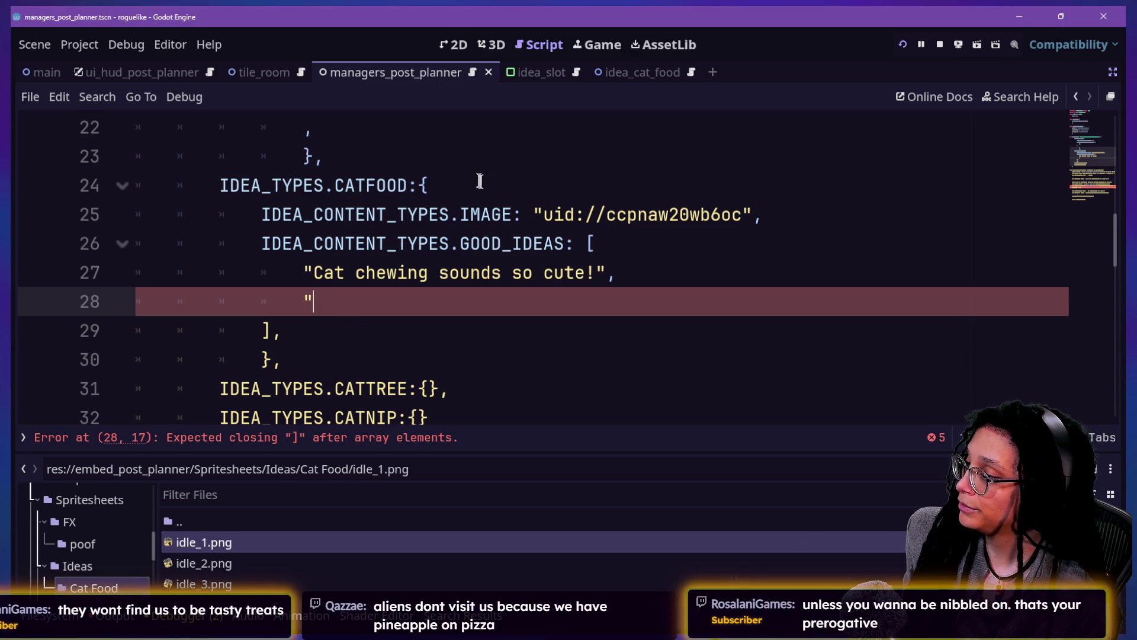
Step: Reword it to "Cat chewing sounds are so cute!" and add a blank line after the list
{"action": "left_click", "coordinate": [511, 273]}
{"action": "type", "text": "are"}
{"action": "left_click", "coordinate": [500, 293]}
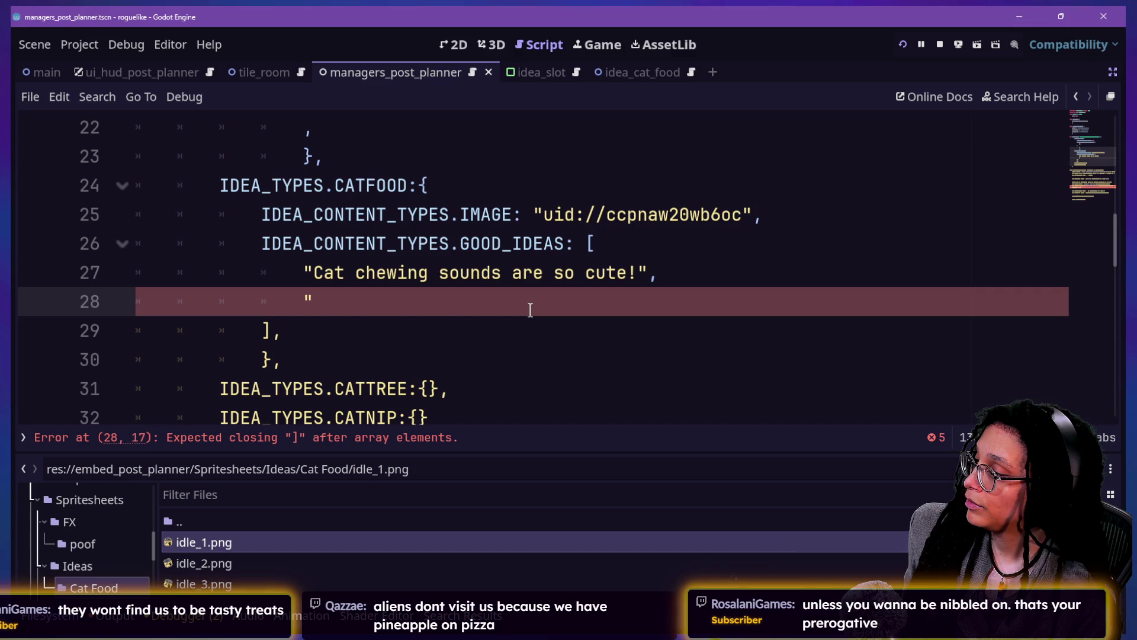
{"action": "key", "text": "BackSpace"}
{"action": "key", "text": "BackSpace"}
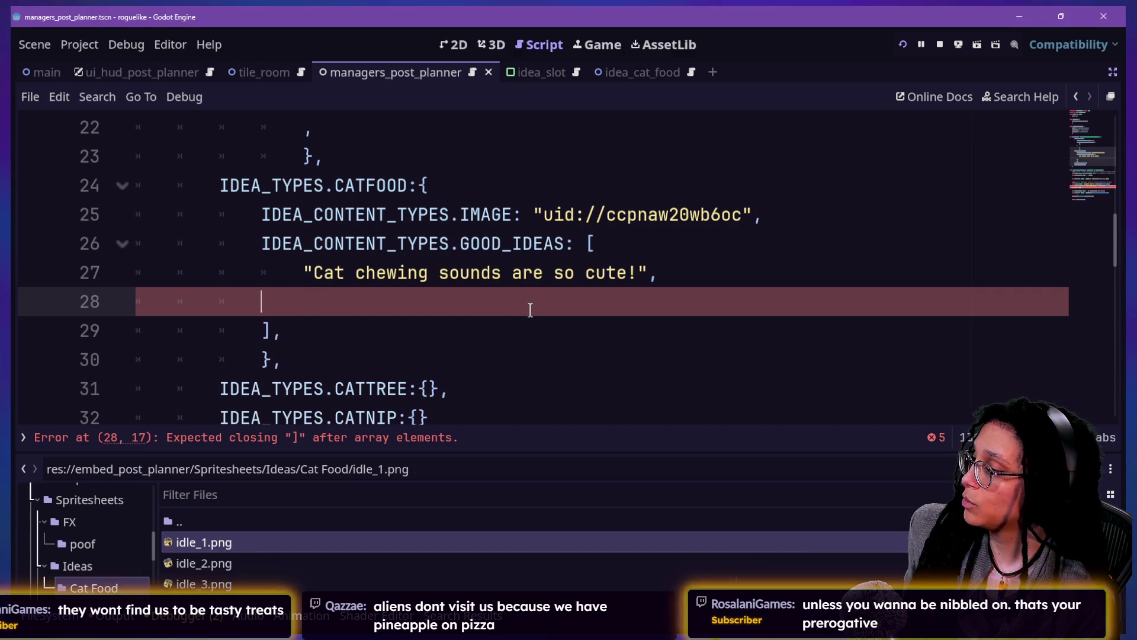
{"action": "key", "text": "BackSpace"}
{"action": "key", "text": "BackSpace"}
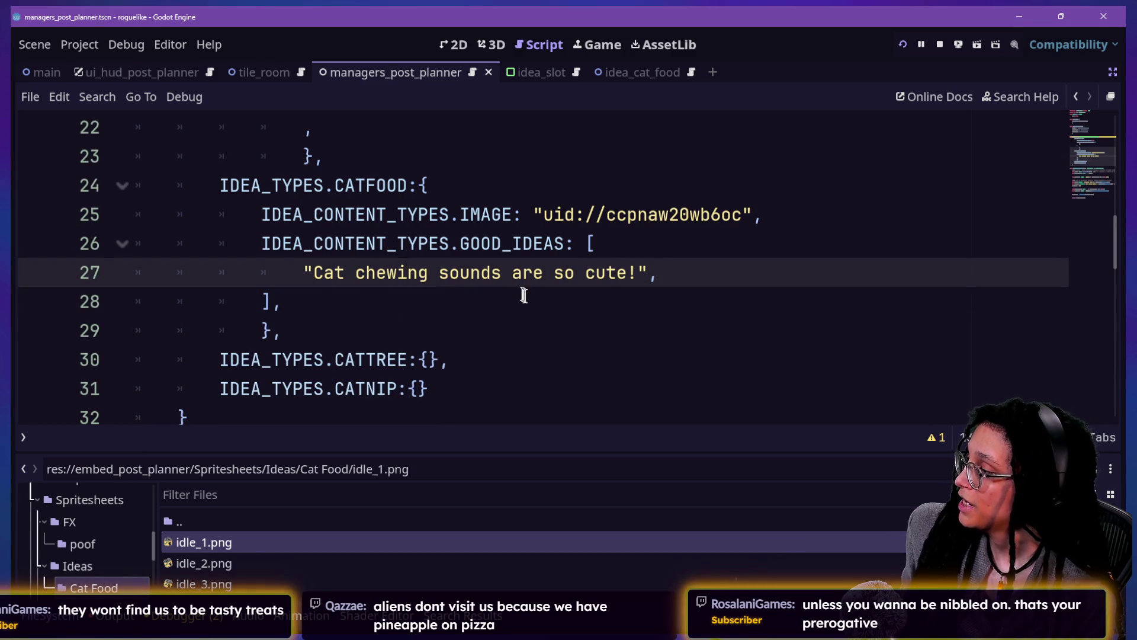
{"action": "key", "text": "Down"}
{"action": "key", "text": "Return"}
{"action": "key", "text": "BackSpace"}
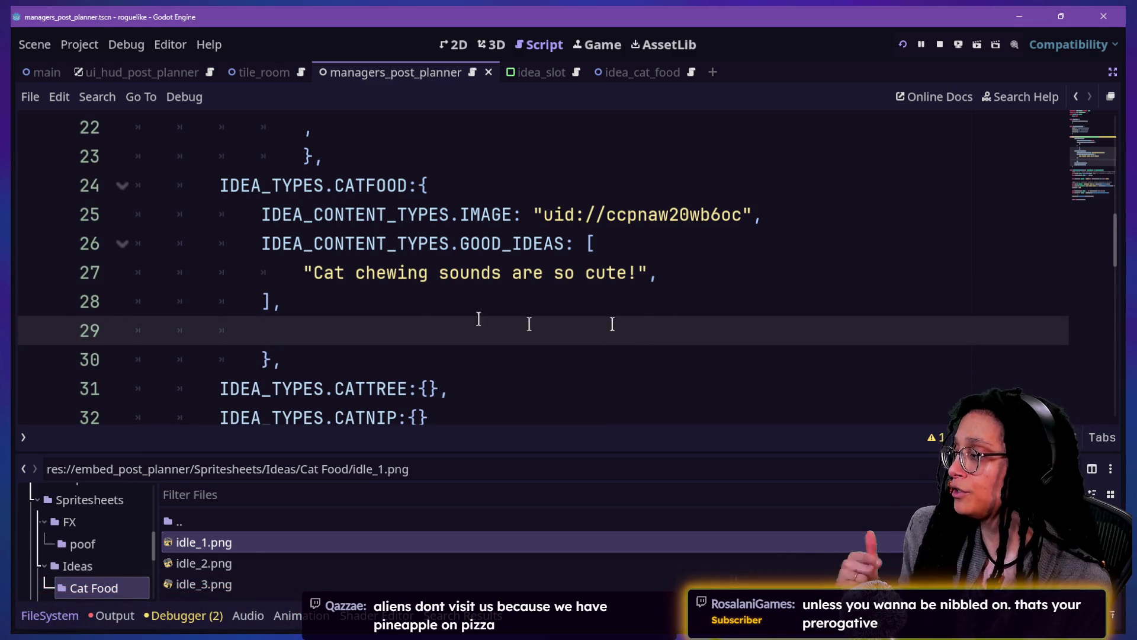
Step: Add "A five-course meal for my cat." as the second CATFOOD good idea
{"action": "left_click", "coordinate": [700, 292]}
{"action": "left_click", "coordinate": [692, 281]}
{"action": "key", "text": "Return"}
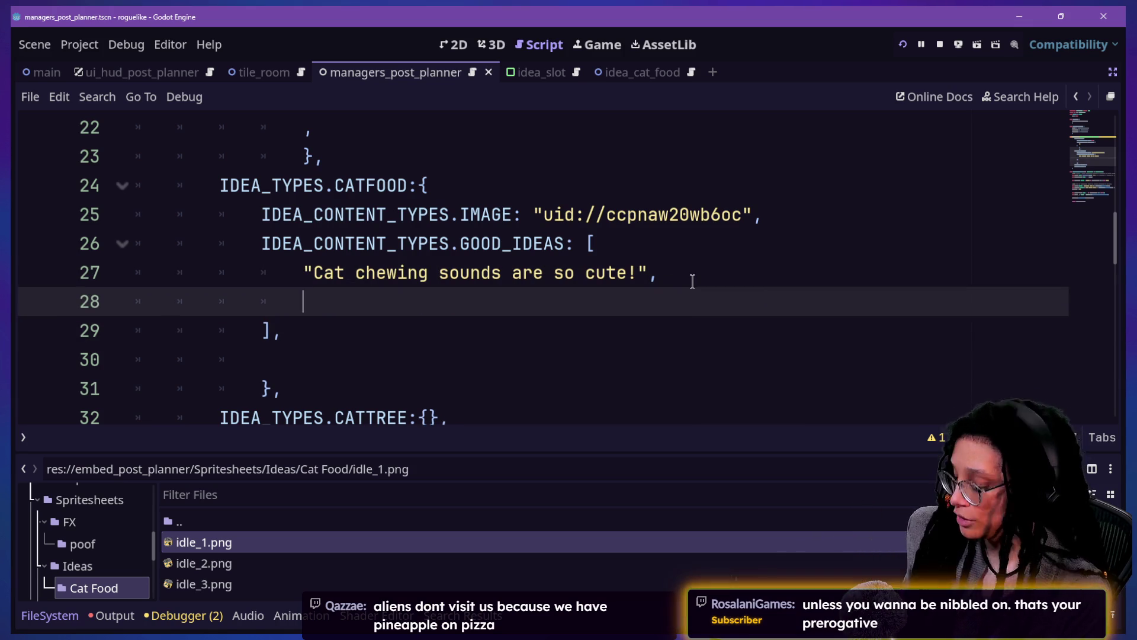
{"action": "type", "text": "\""}
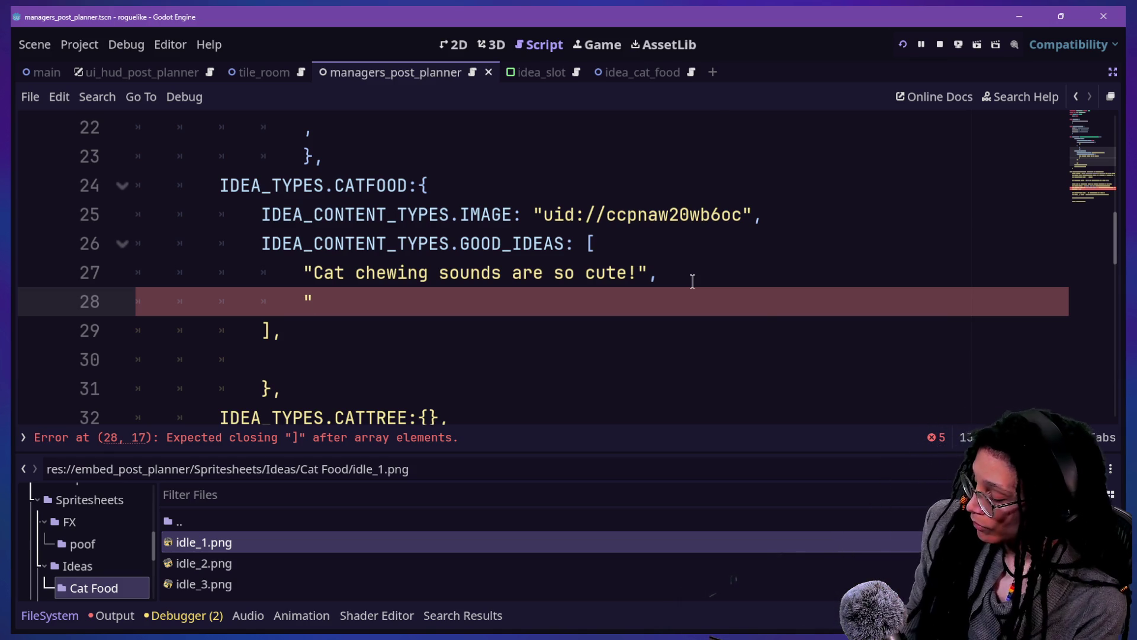
{"action": "type", "text": "I"}
{"action": "key", "text": "BackSpace"}
{"action": "type", "text": "\""}
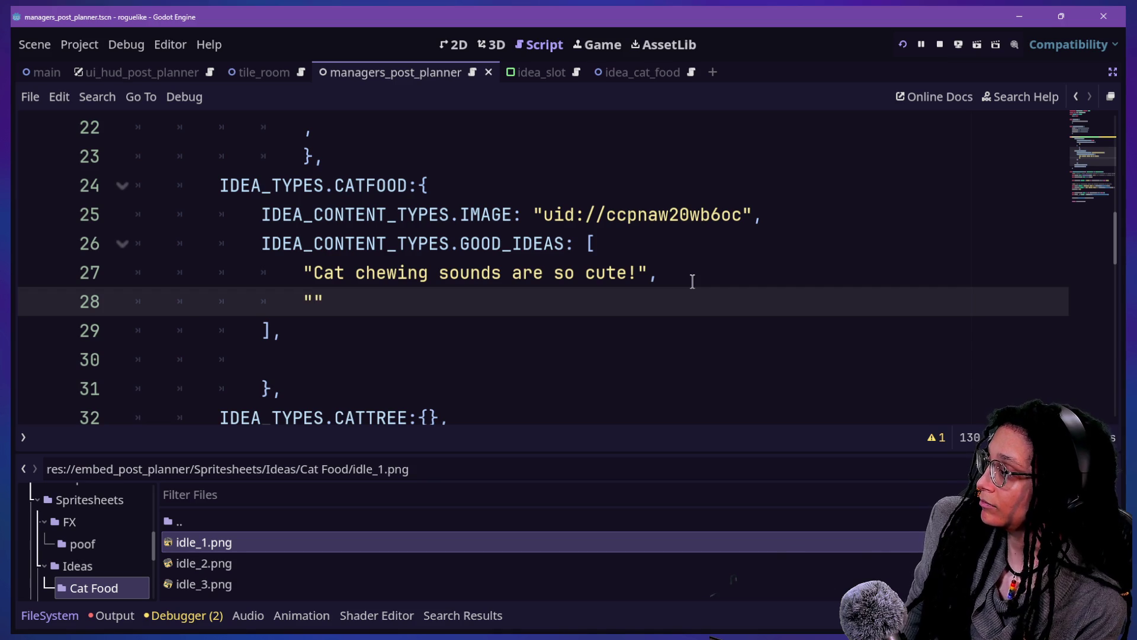
{"action": "key", "text": "Left"}
{"action": "type", "text": "A five"}
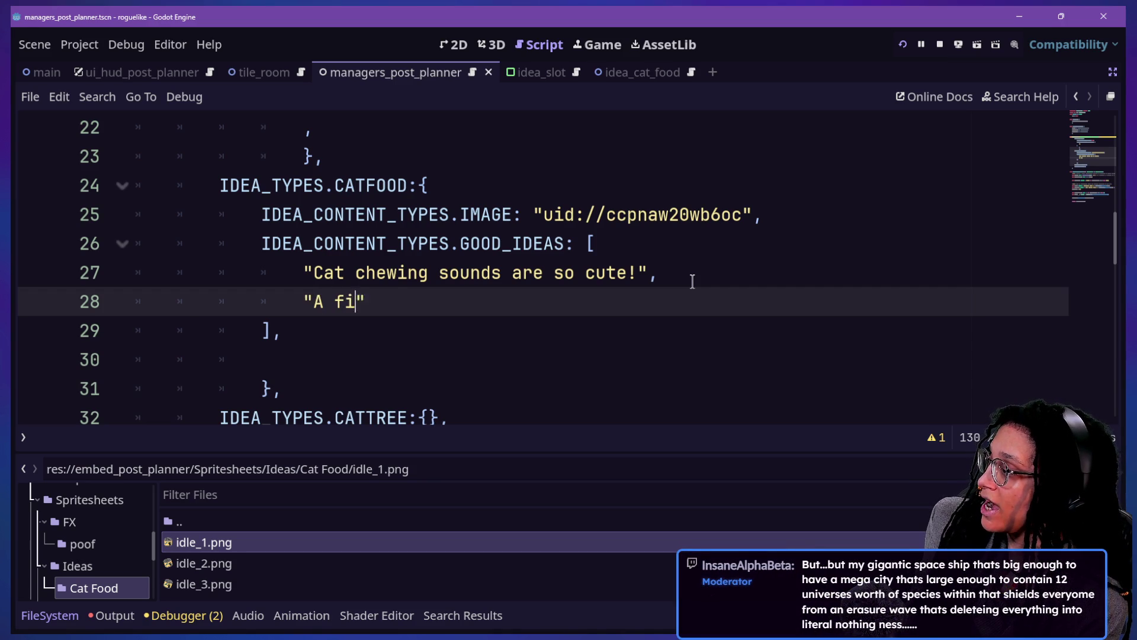
{"action": "key", "text": "BackSpace"}
{"action": "key", "text": "BackSpace"}
{"action": "key", "text": "BackSpace"}
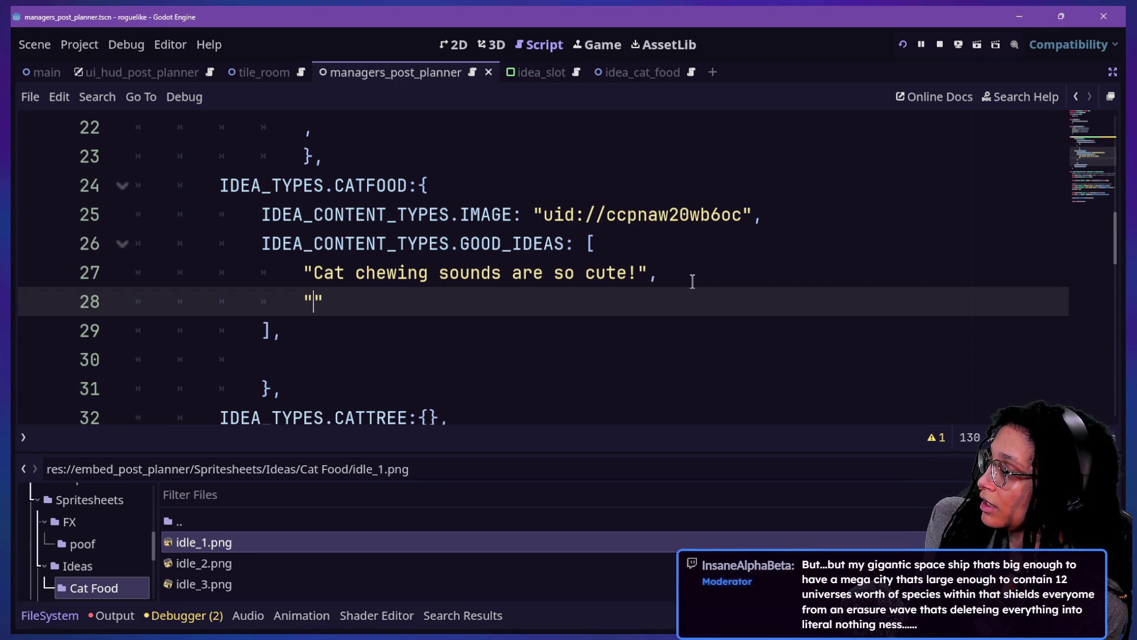
{"action": "type", "text": "A"}
{"action": "key", "text": "BackSpace"}
{"action": "key", "text": "BackSpace"}
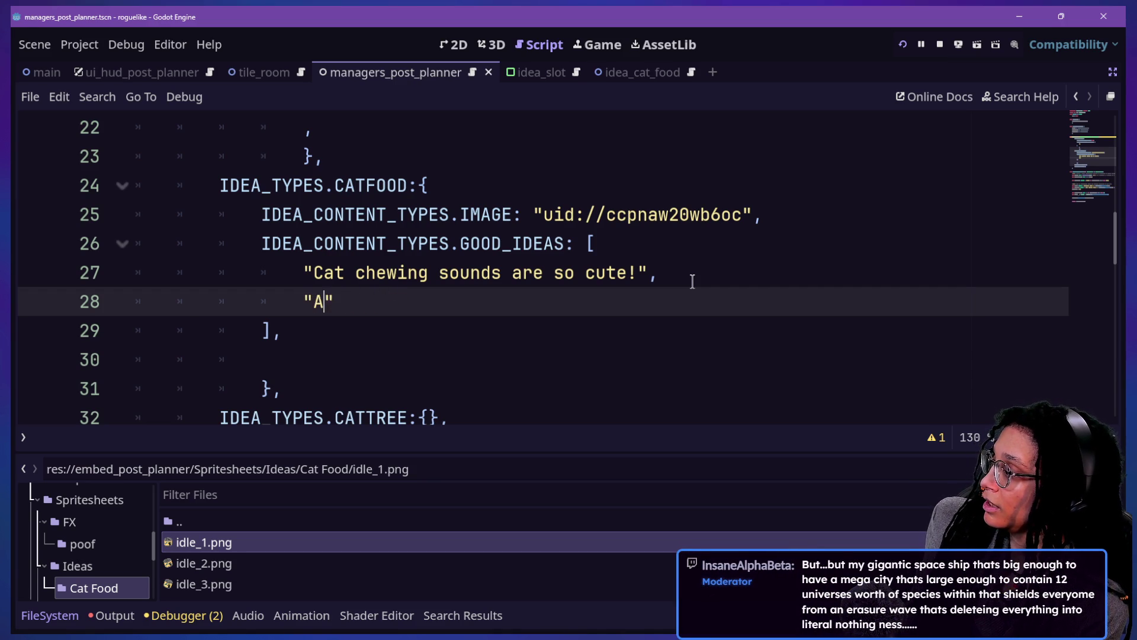
{"action": "type", "text": " five-course meal "}
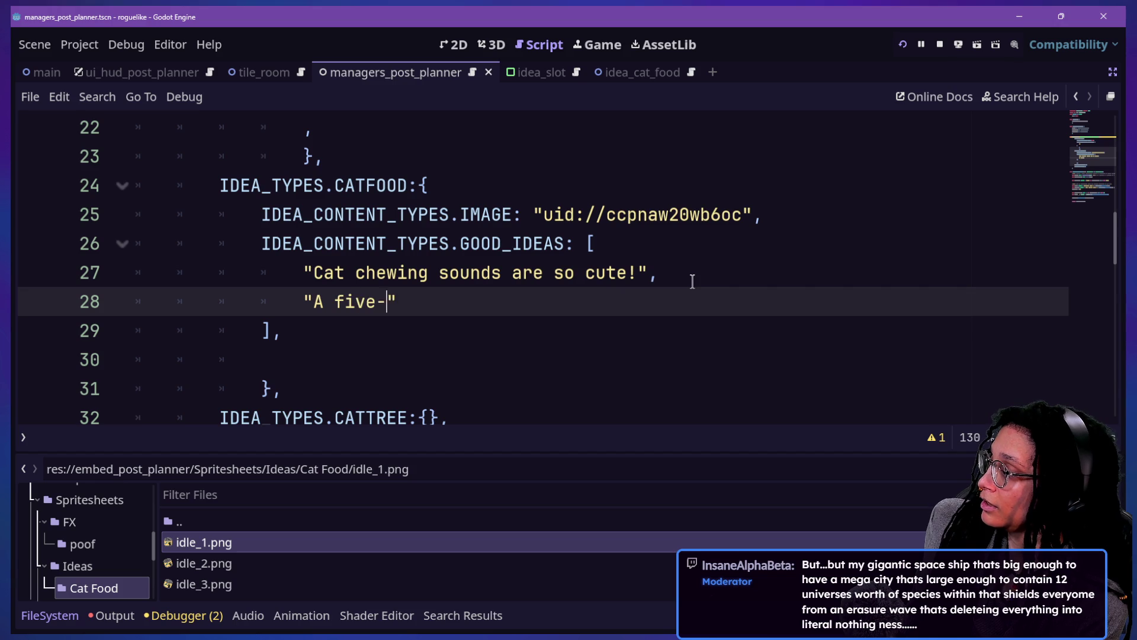
{"action": "type", "text": "f"}
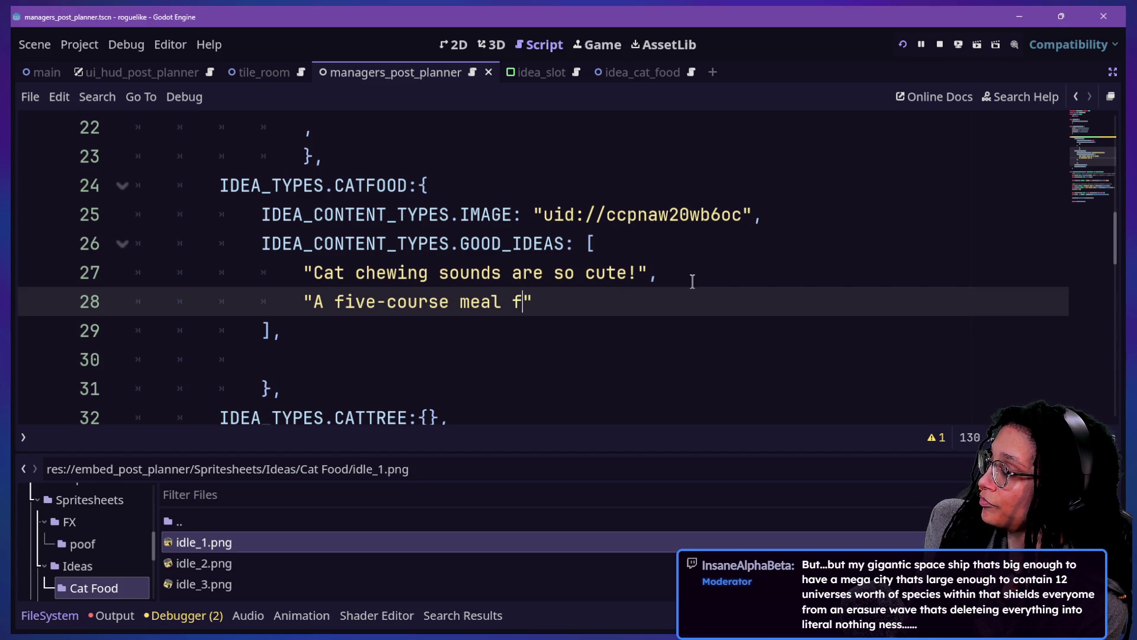
{"action": "type", "text": "for my cat."}
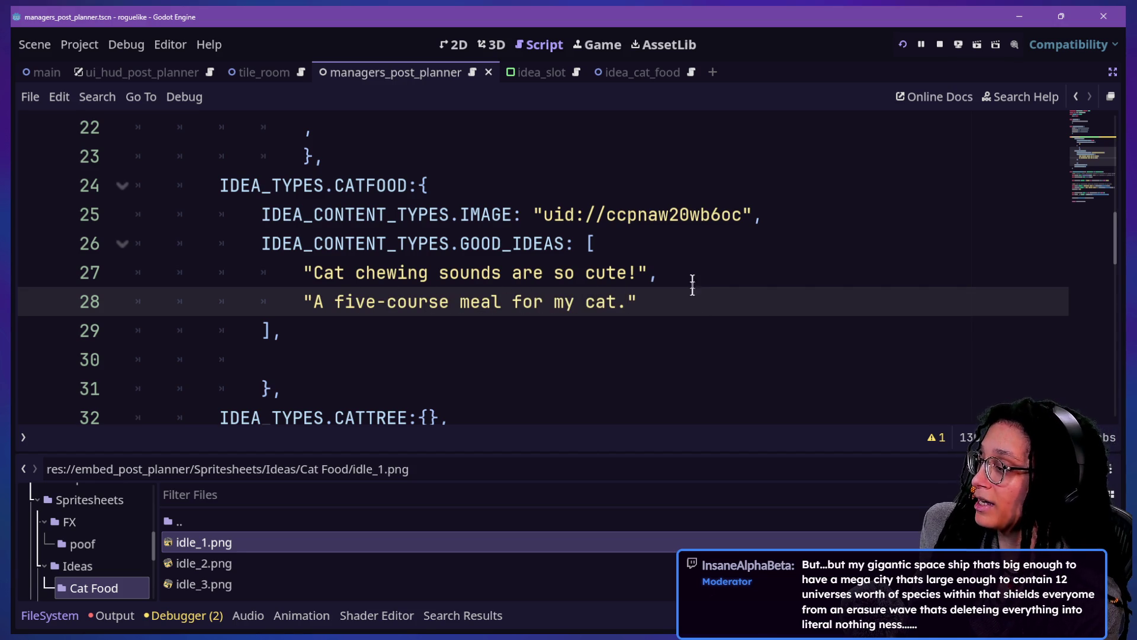
{"action": "left_click", "coordinate": [637, 338]}
{"action": "left_click", "coordinate": [630, 360]}
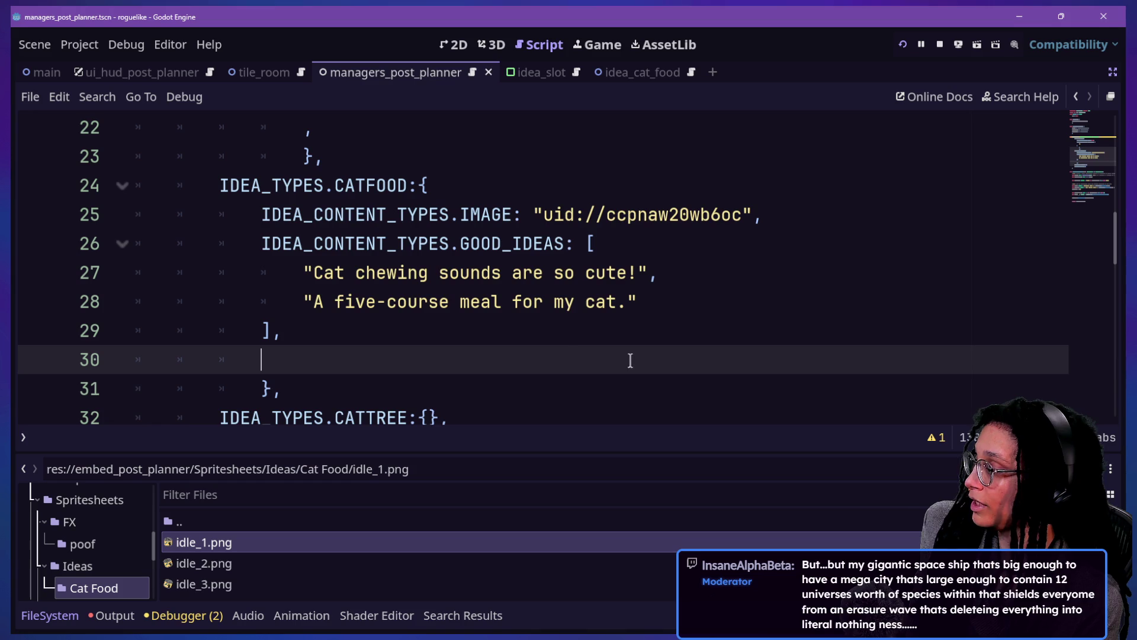
{"action": "left_click", "coordinate": [568, 328]}
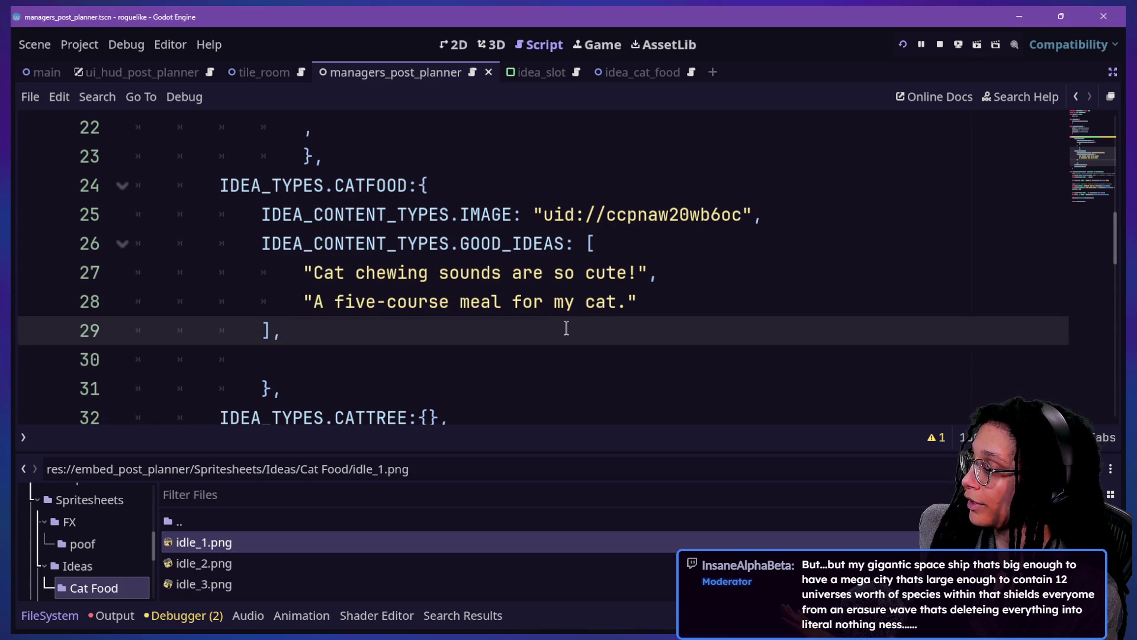
{"action": "left_click", "coordinate": [588, 354]}
Step: Add an IDEA_CONTENT_TYPES.BAD_IDEAS key to the cat food entry with an empty multi-line array
{"action": "scroll", "scroll_direction": "down", "scroll_amount": 3}
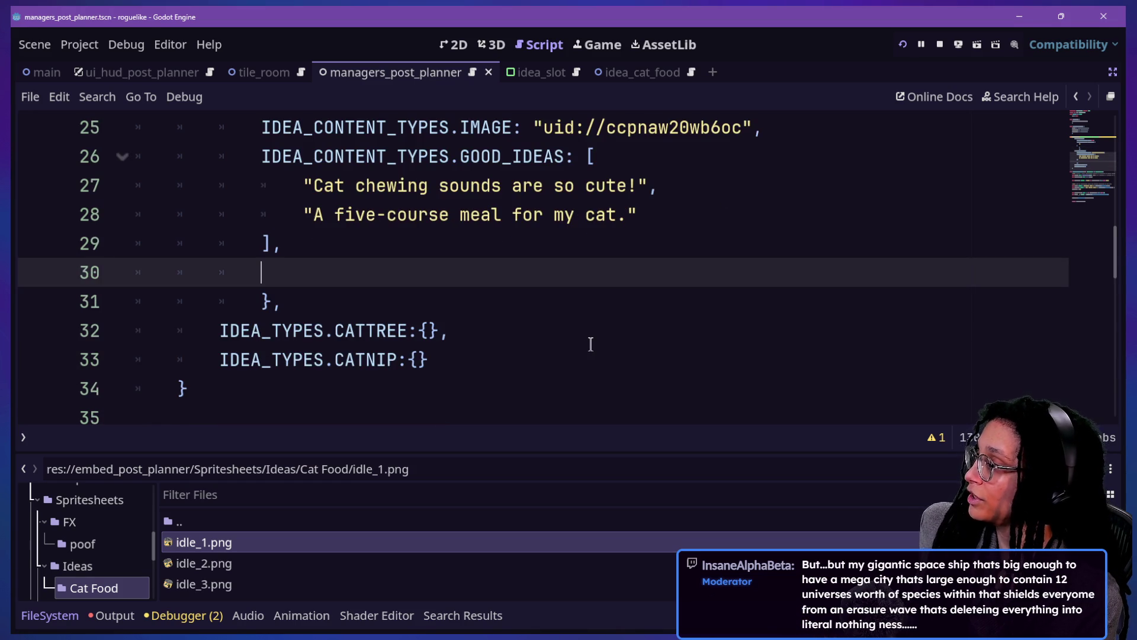
{"action": "key", "text": "BackSpace"}
{"action": "key", "text": "Return"}
{"action": "type", "text": "IDEA"}
{"action": "type", "text": "_CONTENT_TYPES."}
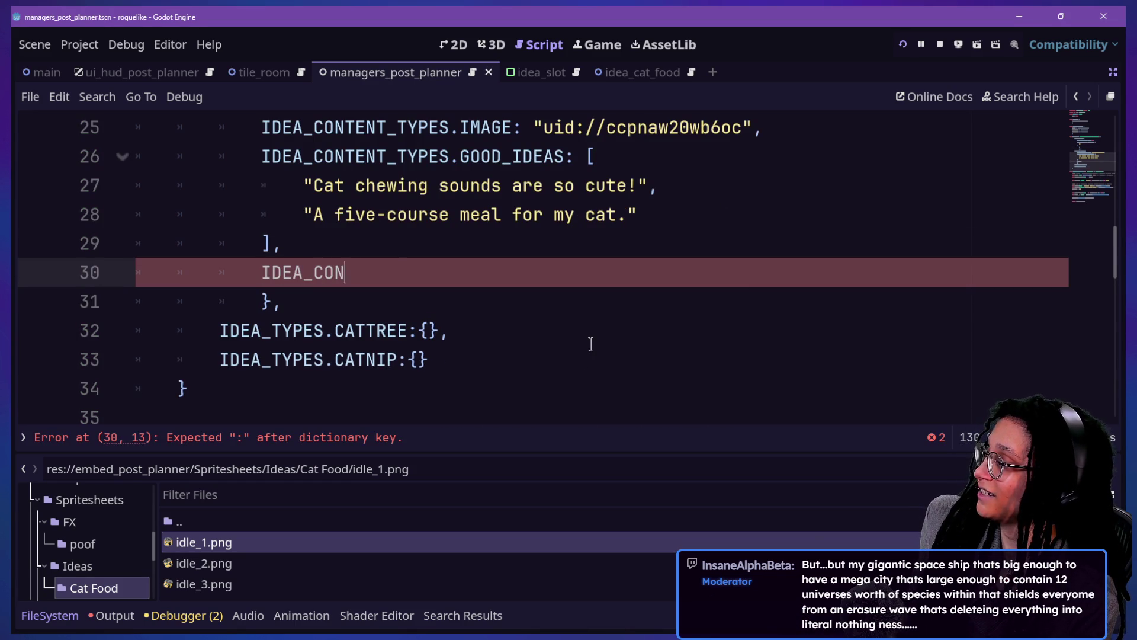
{"action": "type", "text": "BAD_DIEA"}
{"action": "key", "text": "BackSpace"}
{"action": "key", "text": "BackSpace"}
{"action": "key", "text": "BackSpace"}
{"action": "key", "text": "BackSpace"}
{"action": "type", "text": "IDE"}
{"action": "key", "text": "BackSpace"}
{"action": "type", "text": "E"}
{"action": "key", "text": "Return"}
{"action": "type", "text": "]"}
{"action": "key", "text": "Left"}
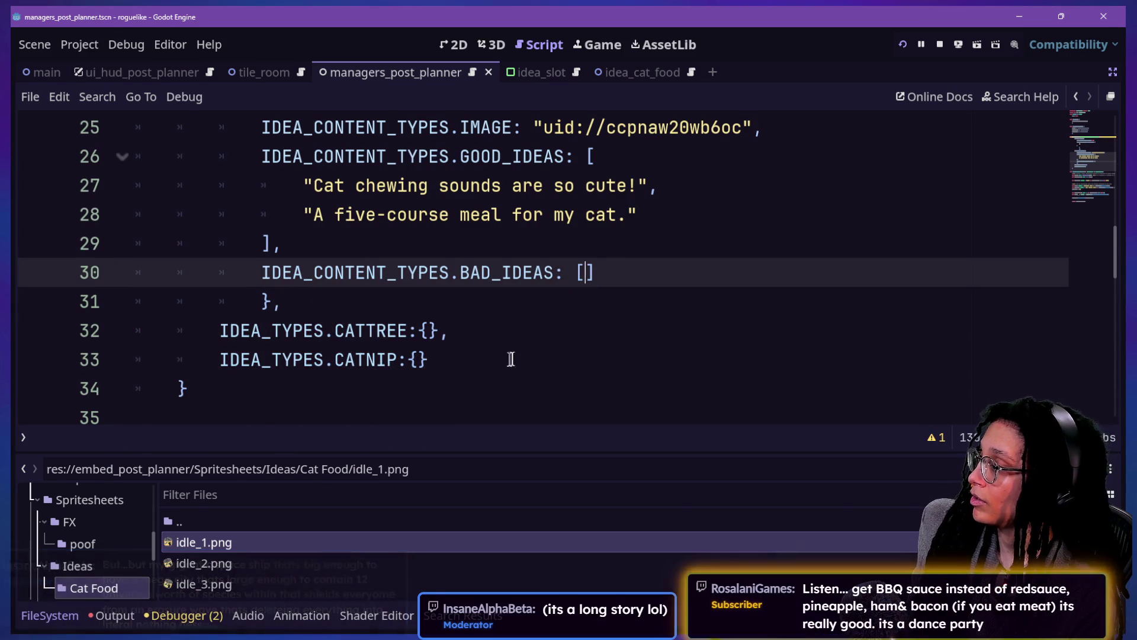
{"action": "key", "text": "Return"}
Step: Enter the first bad idea, "When cats puke up their food.", and begin a second quoted entry
{"action": "type", "text": "\""}
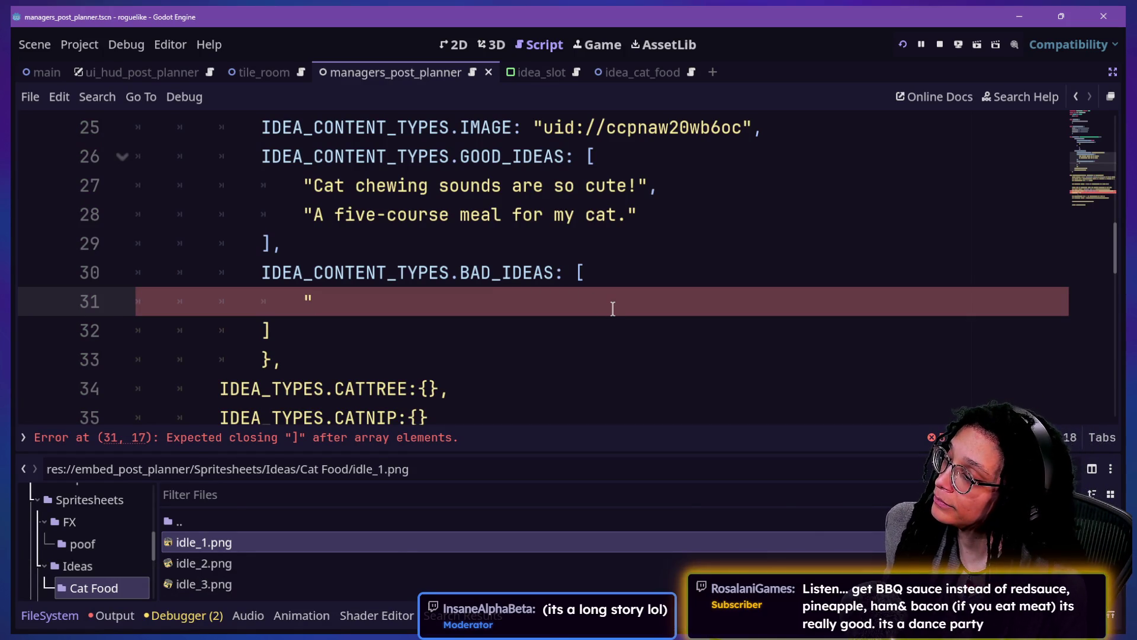
{"action": "type", "text": "M "}
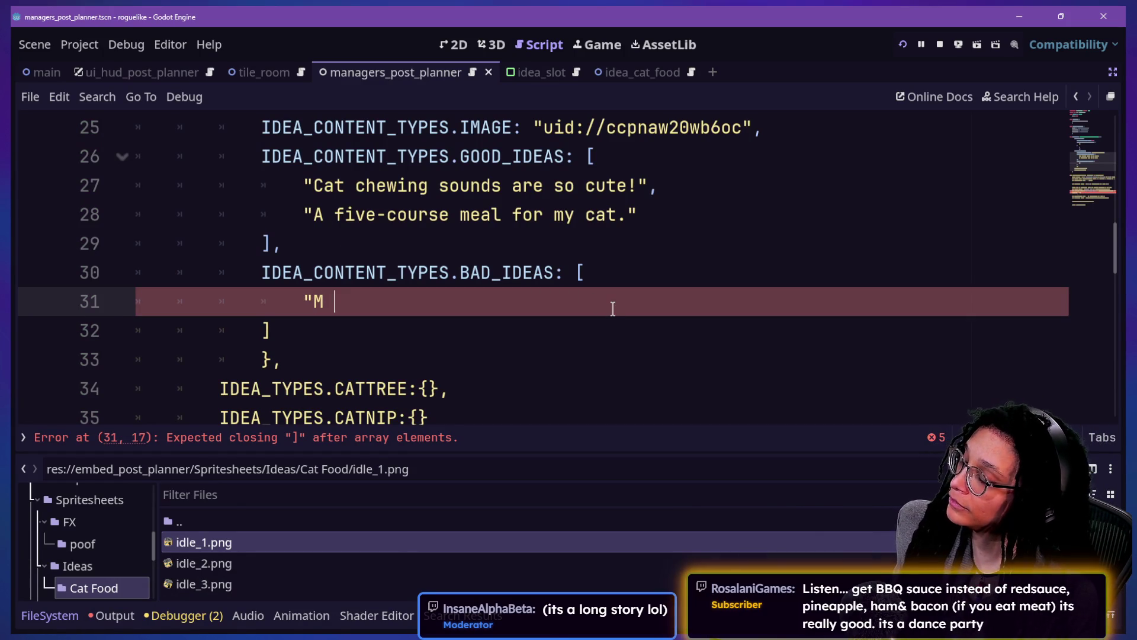
{"action": "type", "text": " cat"}
{"action": "type", "text": "uked las"}
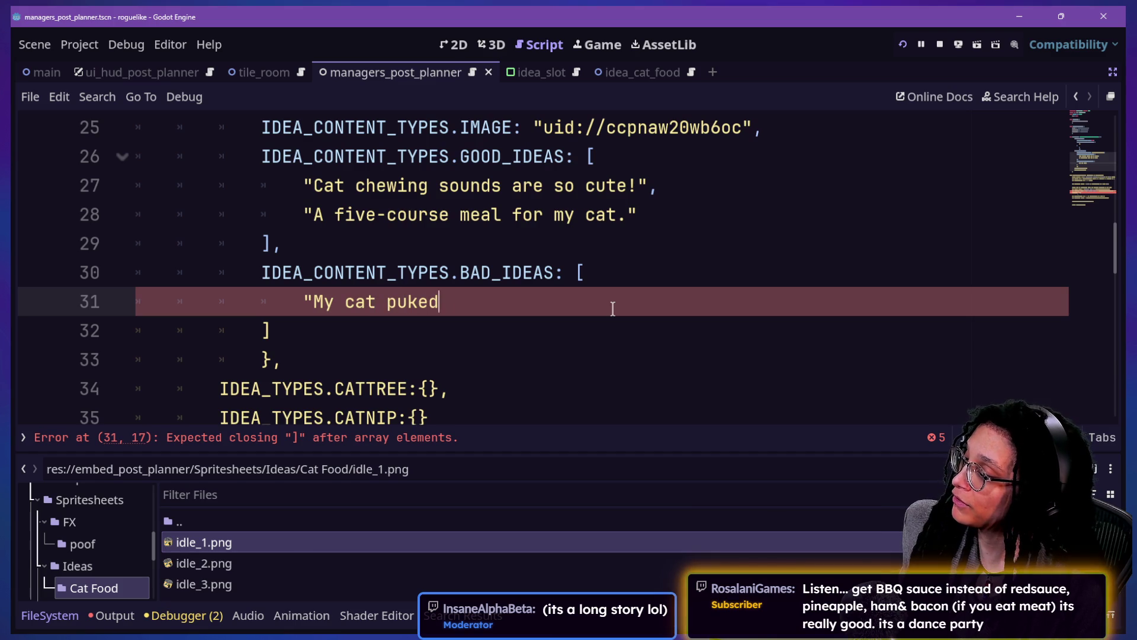
{"action": "type", "text": "ime it ait"}
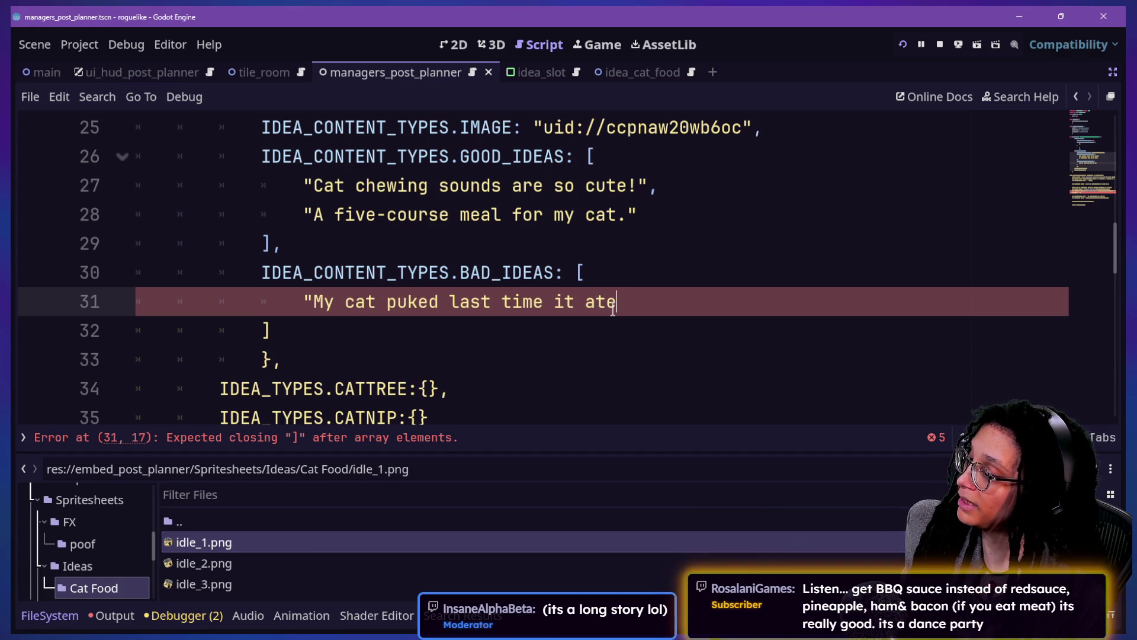
{"action": "key", "text": "BackSpace"}
{"action": "key", "text": "BackSpace"}
{"action": "key", "text": "BackSpace"}
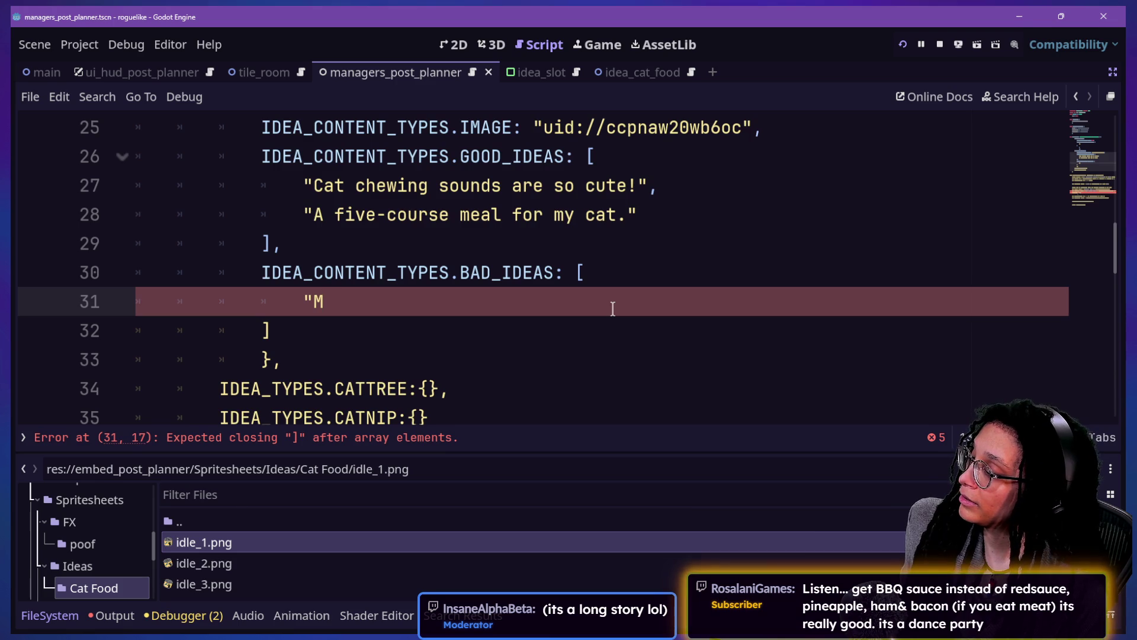
{"action": "type", "text": "When cats pu"}
{"action": "type", "text": "ke up their food"}
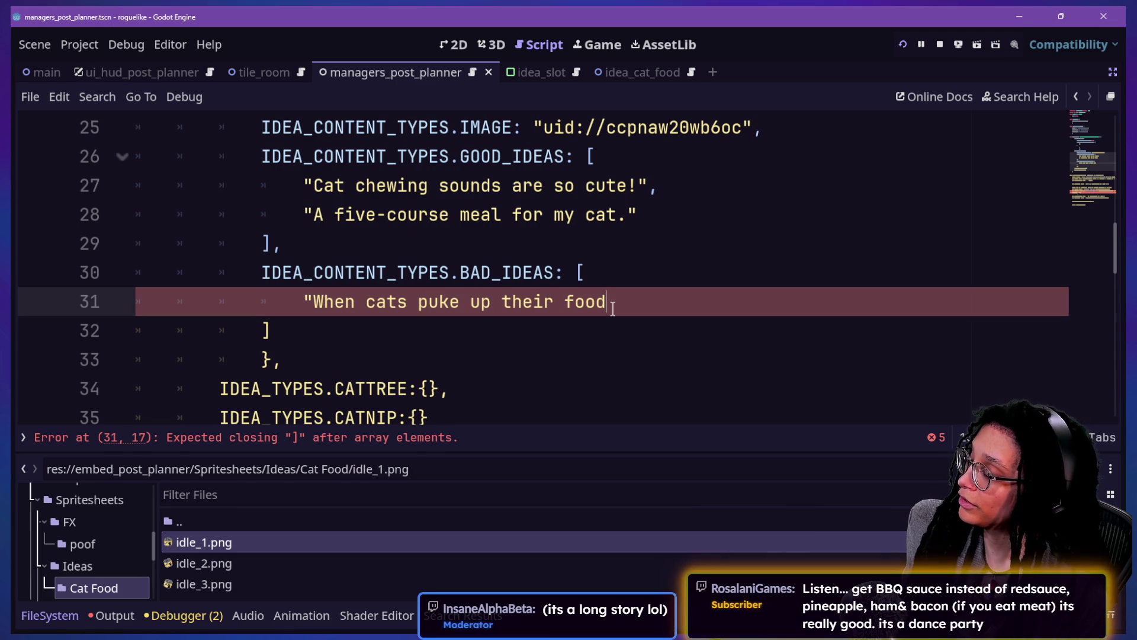
{"action": "type", "text": ",\""}
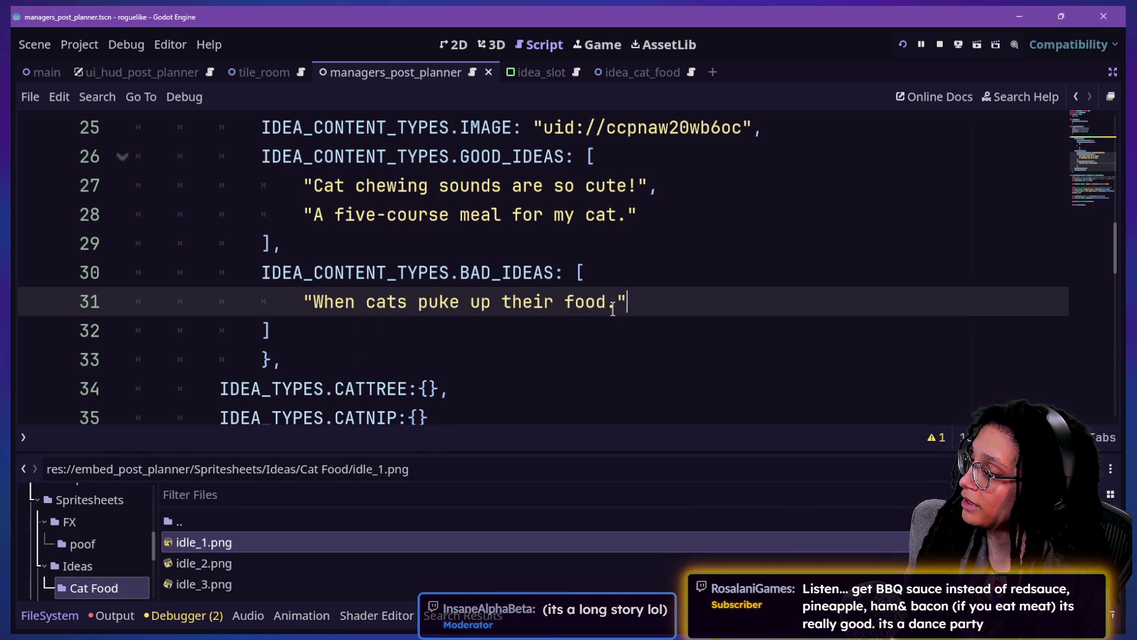
{"action": "type", "text": ","}
{"action": "key", "text": "Return"}
{"action": "type", "text": "\""}
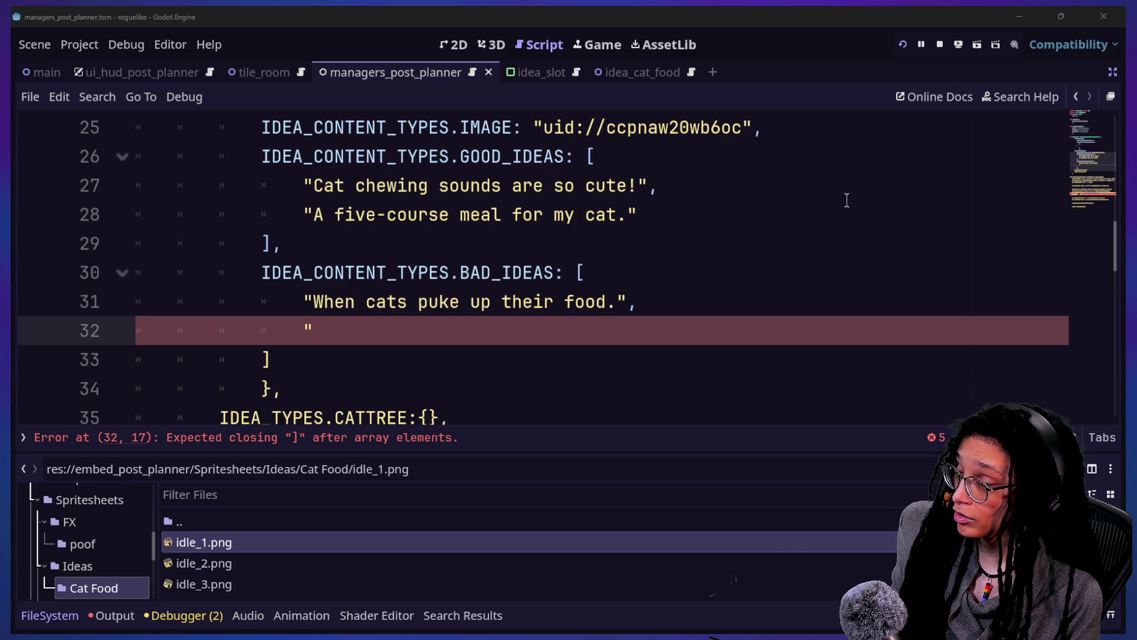
Step: Type the second bad idea, "Running out of cat food.", inside the empty quotes
{"action": "left_click", "coordinate": [495, 330]}
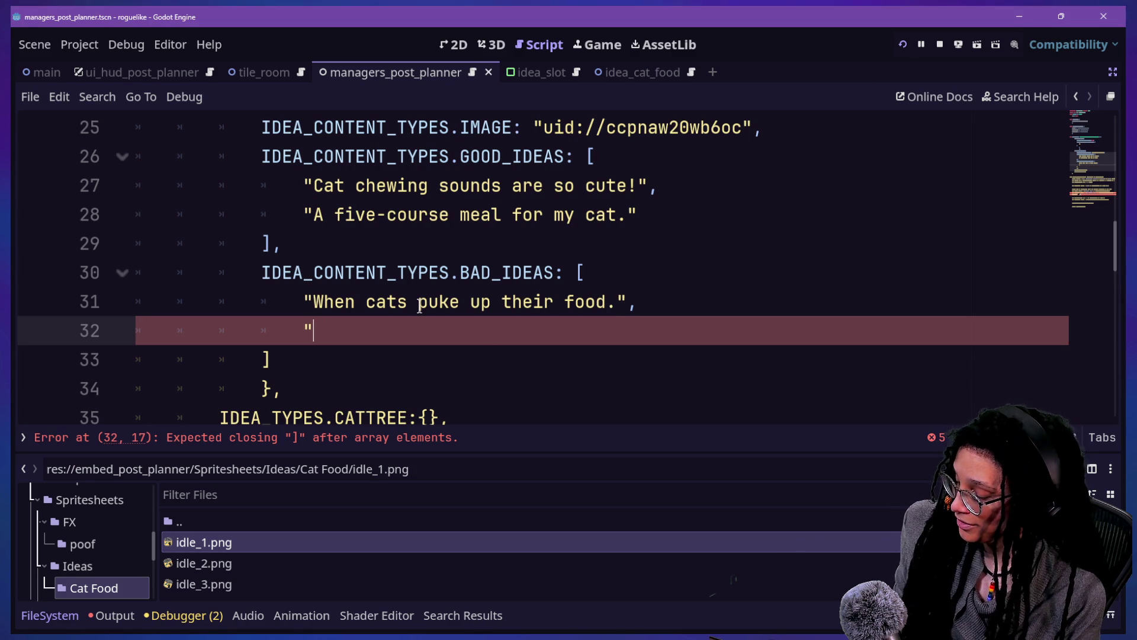
{"action": "scroll", "scroll_direction": "up", "scroll_amount": 3}
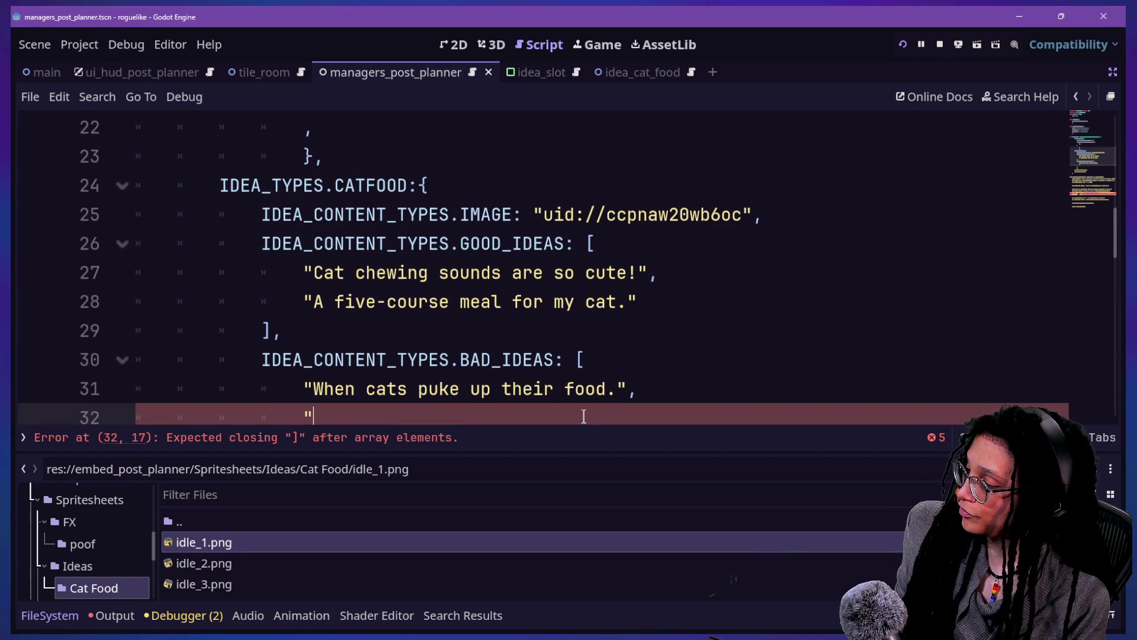
{"action": "scroll", "scroll_direction": "down", "scroll_amount": 3}
{"action": "type", "text": "\""}
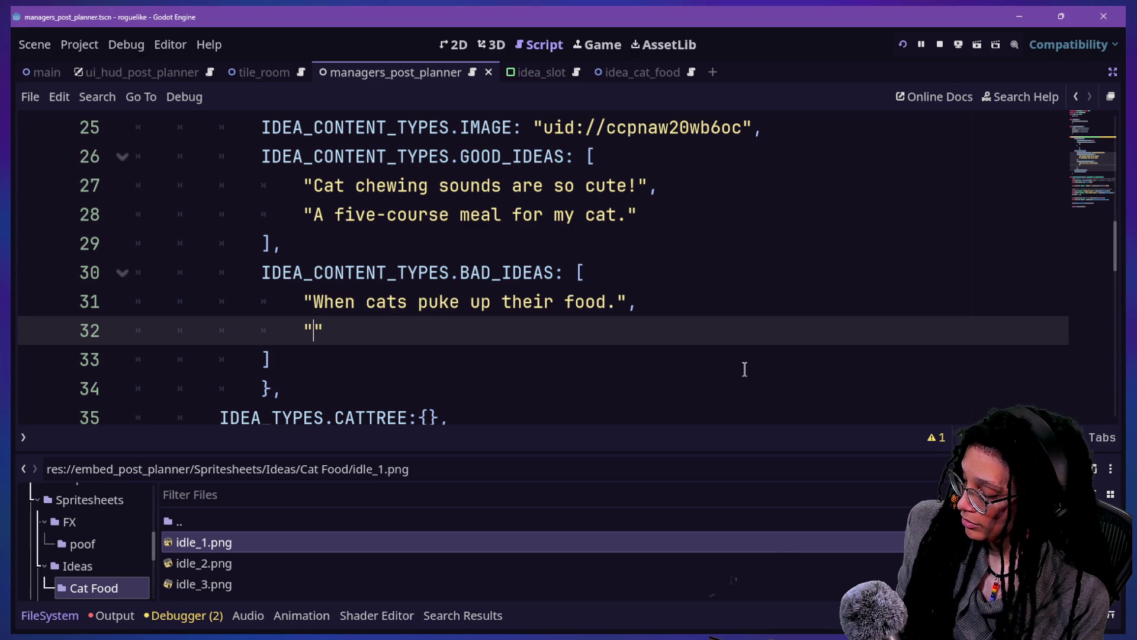
{"action": "type", "text": "W"}
{"action": "key", "text": "BackSpace"}
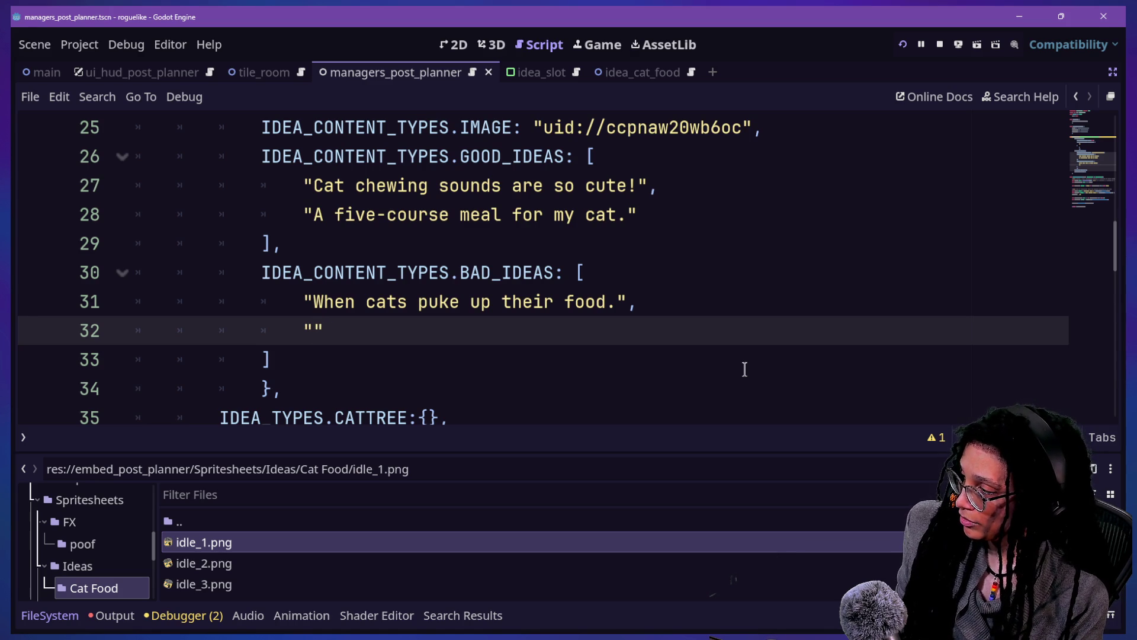
{"action": "type", "text": "Running out of"}
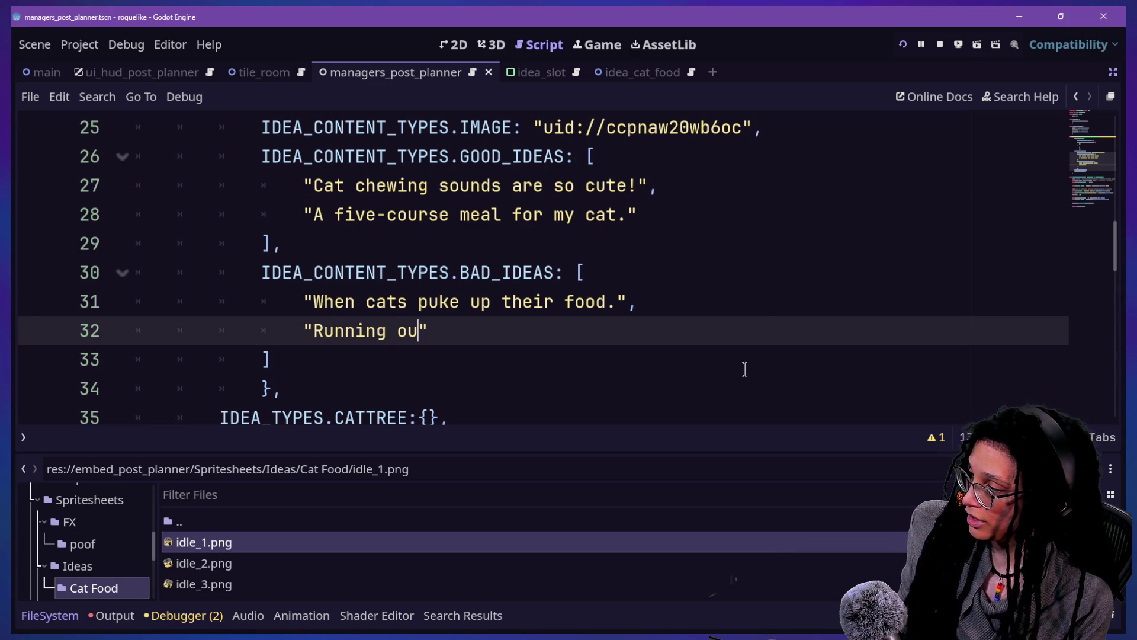
{"action": "type", "text": " cat g"}
{"action": "type", "text": "ood.s"}
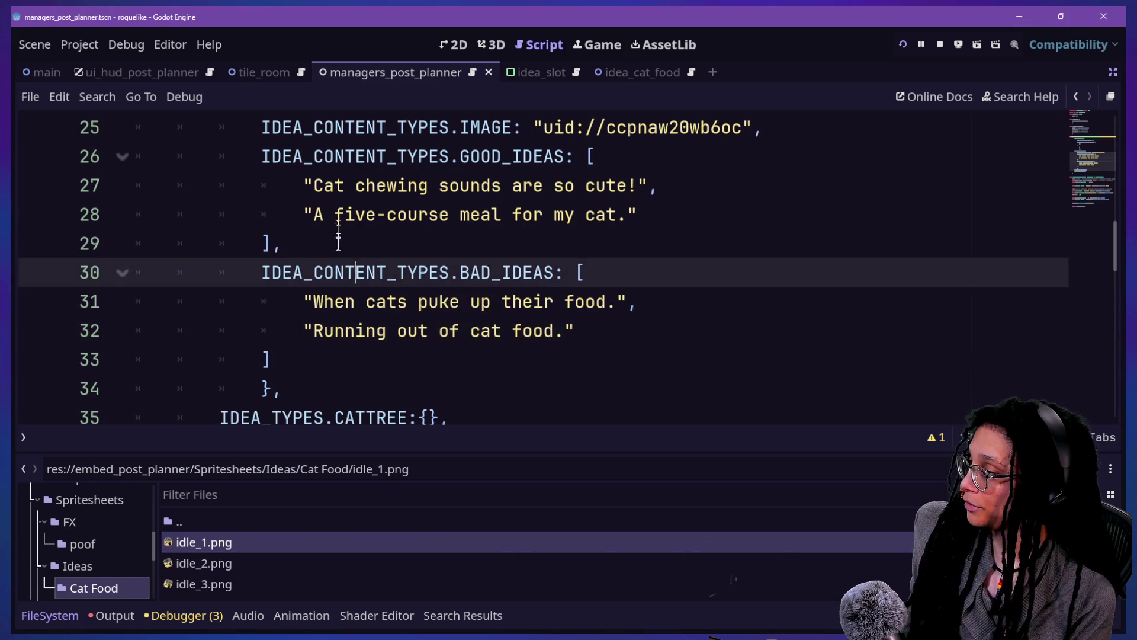
Step: Select the cat food entry's image and idea lists for copying
{"action": "scroll", "scroll_direction": "up", "scroll_amount": 3}
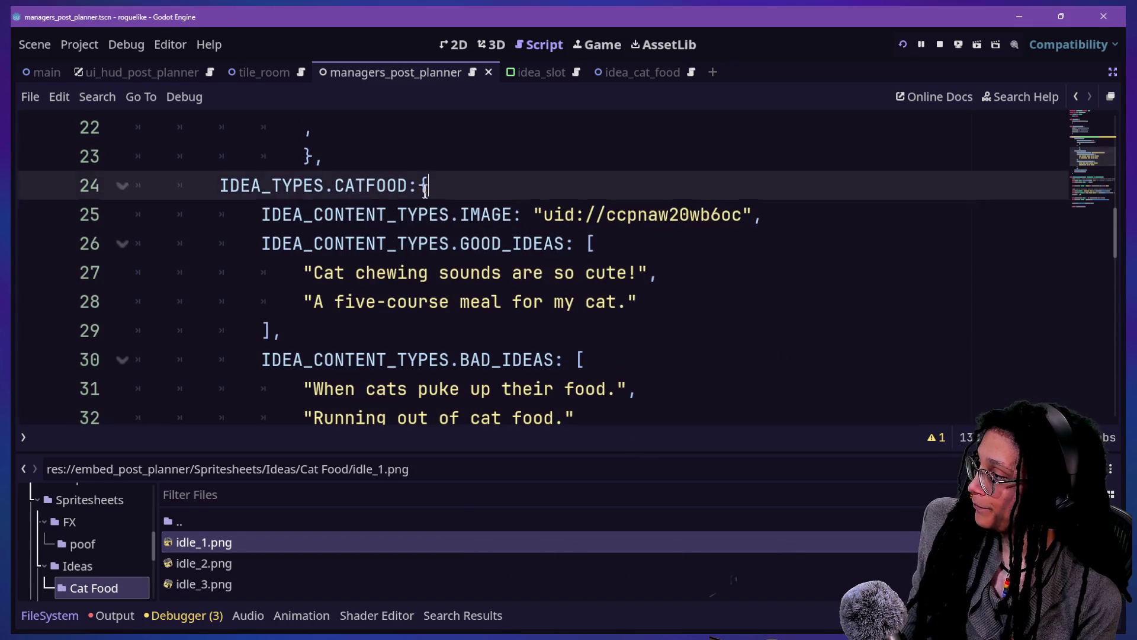
{"action": "left_click_drag", "start_coordinate": [427, 192], "coordinate": [622, 317]}
{"action": "left_click", "coordinate": [610, 272]}
{"action": "left_click_drag", "start_coordinate": [427, 185], "coordinate": [649, 215]}
{"action": "left_click", "coordinate": [649, 215]}
{"action": "scroll", "scroll_direction": "down", "scroll_amount": 3}
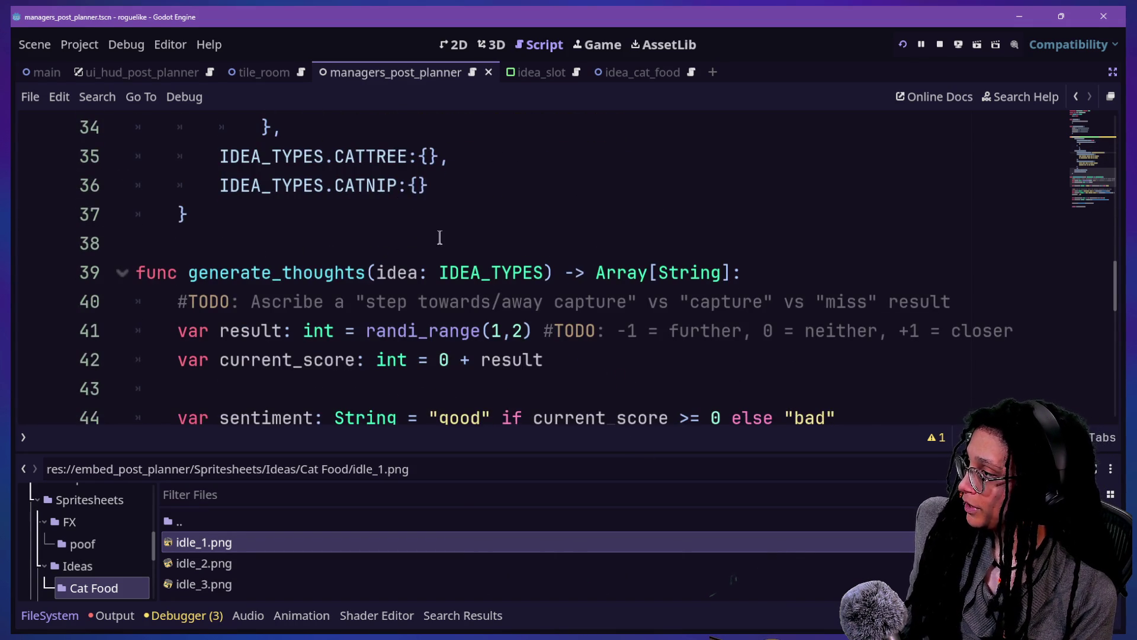
{"action": "scroll", "scroll_direction": "up", "scroll_amount": 3}
{"action": "left_click_drag", "start_coordinate": [419, 362], "coordinate": [599, 157]}
Step: Paste the copied cat food image and idea lists into the empty CATTREE entry
{"action": "left_click", "coordinate": [541, 311]}
{"action": "scroll", "scroll_direction": "down", "scroll_amount": 3}
{"action": "left_click", "coordinate": [217, 308]}
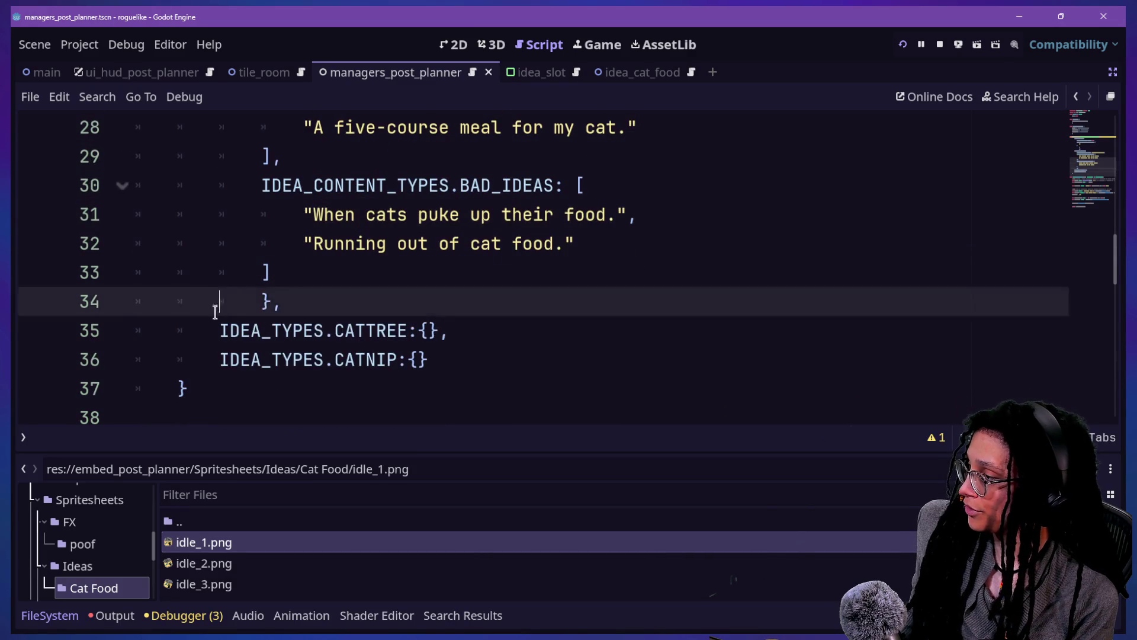
{"action": "left_click", "coordinate": [343, 359]}
{"action": "scroll", "scroll_direction": "up", "scroll_amount": 3}
{"action": "scroll", "scroll_direction": "down", "scroll_amount": 3}
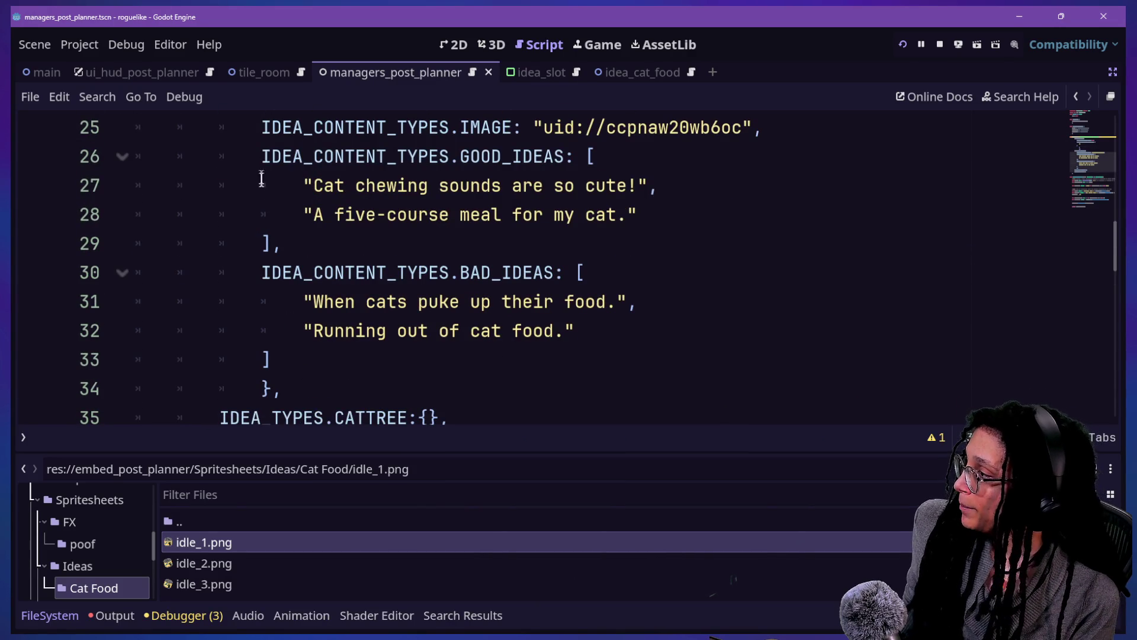
{"action": "left_click_drag", "start_coordinate": [448, 381], "coordinate": [693, 183]}
{"action": "scroll", "scroll_direction": "up", "scroll_amount": 3}
{"action": "scroll", "scroll_direction": "down", "scroll_amount": 3}
{"action": "left_click", "coordinate": [431, 240]}
{"action": "key", "text": "ctrl+v"}
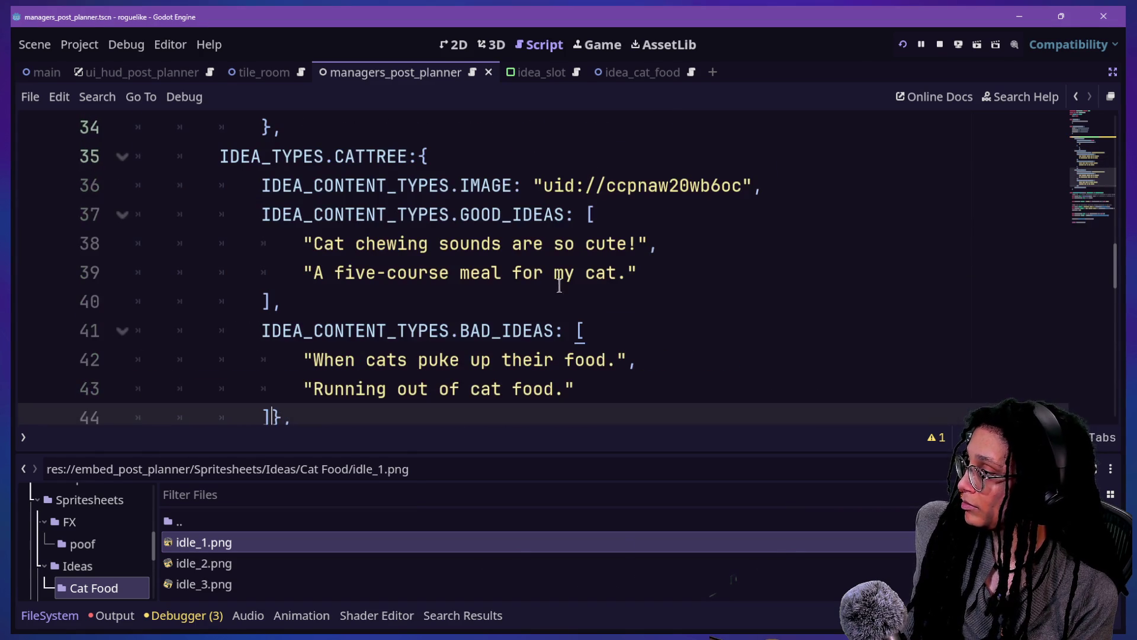
Step: Erase the copied image uid in CATTREE and replace the NULL entry's null image with ""
{"action": "left_click_drag", "start_coordinate": [542, 186], "coordinate": [744, 195]}
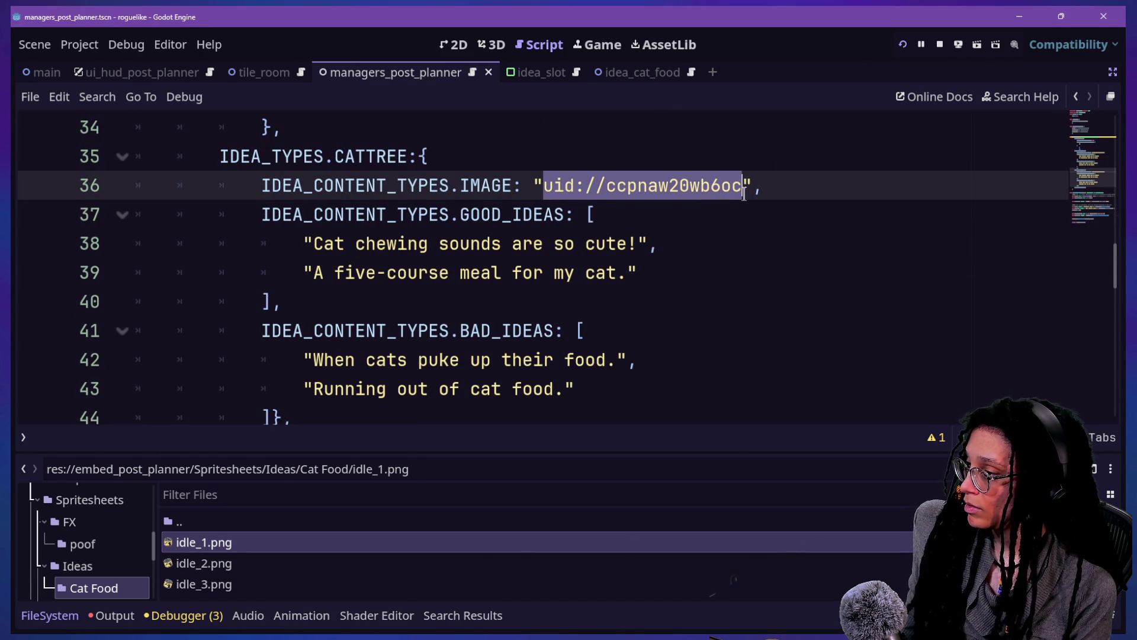
{"action": "left_click", "coordinate": [744, 196]}
{"action": "key", "text": "BackSpace"}
{"action": "key", "text": "BackSpace"}
{"action": "key", "text": "BackSpace"}
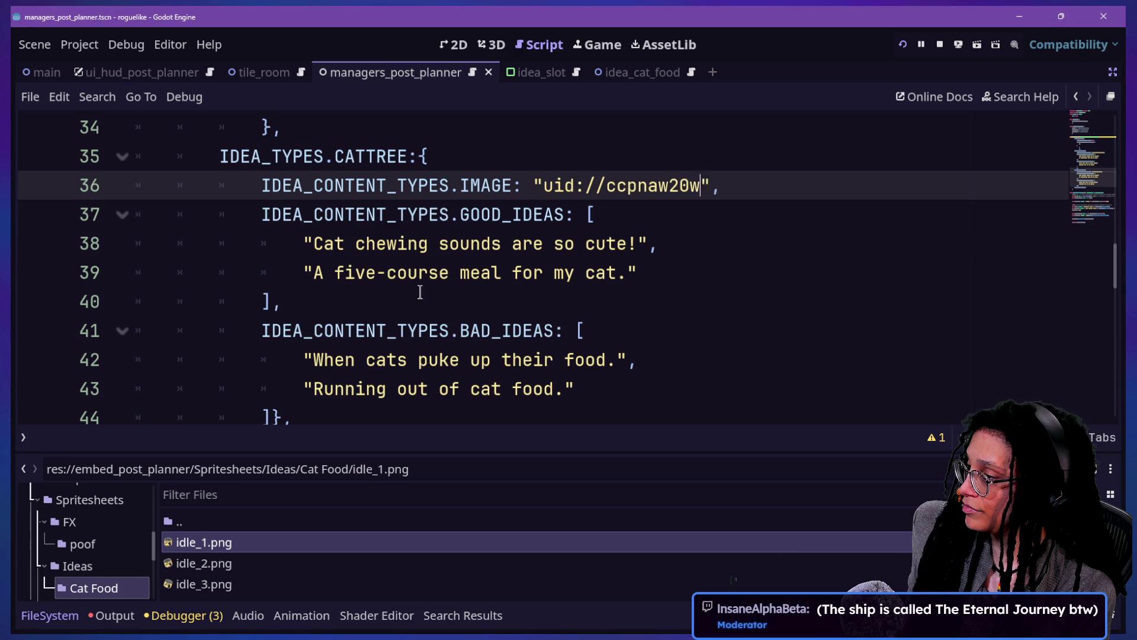
{"action": "scroll", "scroll_direction": "up", "scroll_amount": 3}
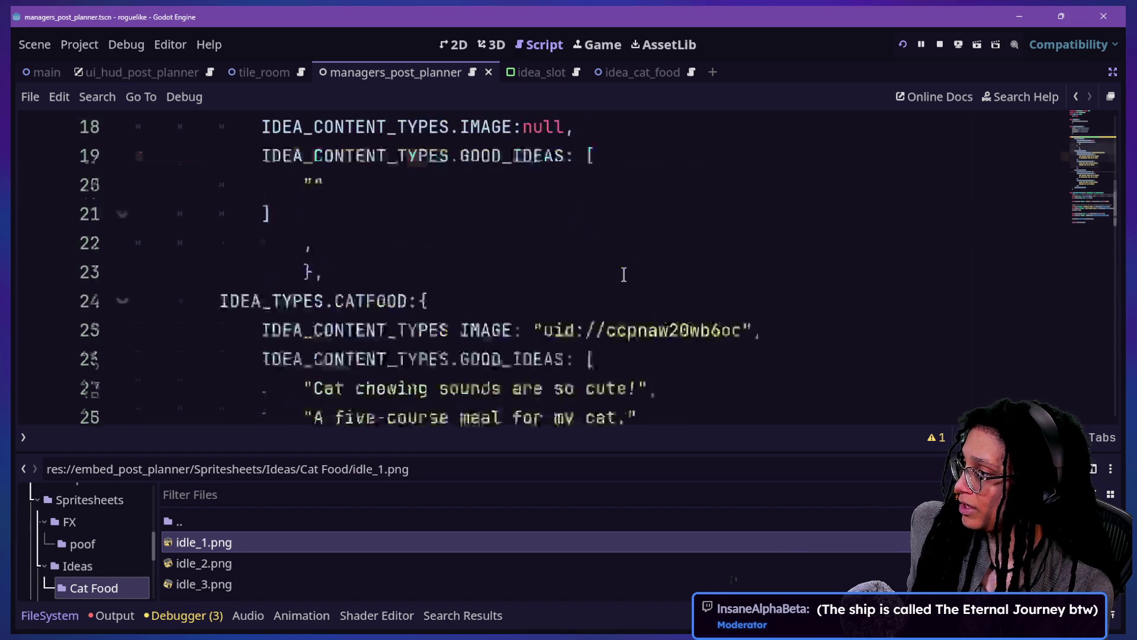
{"action": "scroll", "scroll_direction": "down", "scroll_amount": 3}
{"action": "scroll", "scroll_direction": "up", "scroll_amount": 3}
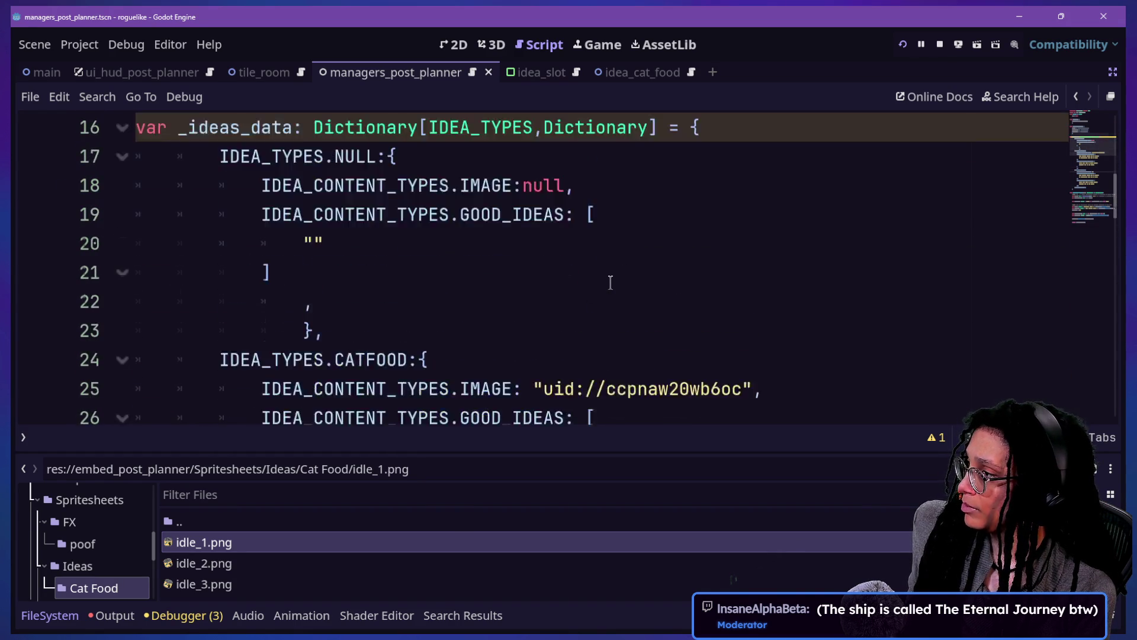
{"action": "double_click", "coordinate": [563, 272]}
{"action": "type", "text": "\"\""}
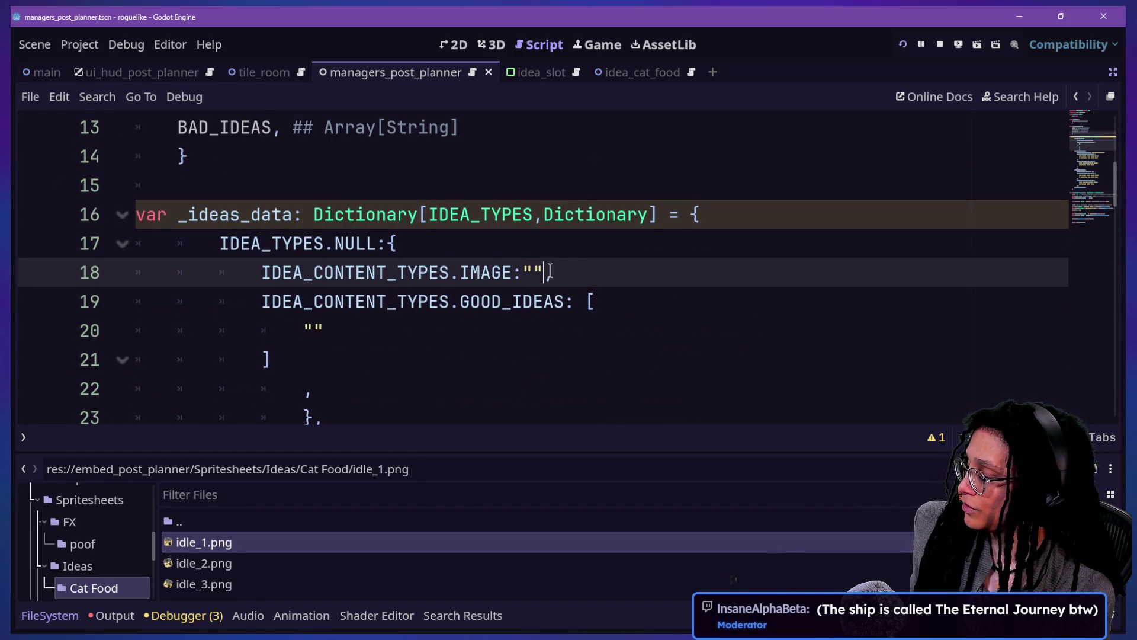
Step: Rename the CATTREE IMAGE key to IMAGE_PATH and save the script
{"action": "scroll", "scroll_direction": "down", "scroll_amount": 3}
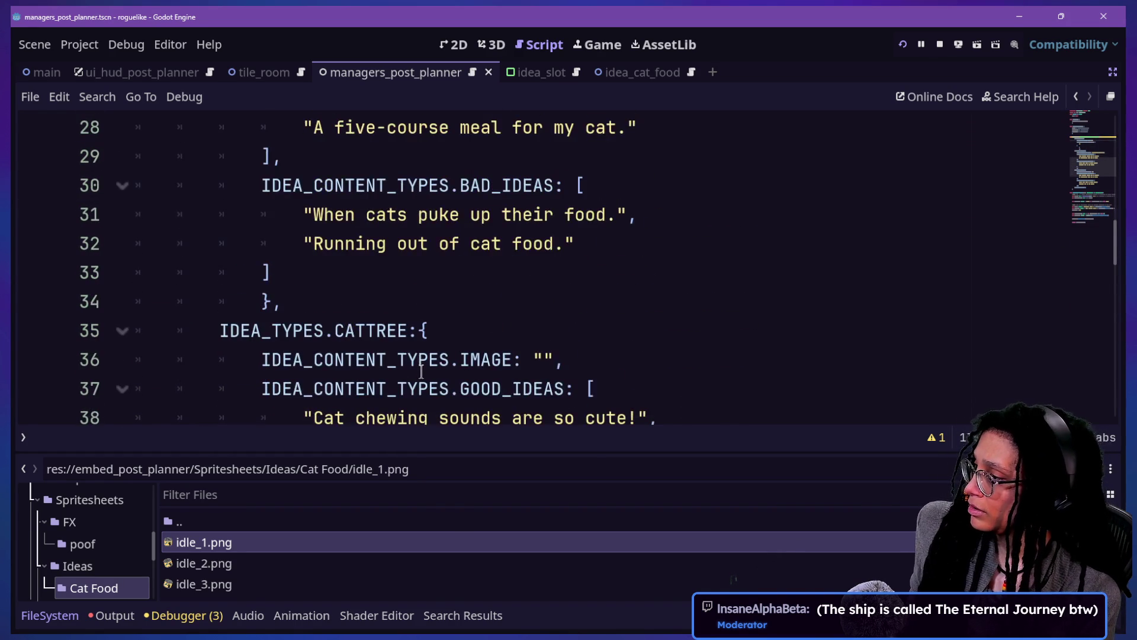
{"action": "scroll", "scroll_direction": "down", "scroll_amount": 3}
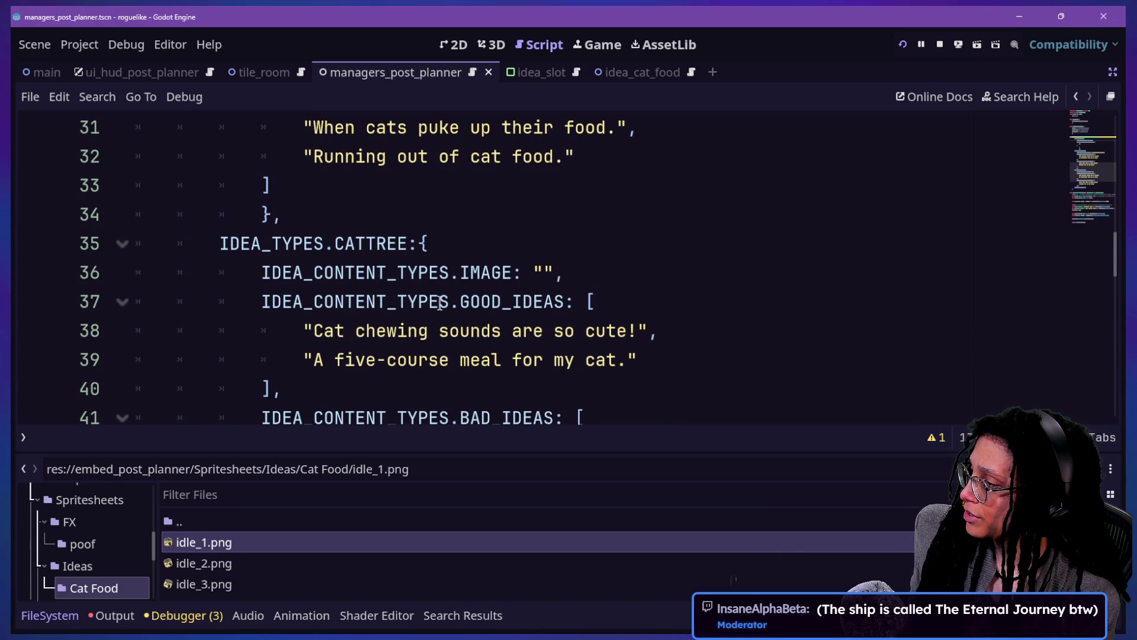
{"action": "double_click", "coordinate": [491, 272]}
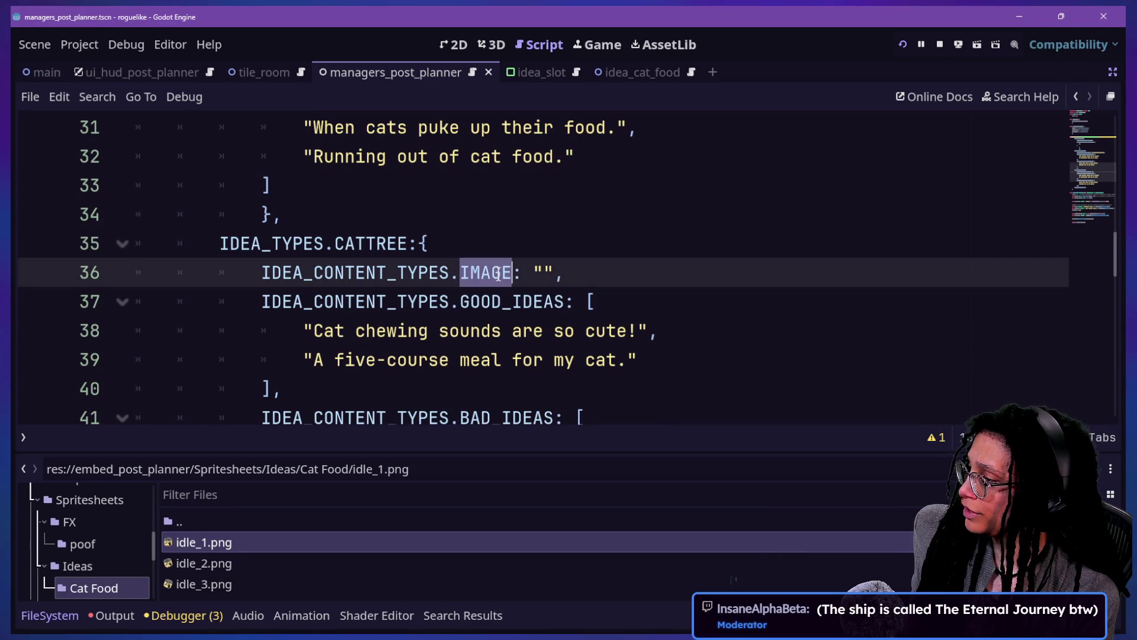
{"action": "key", "text": "shift+F3"}
{"action": "key", "text": "shift+F3"}
{"action": "type", "text": "IMAGE"}
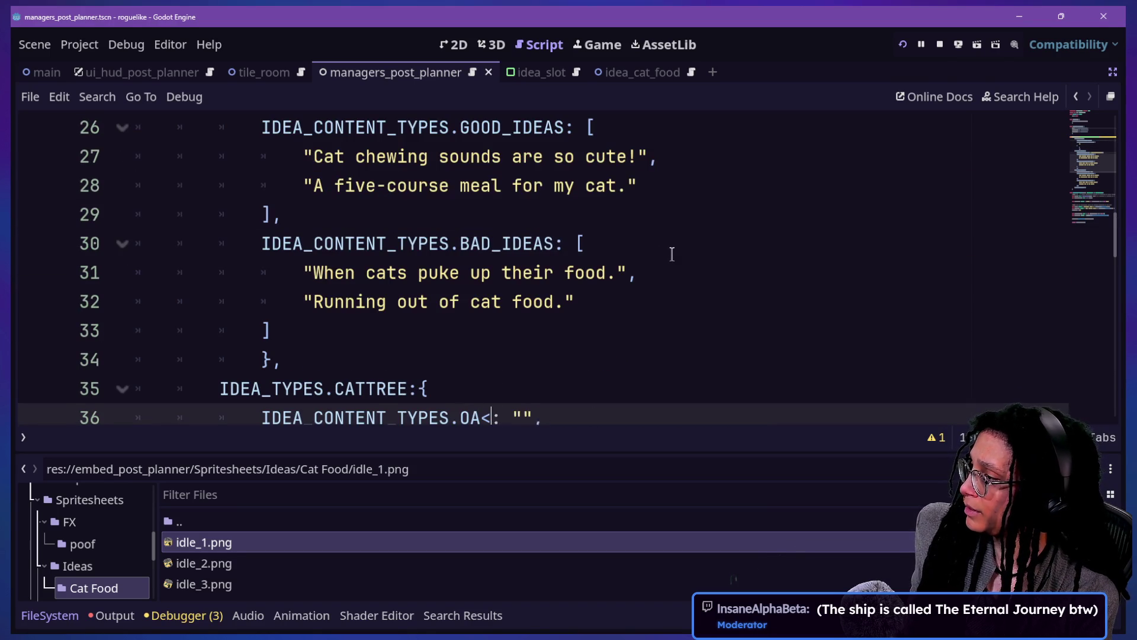
{"action": "type", "text": "IMAGE_PATH"}
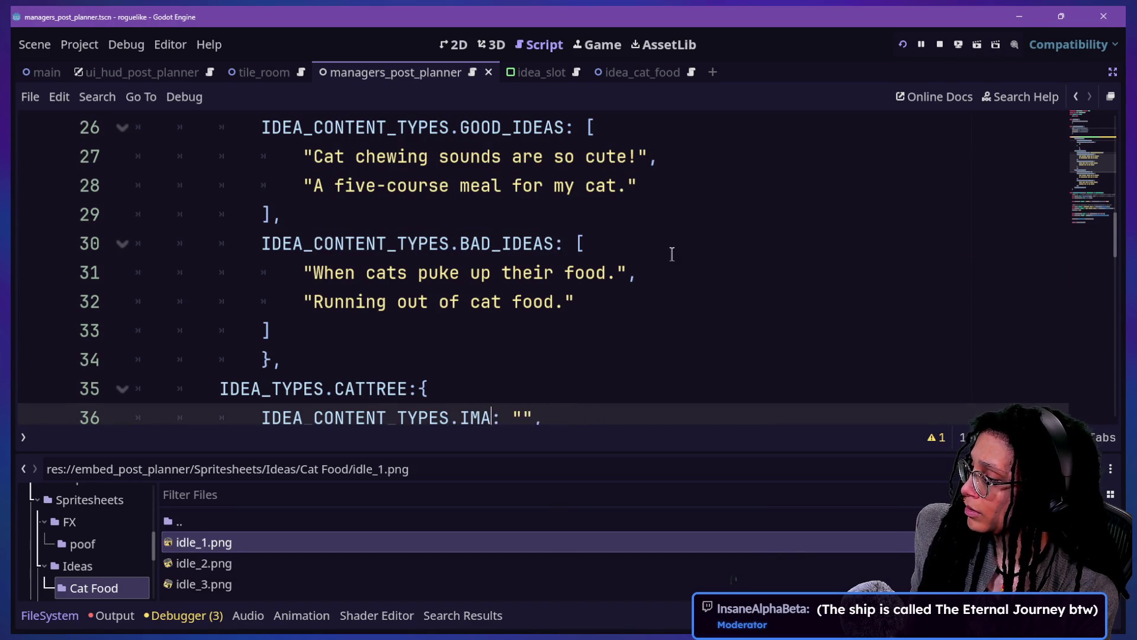
{"action": "key", "text": "ctrl+s"}
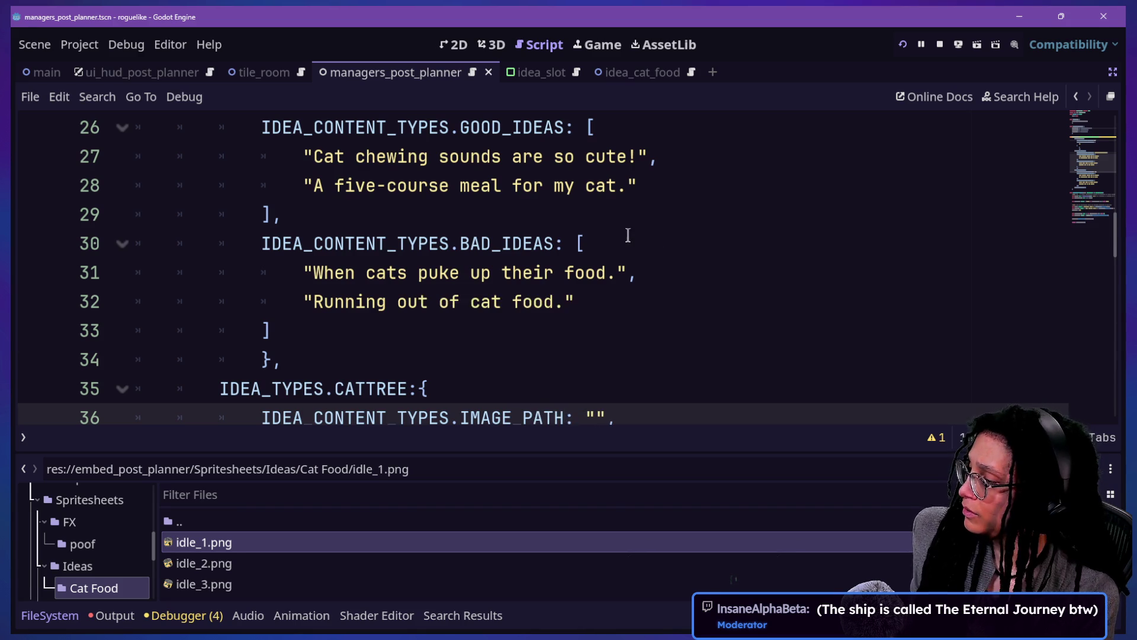
{"action": "scroll", "scroll_direction": "down", "scroll_amount": 3}
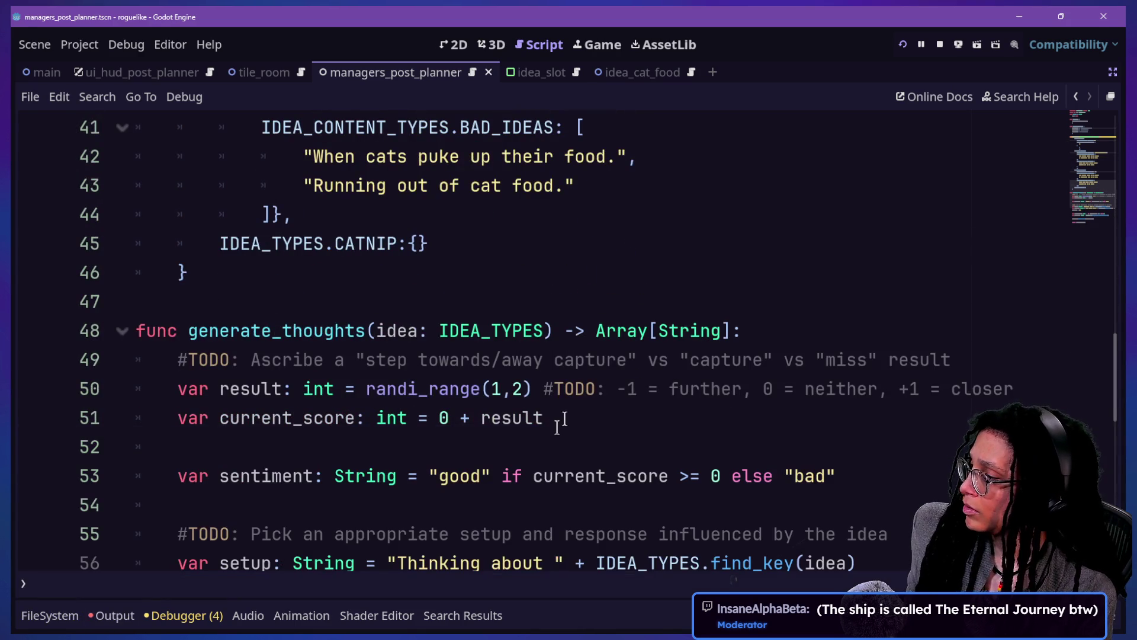
{"action": "scroll", "scroll_direction": "up", "scroll_amount": 3}
{"action": "scroll", "scroll_direction": "up", "scroll_amount": 3}
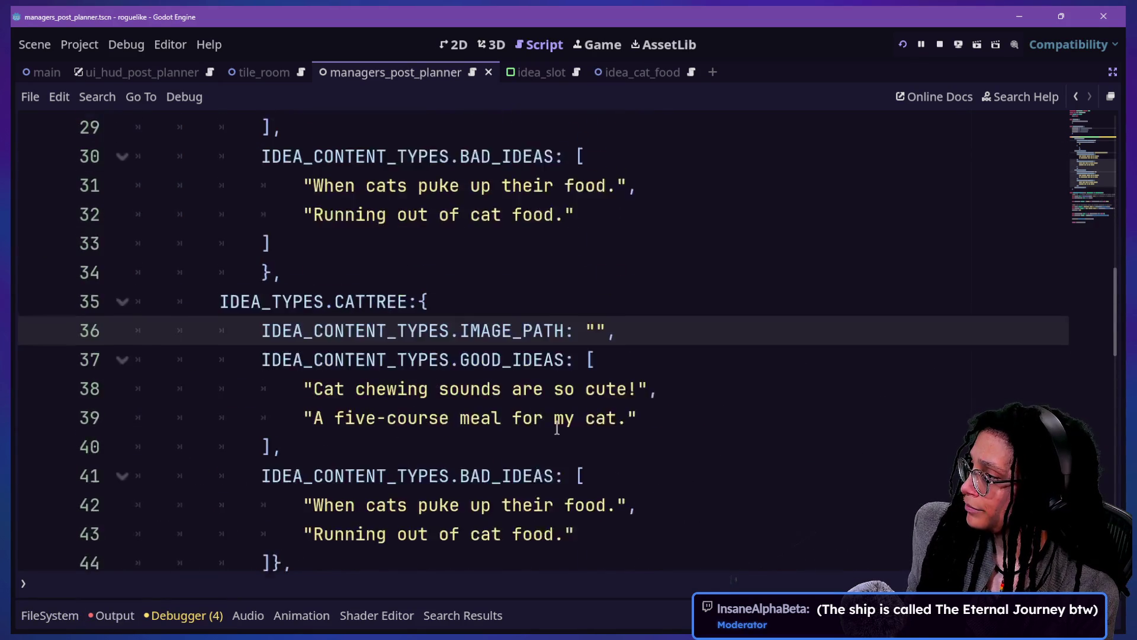
{"action": "scroll", "scroll_direction": "down", "scroll_amount": 3}
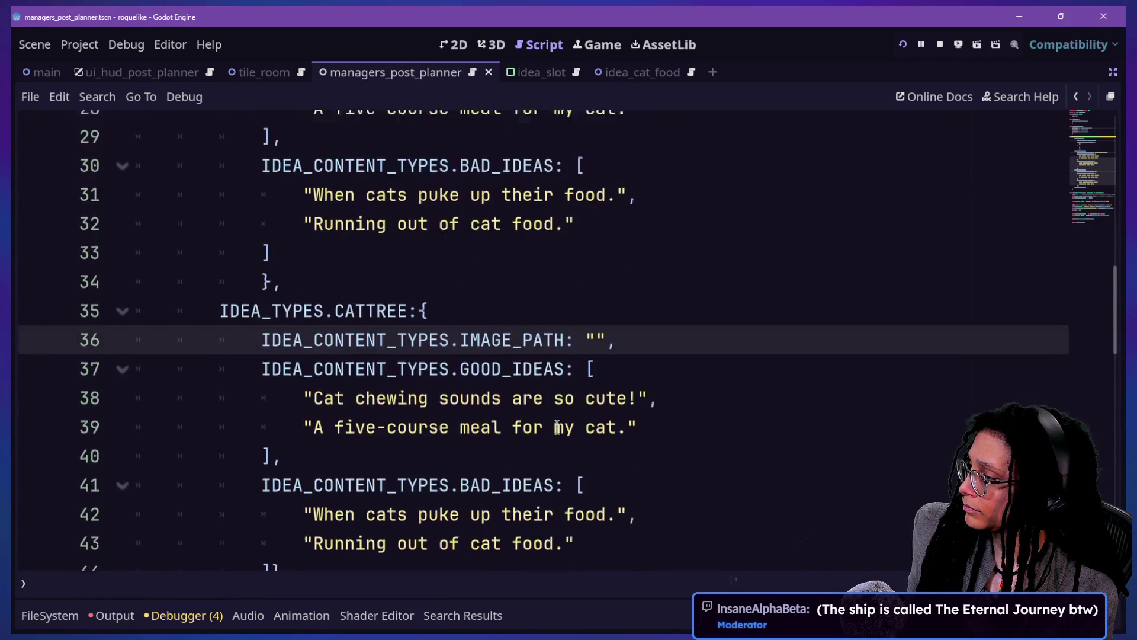
Step: Rewrite the two CATTREE good ideas, starting with "Cattree thought is really good"
{"action": "left_click_drag", "start_coordinate": [647, 415], "coordinate": [635, 389]}
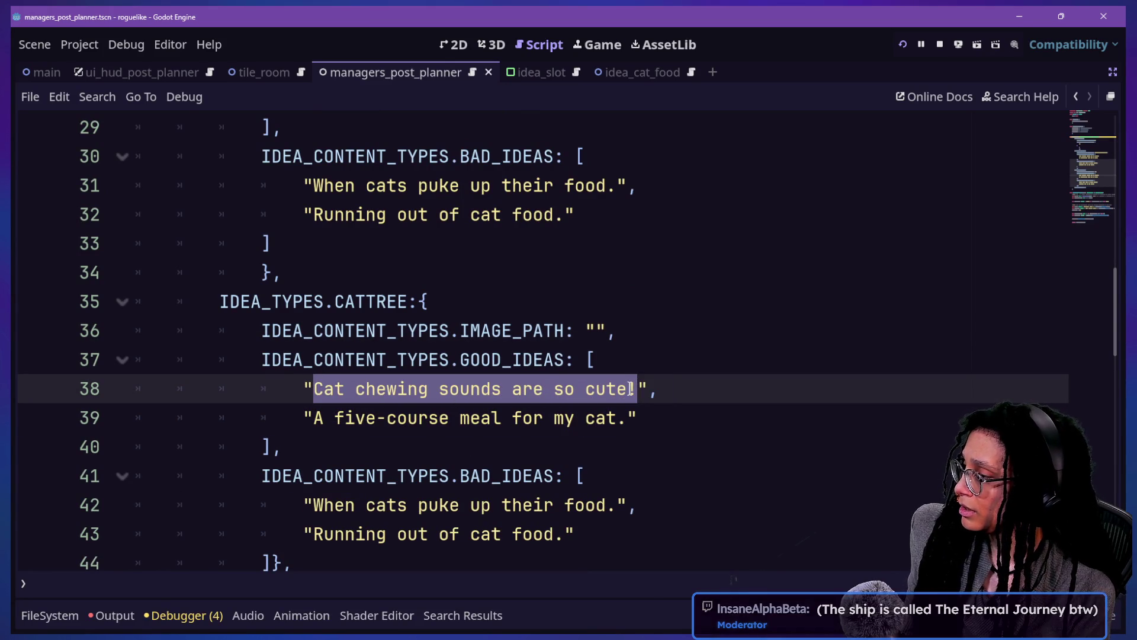
{"action": "type", "text": "Cattree t"}
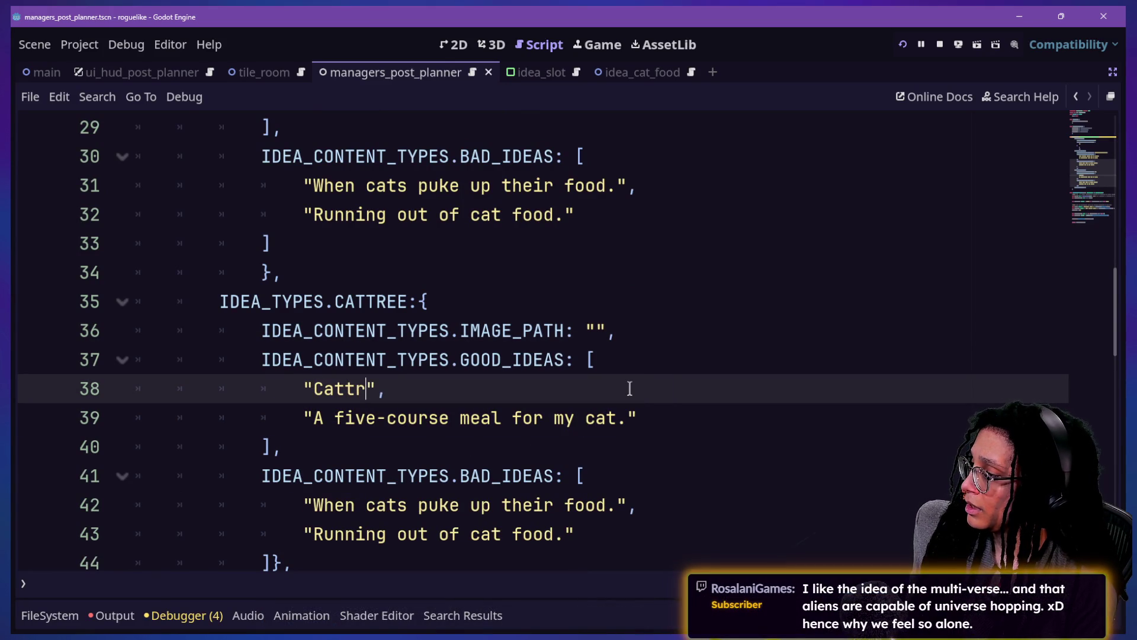
{"action": "type", "text": "hought is reall"}
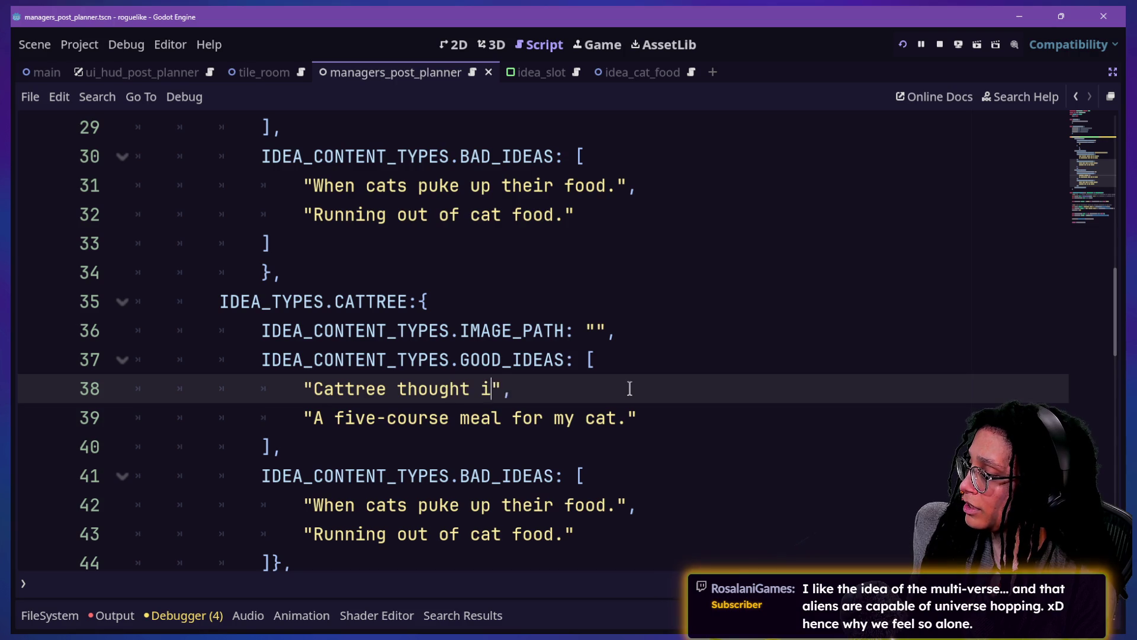
{"action": "type", "text": "y good"}
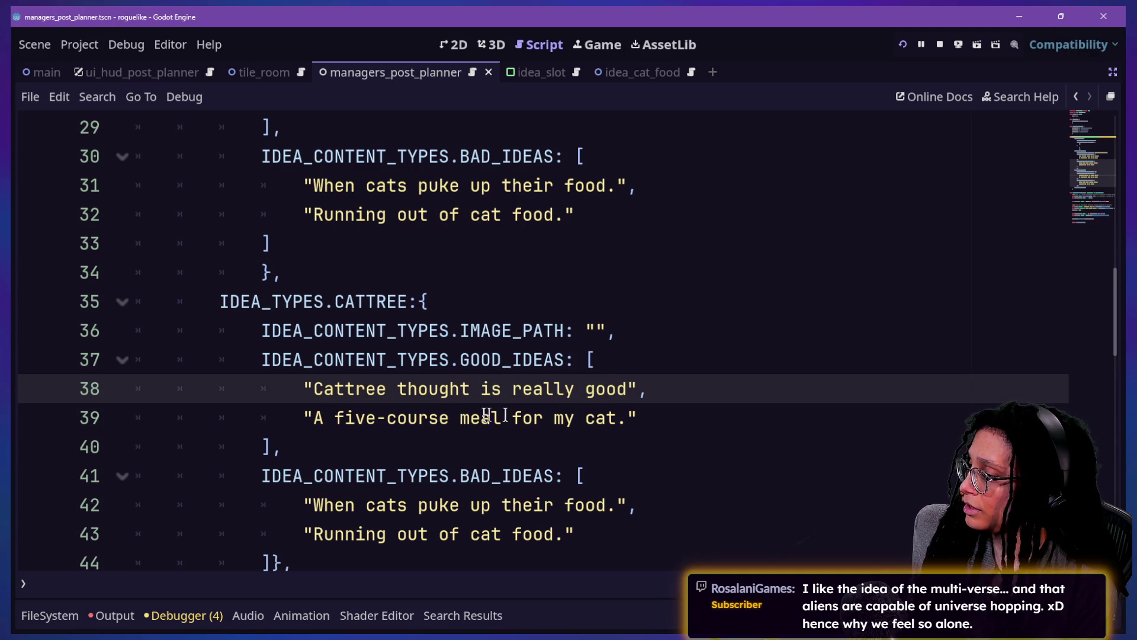
{"action": "left_click_drag", "start_coordinate": [319, 420], "coordinate": [628, 415]}
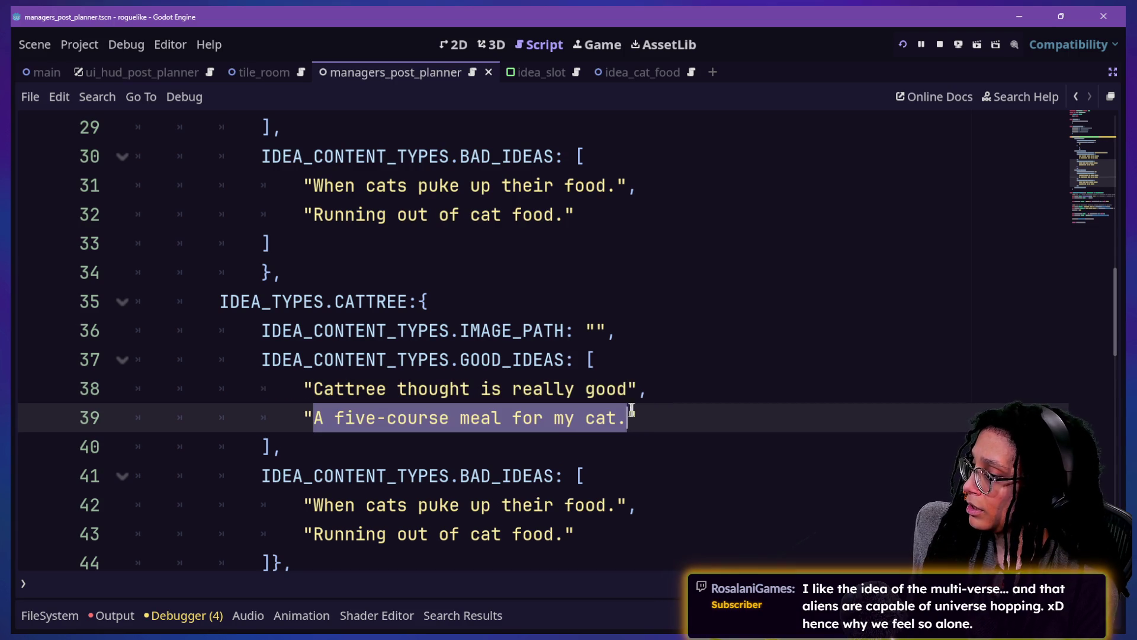
{"action": "type", "text": "What a great g"}
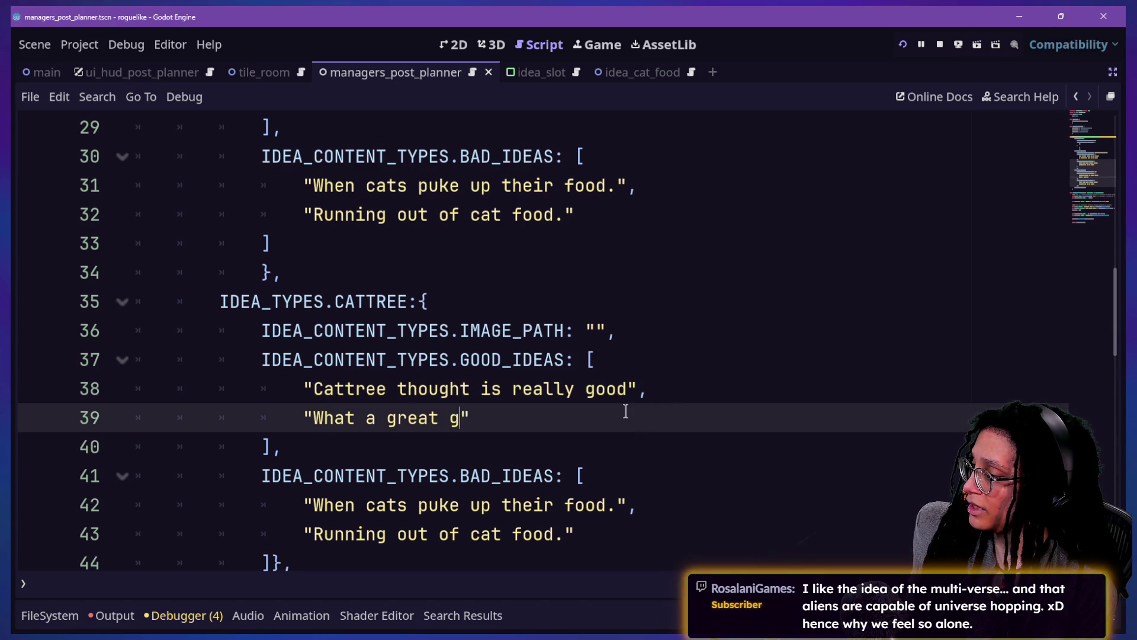
{"action": "type", "text": "ough"}
{"action": "key", "text": "BackSpace"}
{"action": "key", "text": "BackSpace"}
{"action": "key", "text": "BackSpace"}
{"action": "key", "text": "BackSpace"}
{"action": "type", "text": "hought"}
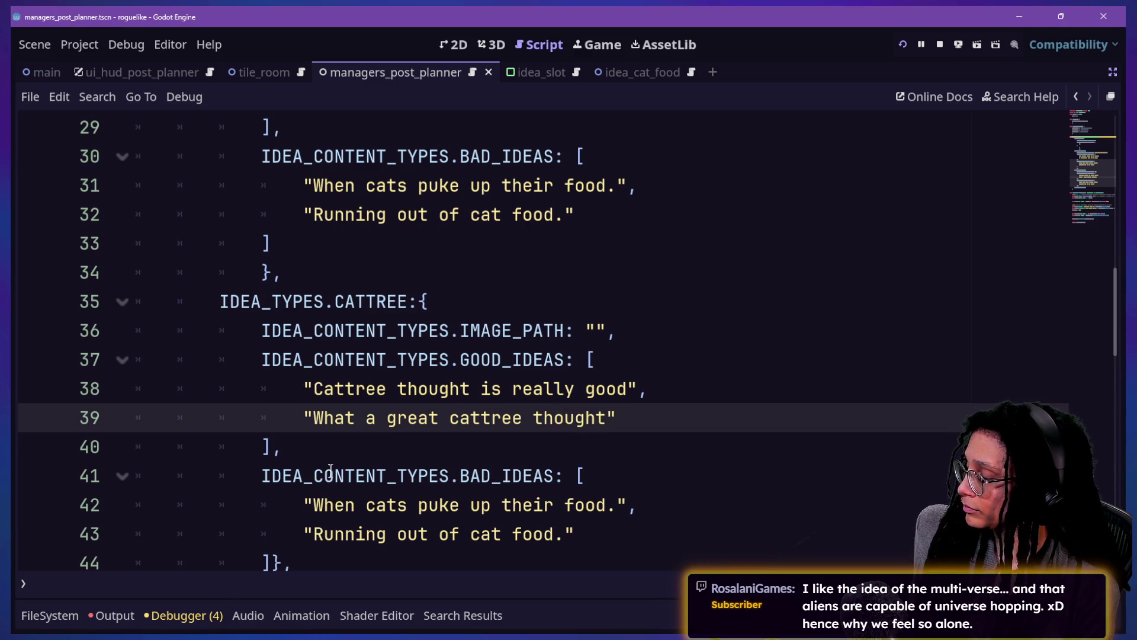
Step: Change the CATTREE bad ideas to "Bad cattree idea" and "Ooof, hate that cattree thought"
{"action": "scroll", "scroll_direction": "down", "scroll_amount": 3}
{"action": "left_click_drag", "start_coordinate": [313, 424], "coordinate": [609, 426]}
{"action": "type", "text": "Basd"}
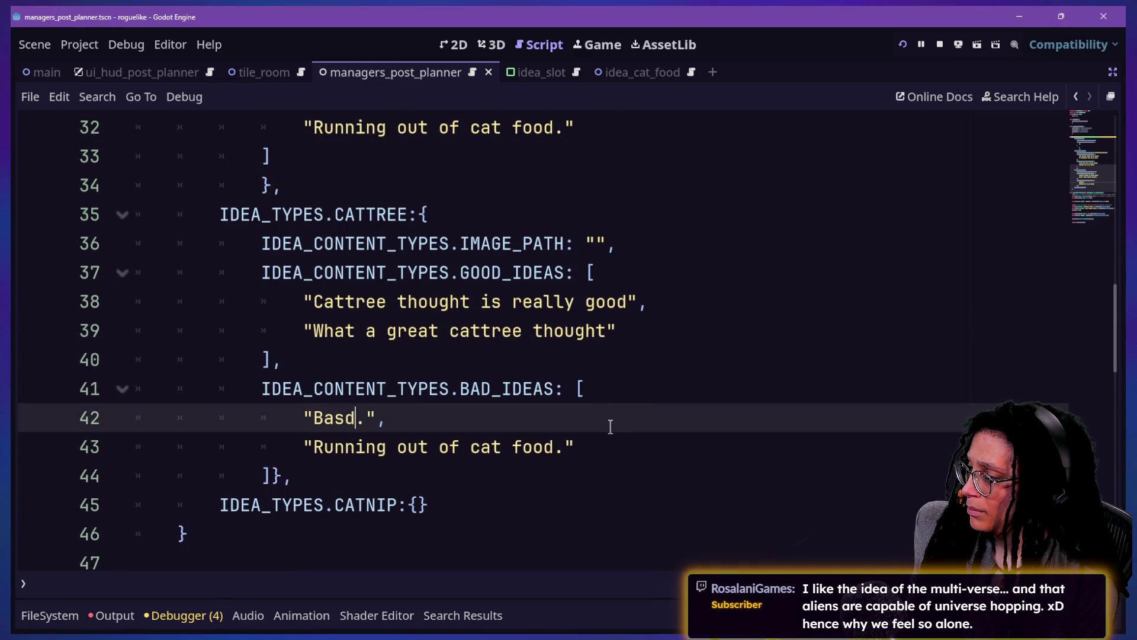
{"action": "key", "text": "BackSpace"}
{"action": "key", "text": "BackSpace"}
{"action": "key", "text": "BackSpace"}
{"action": "type", "text": "d ca"}
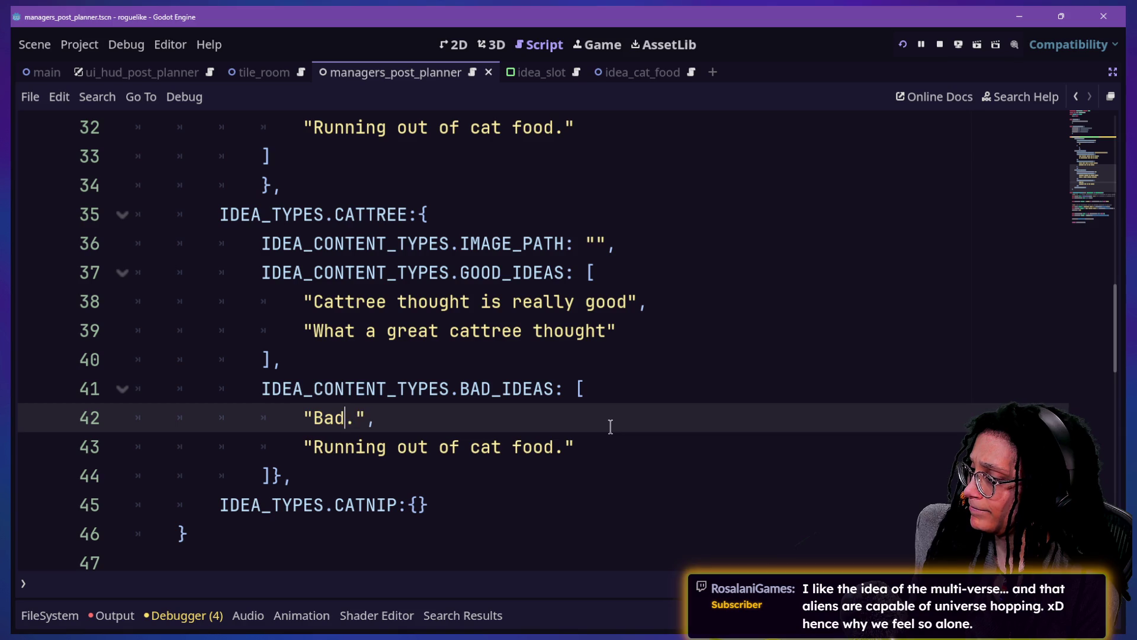
{"action": "type", "text": "ttree idea"}
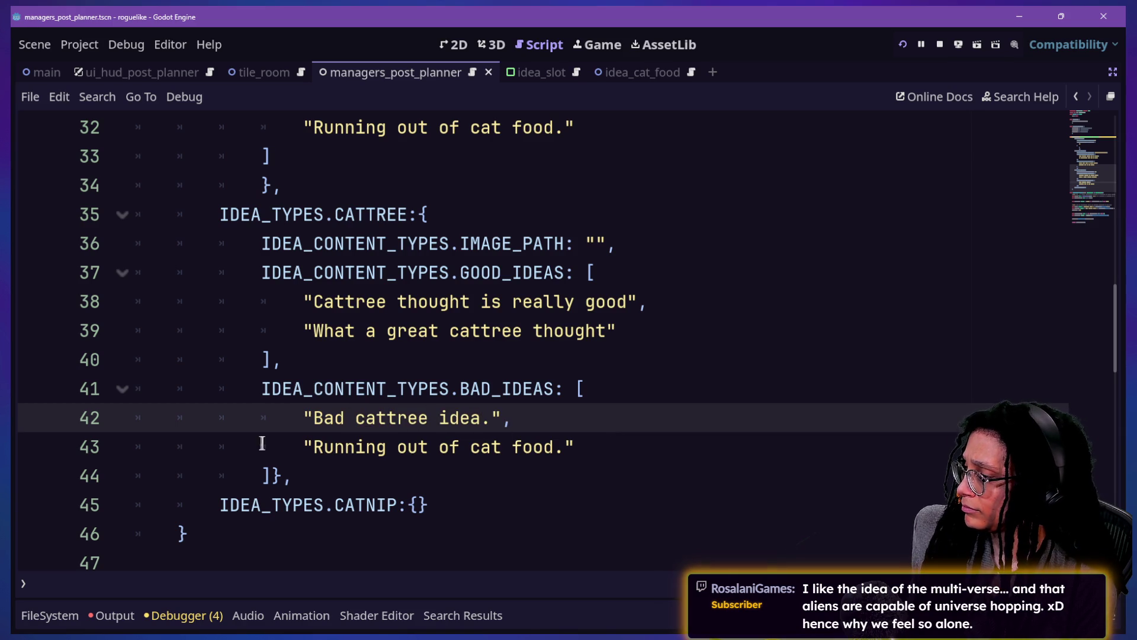
{"action": "left_click_drag", "start_coordinate": [310, 448], "coordinate": [570, 449]}
{"action": "type", "text": "Ooof"}
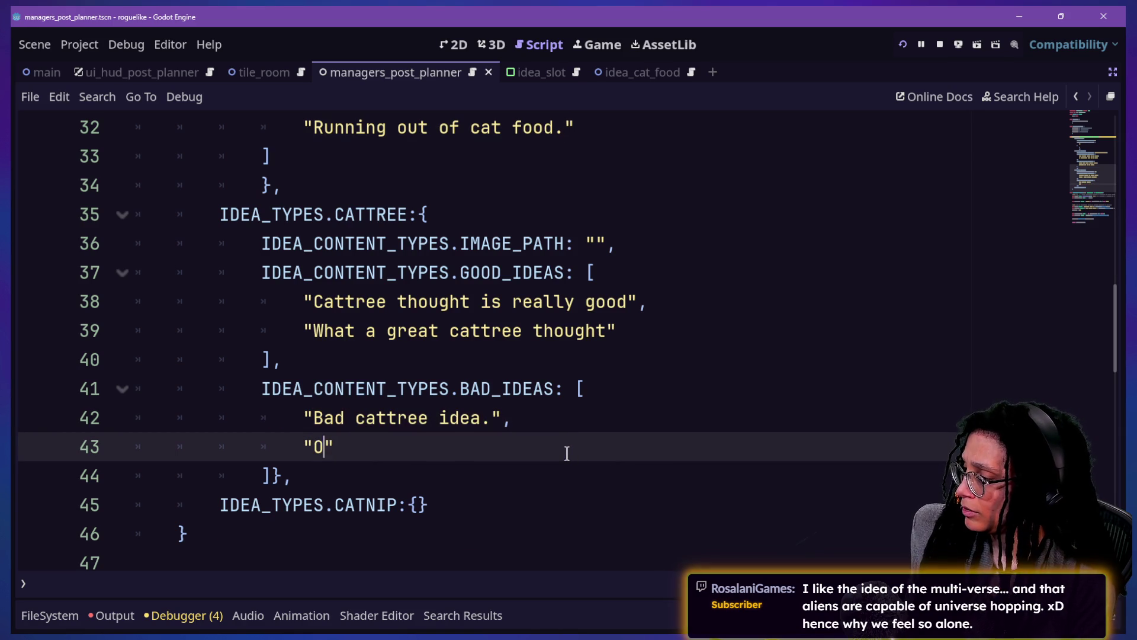
{"action": "type", "text": ", hate that c"}
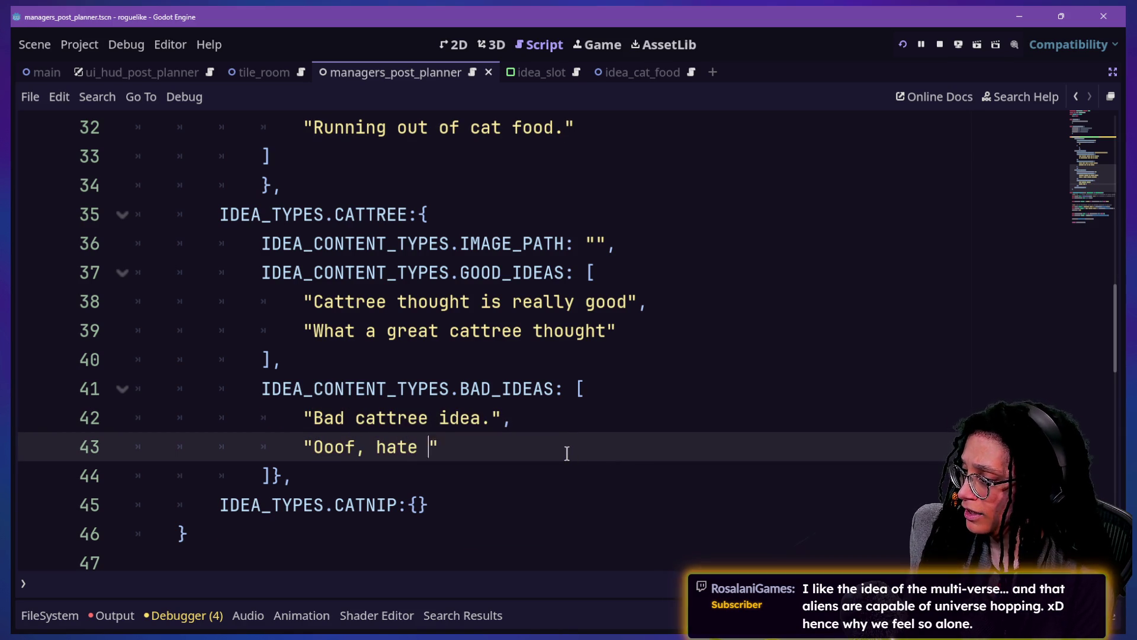
{"action": "type", "text": "attree thought"}
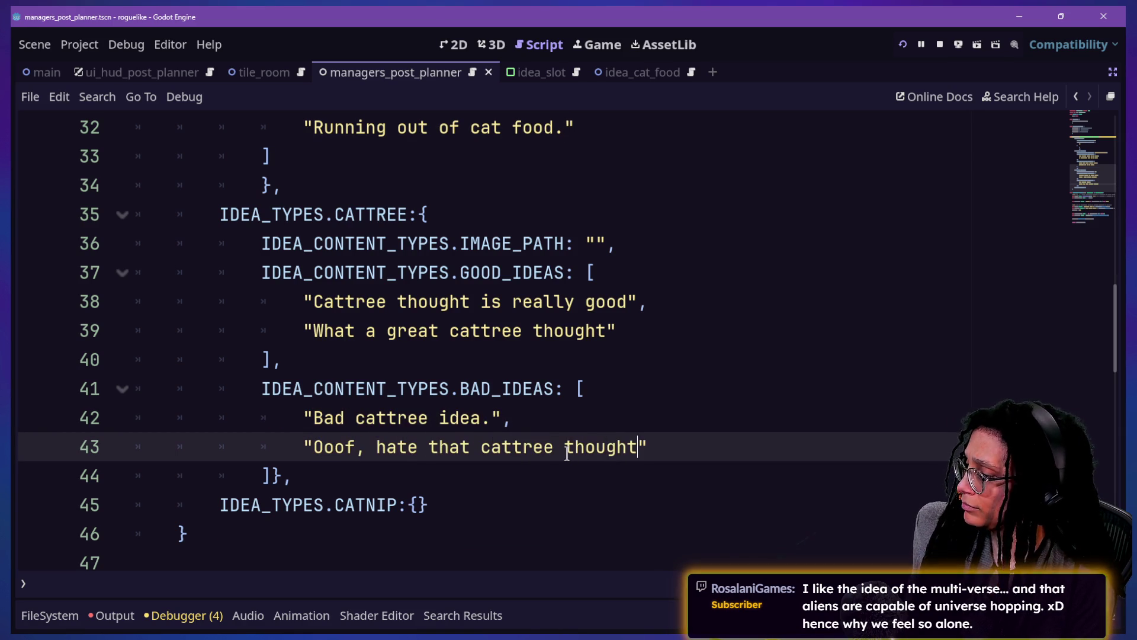
{"action": "scroll", "scroll_direction": "down", "scroll_amount": 3}
{"action": "left_click_drag", "start_coordinate": [381, 386], "coordinate": [497, 126]}
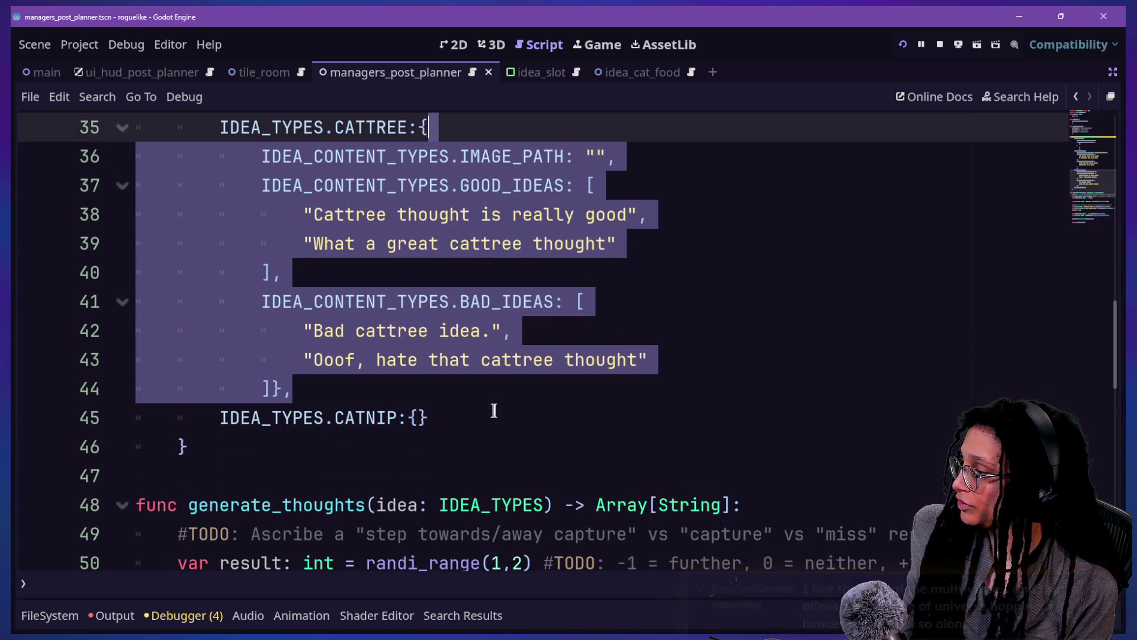
Step: Copy the CATTREE idea lists and paste them into CATNIP's empty braces
{"action": "key", "text": "ctrl+c"}
{"action": "left_click", "coordinate": [418, 419]}
{"action": "key", "text": "ctrl+v"}
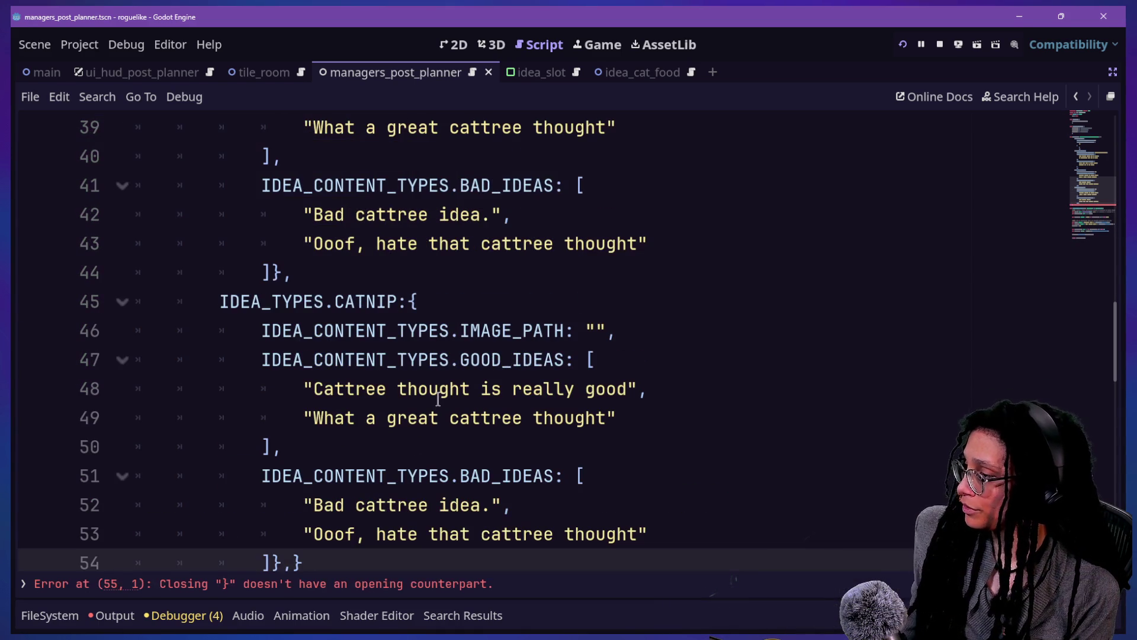
{"action": "left_click", "coordinate": [499, 363]}
Step: Multi-select every cattree word in the CATNIP ideas and replace them with catnip
{"action": "double_click", "coordinate": [325, 393]}
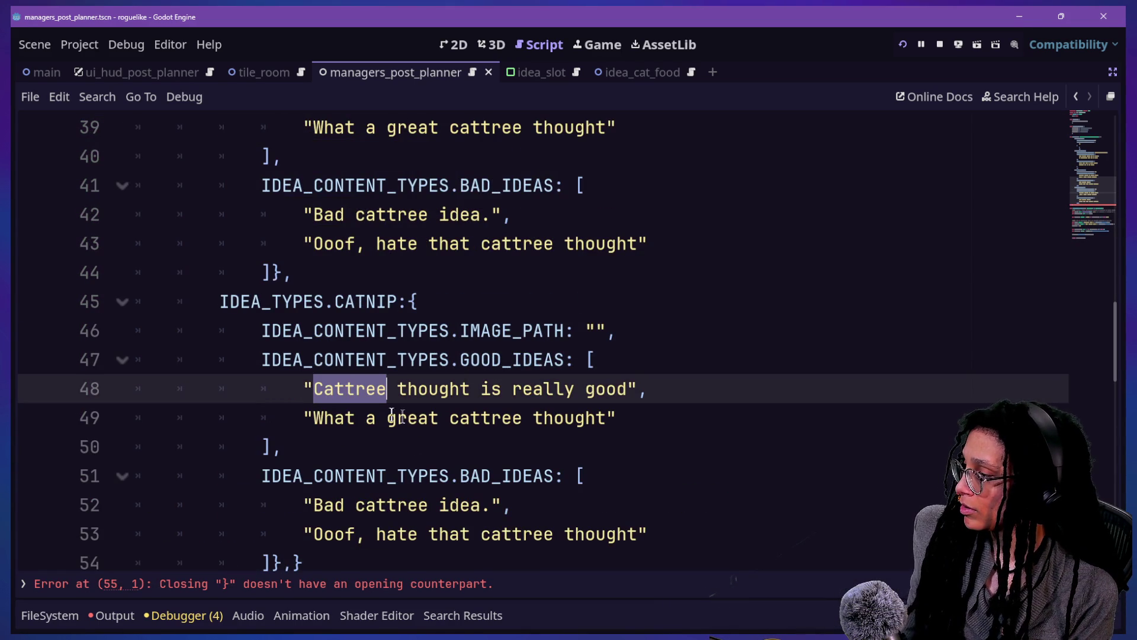
{"action": "scroll", "scroll_direction": "up", "scroll_amount": 3}
{"action": "left_click", "coordinate": [602, 408]}
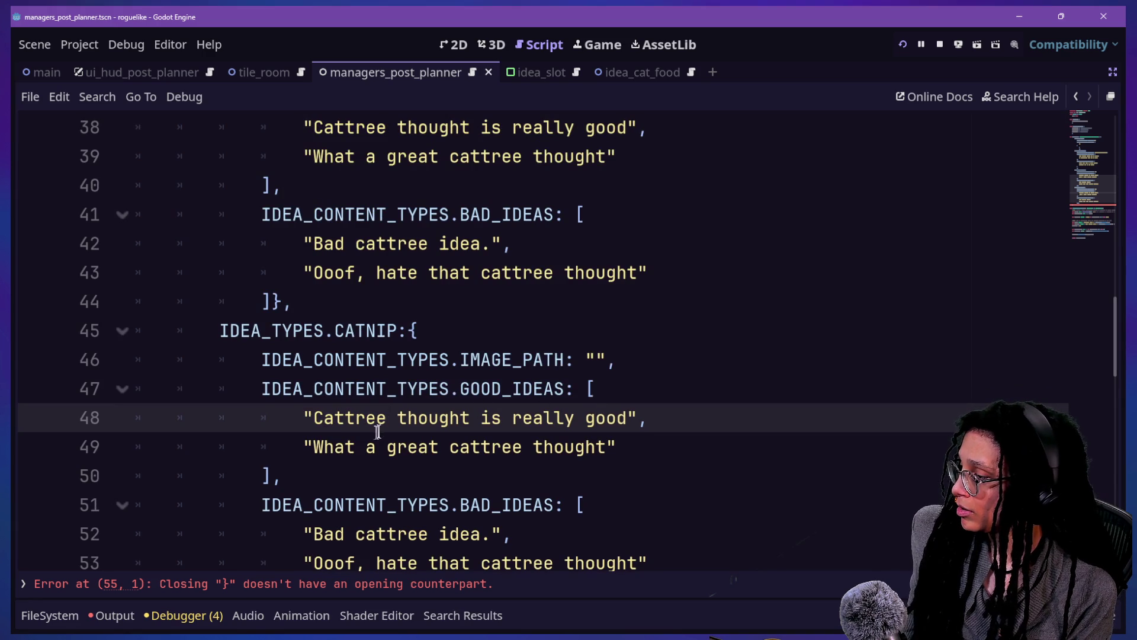
{"action": "double_click", "coordinate": [352, 422]}
{"action": "double_click", "coordinate": [502, 449]}
{"action": "scroll", "scroll_direction": "down", "scroll_amount": 3}
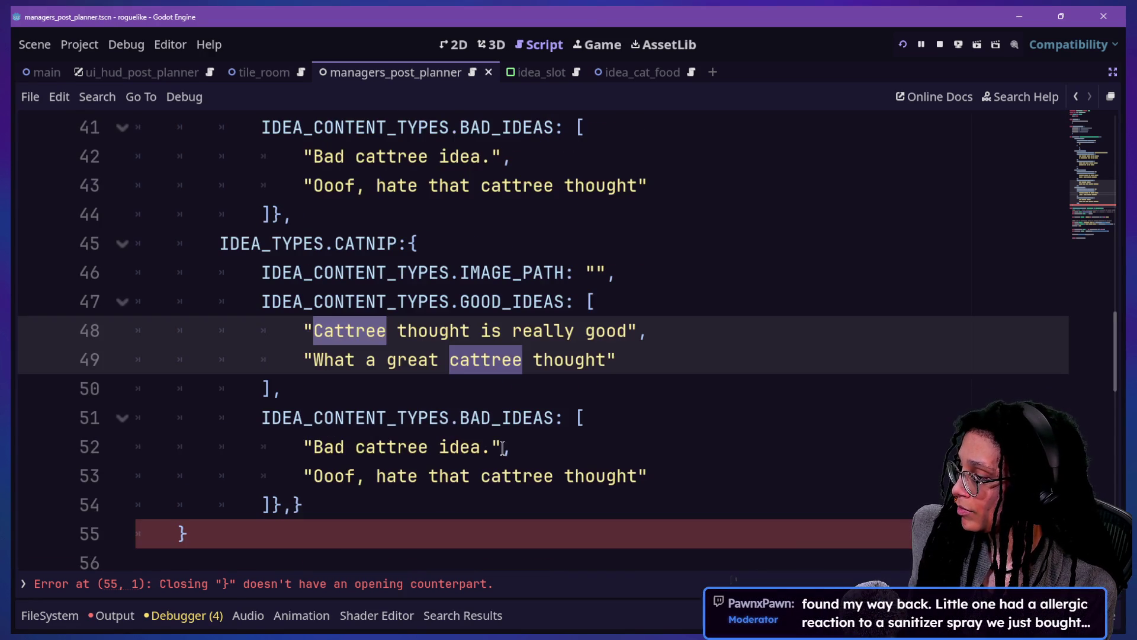
{"action": "double_click", "coordinate": [355, 436]}
{"action": "triple_click", "coordinate": [519, 475]}
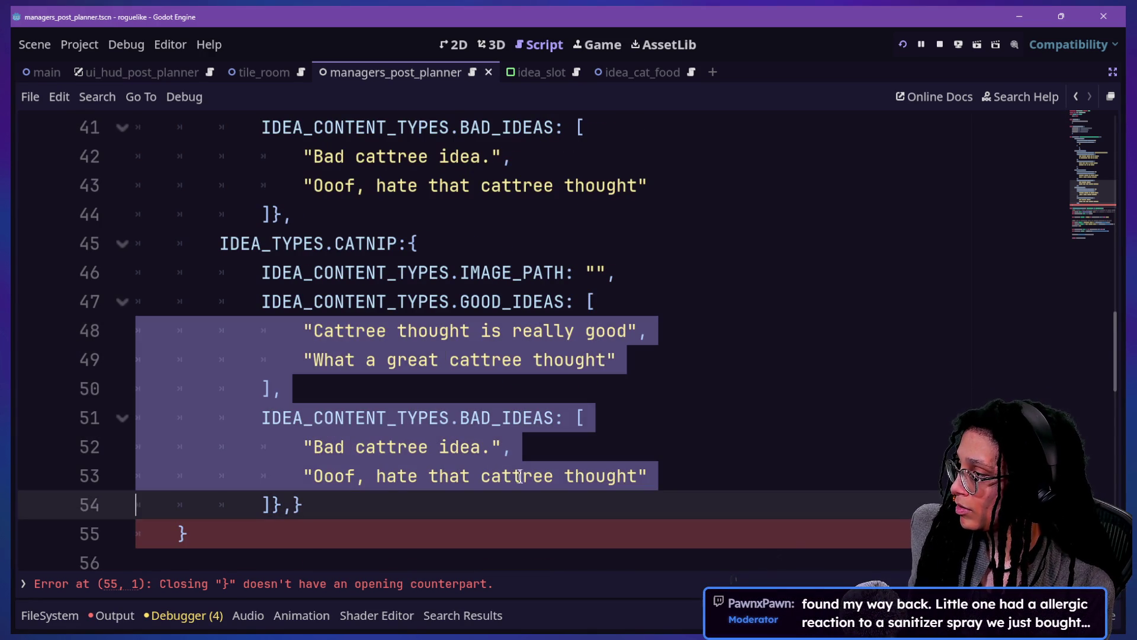
{"action": "double_click", "coordinate": [508, 476]}
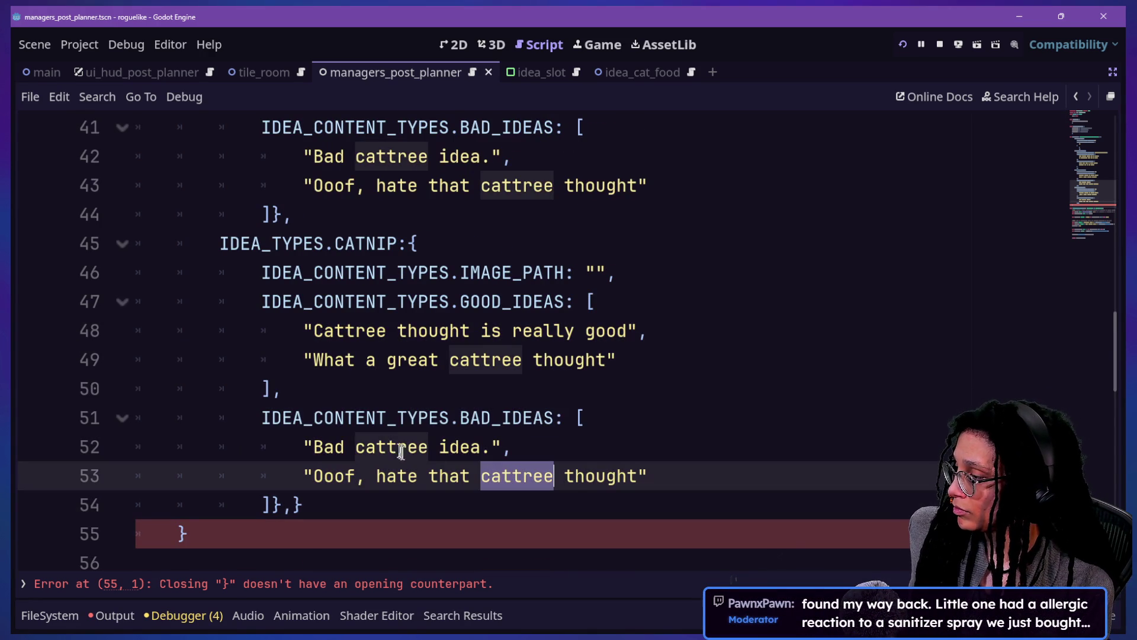
{"action": "left_click_drag", "start_coordinate": [401, 448], "coordinate": [356, 448]}
{"action": "double_click", "coordinate": [452, 363]}
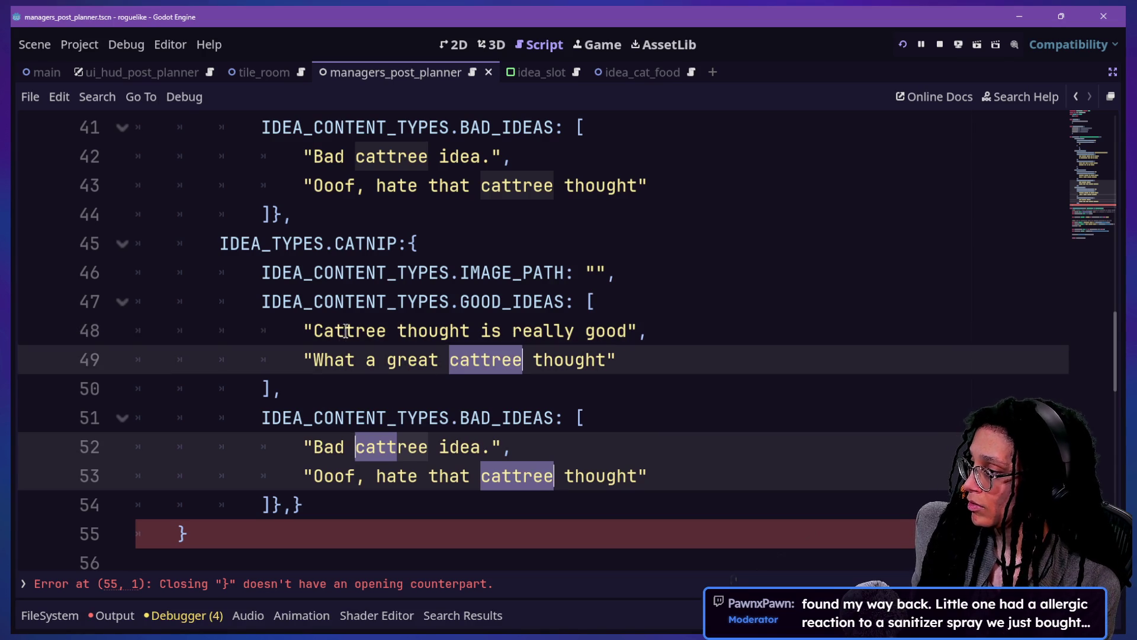
{"action": "double_click", "coordinate": [348, 330]}
{"action": "type", "text": "catnip"}
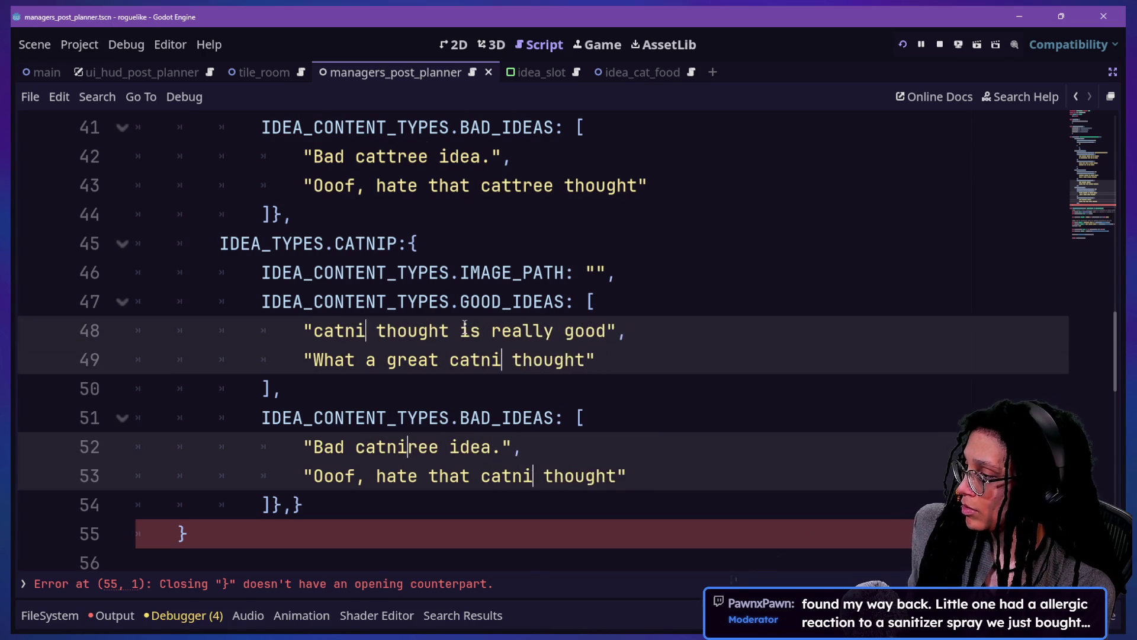
Step: Delete the extra closing brace on CATNIP's closing line to clear the error
{"action": "left_click", "coordinate": [452, 275]}
{"action": "scroll", "scroll_direction": "down", "scroll_amount": 3}
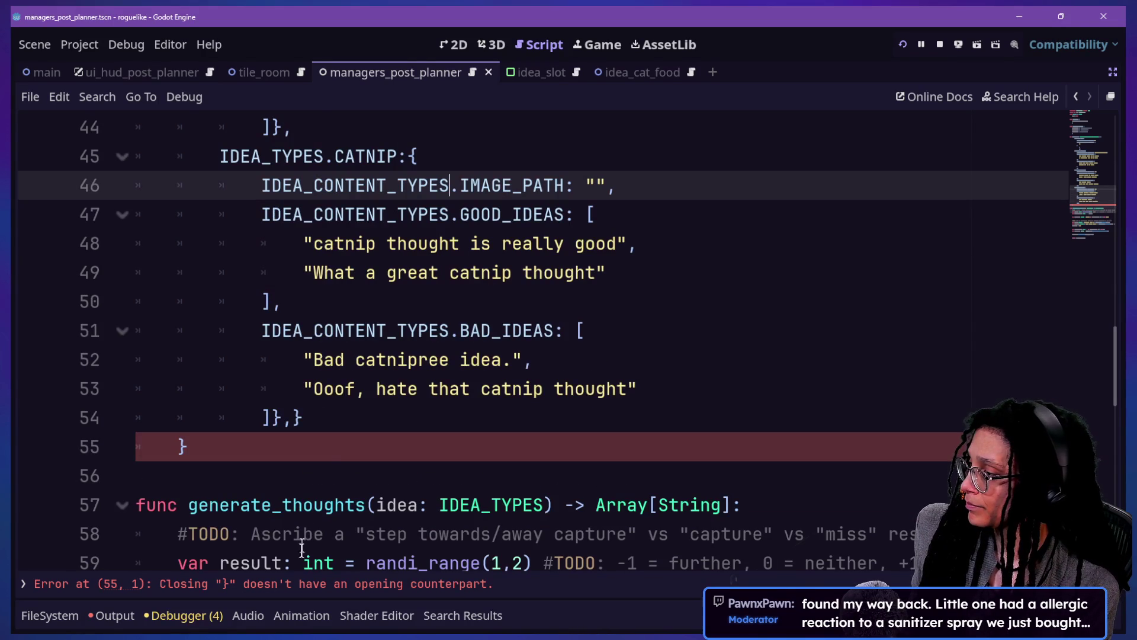
{"action": "left_click", "coordinate": [328, 417]}
{"action": "key", "text": "BackSpace"}
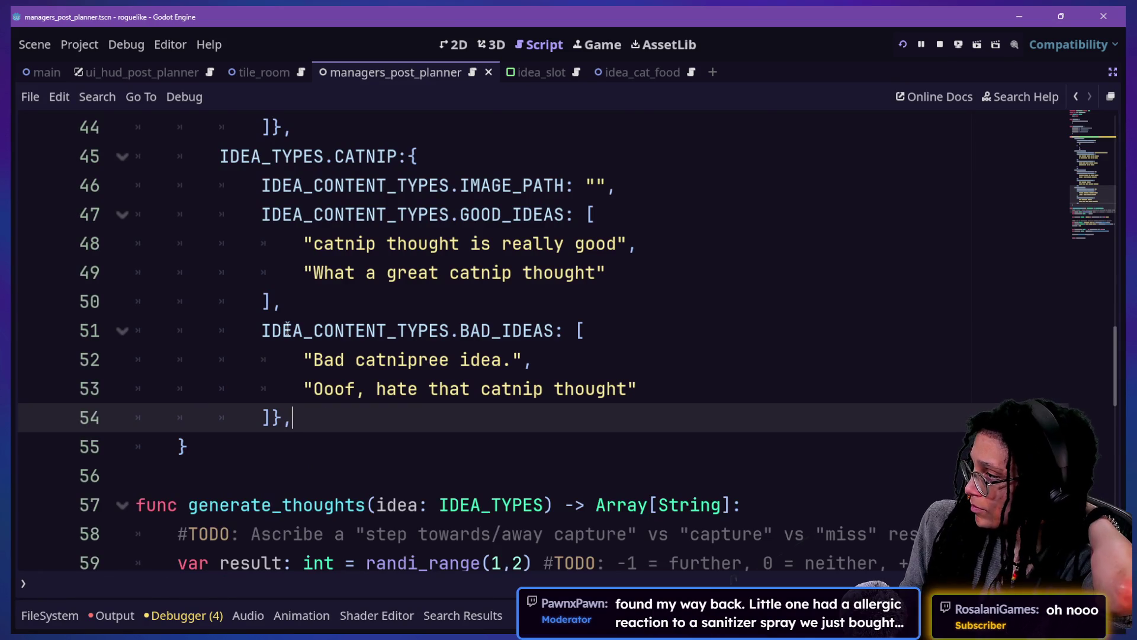
Step: Inspect the NULL entry's stray comma and empty good idea in the ideas data
{"action": "scroll", "scroll_direction": "up", "scroll_amount": 3}
{"action": "left_click", "coordinate": [471, 177]}
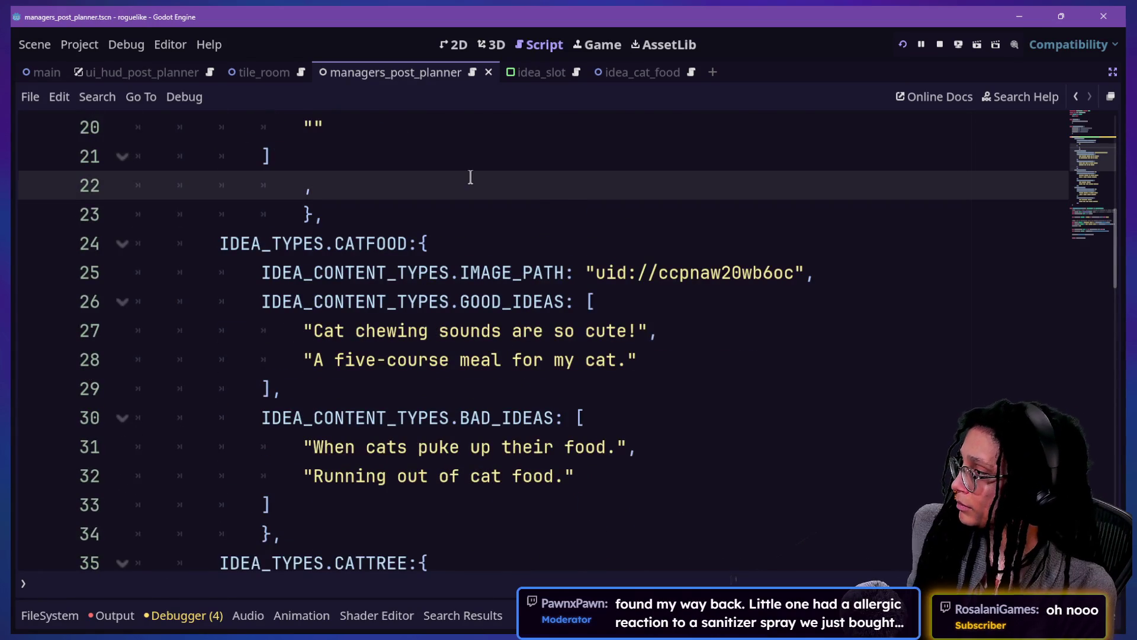
{"action": "scroll", "scroll_direction": "up", "scroll_amount": 3}
{"action": "left_click", "coordinate": [429, 303]}
{"action": "scroll", "scroll_direction": "up", "scroll_amount": 3}
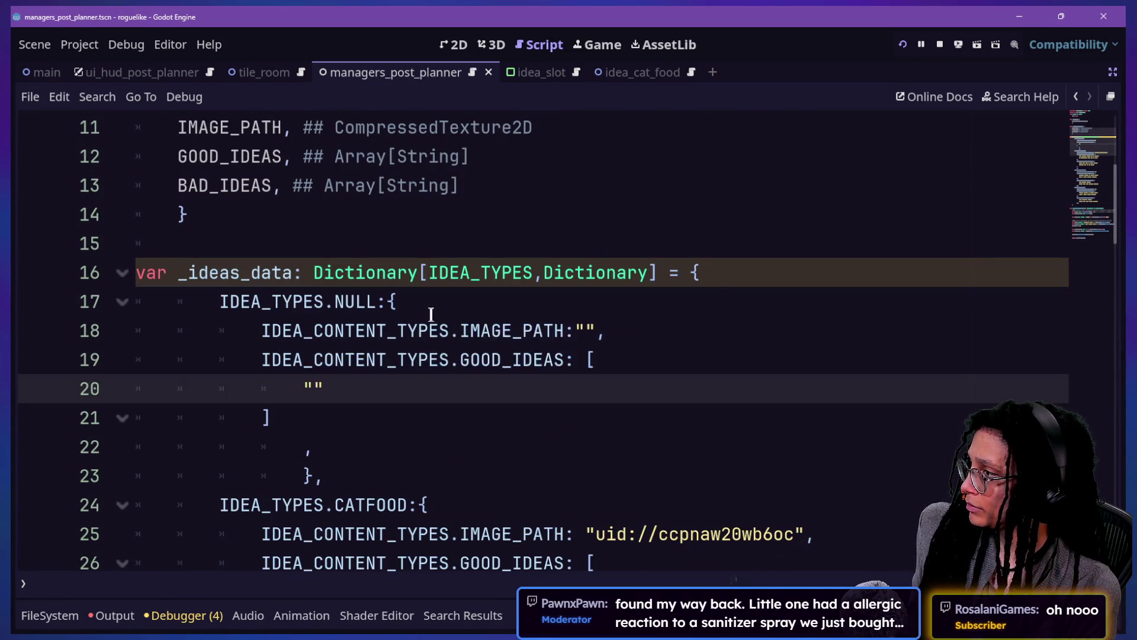
{"action": "left_click", "coordinate": [323, 220]}
{"action": "right_click", "coordinate": [323, 220]}
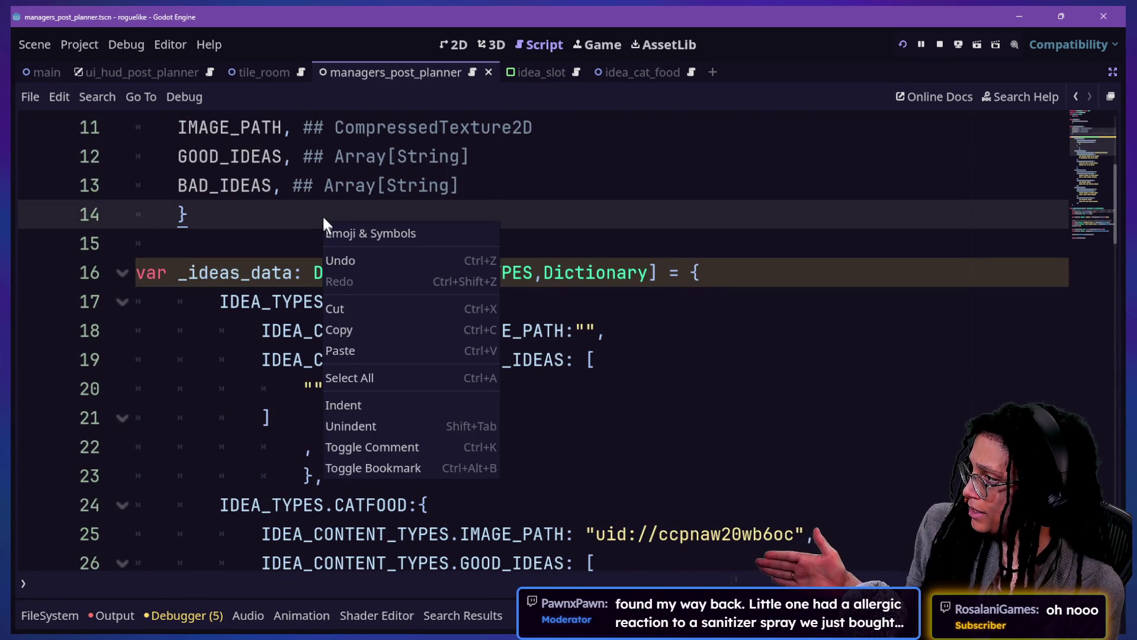
{"action": "left_click", "coordinate": [323, 214]}
Step: Review the IDEA_CONTENT_TYPES enum values and set the caret after the ideas data's closing brace
{"action": "scroll", "scroll_direction": "up", "scroll_amount": 3}
{"action": "left_click", "coordinate": [345, 247]}
{"action": "left_click", "coordinate": [406, 330]}
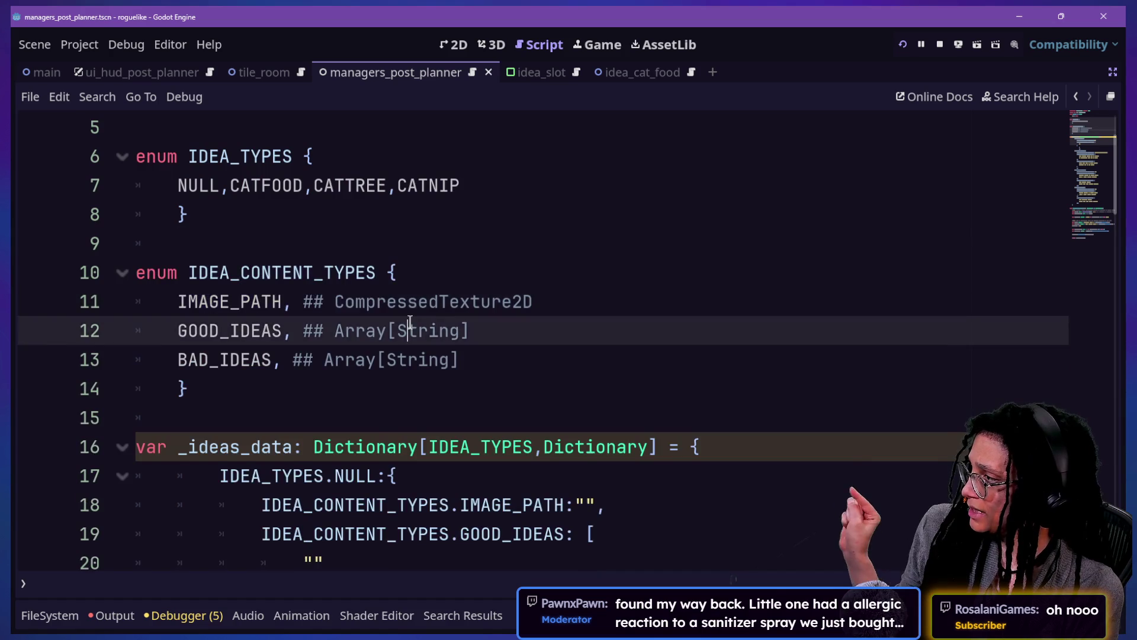
{"action": "scroll", "scroll_direction": "up", "scroll_amount": 3}
{"action": "left_click_drag", "start_coordinate": [208, 274], "coordinate": [240, 273]}
{"action": "scroll", "scroll_direction": "down", "scroll_amount": 3}
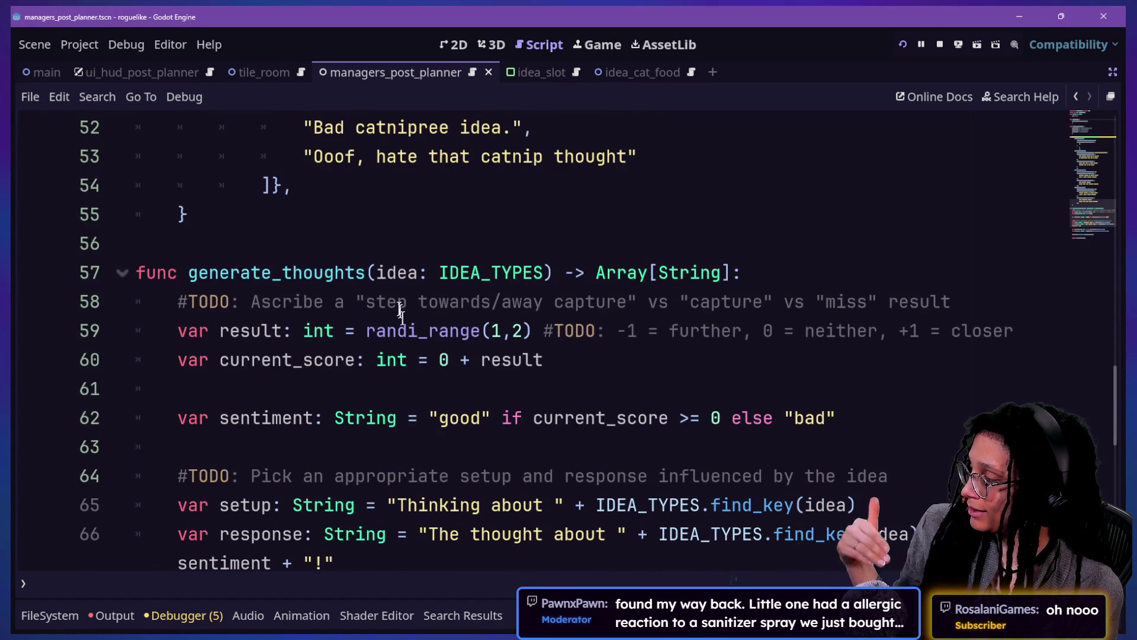
{"action": "left_click", "coordinate": [438, 224]}
Step: Declare get_idea_content with what_idea: IDEA_TYPES and what_content: IDEA_CONTENT_TYPES parameters
{"action": "key", "text": "Return"}
{"action": "key", "text": "Return"}
{"action": "key", "text": "BackSpace"}
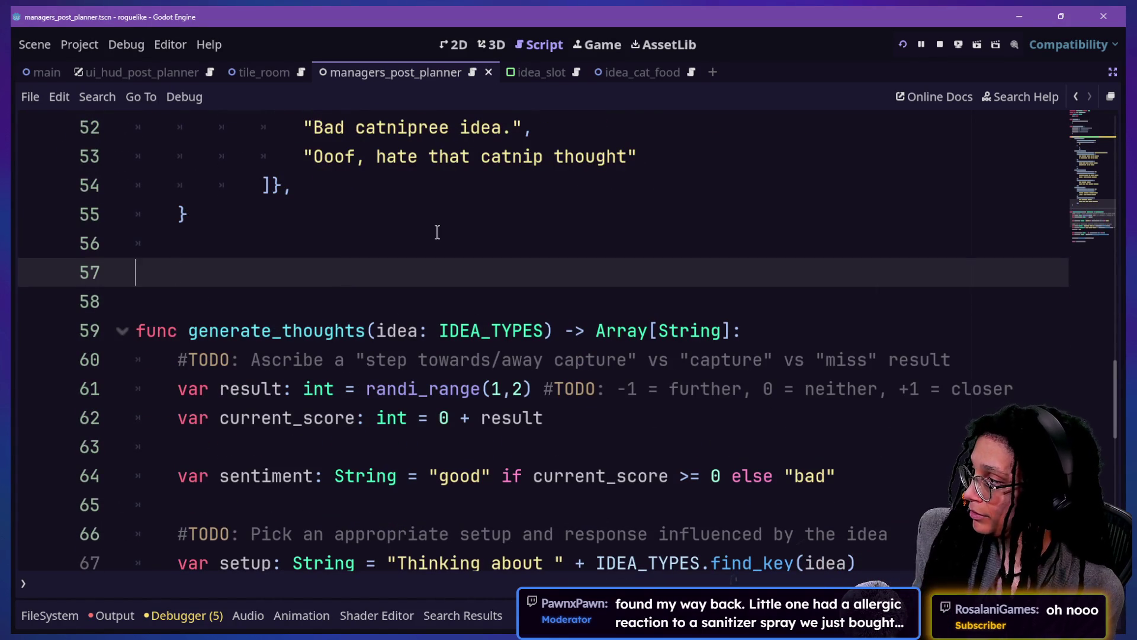
{"action": "type", "text": "func"}
{"action": "scroll", "scroll_direction": "down", "scroll_amount": 3}
{"action": "scroll", "scroll_direction": "up", "scroll_amount": 3}
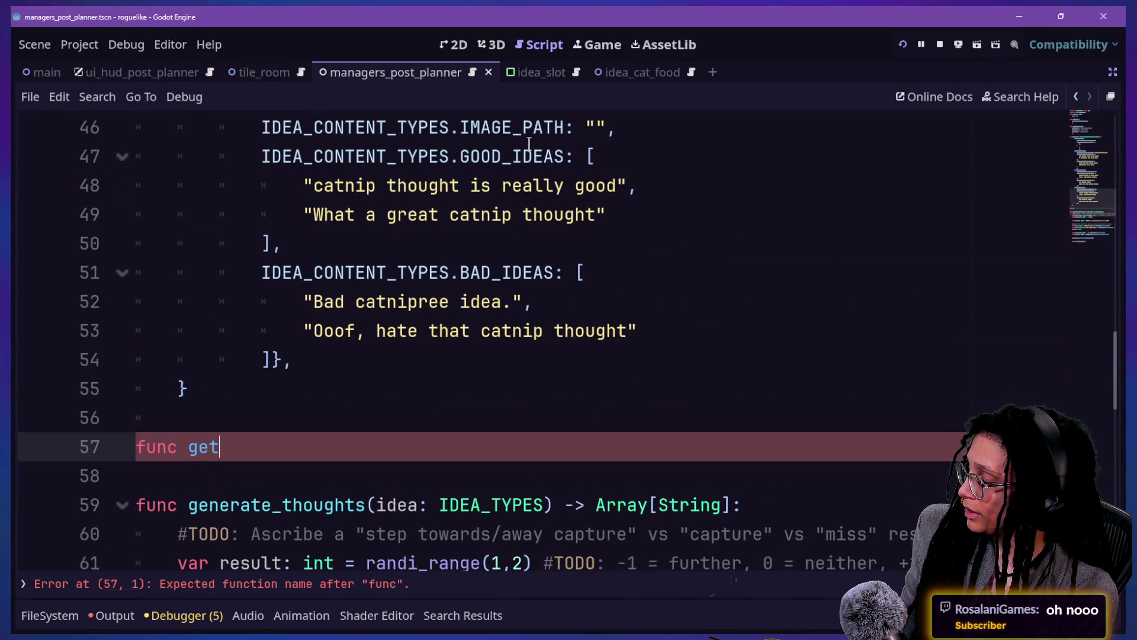
{"action": "type", "text": "_idea_cont"}
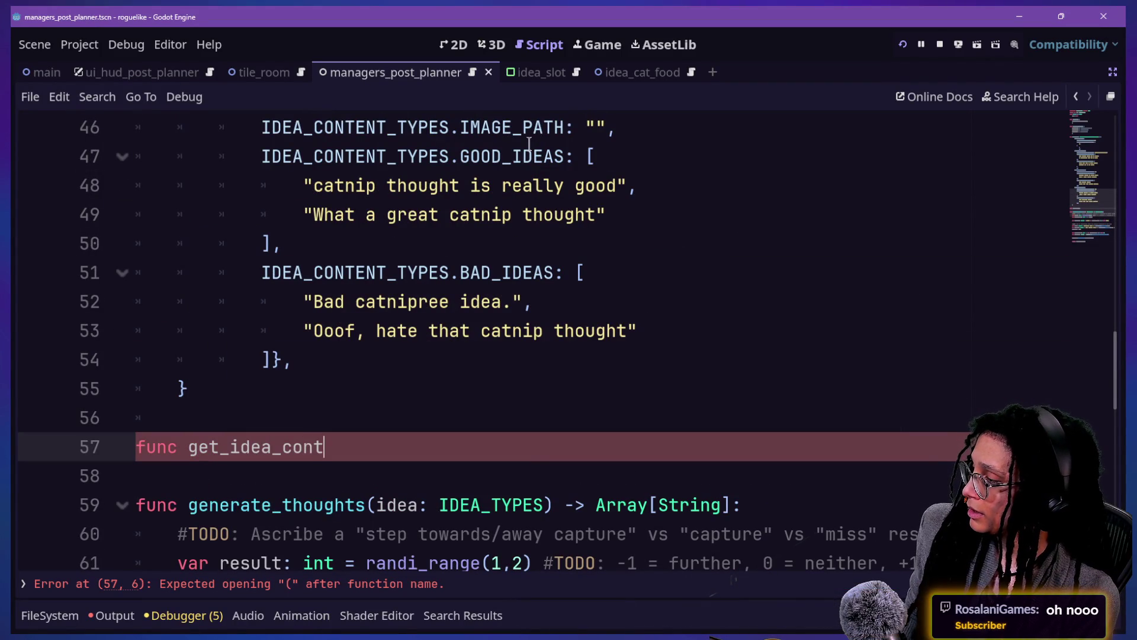
{"action": "type", "text": "("}
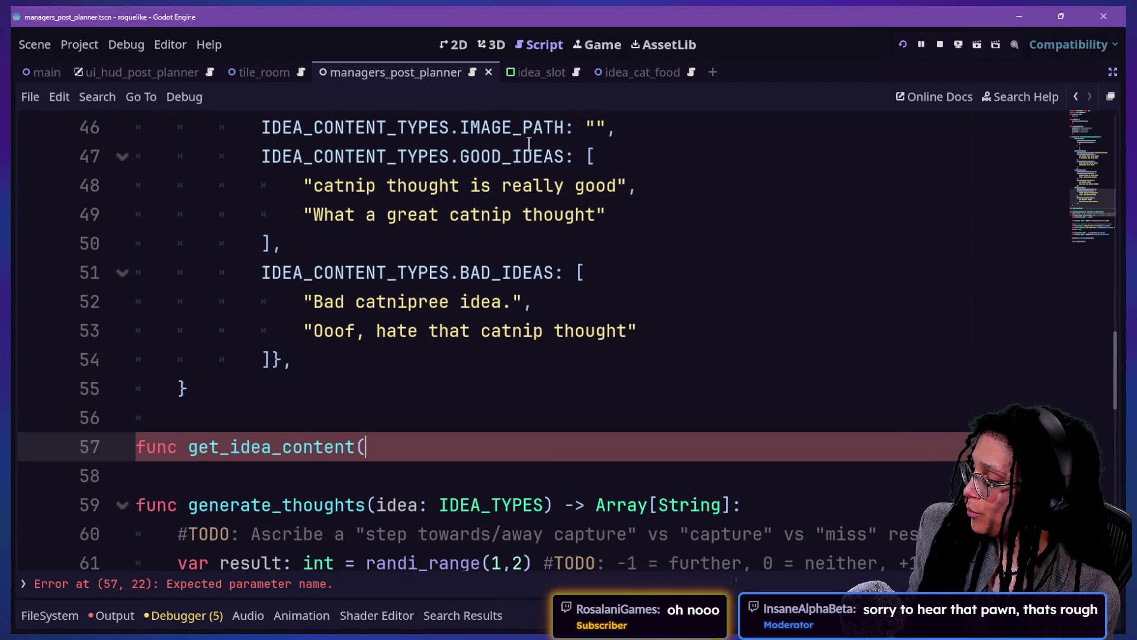
{"action": "scroll", "scroll_direction": "up", "scroll_amount": 3}
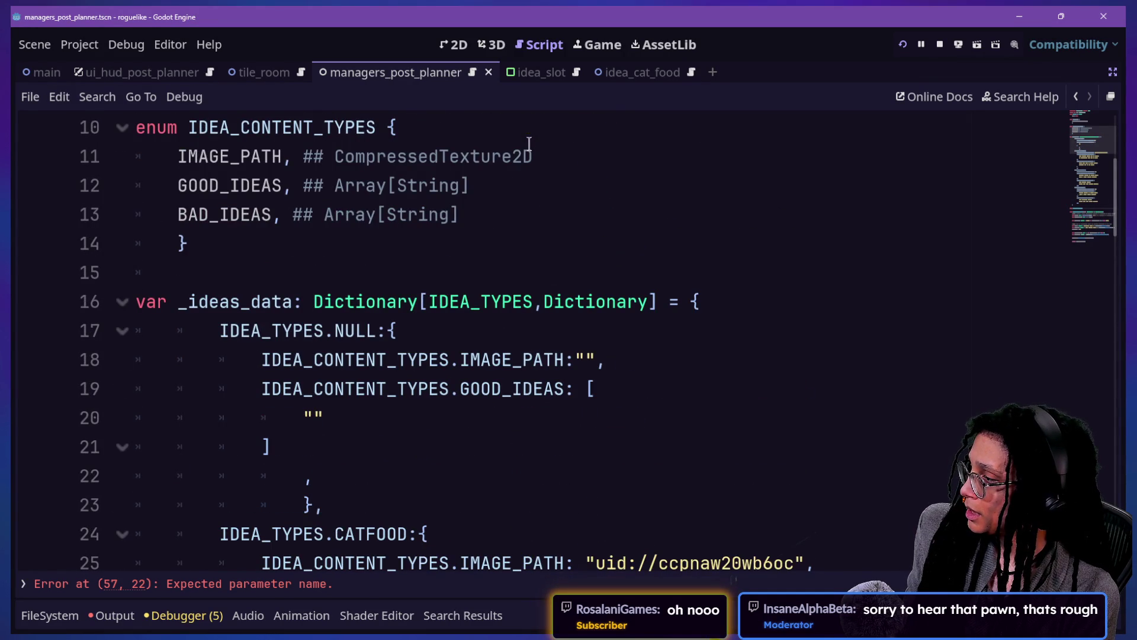
{"action": "scroll", "scroll_direction": "down", "scroll_amount": 3}
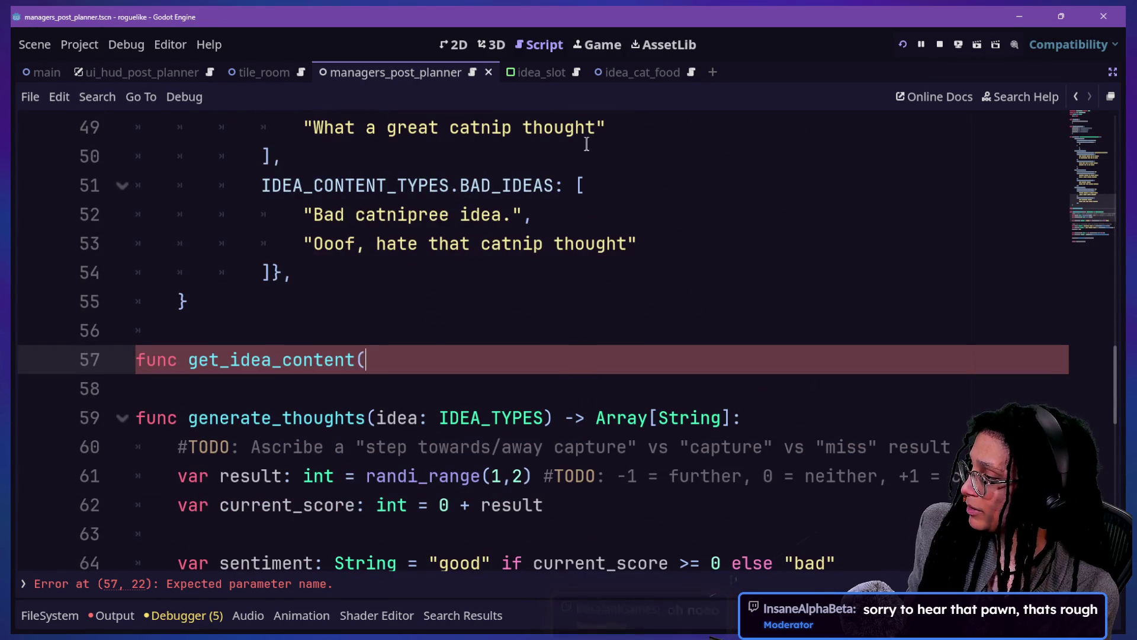
{"action": "type", "text": "idea:I"}
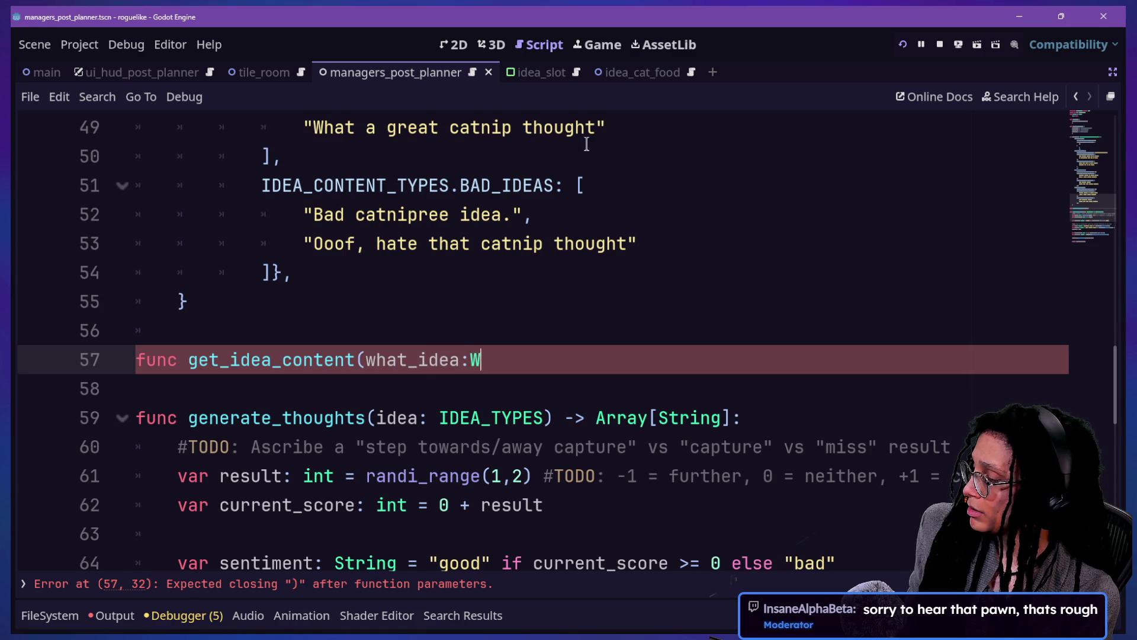
{"action": "type", "text": "DEA"}
{"action": "key", "text": "Down"}
{"action": "key", "text": "Return"}
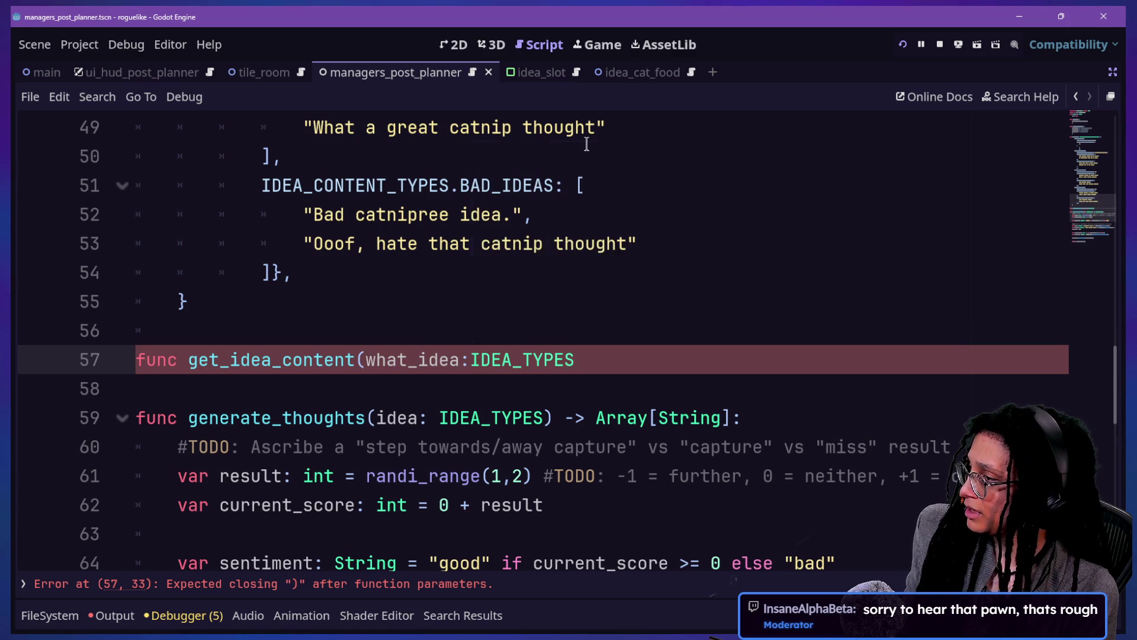
{"action": "type", "text": ",what_content:I"}
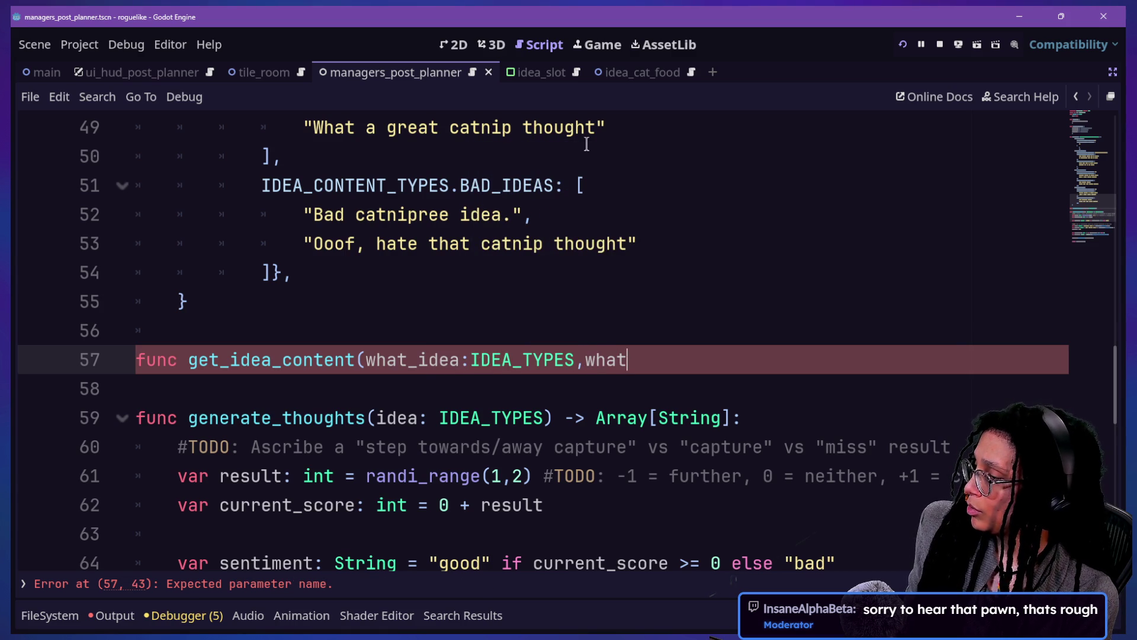
{"action": "type", "text": "DEA_"}
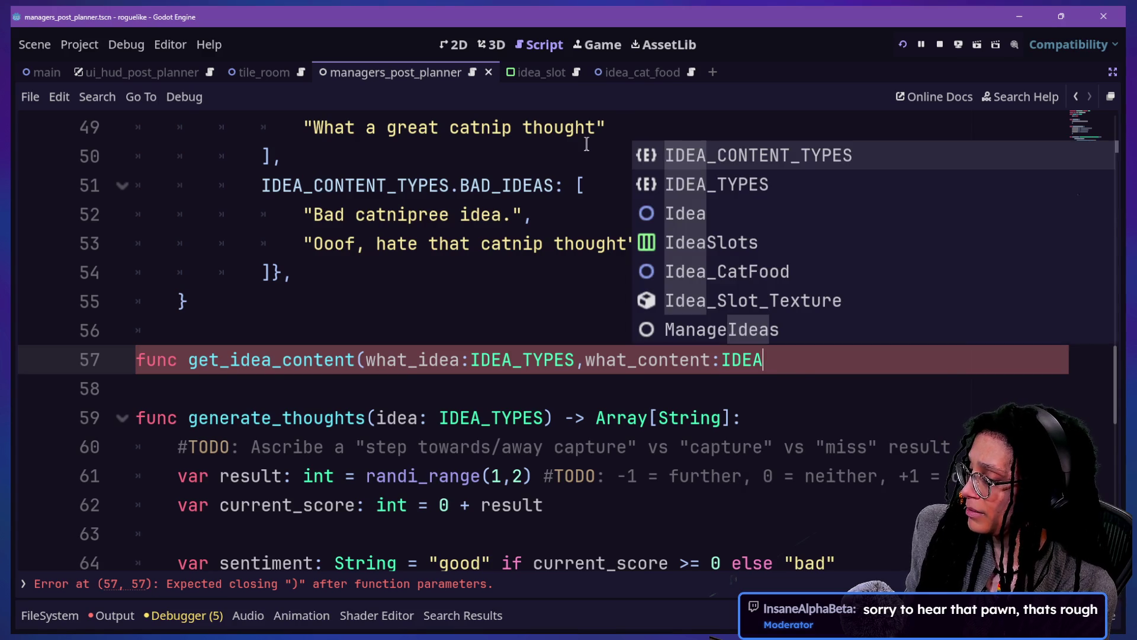
{"action": "key", "text": "Return"}
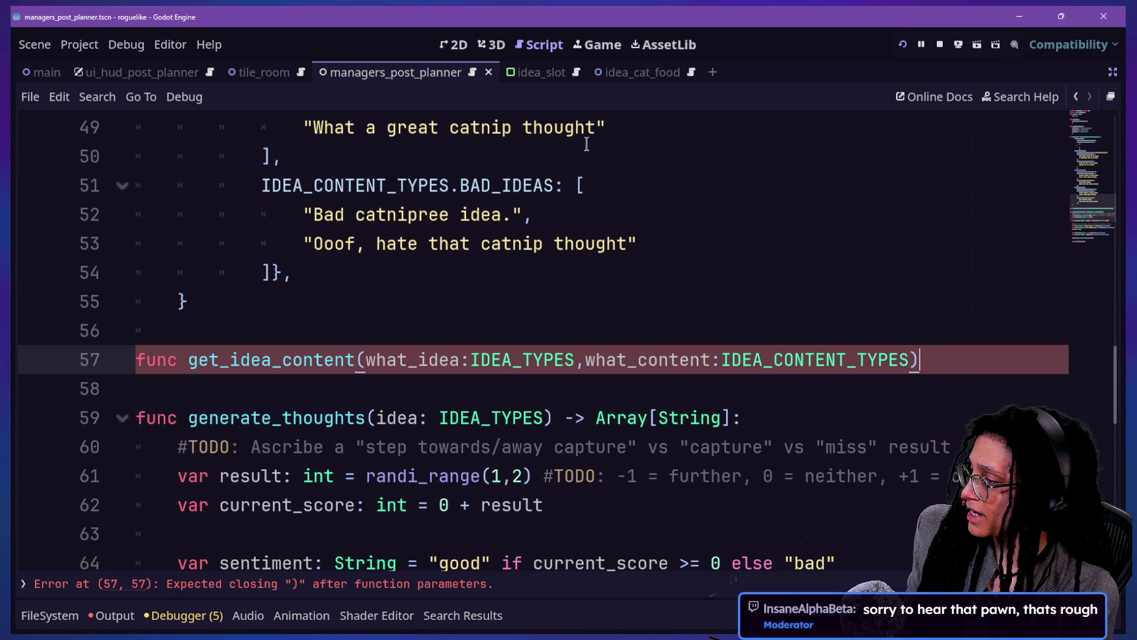
Step: Move the parameters onto their own line and set the function's return type to Variant
{"action": "left_click", "coordinate": [364, 360]}
{"action": "key", "text": "Return"}
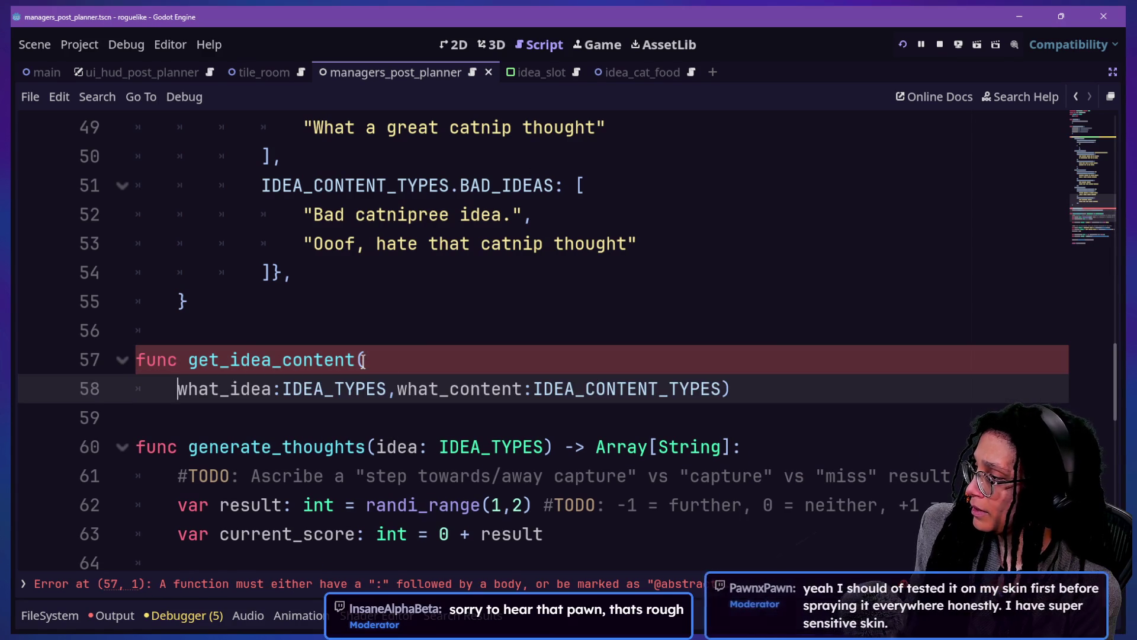
{"action": "key", "text": "BackSpace"}
{"action": "type", "text": "-> Va"}
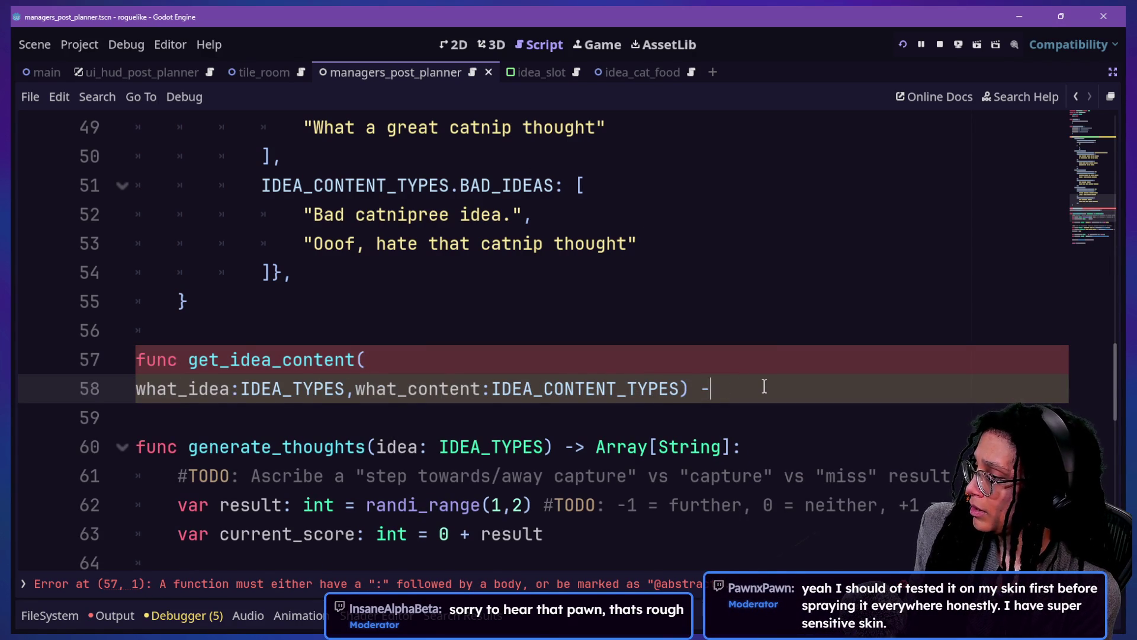
{"action": "type", "text": "riant:"}
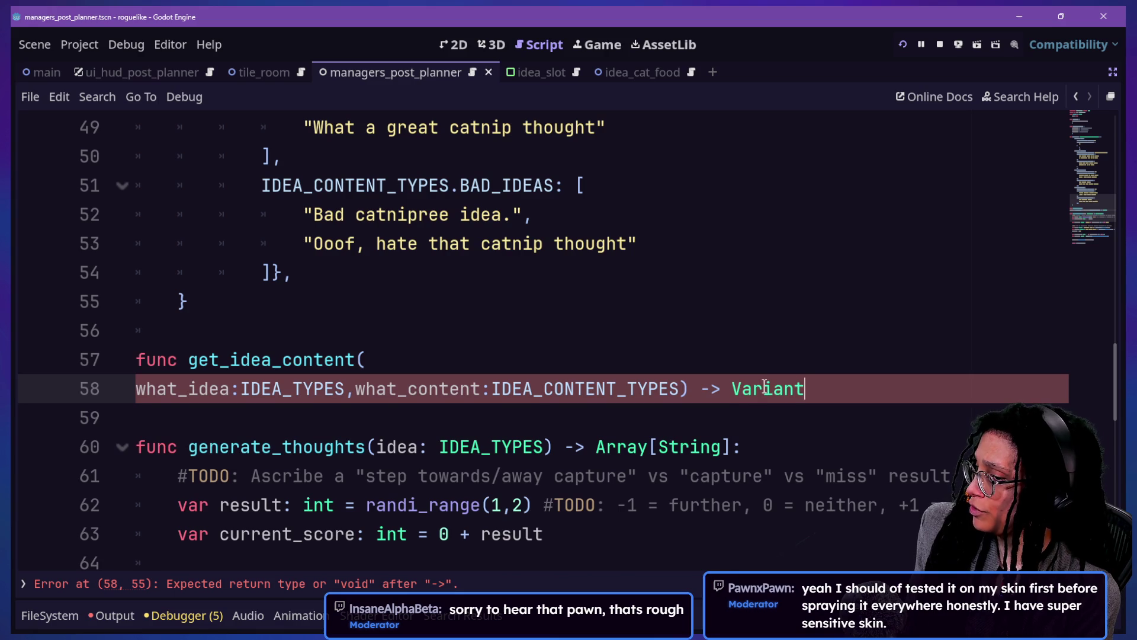
{"action": "key", "text": "Return"}
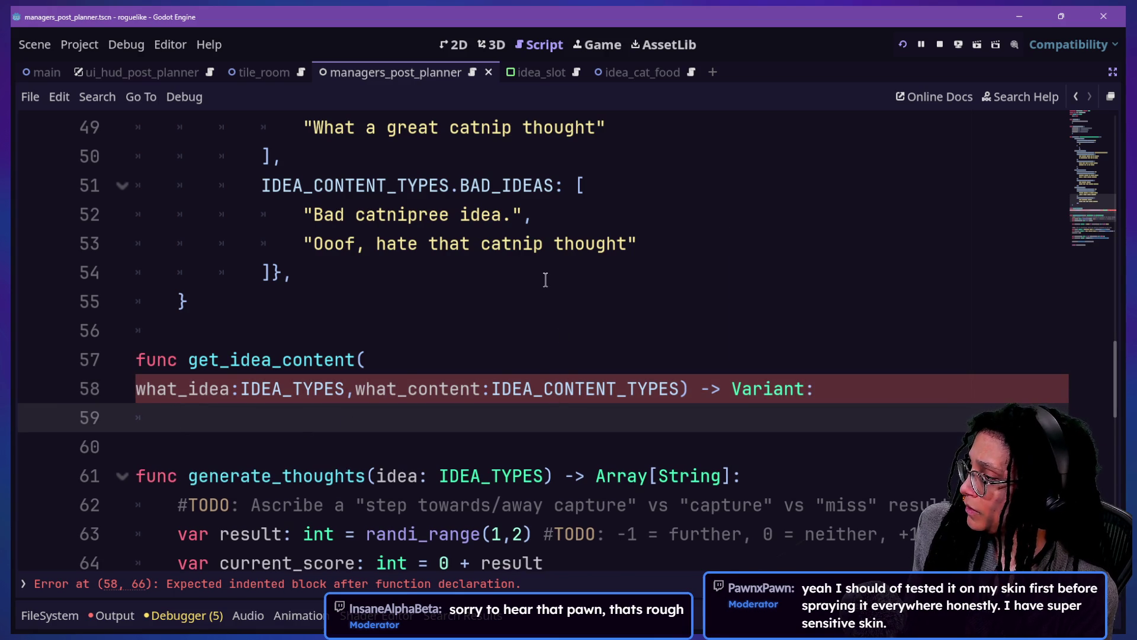
Step: Store _ideas_data[what_idea][what_content] in what_to_get: Variant and return it
{"action": "type", "text": "_"}
{"action": "key", "text": "BackSpace"}
{"action": "type", "text": "var "}
{"action": "type", "text": "what_to_get: Variant = _"}
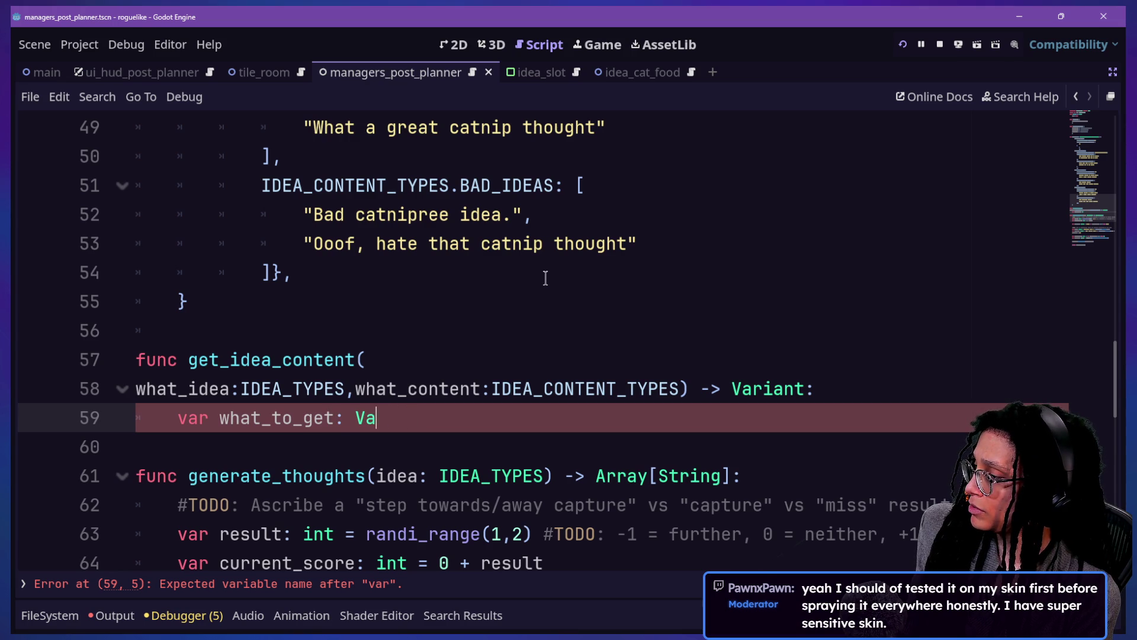
{"action": "key", "text": "Return"}
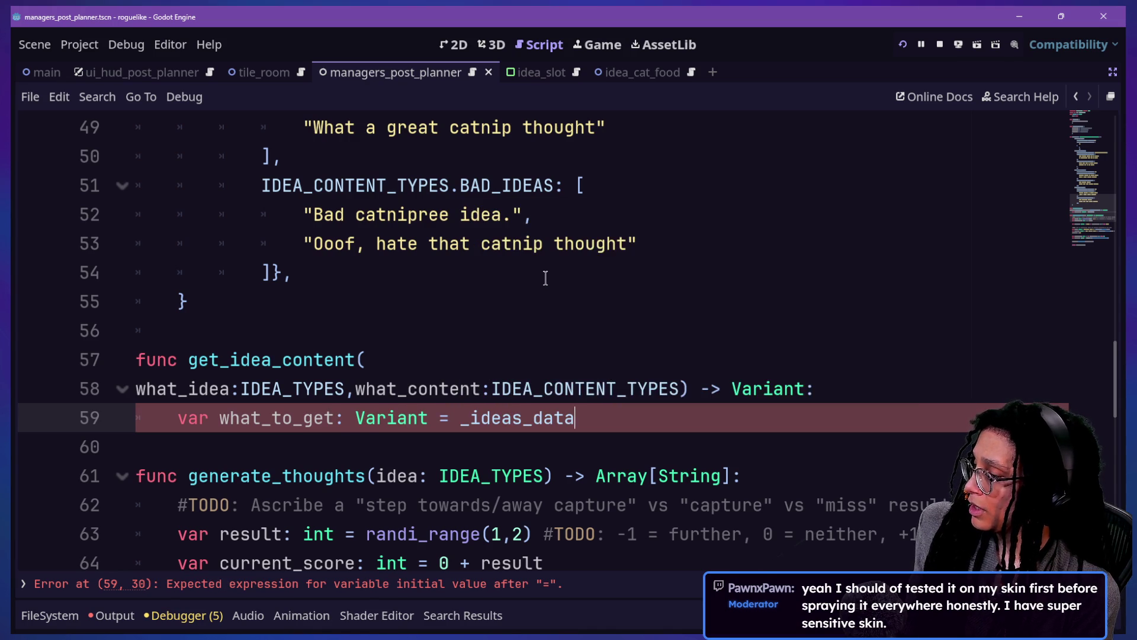
{"action": "key", "text": "BackSpace"}
{"action": "type", "text": "["}
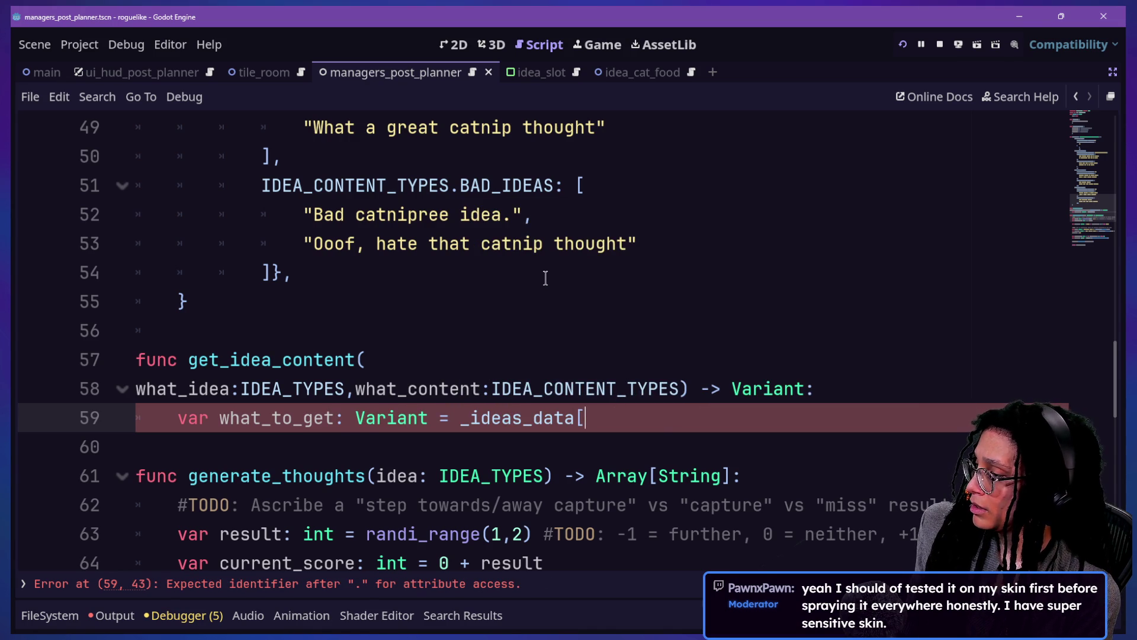
{"action": "type", "text": "what_idea,"}
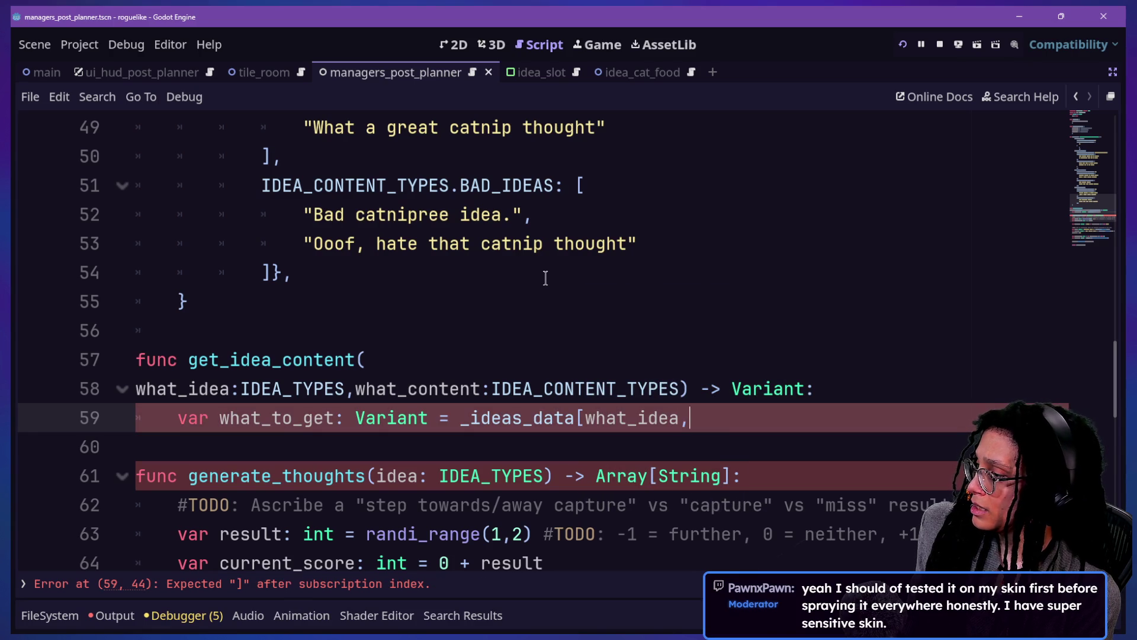
{"action": "type", "text": "what_c"}
{"action": "key", "text": "BackSpace"}
{"action": "key", "text": "BackSpace"}
{"action": "key", "text": "BackSpace"}
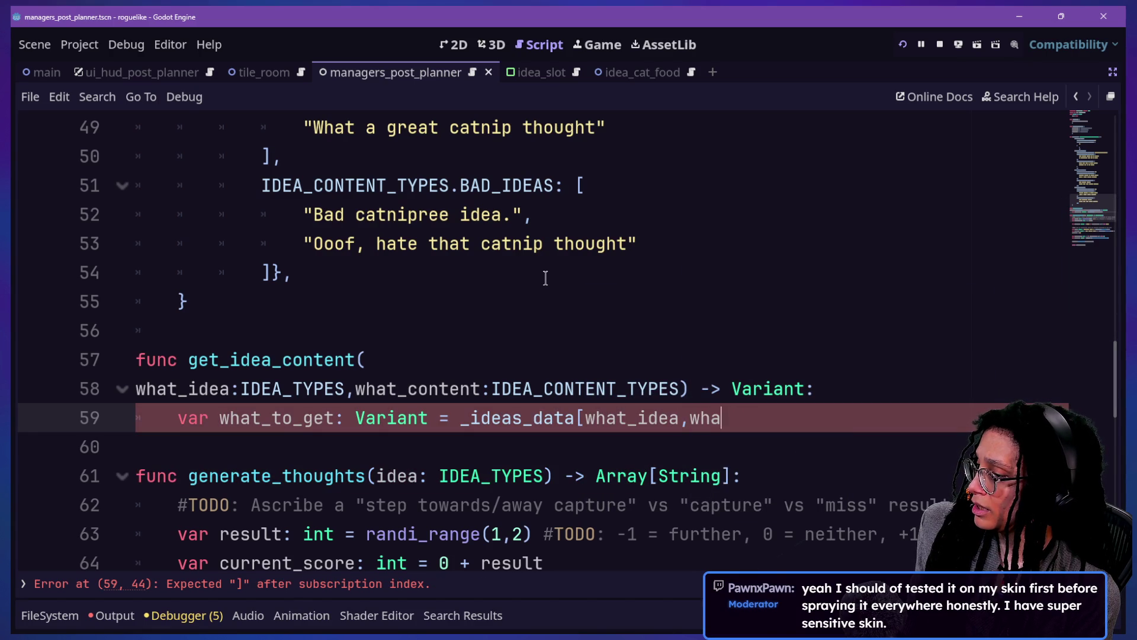
{"action": "type", "text": "what_content"}
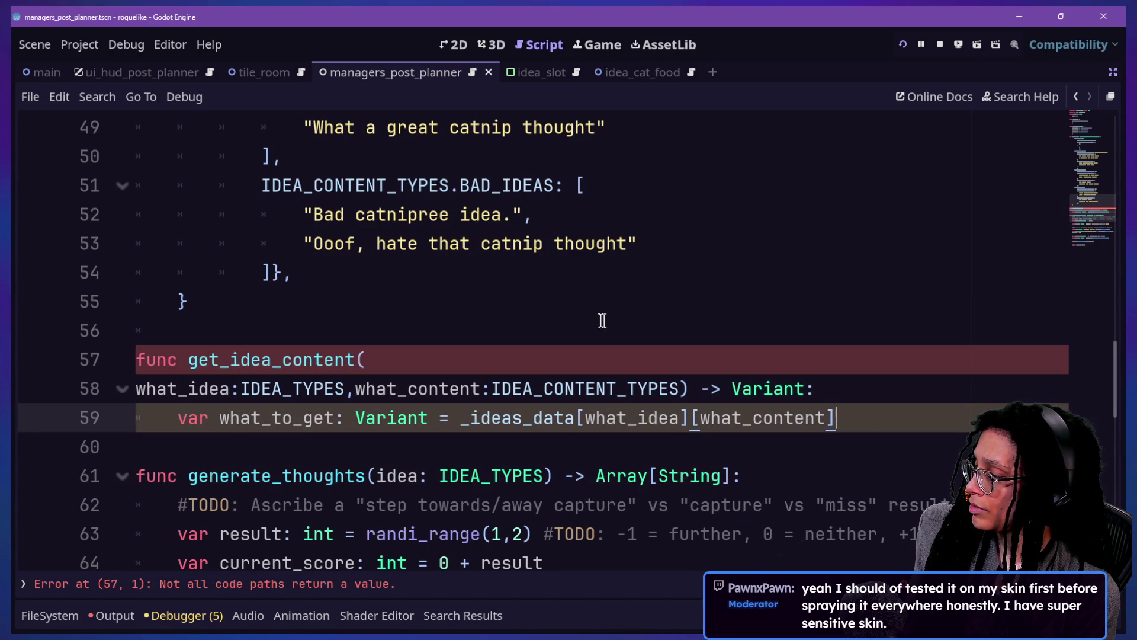
{"action": "key", "text": "Return"}
{"action": "key", "text": "BackSpace"}
{"action": "type", "text": "return what_"}
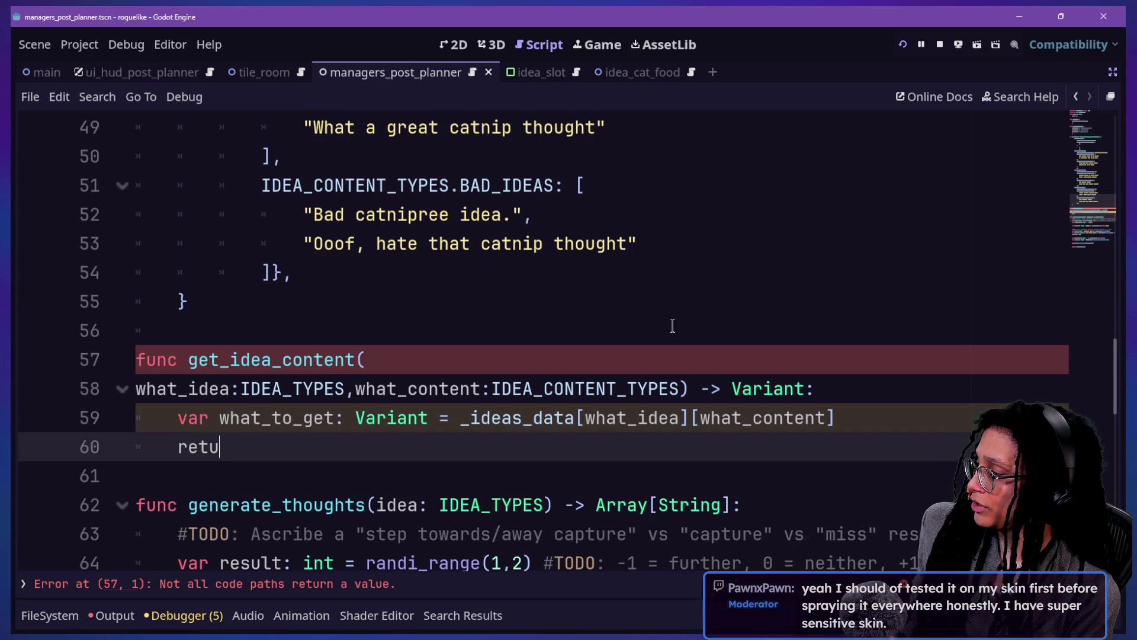
{"action": "key", "text": "Return"}
{"action": "key", "text": "Up"}
{"action": "key", "text": "Up"}
{"action": "key", "text": "Up"}
Step: Check the key type of _ideas_data and undo an accidental text move on lines 16–17
{"action": "scroll", "scroll_direction": "up", "scroll_amount": 3}
{"action": "scroll", "scroll_direction": "up", "scroll_amount": 3}
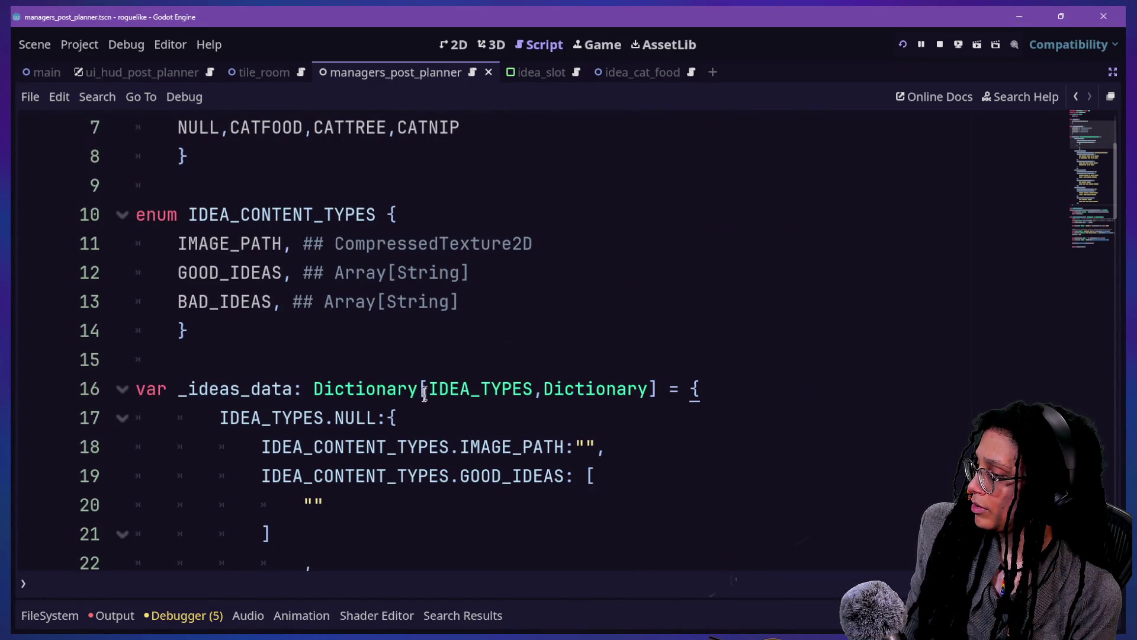
{"action": "left_click_drag", "start_coordinate": [423, 396], "coordinate": [503, 396]}
{"action": "left_click", "coordinate": [502, 396]}
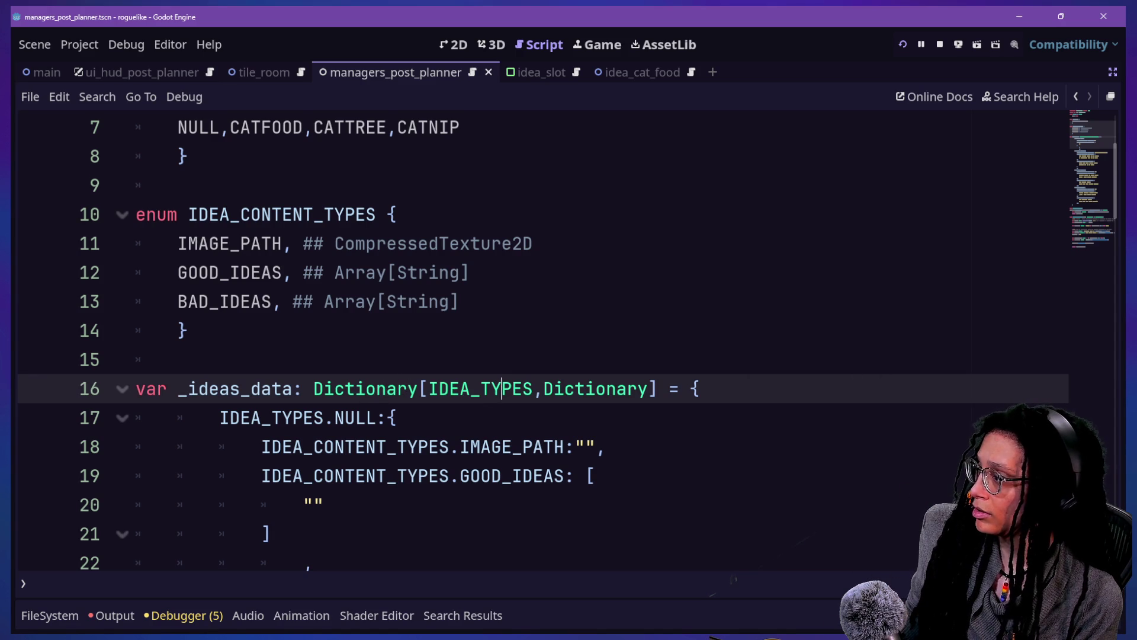
{"action": "key", "text": "alt+Tab"}
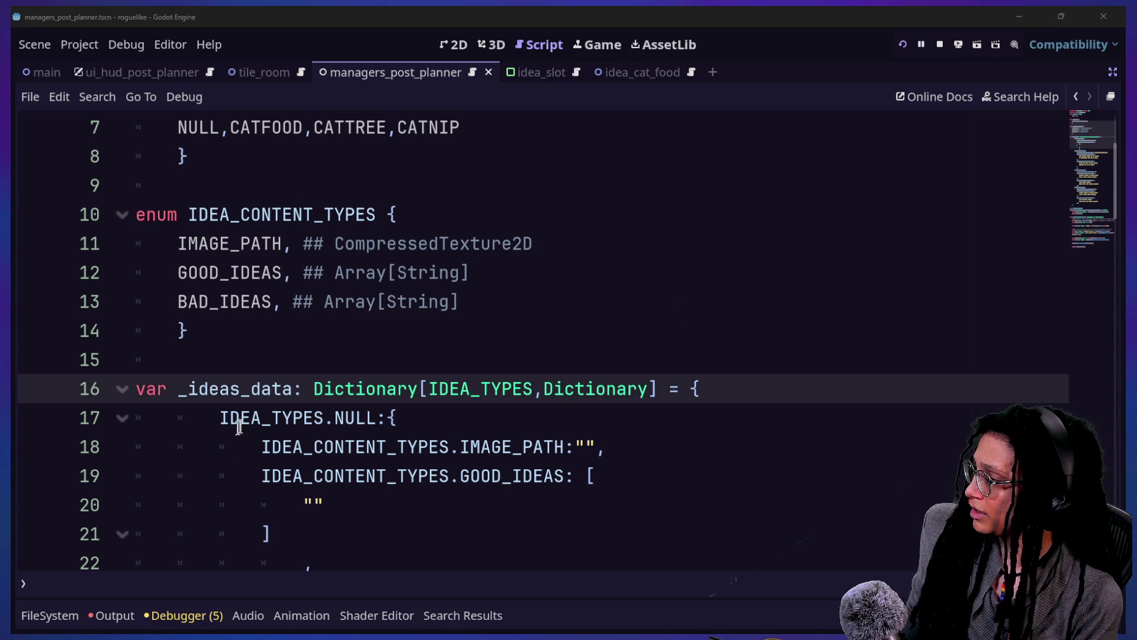
{"action": "left_click_drag", "start_coordinate": [237, 426], "coordinate": [304, 419]}
{"action": "key", "text": "ctrl+z"}
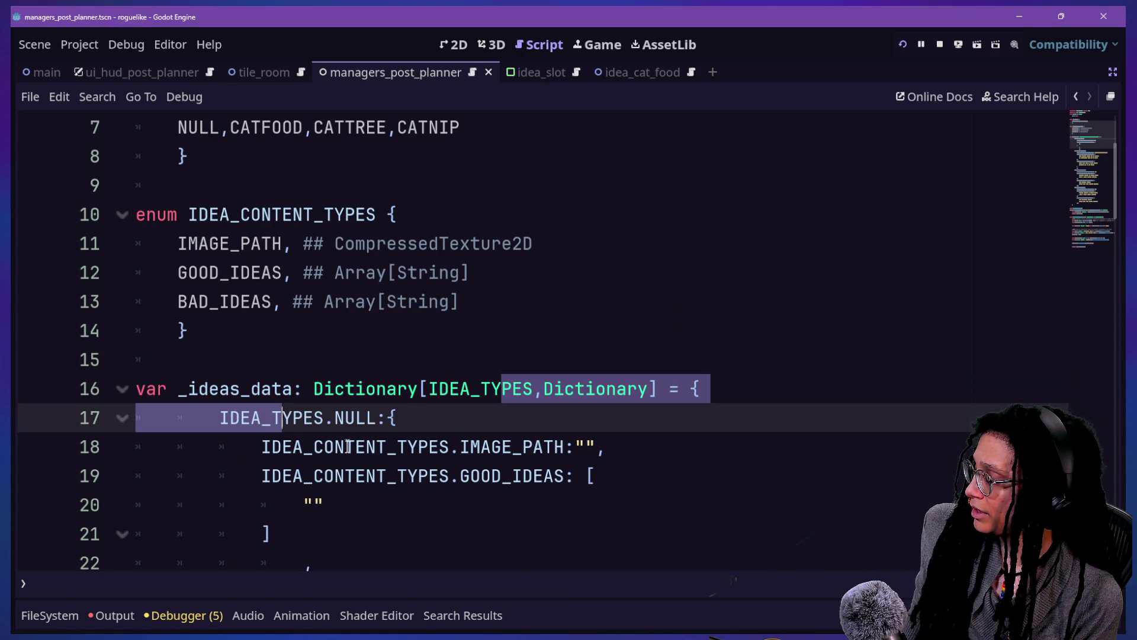
{"action": "scroll", "scroll_direction": "down", "scroll_amount": 3}
{"action": "scroll", "scroll_direction": "down", "scroll_amount": 3}
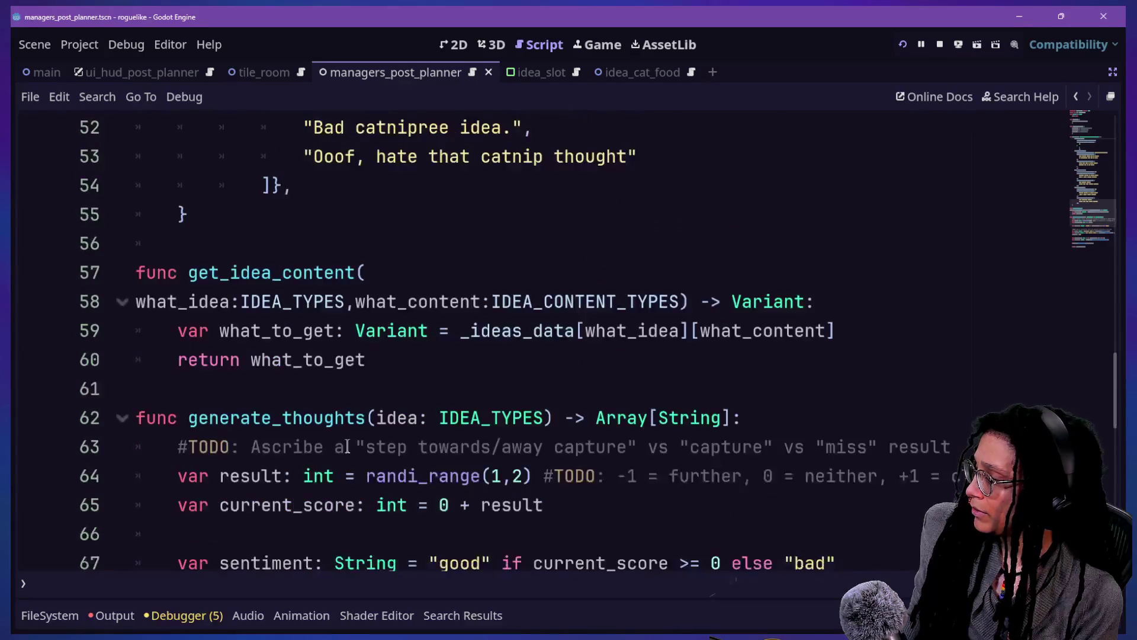
{"action": "scroll", "scroll_direction": "up", "scroll_amount": 3}
{"action": "scroll", "scroll_direction": "up", "scroll_amount": 3}
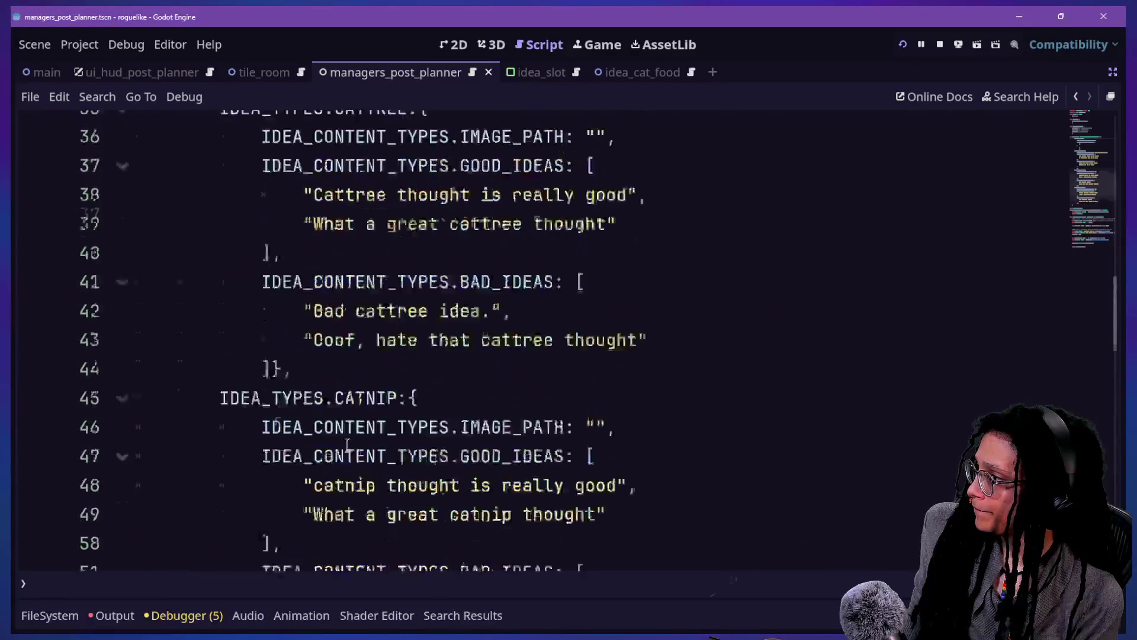
{"action": "scroll", "scroll_direction": "down", "scroll_amount": 3}
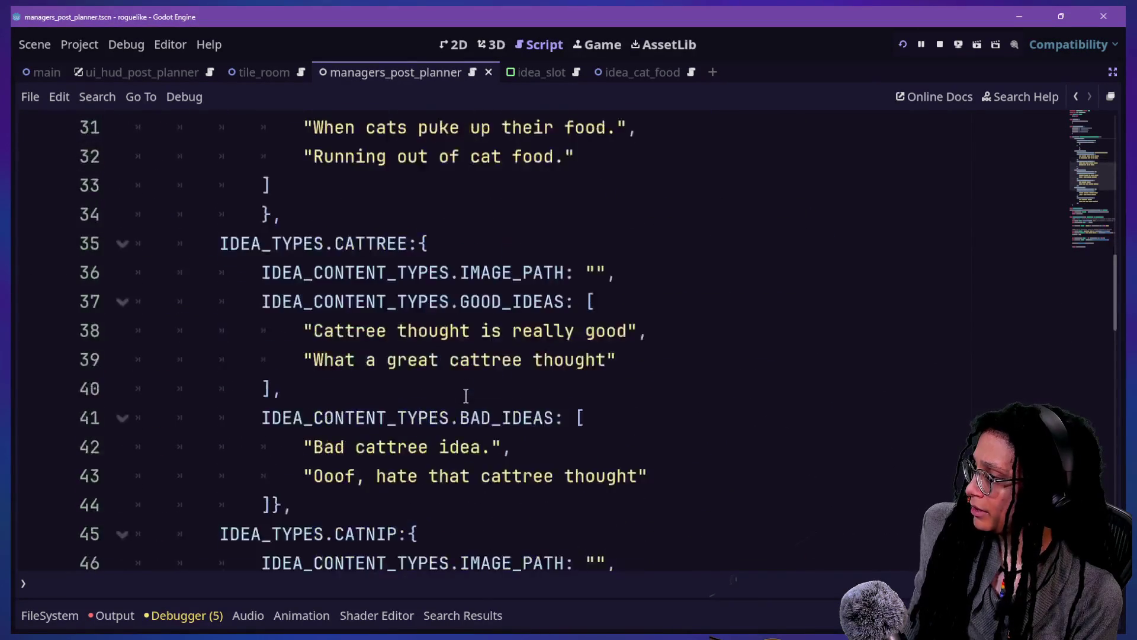
Step: Open the manage_slotting_ideas.gd script from the quick-open script list
{"action": "key", "text": "shift+alt+o"}
{"action": "key", "text": "Down"}
{"action": "key", "text": "Up"}
{"action": "key", "text": "Down"}
{"action": "key", "text": "Return"}
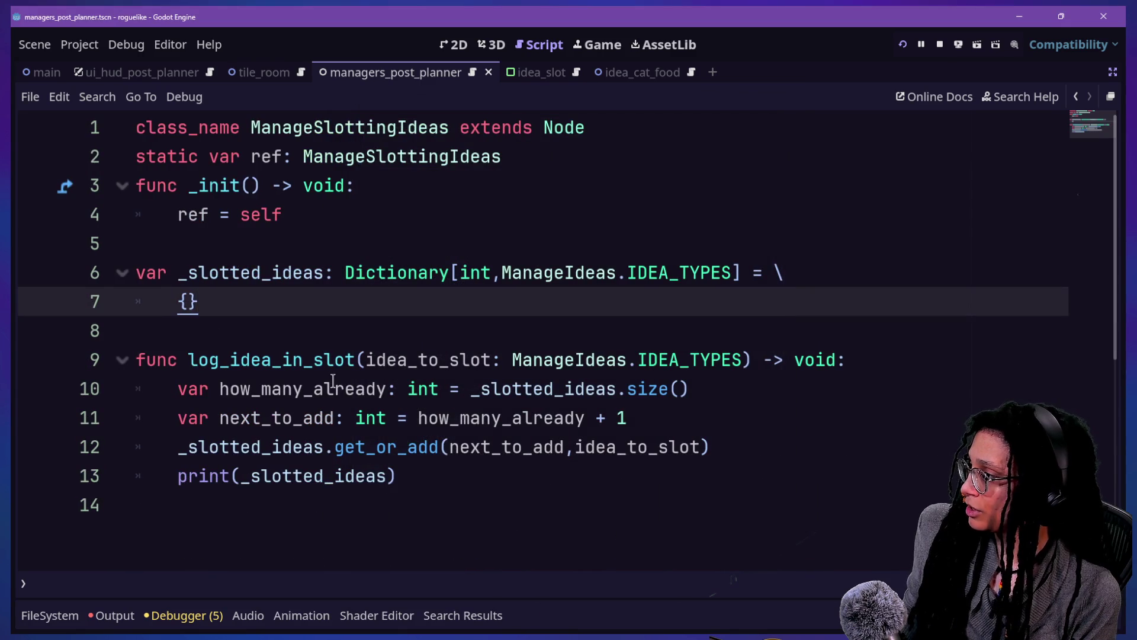
Step: Insert blank lines after the empty _slotted_ideas dictionary on line 7, above log_idea_in_slot
{"action": "left_click", "coordinate": [190, 186]}
{"action": "left_click", "coordinate": [243, 312]}
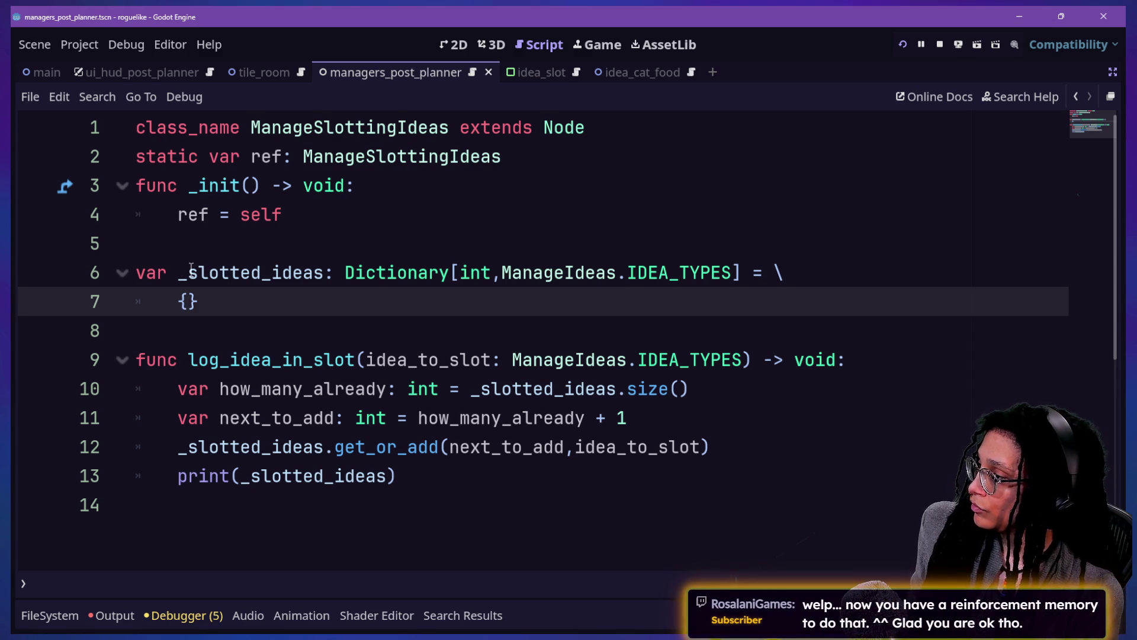
{"action": "type", "text": "IDE"}
{"action": "key", "text": "BackSpace"}
{"action": "key", "text": "BackSpace"}
{"action": "key", "text": "BackSpace"}
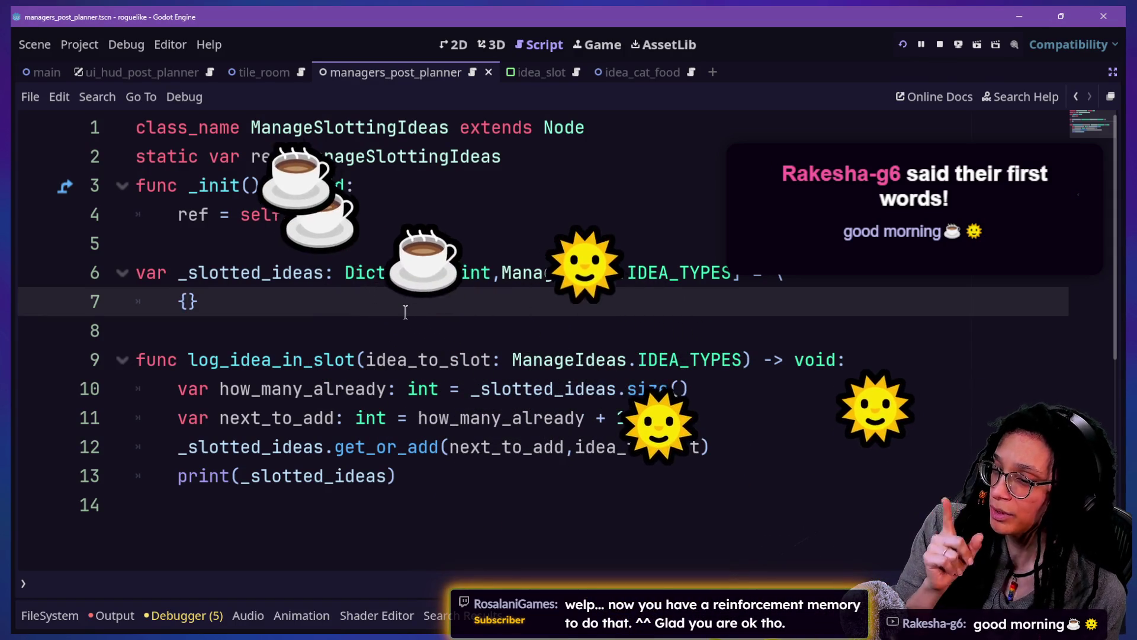
{"action": "key", "text": "Down"}
{"action": "left_click", "coordinate": [421, 279]}
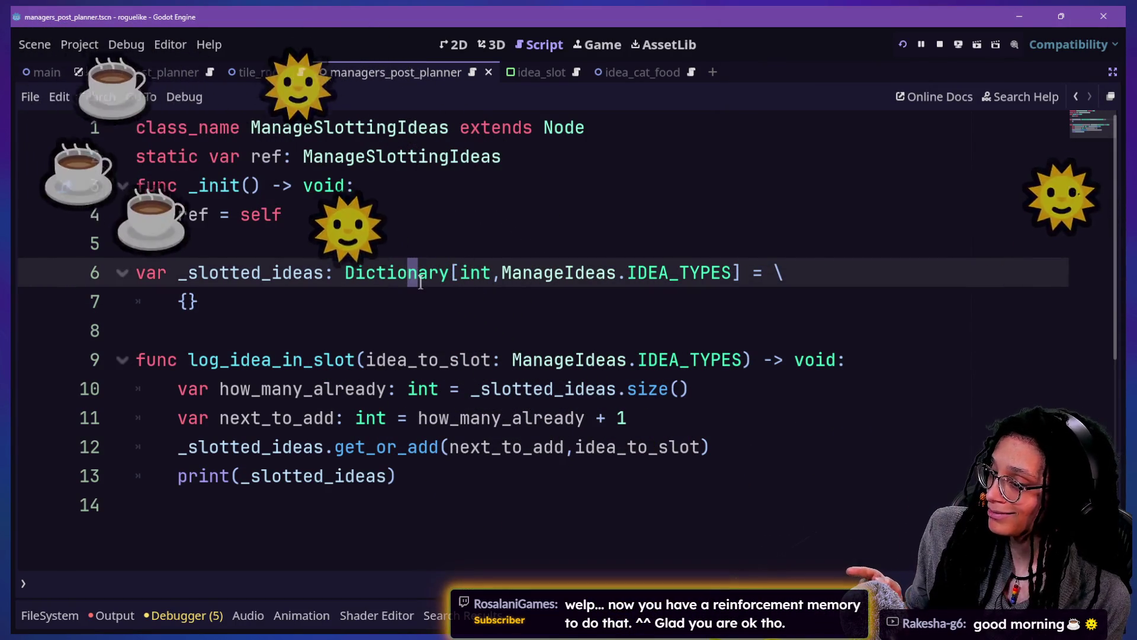
{"action": "key", "text": "Down"}
{"action": "key", "text": "Down"}
{"action": "key", "text": "Down"}
{"action": "key", "text": "Up"}
{"action": "key", "text": "Up"}
{"action": "key", "text": "Down"}
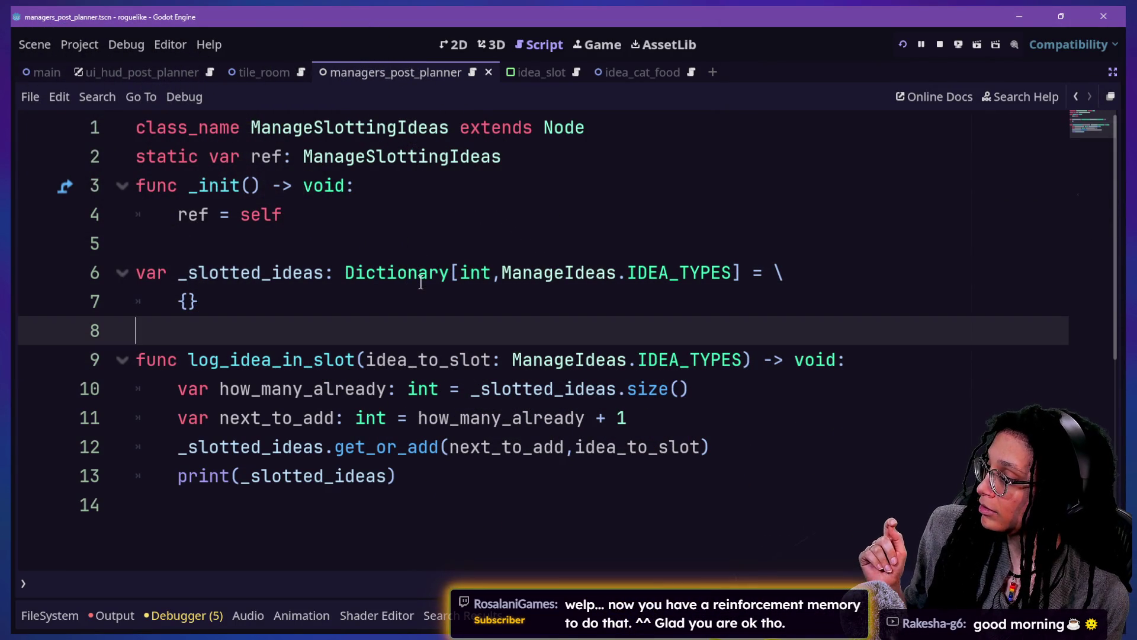
{"action": "key", "text": "Up"}
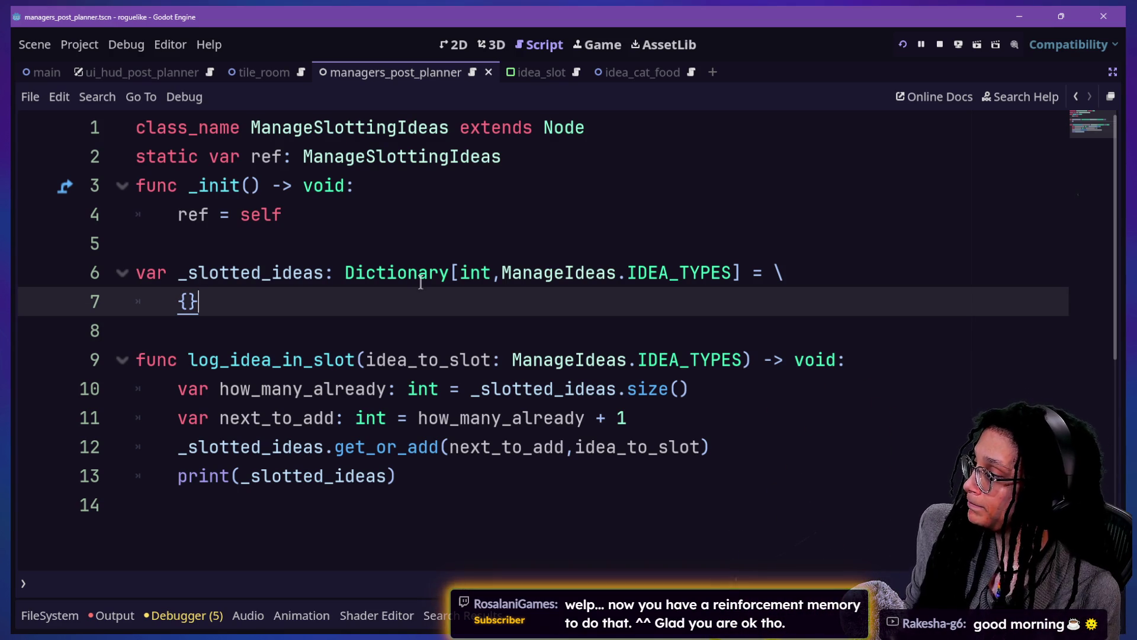
{"action": "key", "text": "Down"}
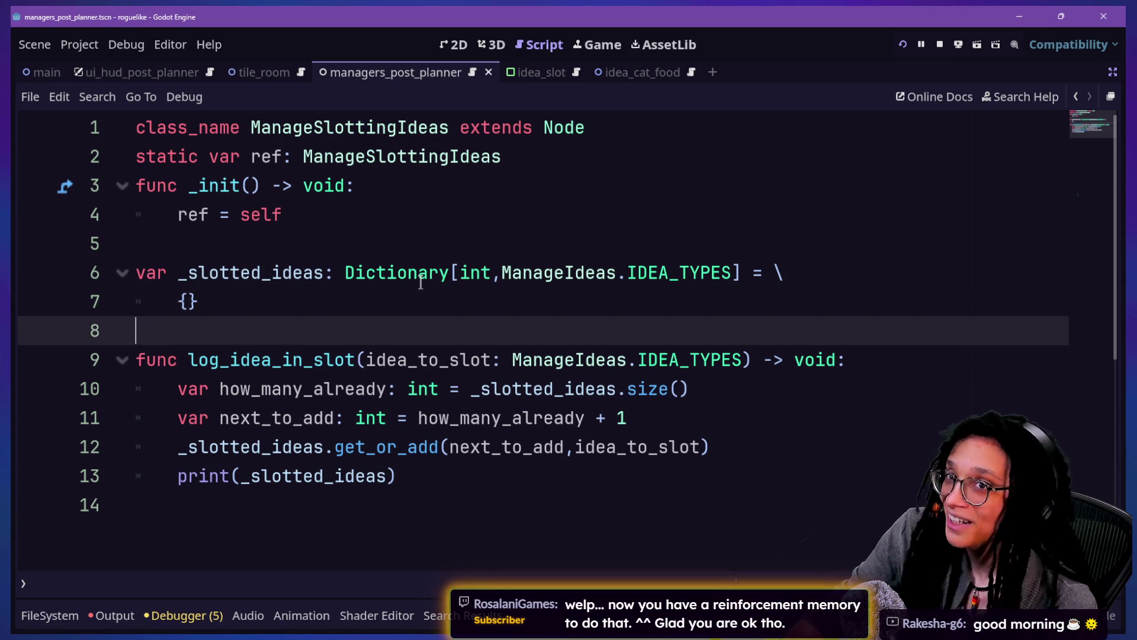
{"action": "key", "text": "Up"}
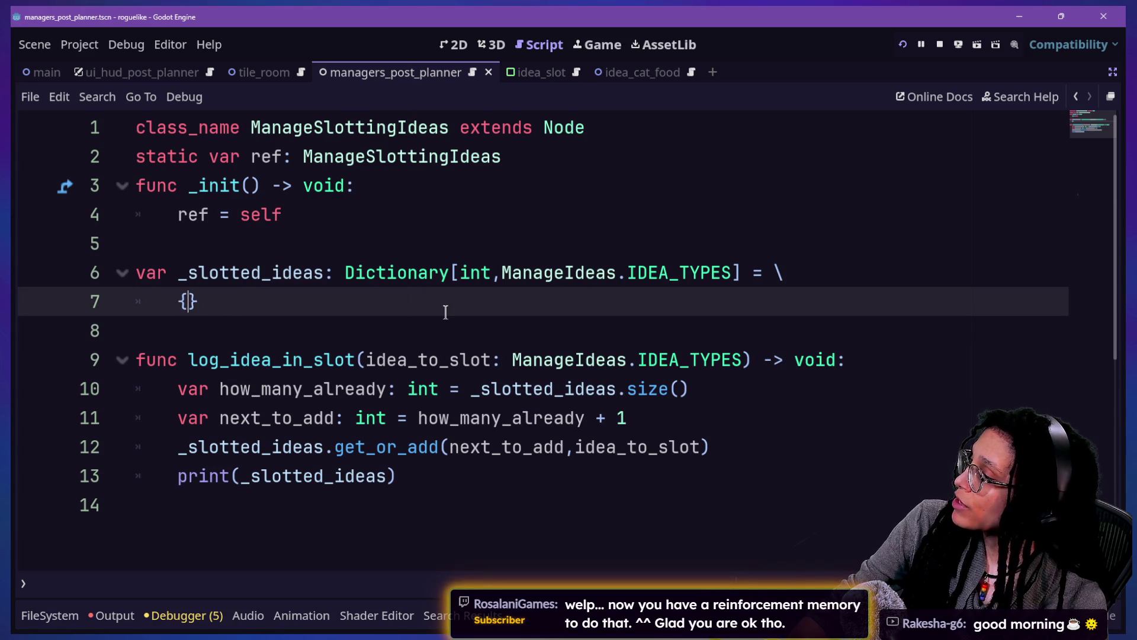
{"action": "left_click", "coordinate": [455, 330]}
{"action": "left_click", "coordinate": [576, 476]}
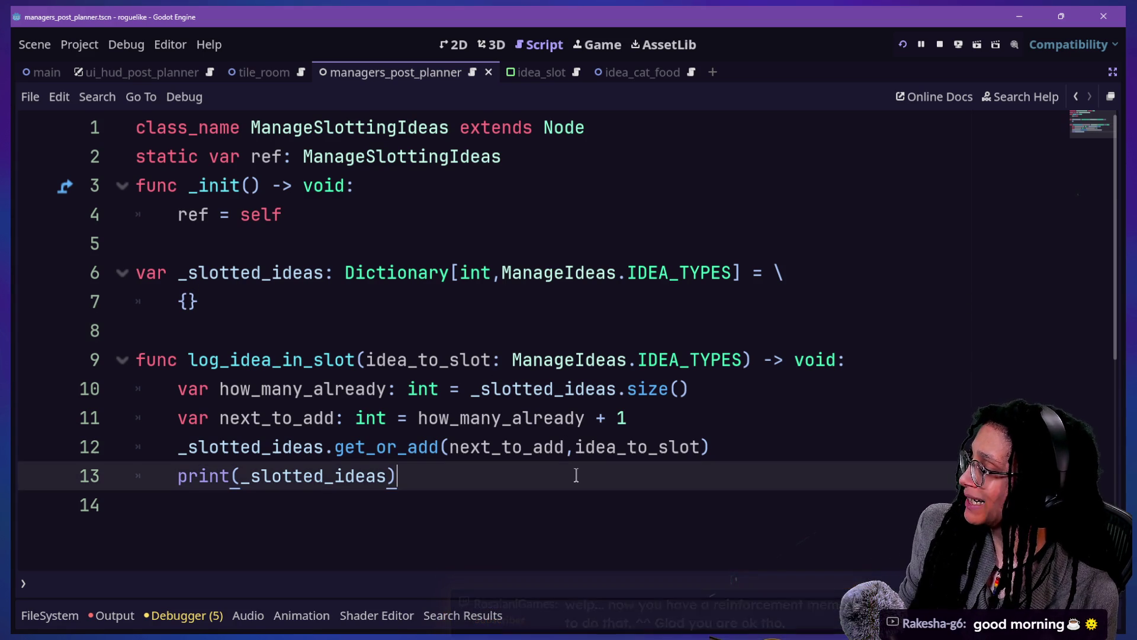
{"action": "left_click", "coordinate": [457, 293]}
{"action": "key", "text": "Return"}
{"action": "key", "text": "Return"}
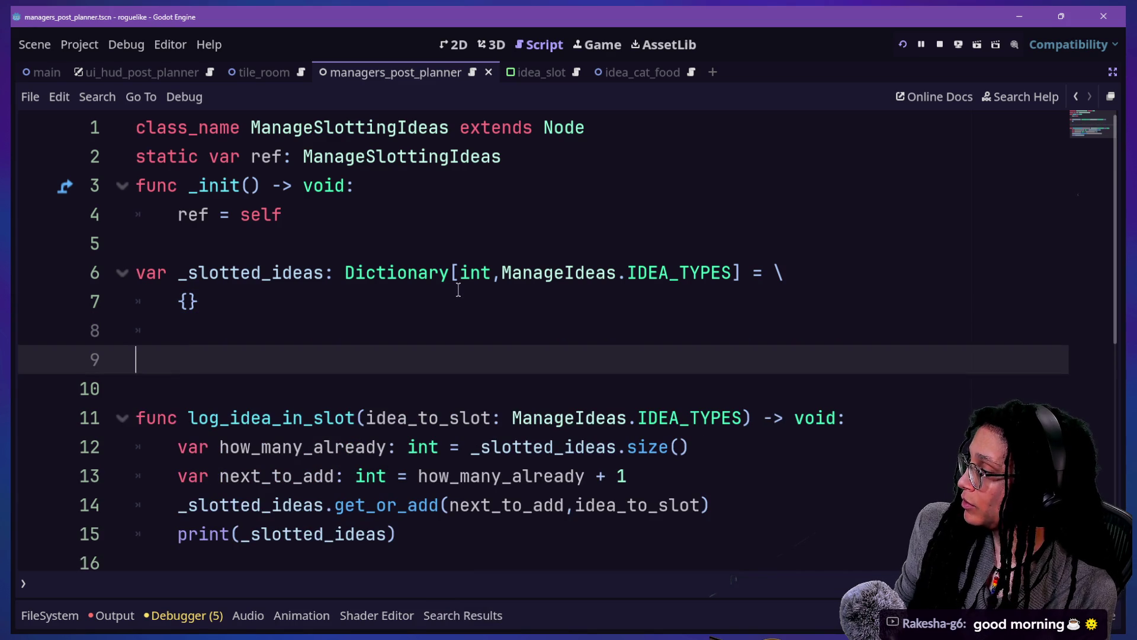
Step: Declare get_slotted_idea(slot_number: int) with a ManageIdeas IDEA_TYPES return type
{"action": "type", "text": "fncget"}
{"action": "key", "text": "BackSpace"}
{"action": "key", "text": "BackSpace"}
{"action": "type", "text": "unc get_slotte"}
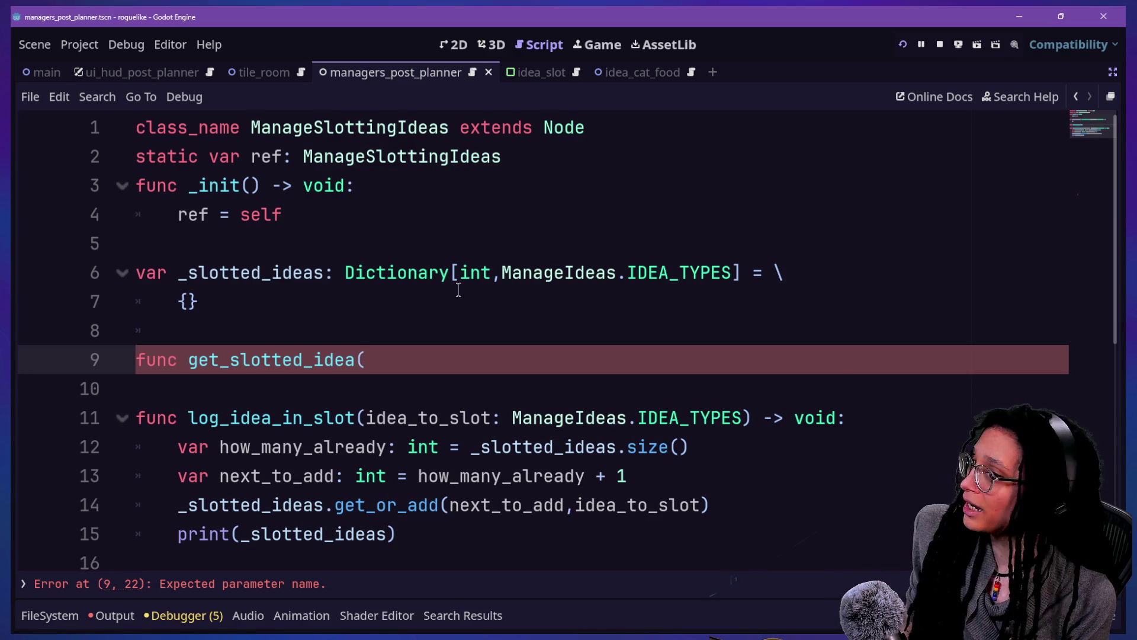
{"action": "type", "text": "slot_number"}
{"action": "type", "text": ":int,"}
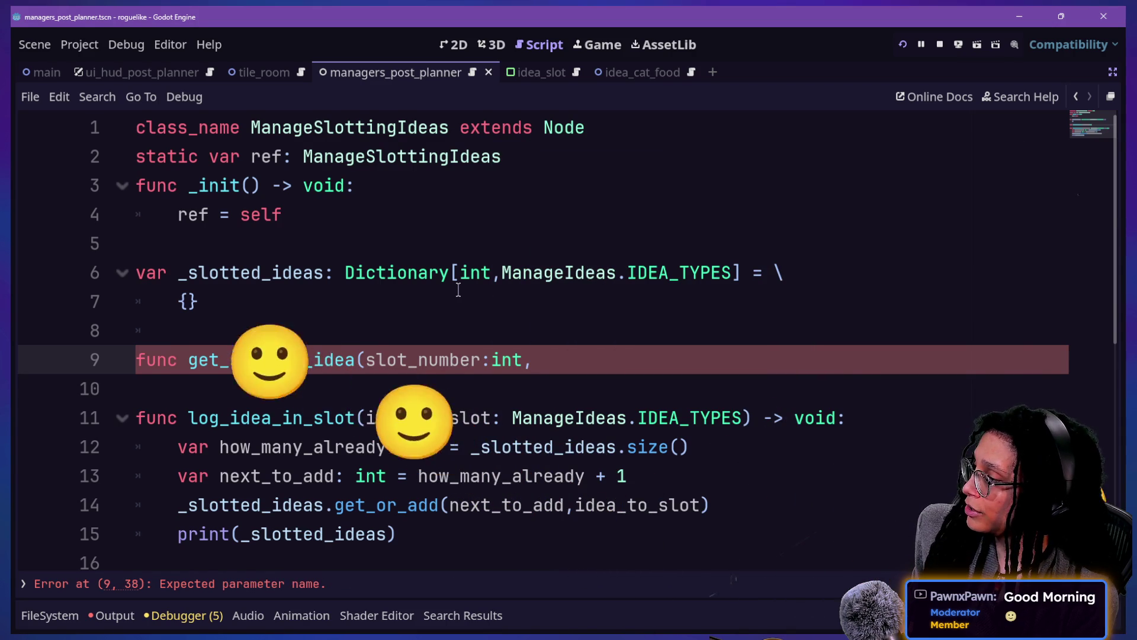
{"action": "key", "text": "BackSpace"}
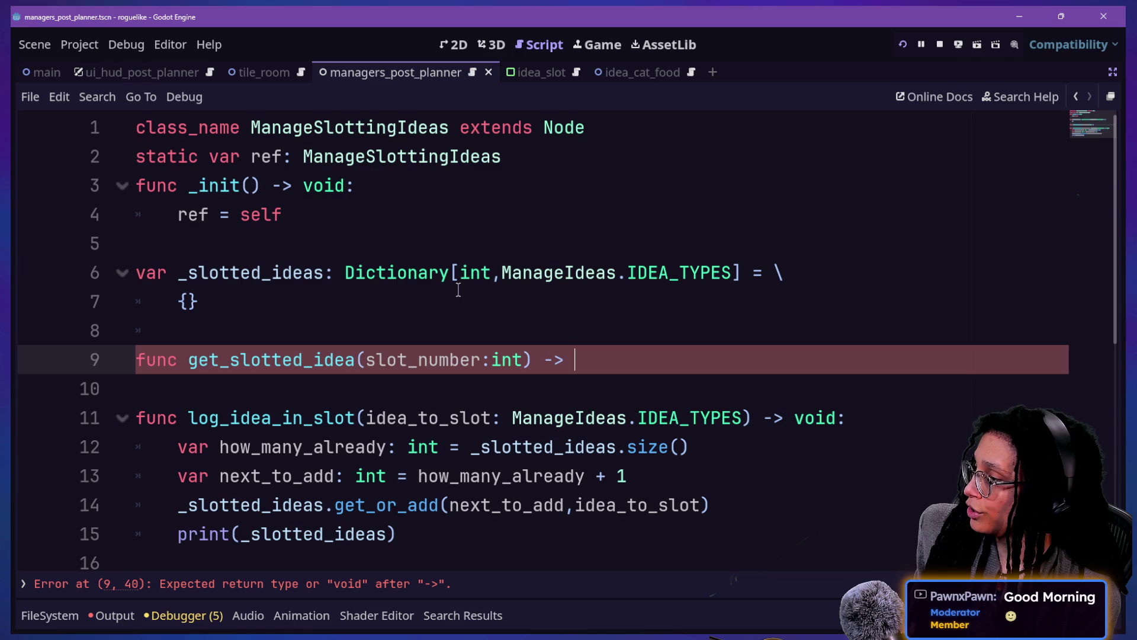
{"action": "type", "text": "ManageIdea.Ty"}
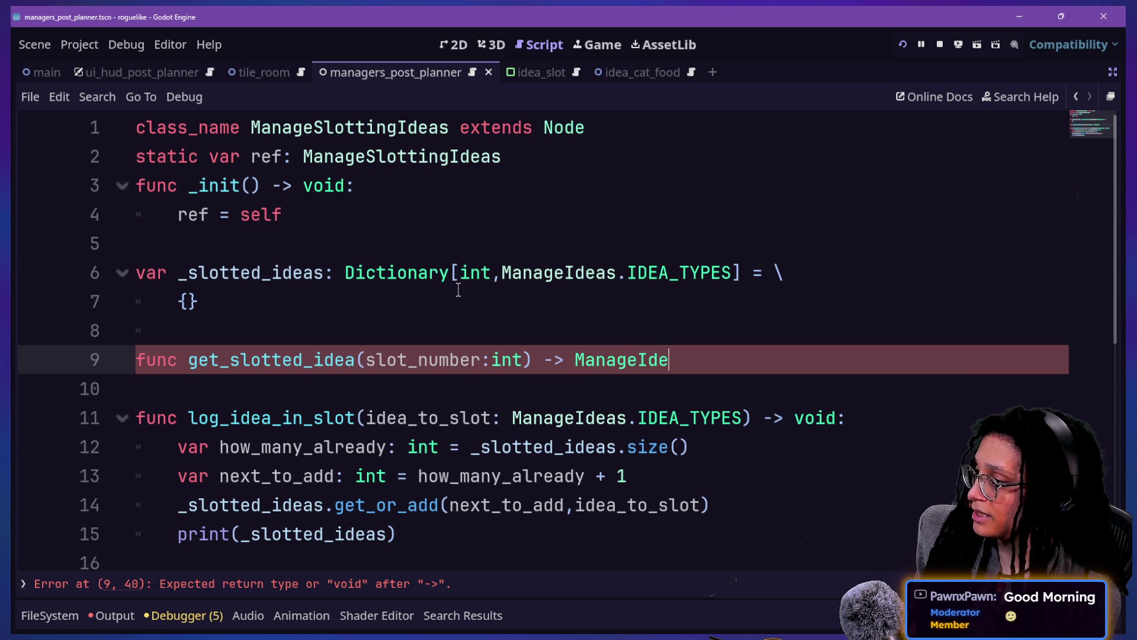
{"action": "type", "text": "pes"}
{"action": "key", "text": "BackSpace"}
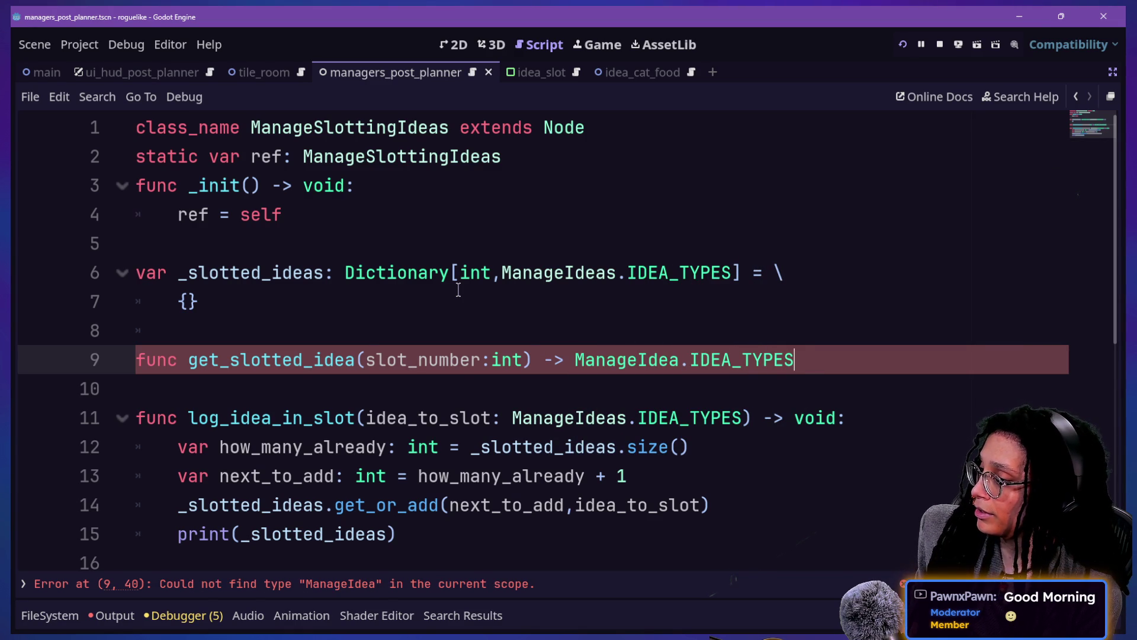
{"action": "type", "text": ":"}
{"action": "key", "text": "Return"}
Step: Begin a get_what variable typed ManageIdeas.IDEA_TYPES in the function body
{"action": "type", "text": "return"}
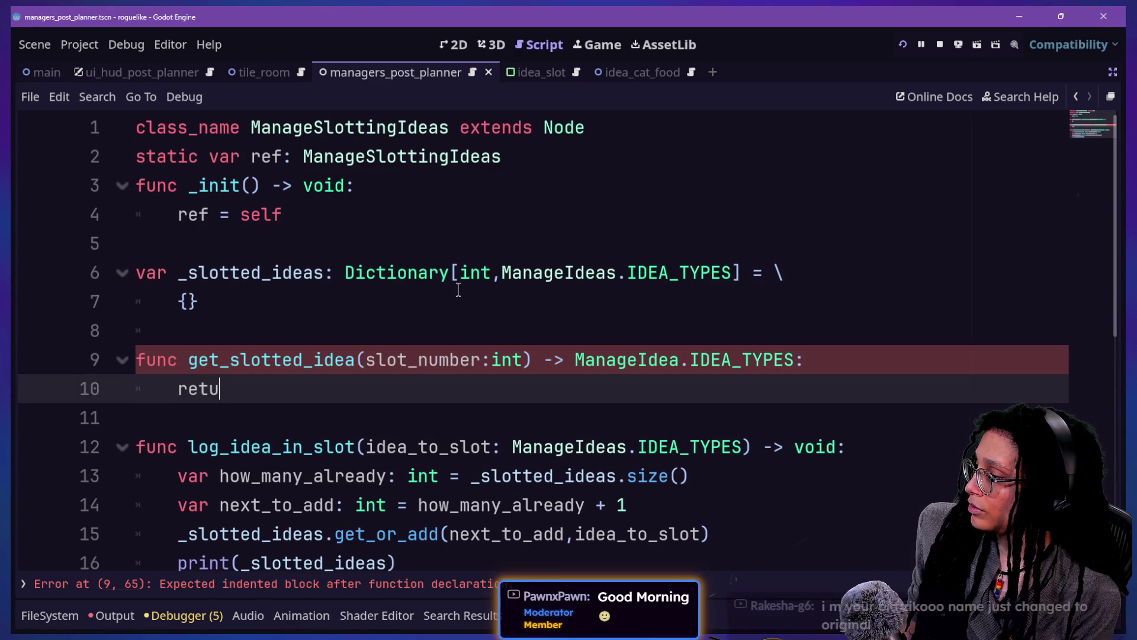
{"action": "key", "text": "BackSpace"}
{"action": "key", "text": "BackSpace"}
{"action": "key", "text": "BackSpace"}
{"action": "key", "text": "BackSpace"}
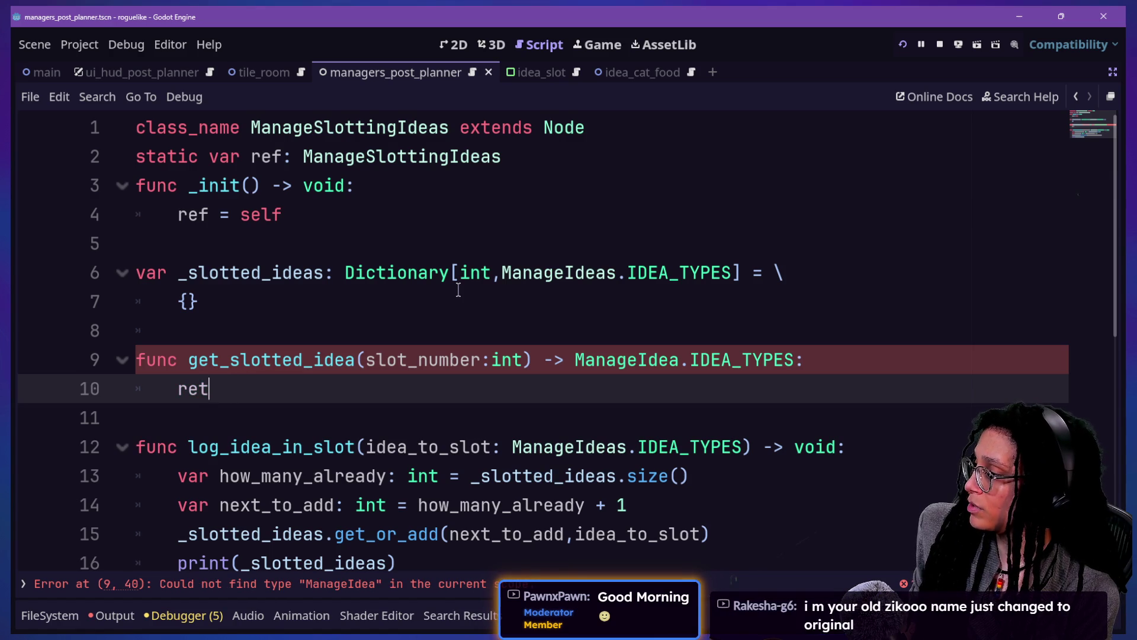
{"action": "type", "text": "var "}
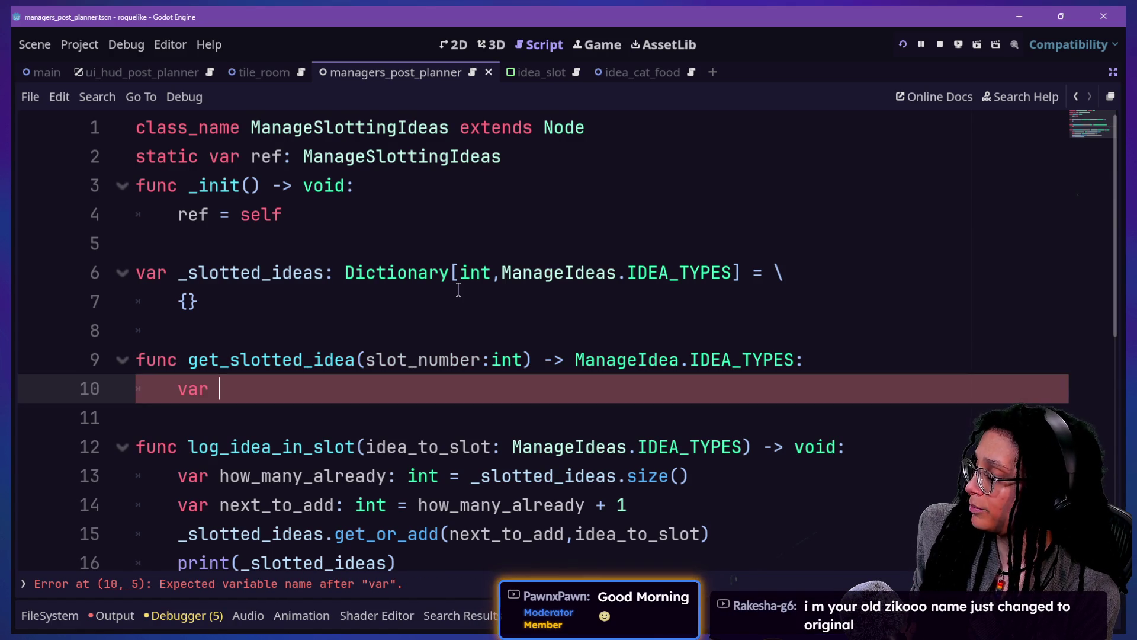
{"action": "type", "text": "get_what"}
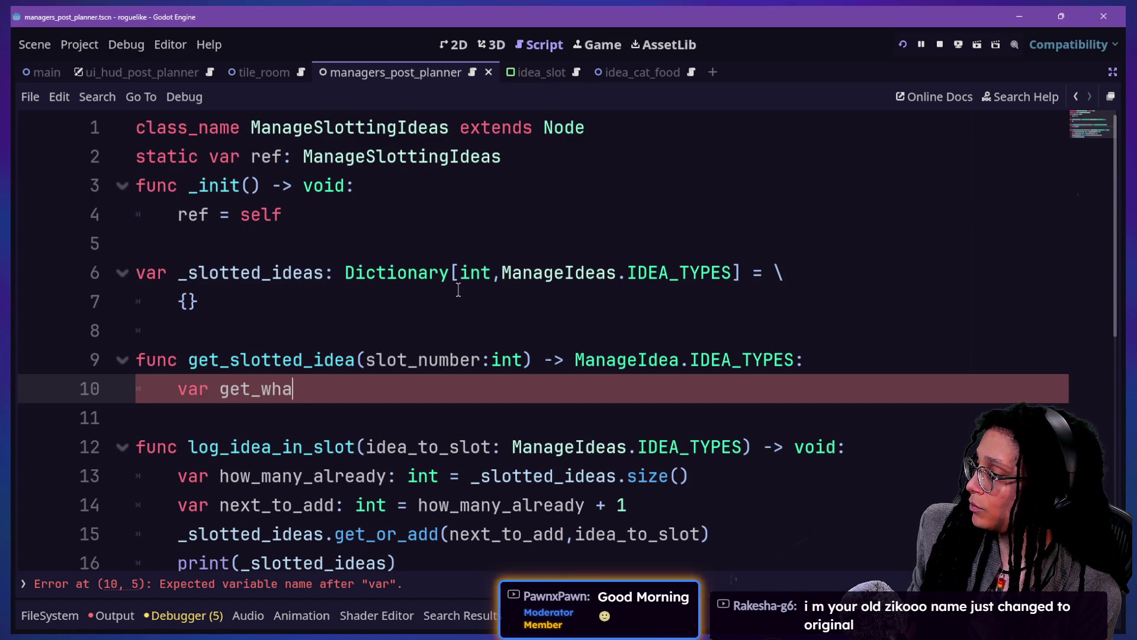
{"action": "key", "text": "BackSpace"}
{"action": "type", "text": ": Manage"}
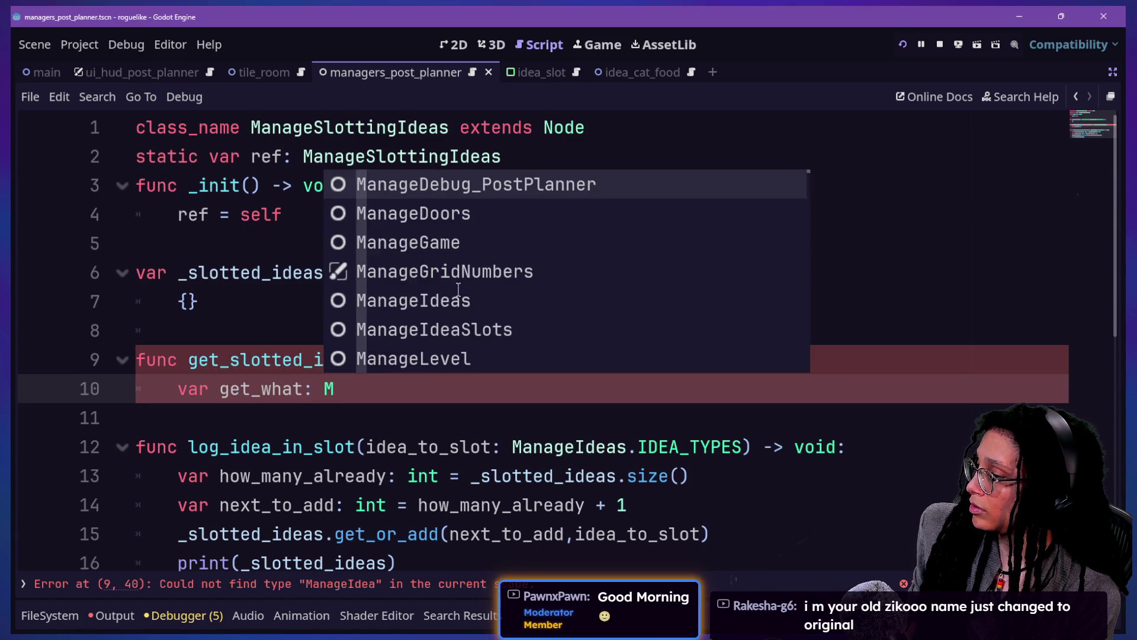
{"action": "key", "text": "Down"}
{"action": "key", "text": "Down"}
{"action": "key", "text": "Down"}
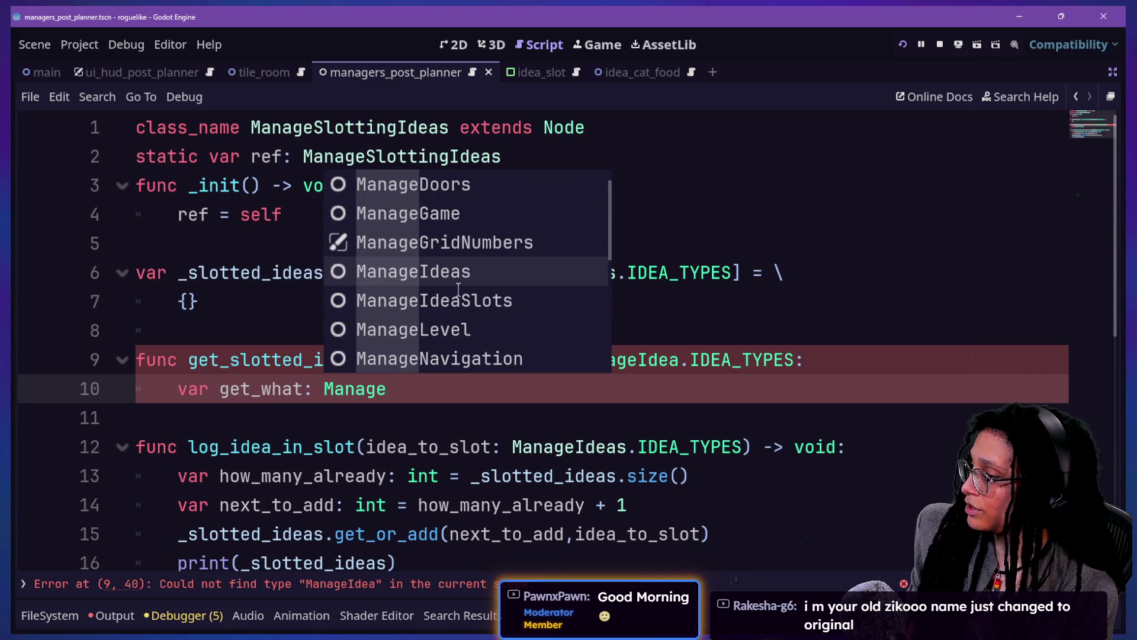
{"action": "key", "text": "Return"}
{"action": "type", "text": ".IDE"}
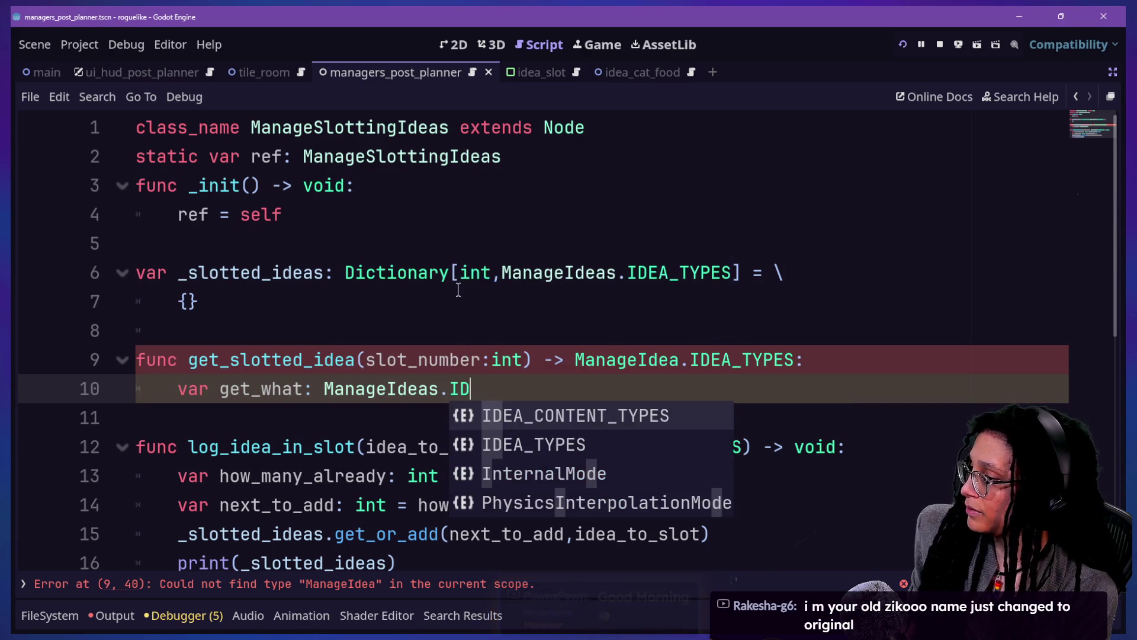
{"action": "key", "text": "Down"}
{"action": "key", "text": "Return"}
{"action": "type", "text": ":"}
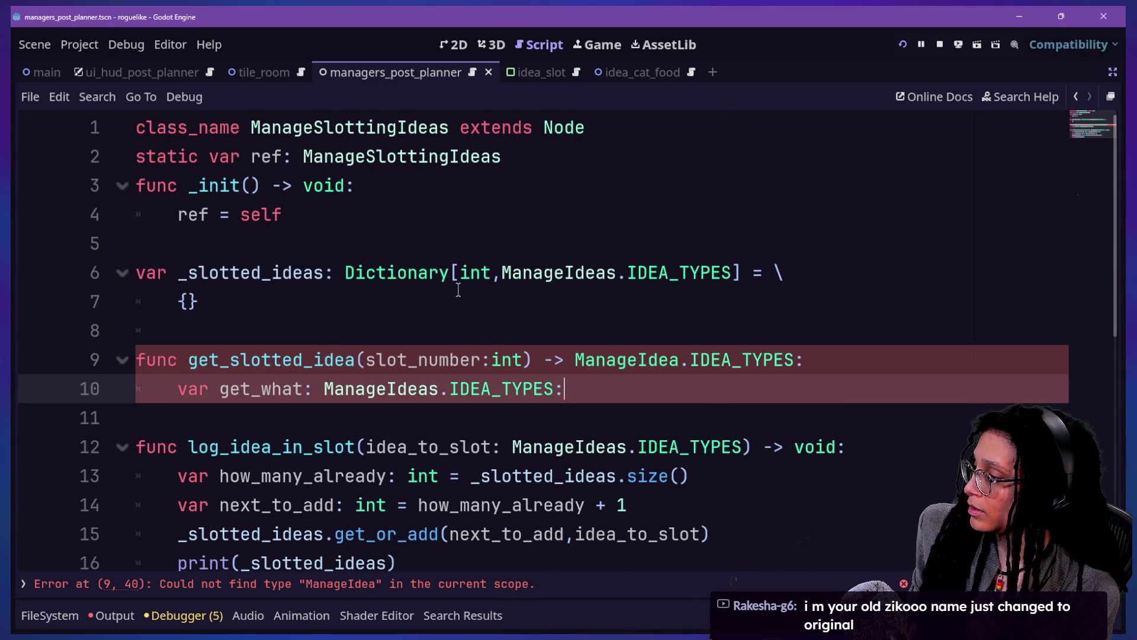
{"action": "key", "text": "Return"}
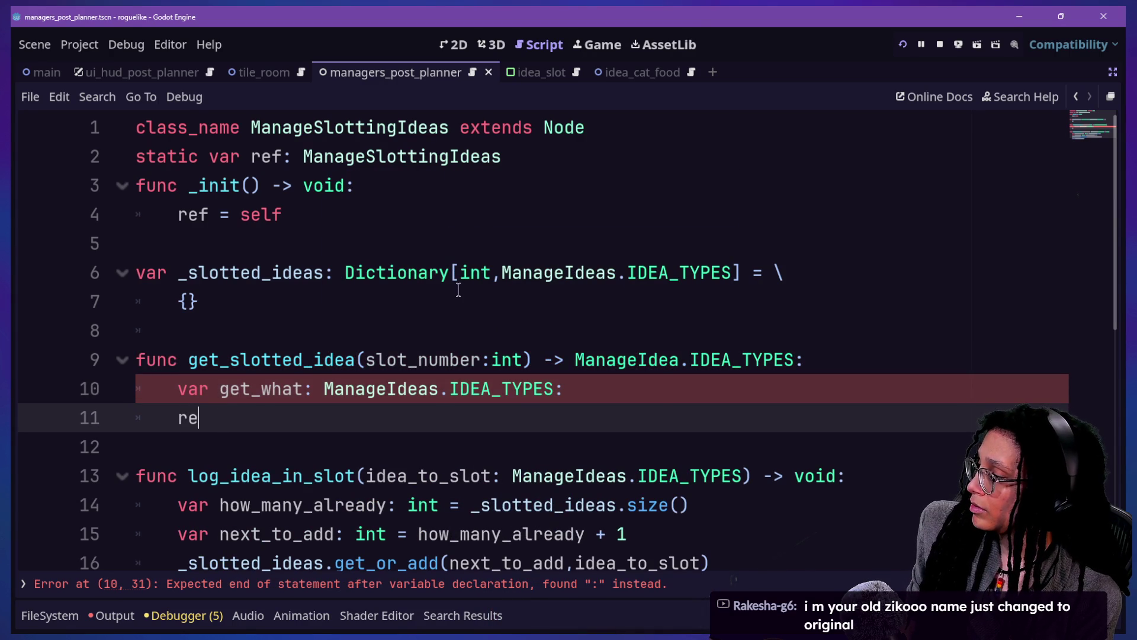
Step: Assign _slotted_ideas[slot_number] to get_what
{"action": "type", "text": "tur"}
{"action": "key", "text": "Escape"}
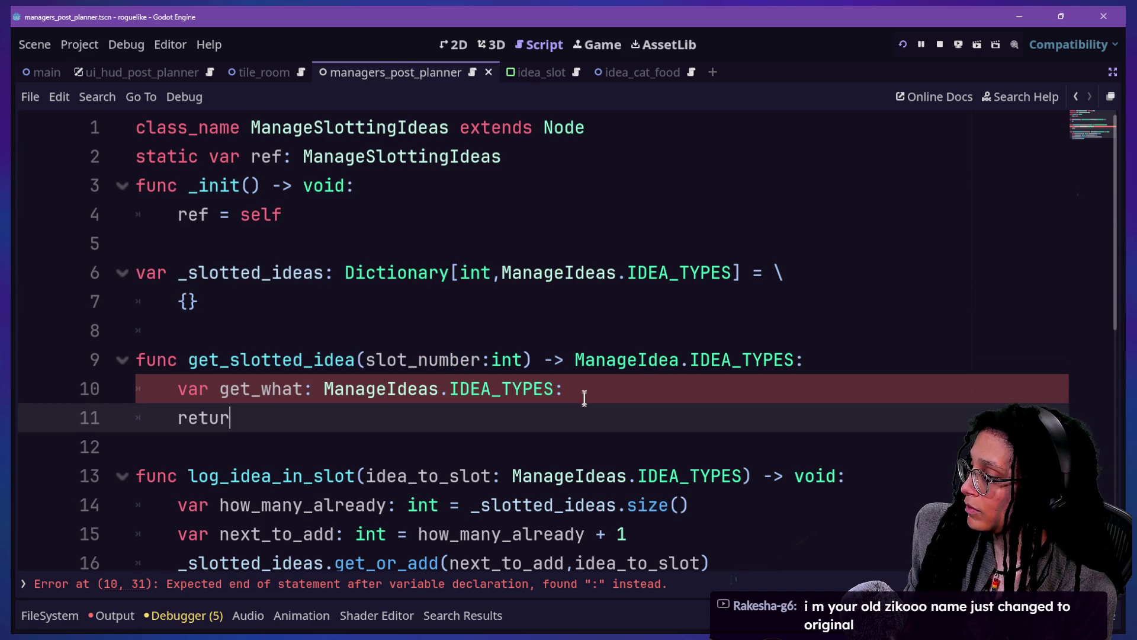
{"action": "left_click", "coordinate": [590, 393]}
{"action": "type", "text": ")"}
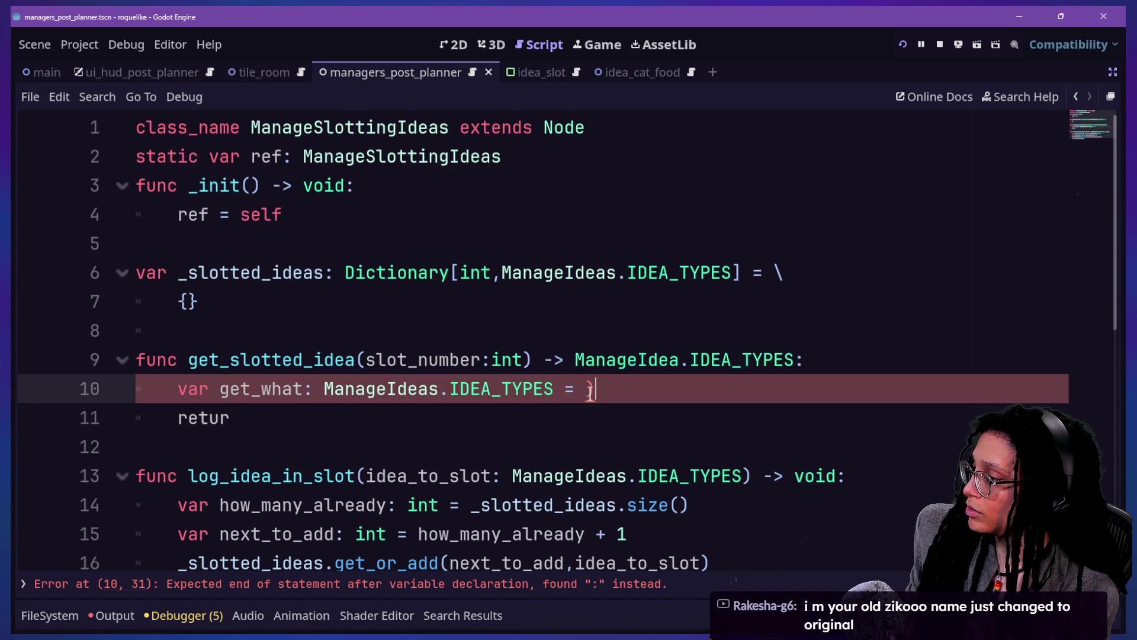
{"action": "key", "text": "BackSpace"}
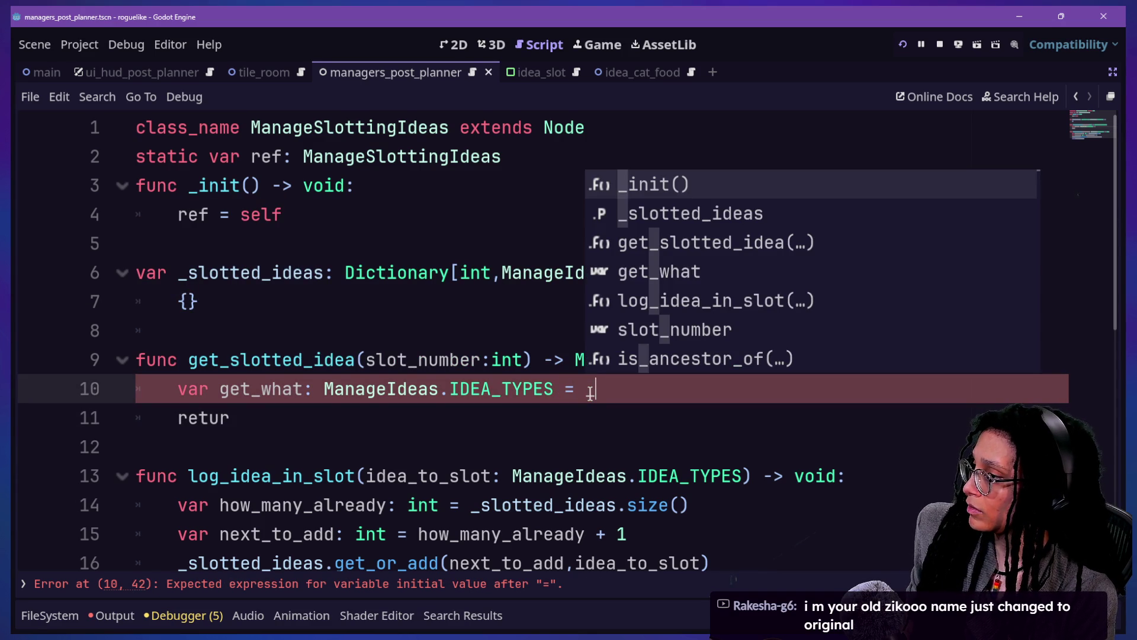
{"action": "key", "text": "Down"}
{"action": "key", "text": "Return"}
{"action": "type", "text": "slotted_ideas[sl"}
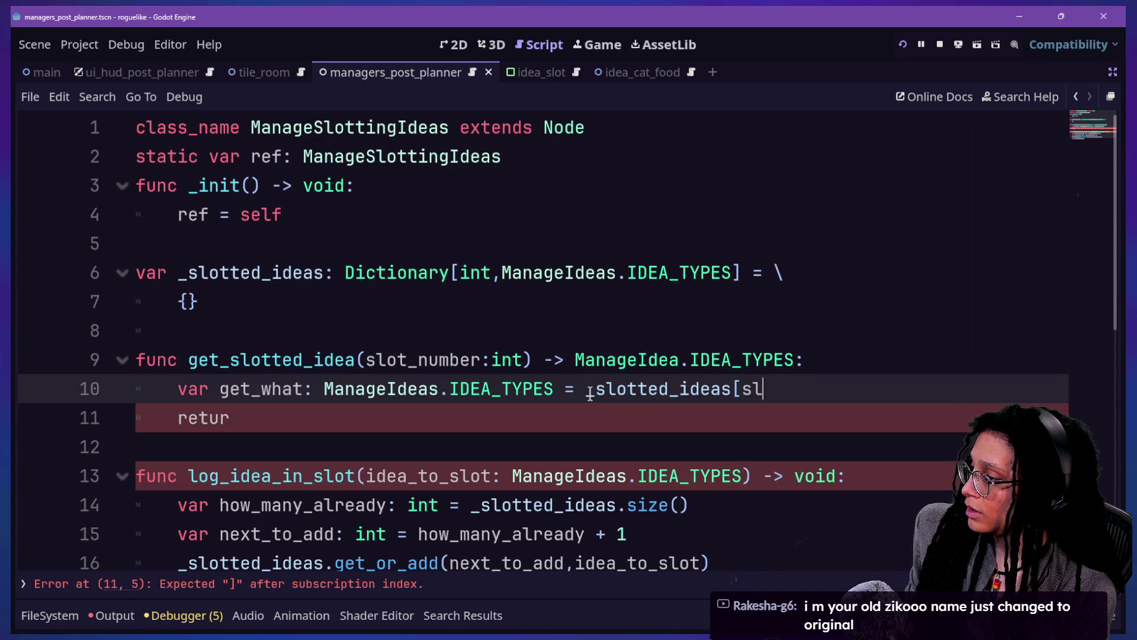
{"action": "type", "text": "numer"}
{"action": "type", "text": "r]"}
Step: Complete the return get_what line, then go to the misspelled return type on line 9
{"action": "left_click", "coordinate": [308, 414]}
{"action": "key", "text": "Up"}
{"action": "key", "text": "Down"}
{"action": "type", "text": "n get_"}
{"action": "type", "text": "what"}
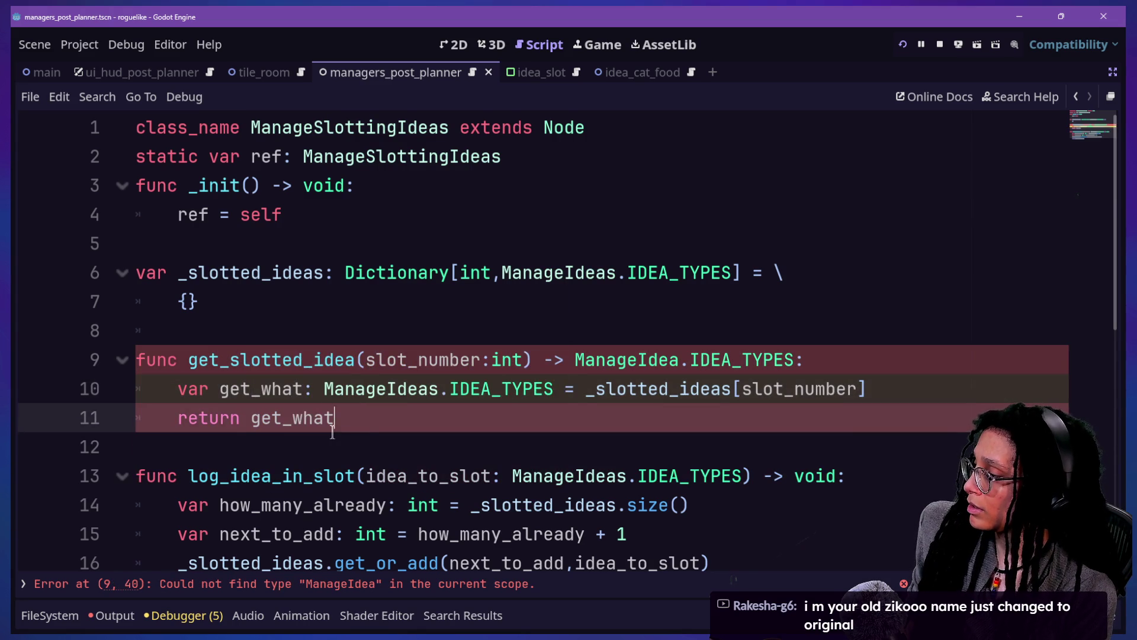
{"action": "left_click_drag", "start_coordinate": [302, 272], "coordinate": [137, 243]}
{"action": "left_click", "coordinate": [579, 261]}
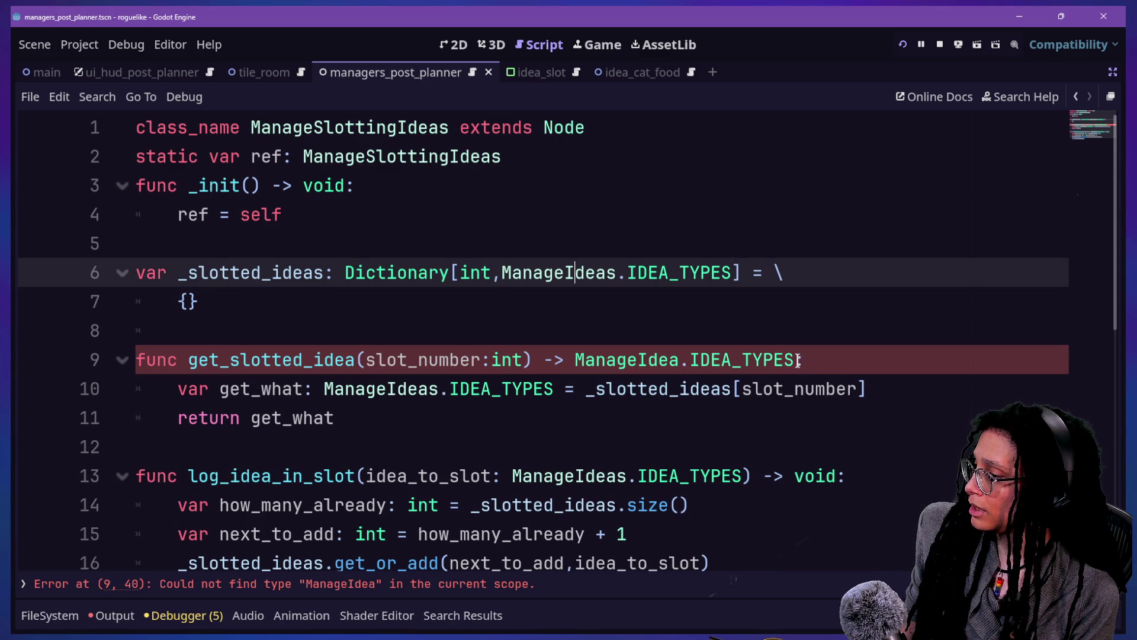
{"action": "left_click", "coordinate": [681, 360]}
Step: Correct the getter's return type to ManageIdeas.IDEA_TYPES
{"action": "type", "text": "s"}
{"action": "key", "text": "Right"}
{"action": "left_click", "coordinate": [496, 421]}
{"action": "key", "text": "Return"}
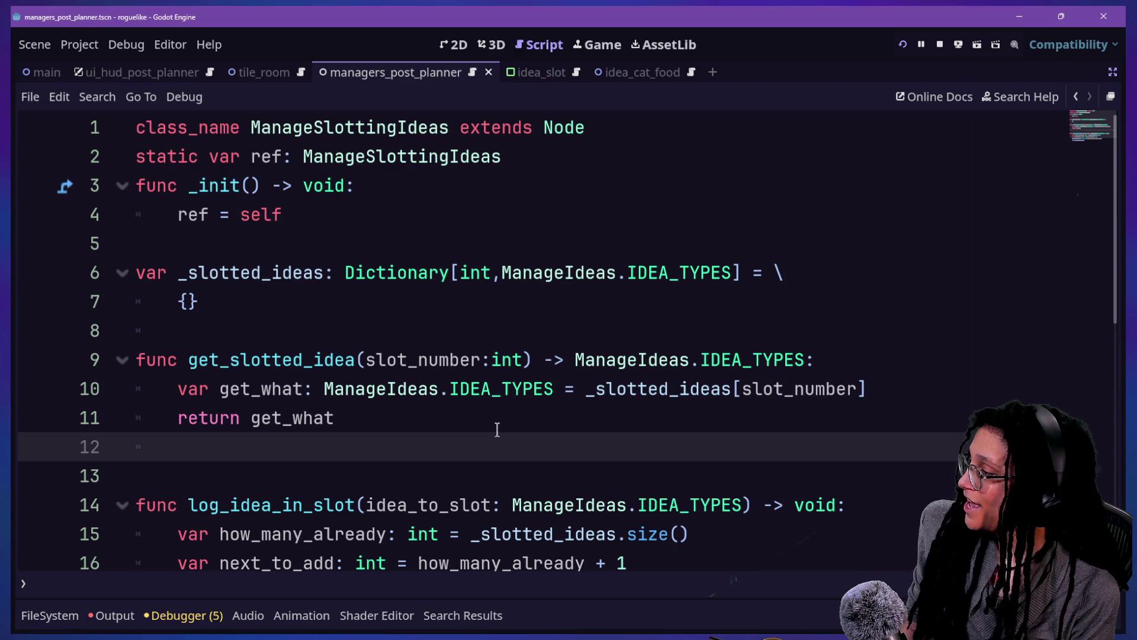
{"action": "key", "text": "BackSpace"}
Step: Start a new set_slotted_idea function header below the dictionary declaration, above the getter
{"action": "left_click", "coordinate": [366, 312]}
{"action": "key", "text": "Return"}
{"action": "key", "text": "Return"}
{"action": "key", "text": "BackSpace"}
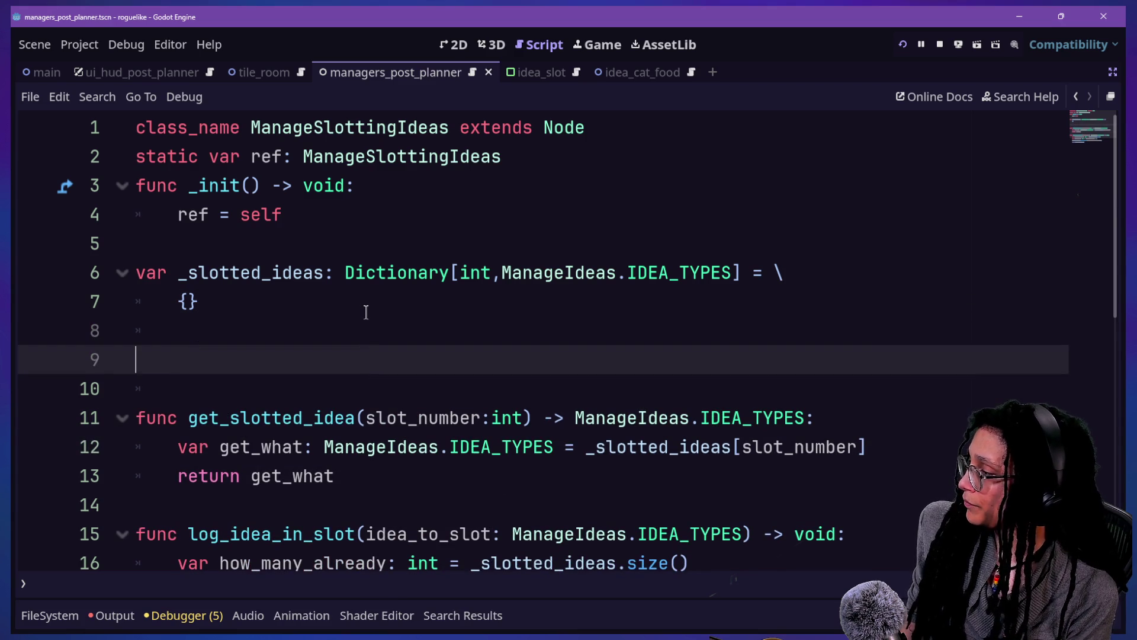
{"action": "type", "text": "func"}
{"action": "key", "text": "BackSpace"}
{"action": "key", "text": "BackSpace"}
{"action": "key", "text": "BackSpace"}
{"action": "type", "text": "set"}
{"action": "type", "text": "_sl"}
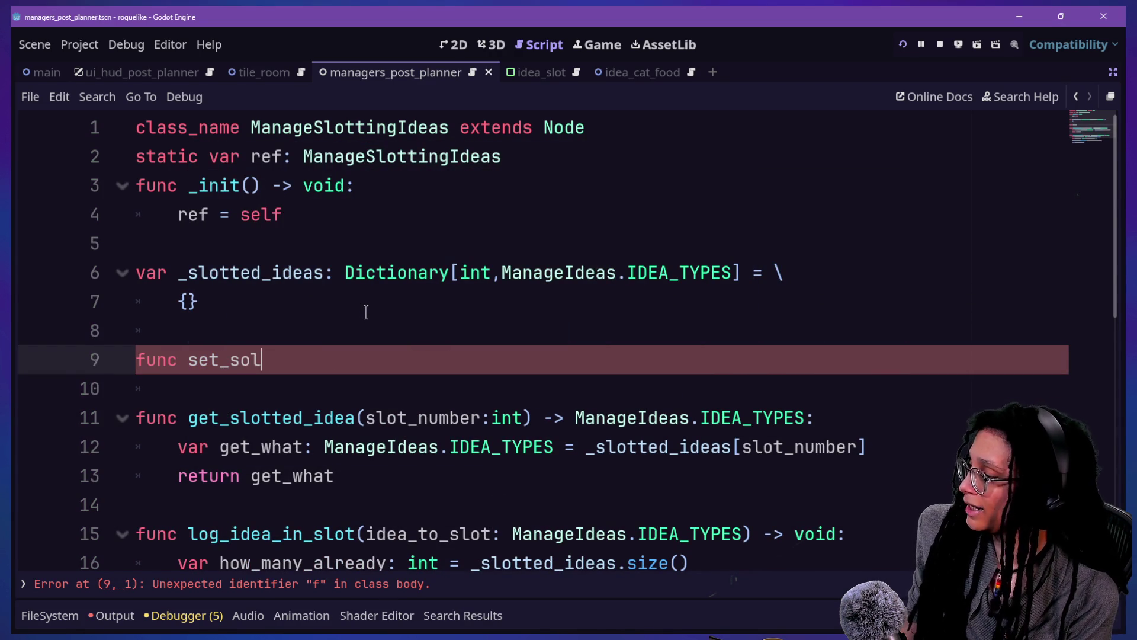
{"action": "type", "text": "lotted_idea("}
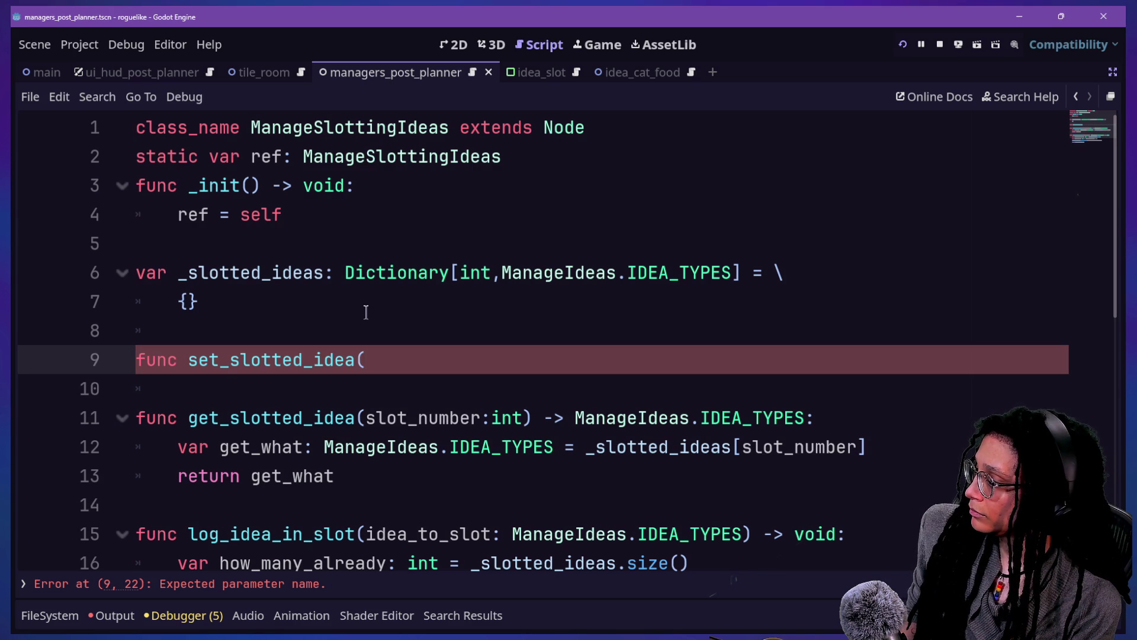
{"action": "scroll", "scroll_direction": "down", "scroll_amount": 3}
{"action": "scroll", "scroll_direction": "up", "scroll_amount": 3}
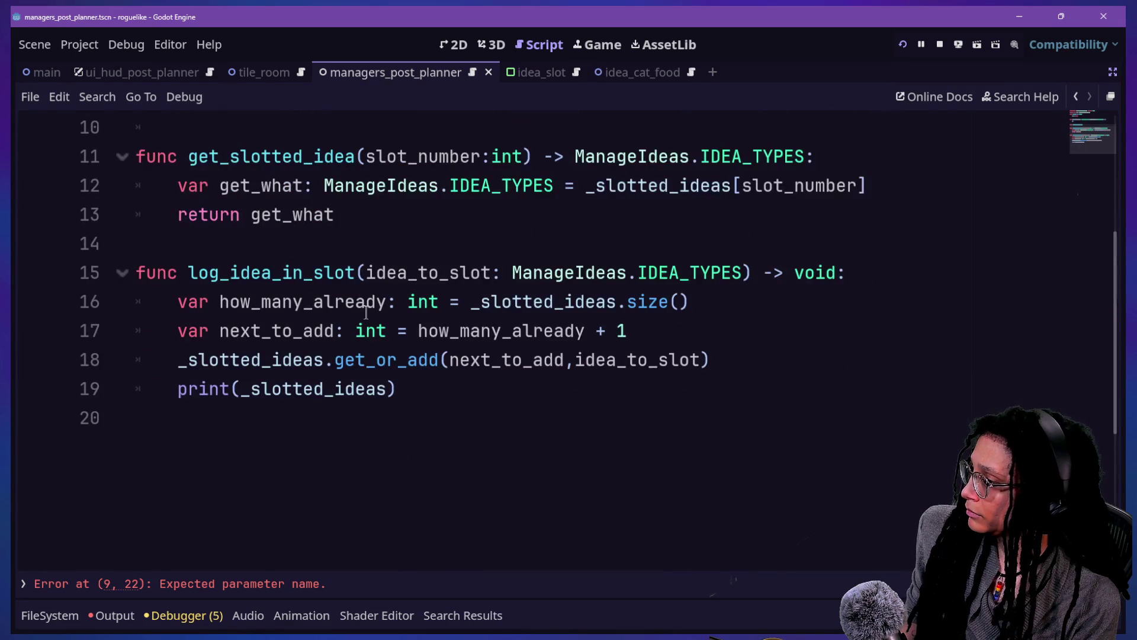
Step: Move log_idea_in_slot's four body lines into set_slotted_idea
{"action": "left_click_drag", "start_coordinate": [265, 309], "coordinate": [846, 278]}
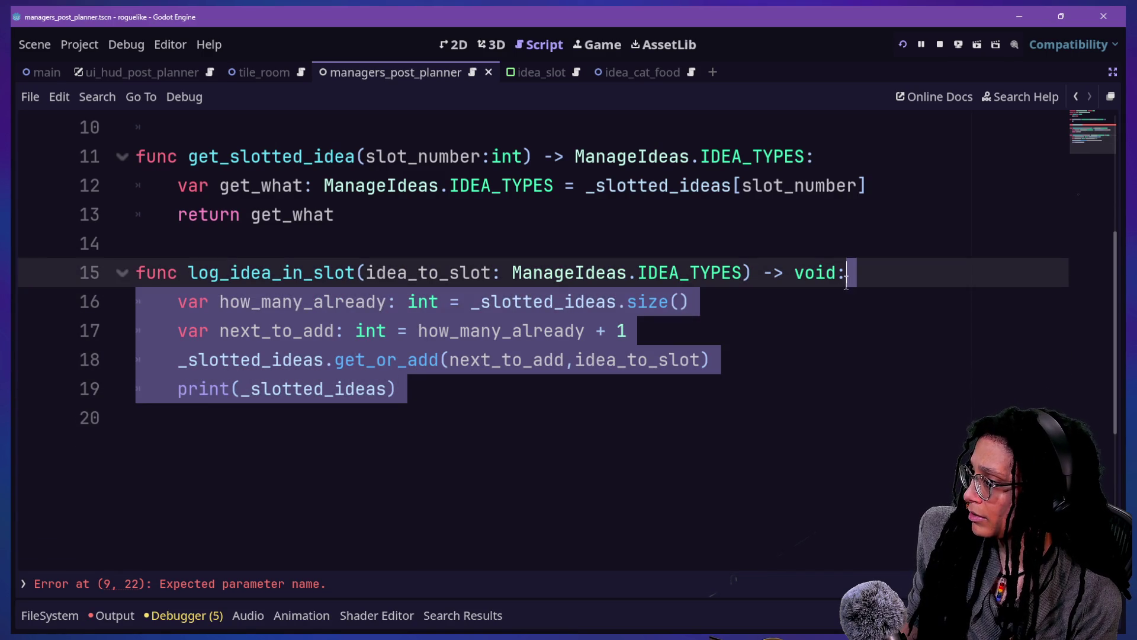
{"action": "left_click", "coordinate": [847, 279]}
{"action": "left_click_drag", "start_coordinate": [755, 408], "coordinate": [906, 277]}
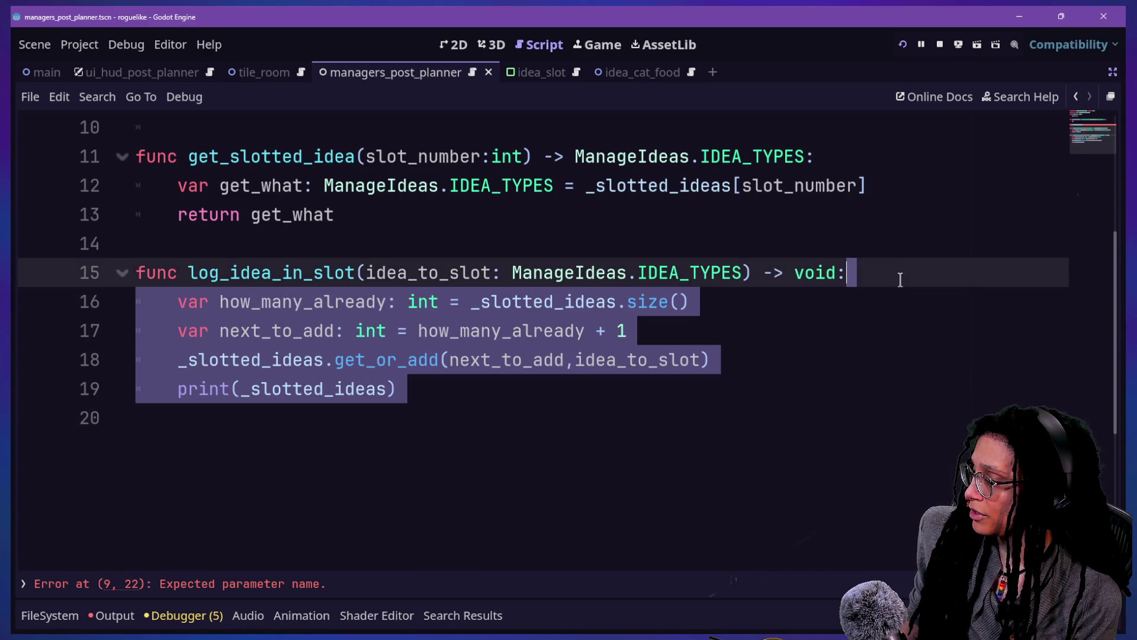
{"action": "scroll", "scroll_direction": "up", "scroll_amount": 3}
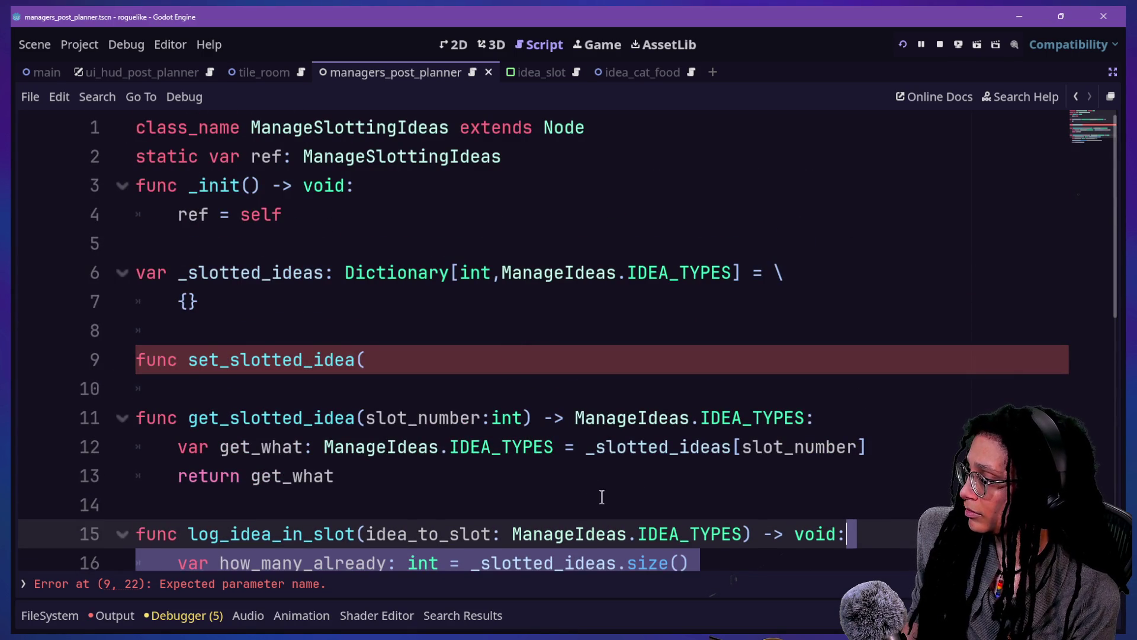
{"action": "key", "text": "ctrl+x"}
{"action": "left_click", "coordinate": [518, 363]}
{"action": "key", "text": "ctrl+v"}
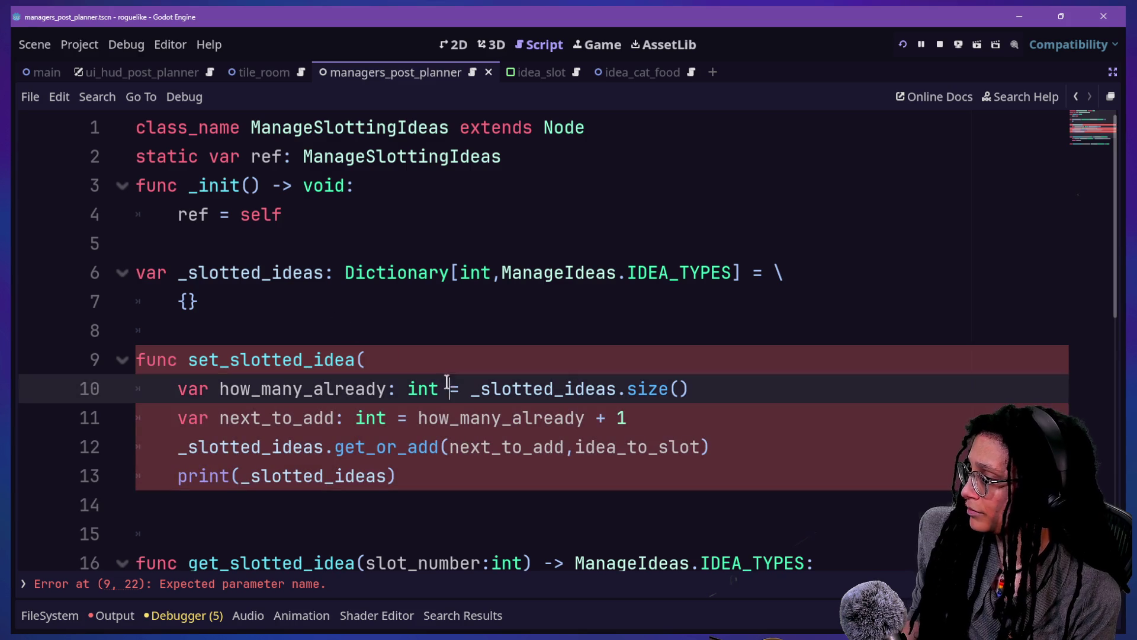
Step: Move log_idea_in_slot's parameters into set_slotted_idea's header, delete the old header, close the gaps
{"action": "scroll", "scroll_direction": "down", "scroll_amount": 3}
{"action": "left_click_drag", "start_coordinate": [763, 417], "coordinate": [402, 388]}
{"action": "key", "text": "BackSpace"}
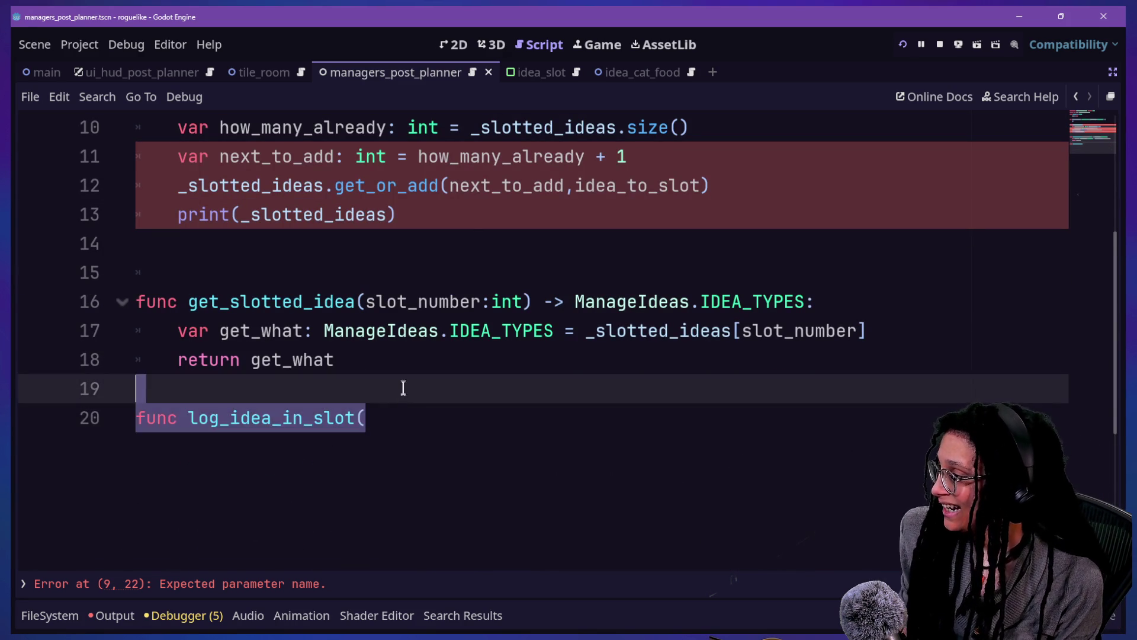
{"action": "key", "text": "BackSpace"}
{"action": "key", "text": "BackSpace"}
{"action": "scroll", "scroll_direction": "up", "scroll_amount": 3}
{"action": "left_click", "coordinate": [427, 185]}
{"action": "key", "text": "ctrl+v"}
{"action": "key", "text": "BackSpace"}
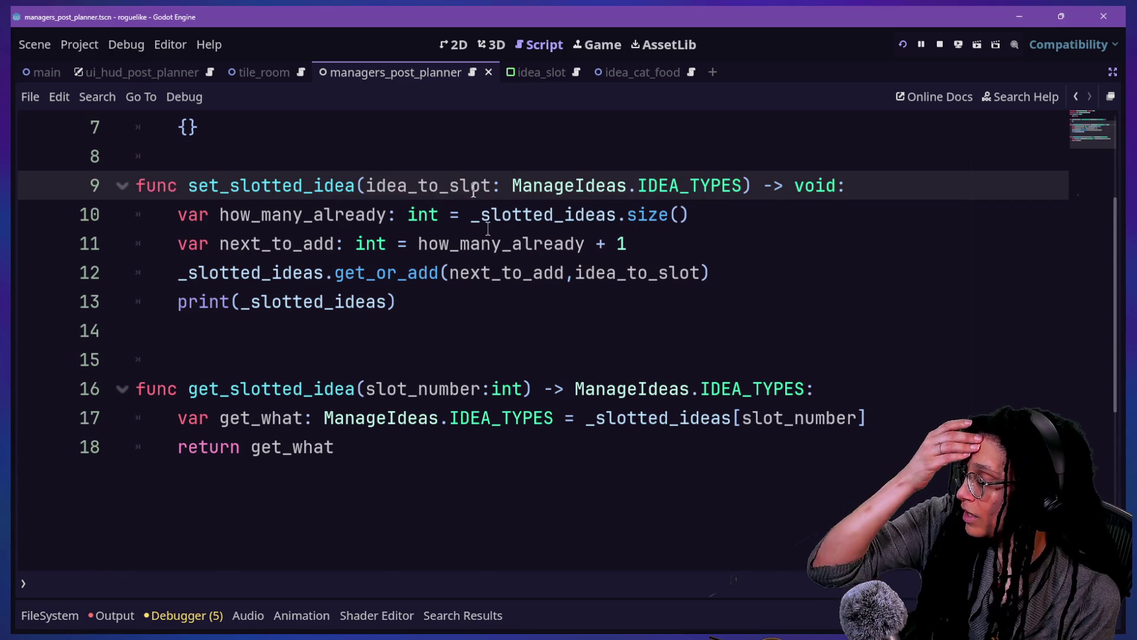
{"action": "left_click", "coordinate": [508, 337]}
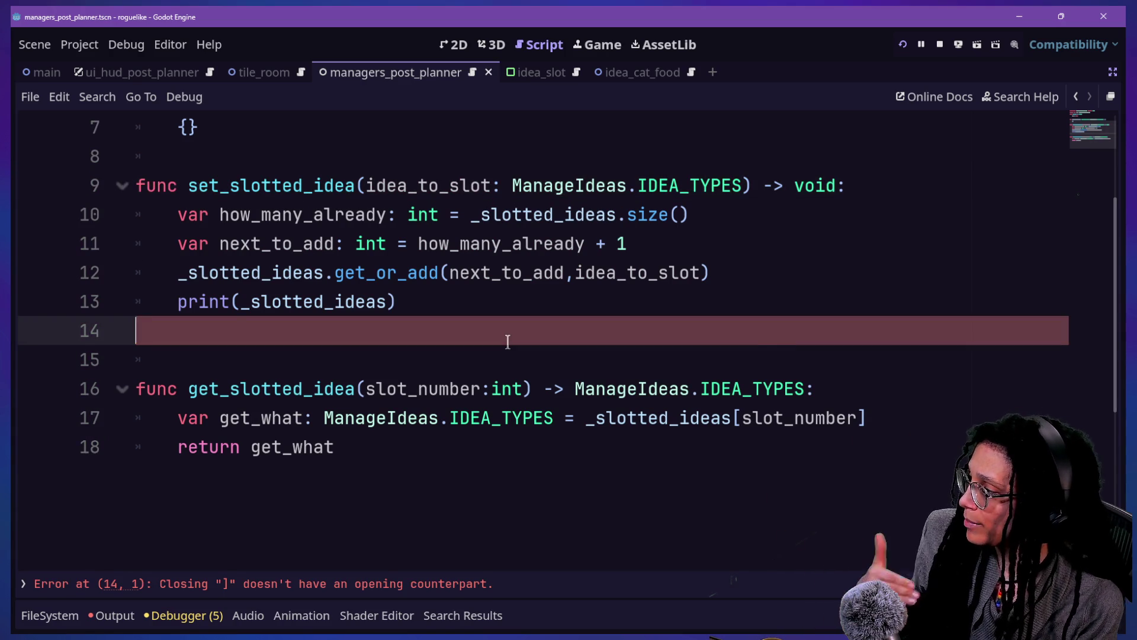
{"action": "key", "text": "BackSpace"}
{"action": "key", "text": "Up"}
Step: Review the setter's parameter type, size computation, next_to_add calculation and get_or_add line
{"action": "left_click", "coordinate": [335, 214]}
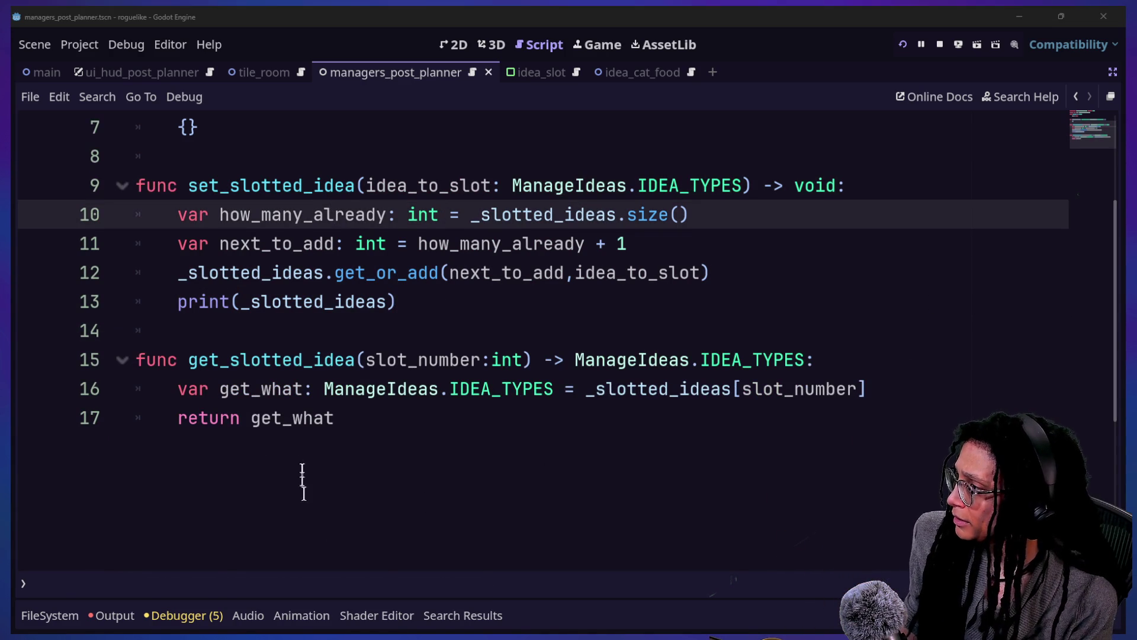
{"action": "left_click", "coordinate": [308, 389]}
{"action": "left_click", "coordinate": [305, 273]}
{"action": "scroll", "scroll_direction": "up", "scroll_amount": 3}
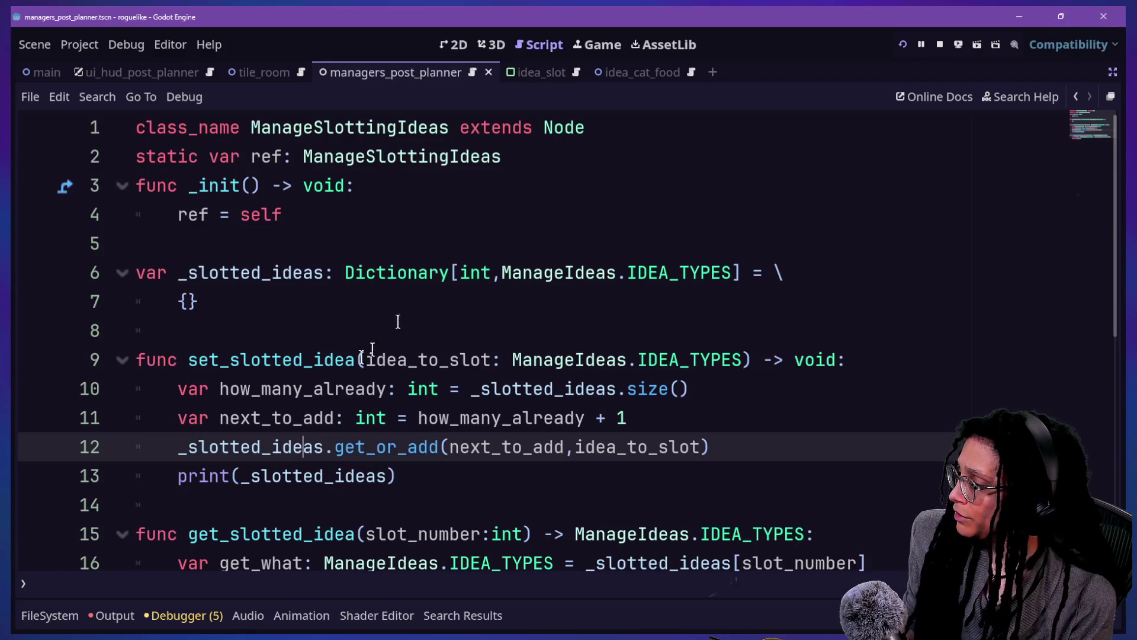
{"action": "left_click", "coordinate": [350, 363]}
{"action": "left_click", "coordinate": [623, 359]}
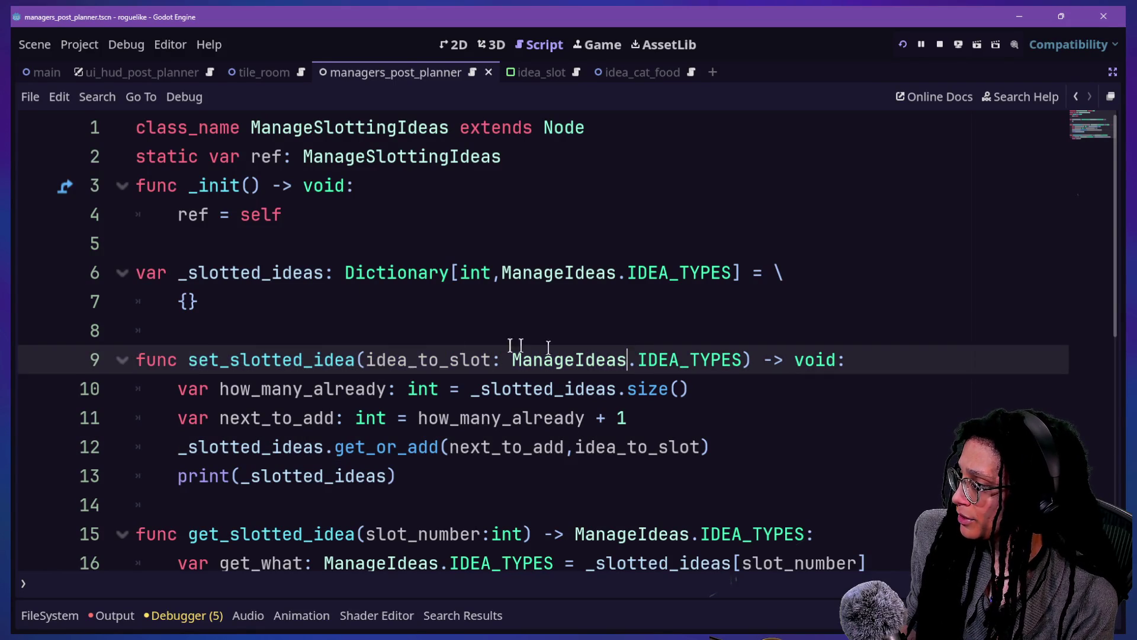
{"action": "left_click_drag", "start_coordinate": [215, 388], "coordinate": [660, 389]}
{"action": "left_click", "coordinate": [669, 389]}
{"action": "left_click_drag", "start_coordinate": [222, 417], "coordinate": [348, 419]}
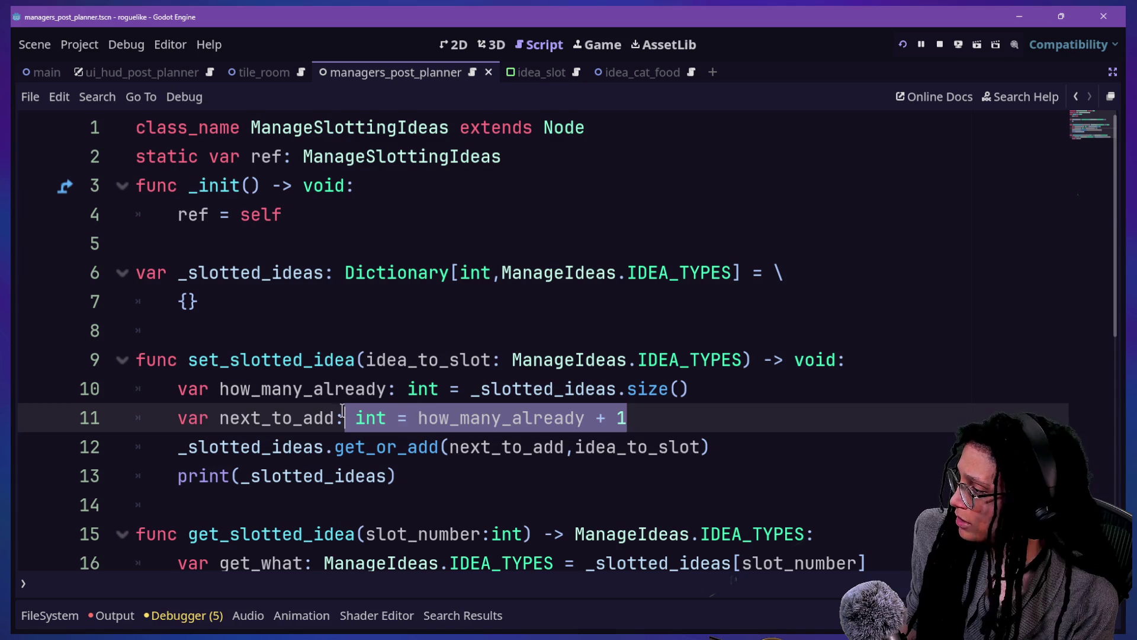
{"action": "left_click", "coordinate": [346, 420]}
{"action": "left_click_drag", "start_coordinate": [169, 450], "coordinate": [709, 469]}
{"action": "left_click", "coordinate": [722, 448]}
Step: Check the idea_to_slot argument and _slotted_ideas print call, then save the script
{"action": "left_click", "coordinate": [580, 443]}
{"action": "left_click", "coordinate": [480, 477]}
{"action": "left_click_drag", "start_coordinate": [486, 480], "coordinate": [243, 479]}
{"action": "left_click", "coordinate": [240, 476]}
{"action": "key", "text": "ctrl+s"}
{"action": "left_click", "coordinate": [455, 456]}
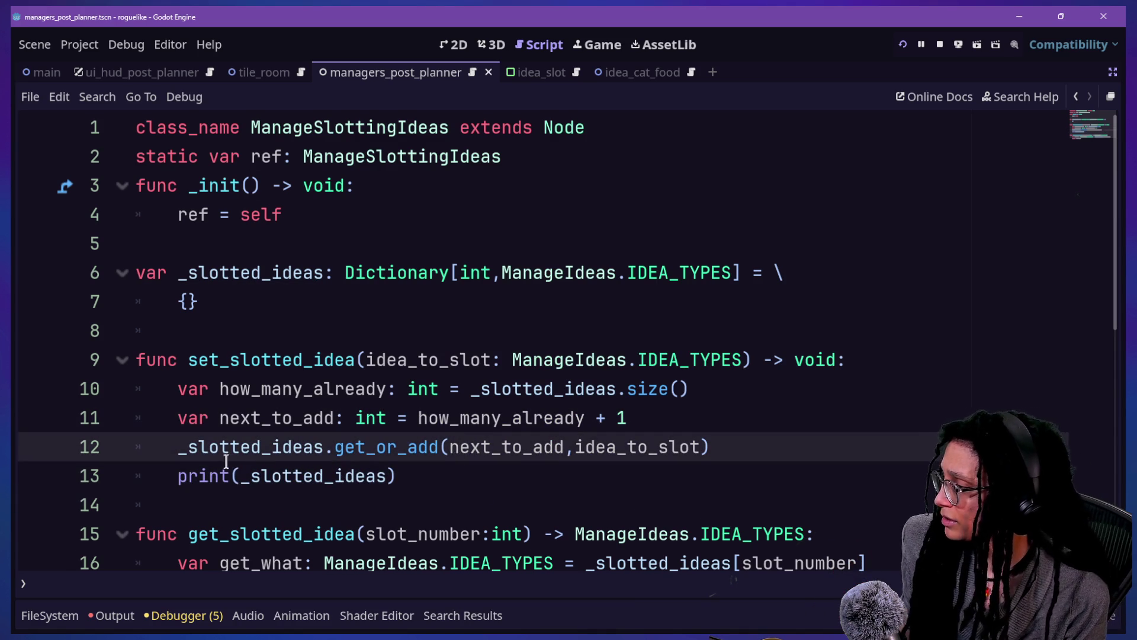
Step: Change the print to print.fancy([FFX.INFO], "Slotted a new idea! \n\t", _slotted_ideas)
{"action": "left_click", "coordinate": [241, 474]}
{"action": "type", "text": ".fancy"}
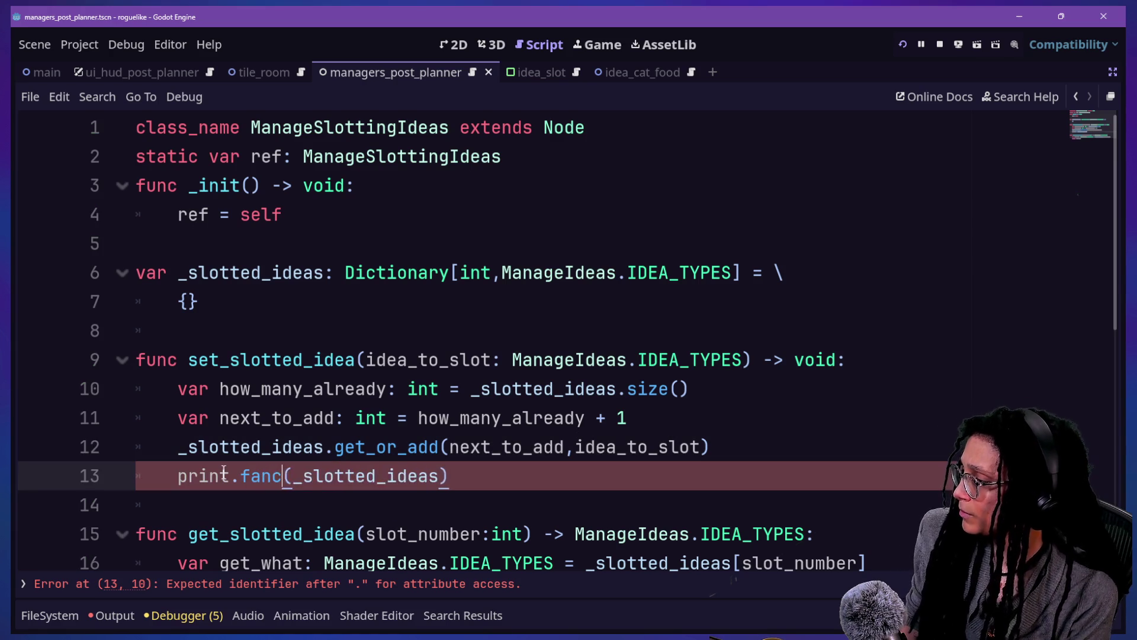
{"action": "key", "text": "Right"}
{"action": "type", "text": "[FFX.INF"}
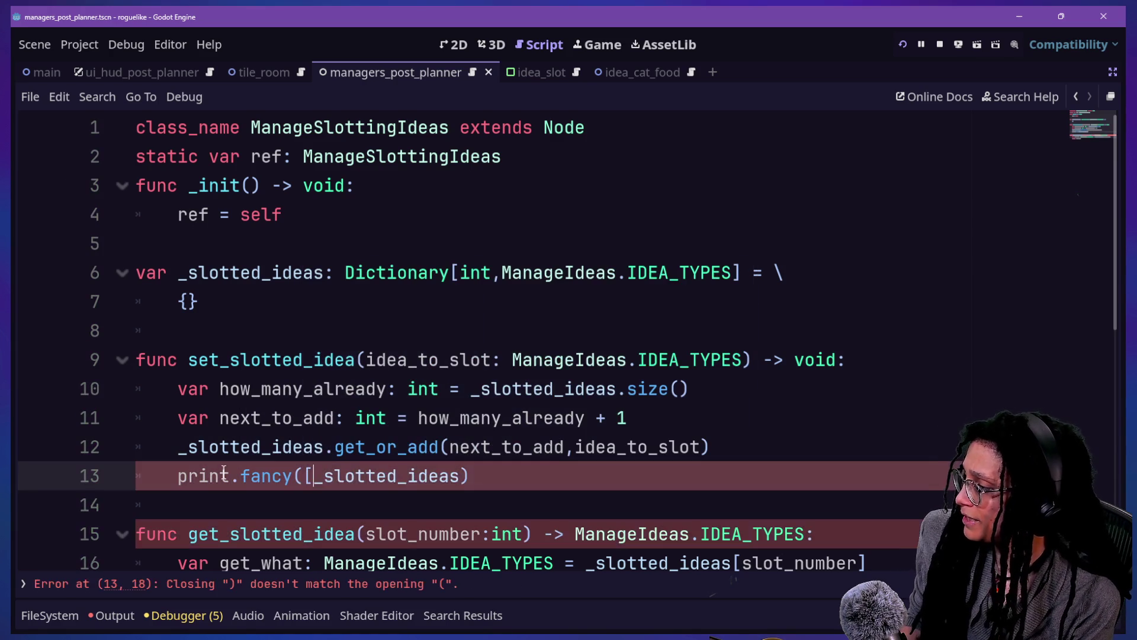
{"action": "type", "text": "O]."}
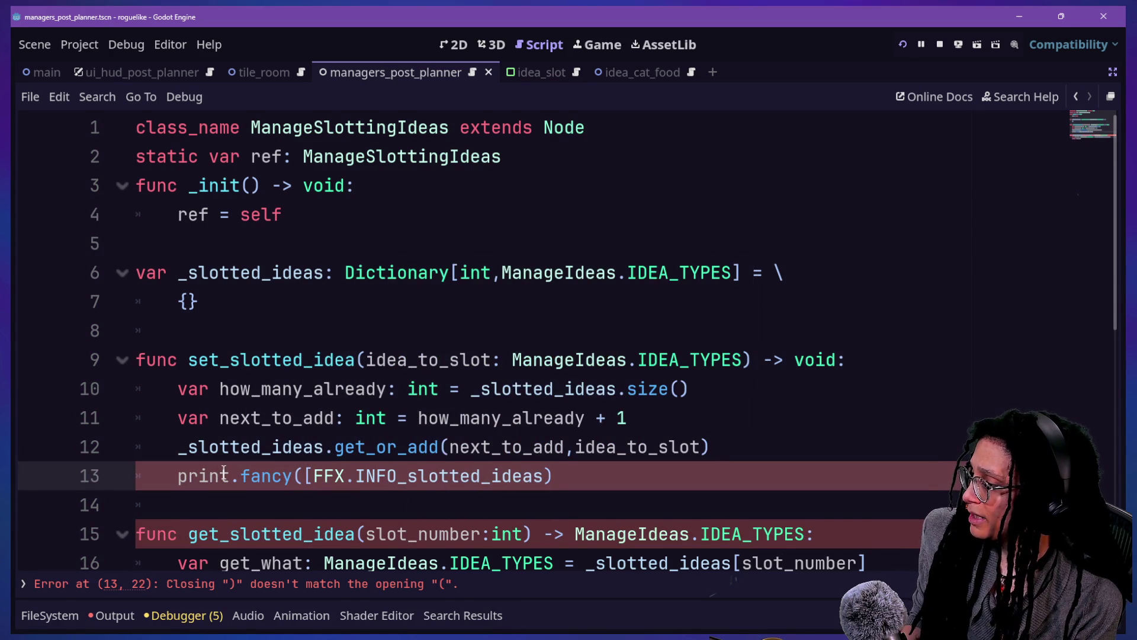
{"action": "key", "text": "BackSpace"}
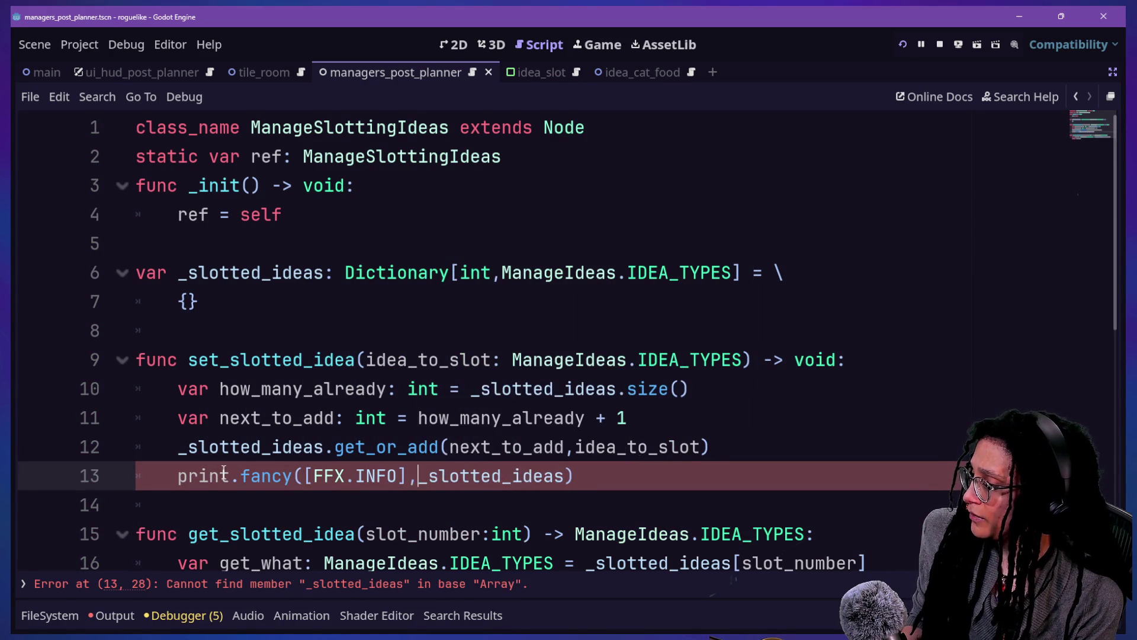
{"action": "type", "text": ",\""}
{"action": "type", "text": "Slotted a new"}
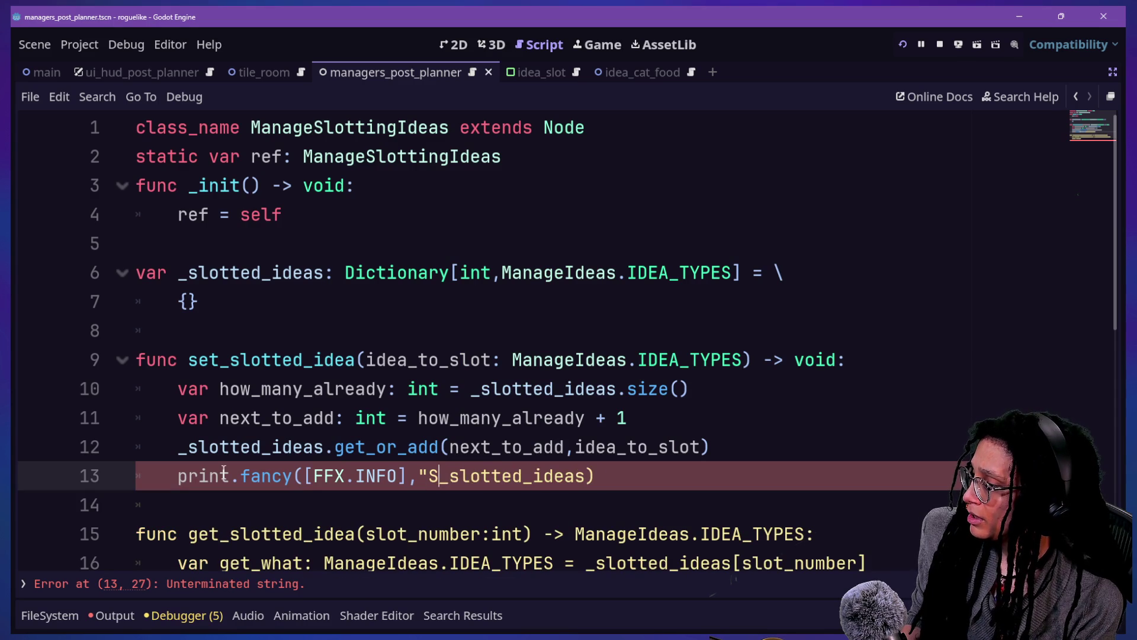
{"action": "type", "text": " idea!"}
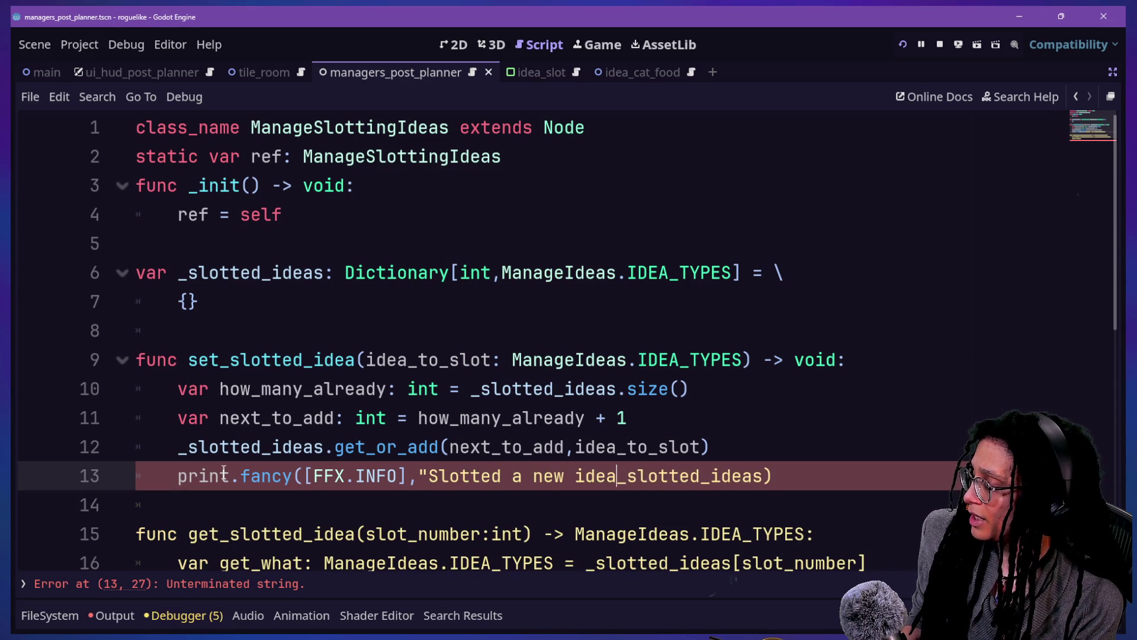
{"action": "type", "text": " All"}
{"action": "key", "text": "BackSpace"}
{"action": "key", "text": "BackSpace"}
{"action": "key", "text": "BackSpace"}
{"action": "type", "text": "\\n\\t:"}
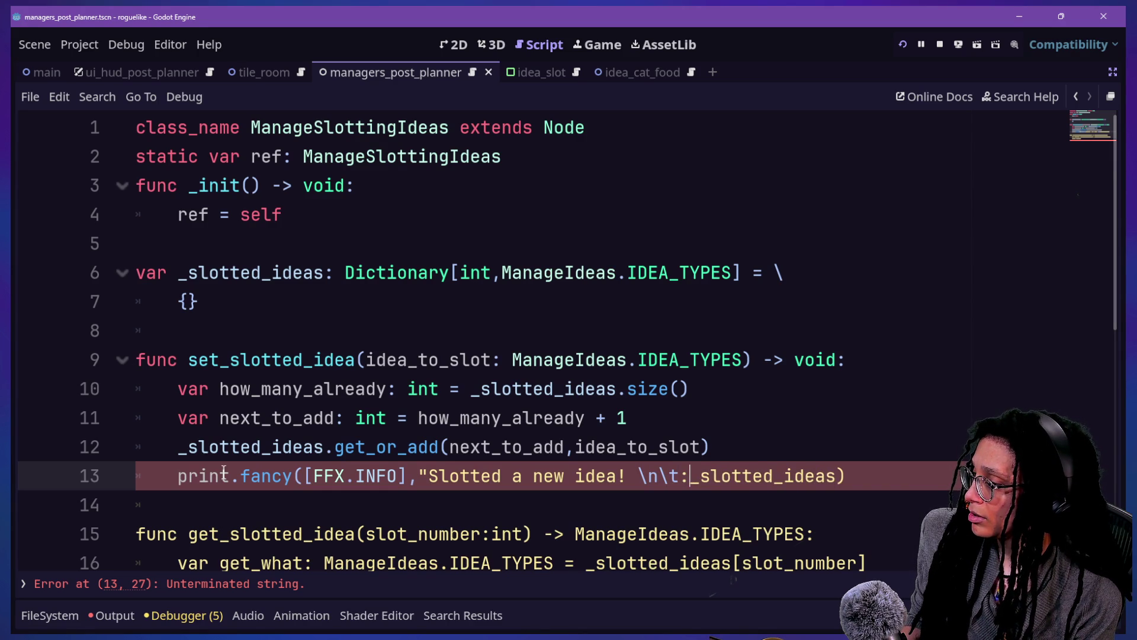
{"action": "type", "text": ","}
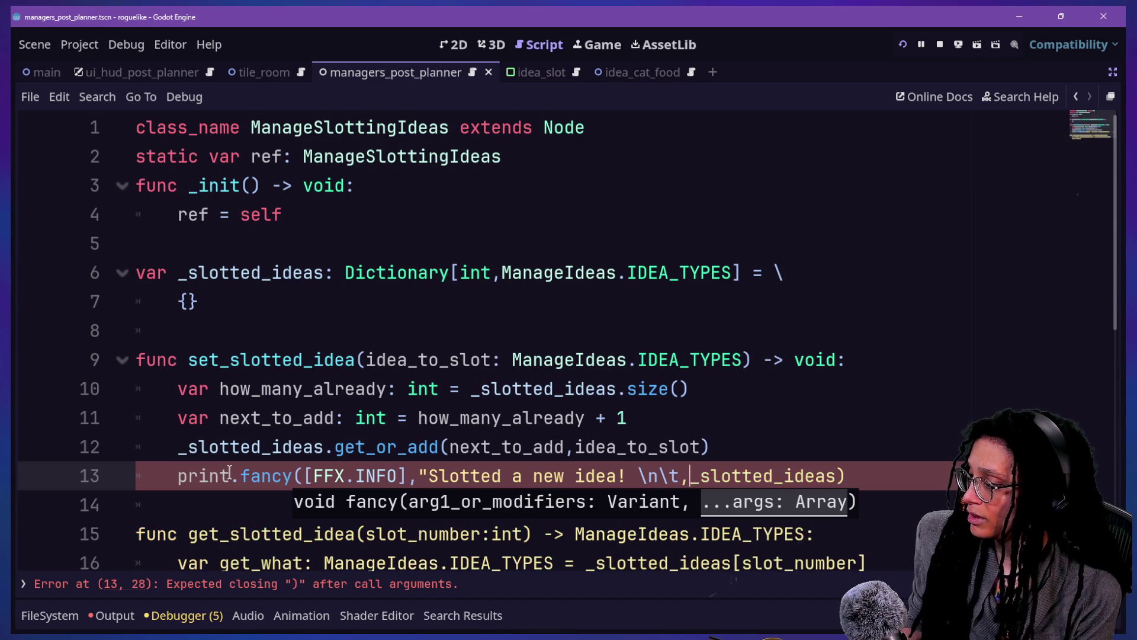
{"action": "key", "text": "Left"}
{"action": "type", "text": "\""}
Step: Bring up the Quick Open file finder for project scripts
{"action": "left_click", "coordinate": [222, 417]}
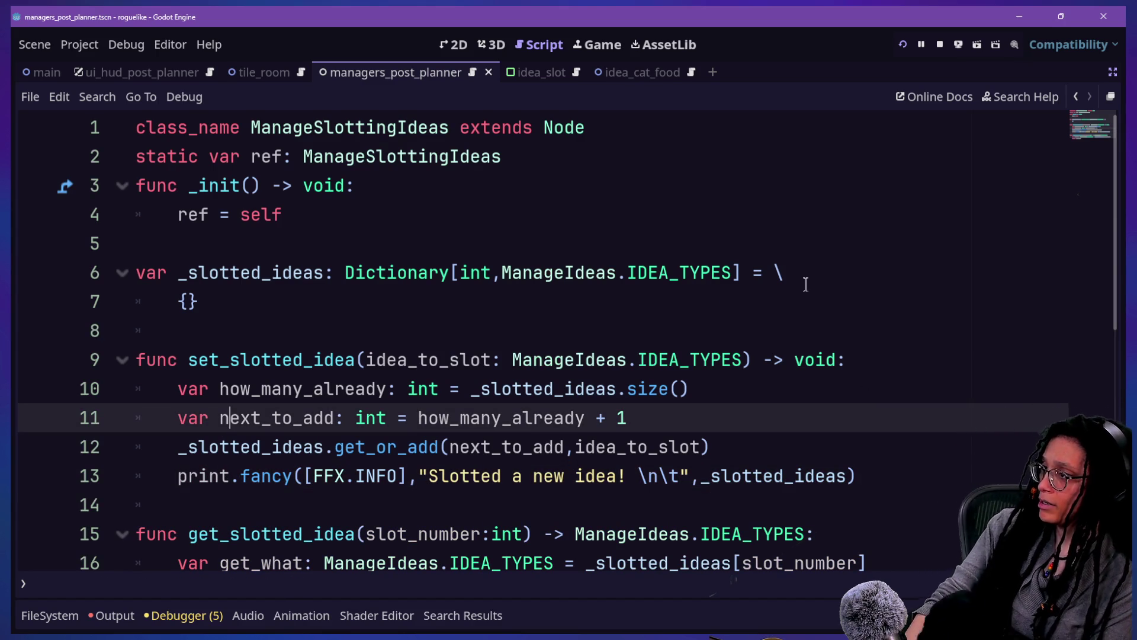
{"action": "left_click", "coordinate": [426, 185]}
{"action": "mouse_move", "coordinate": [432, 276]}
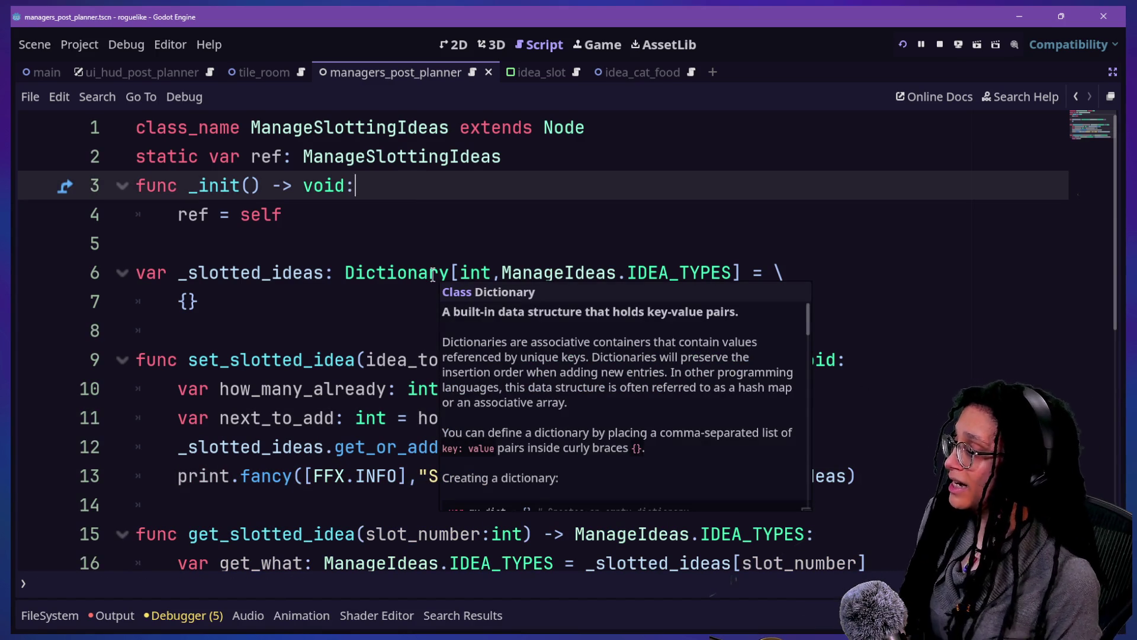
{"action": "key", "text": "shift+alt+o"}
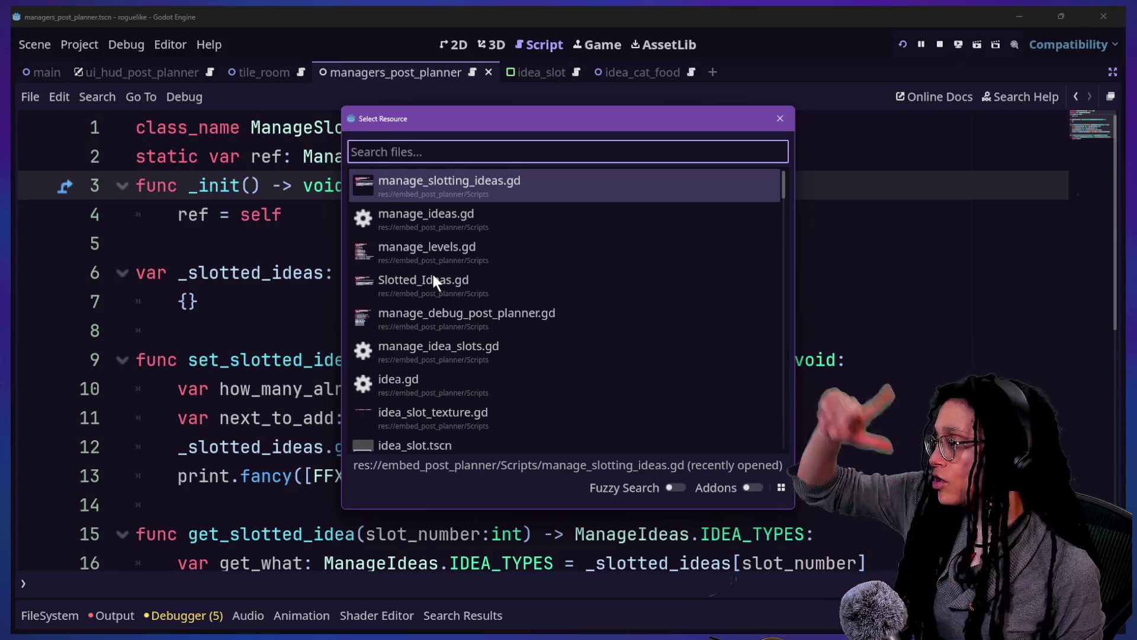
Step: Open manage_idea_slots.gd from the file finder
{"action": "key", "text": "Down"}
{"action": "key", "text": "Down"}
{"action": "key", "text": "Down"}
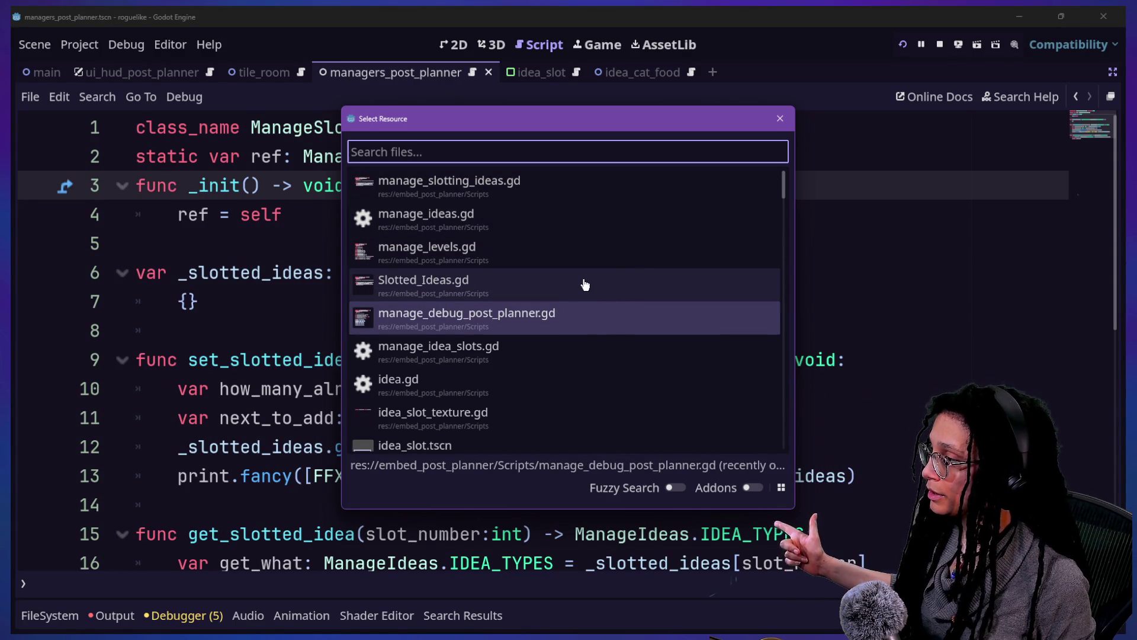
{"action": "key", "text": "Down"}
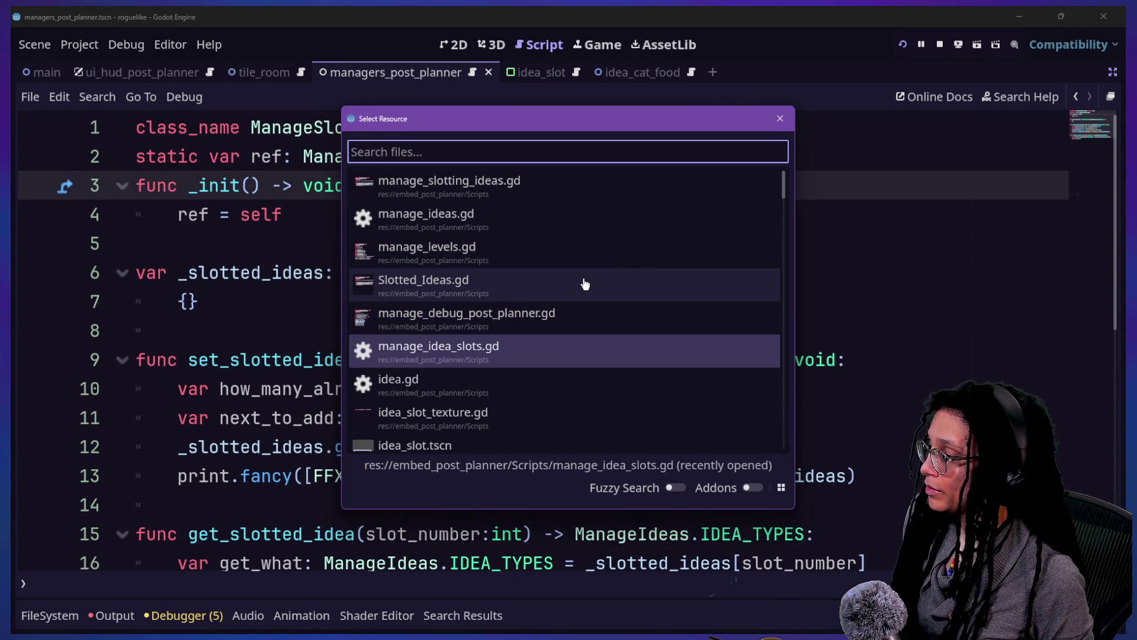
{"action": "key", "text": "Return"}
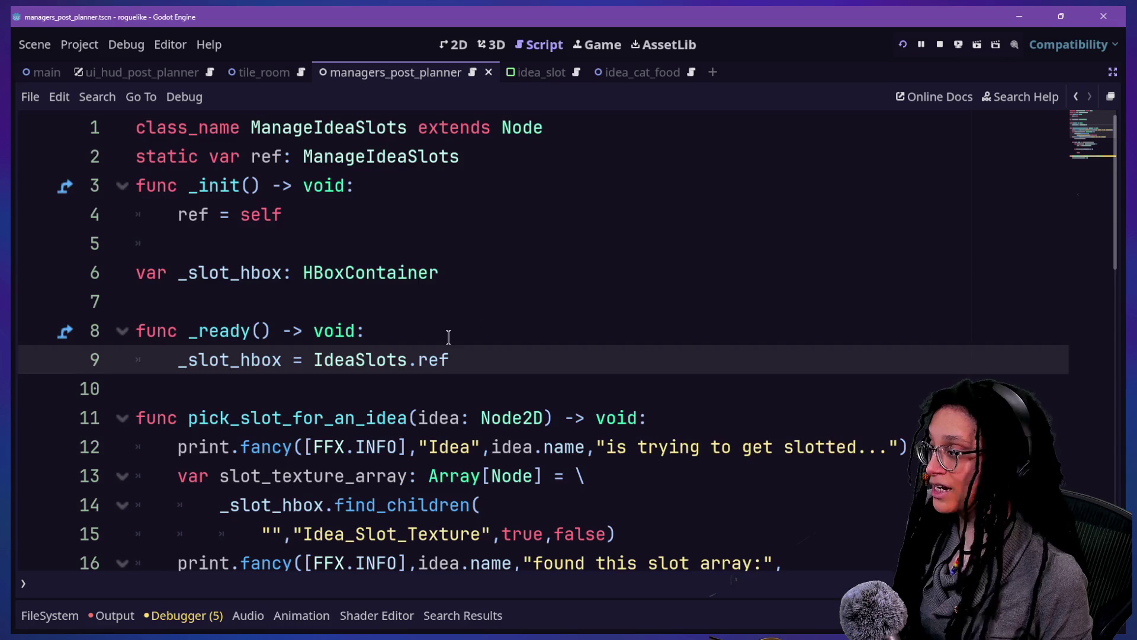
Step: Place the caret on empty line 24 inside pick_slot_for_an_idea's slot check
{"action": "scroll", "scroll_direction": "down", "scroll_amount": 3}
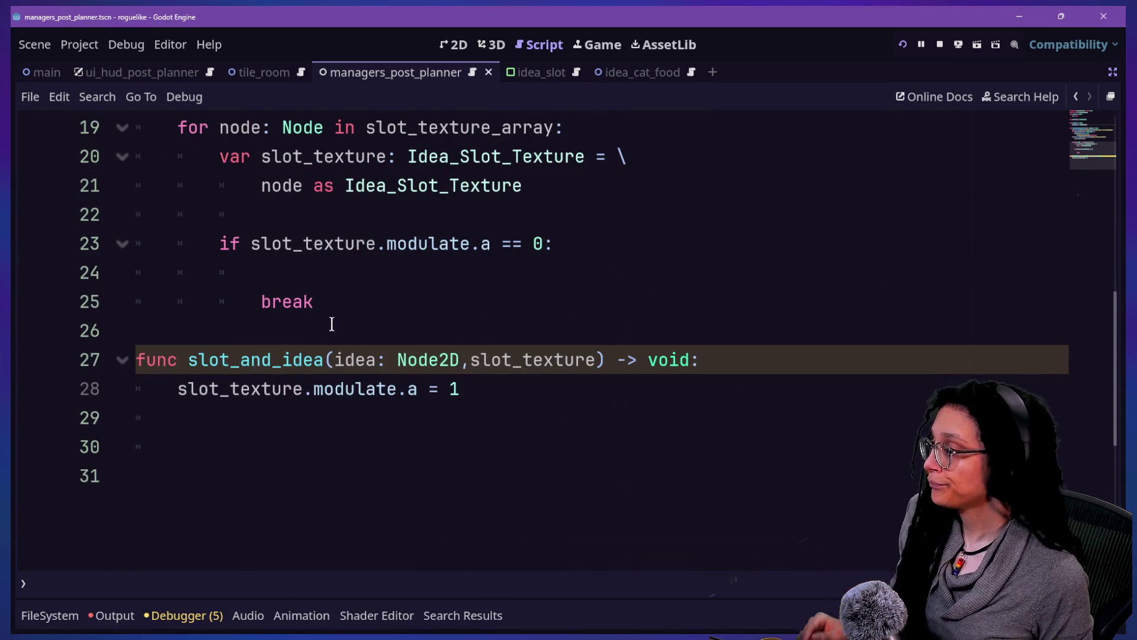
{"action": "scroll", "scroll_direction": "up", "scroll_amount": 3}
{"action": "scroll", "scroll_direction": "up", "scroll_amount": 3}
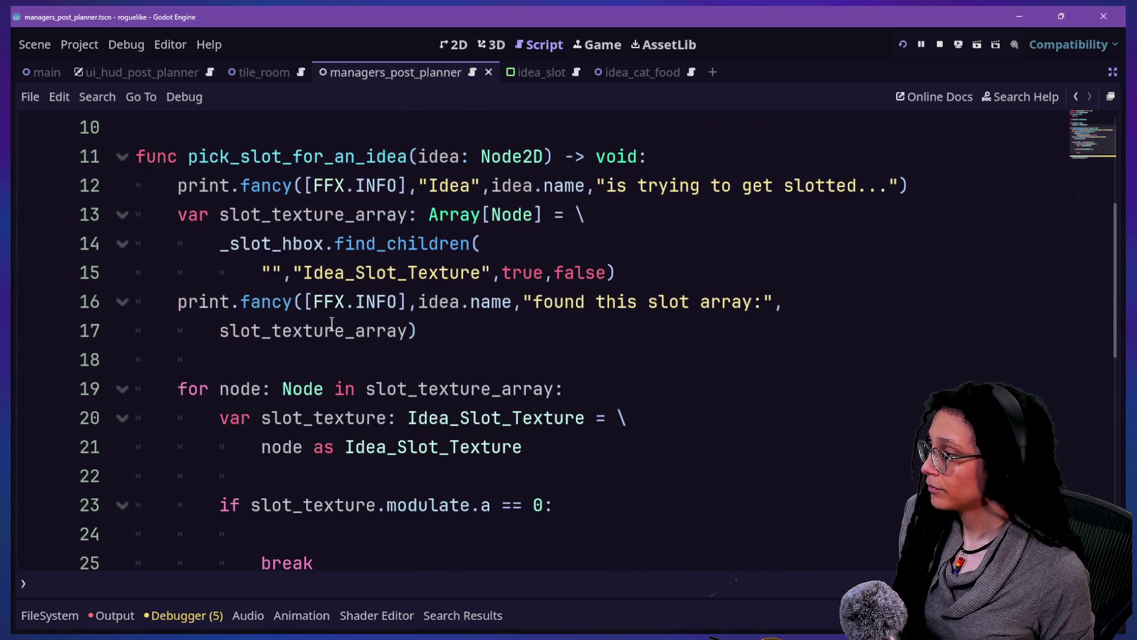
{"action": "mouse_move", "coordinate": [303, 391]}
{"action": "scroll", "scroll_direction": "down", "scroll_amount": 3}
{"action": "left_click", "coordinate": [292, 443]}
{"action": "left_click_drag", "start_coordinate": [261, 417], "coordinate": [450, 466]}
{"action": "left_click", "coordinate": [442, 444]}
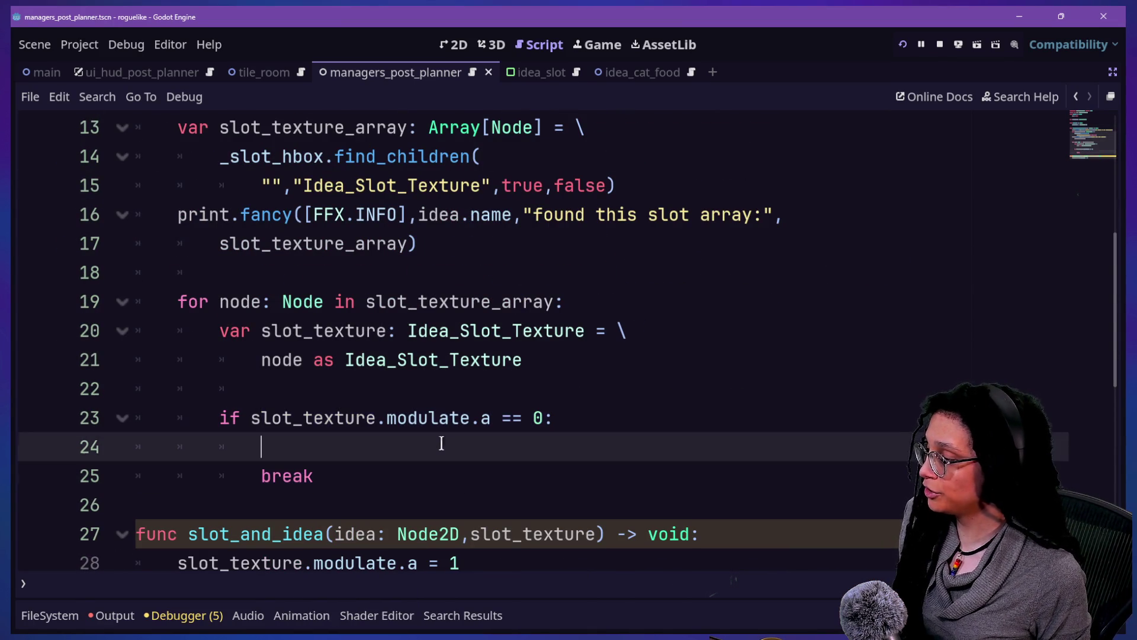
Step: Autocomplete ManageSlottingIdeas.ref.set_slotted_idea( on line 24 in the empty-slot branch
{"action": "type", "text": "ManageS"}
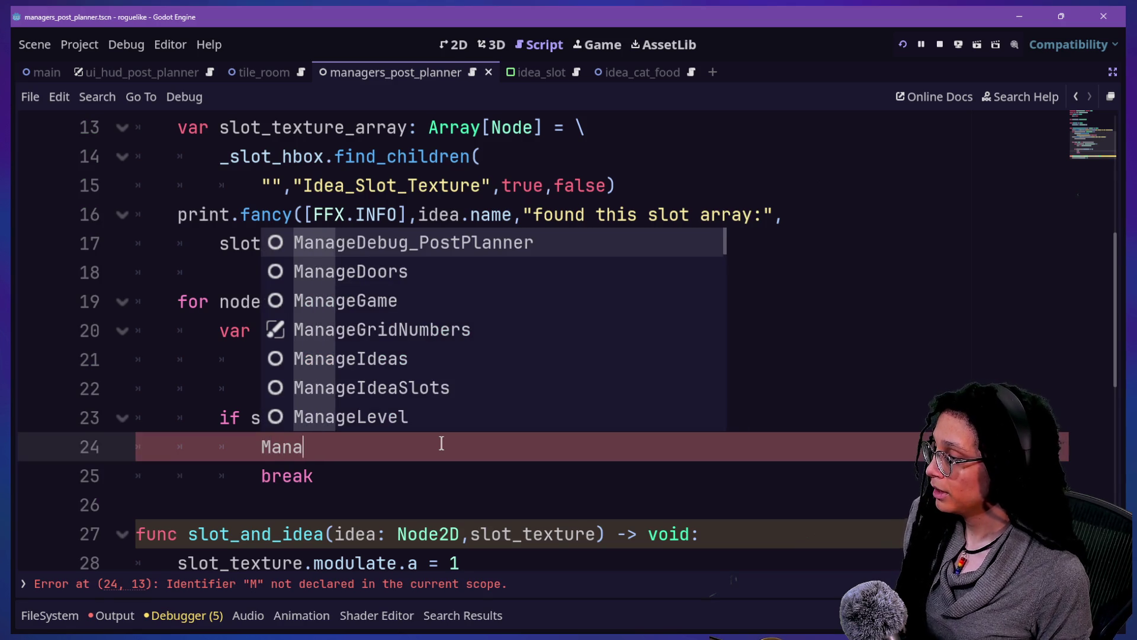
{"action": "key", "text": "Return"}
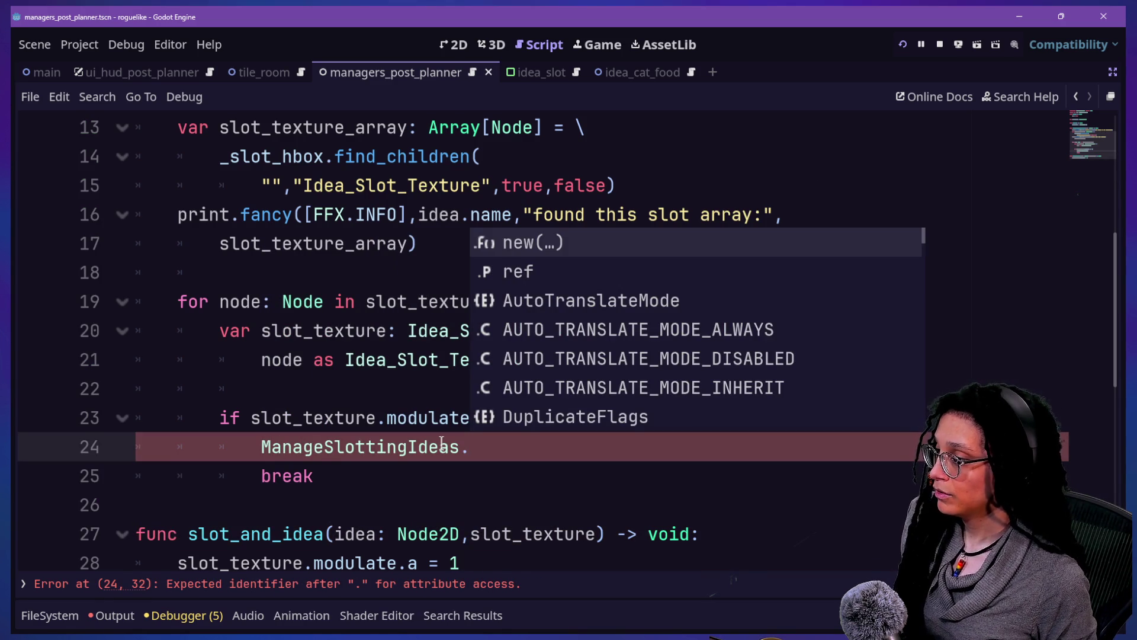
{"action": "key", "text": "Down"}
{"action": "key", "text": "Return"}
{"action": "type", "text": "."}
{"action": "key", "text": "Down"}
{"action": "key", "text": "Down"}
{"action": "key", "text": "Return"}
{"action": "scroll", "scroll_direction": "down", "scroll_amount": 3}
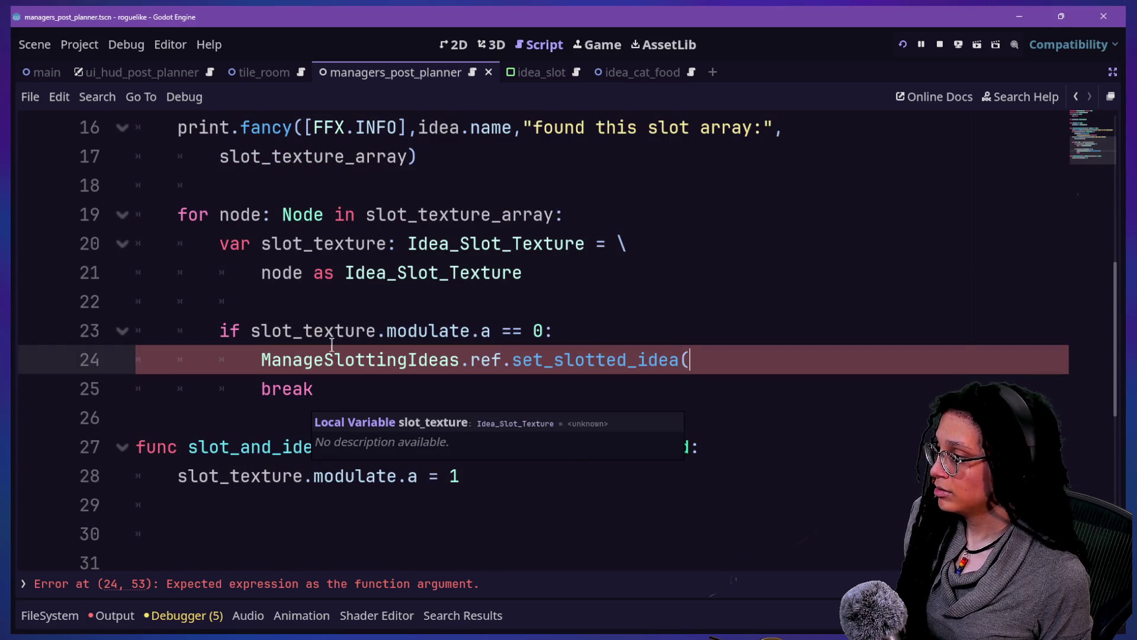
{"action": "scroll", "scroll_direction": "up", "scroll_amount": 3}
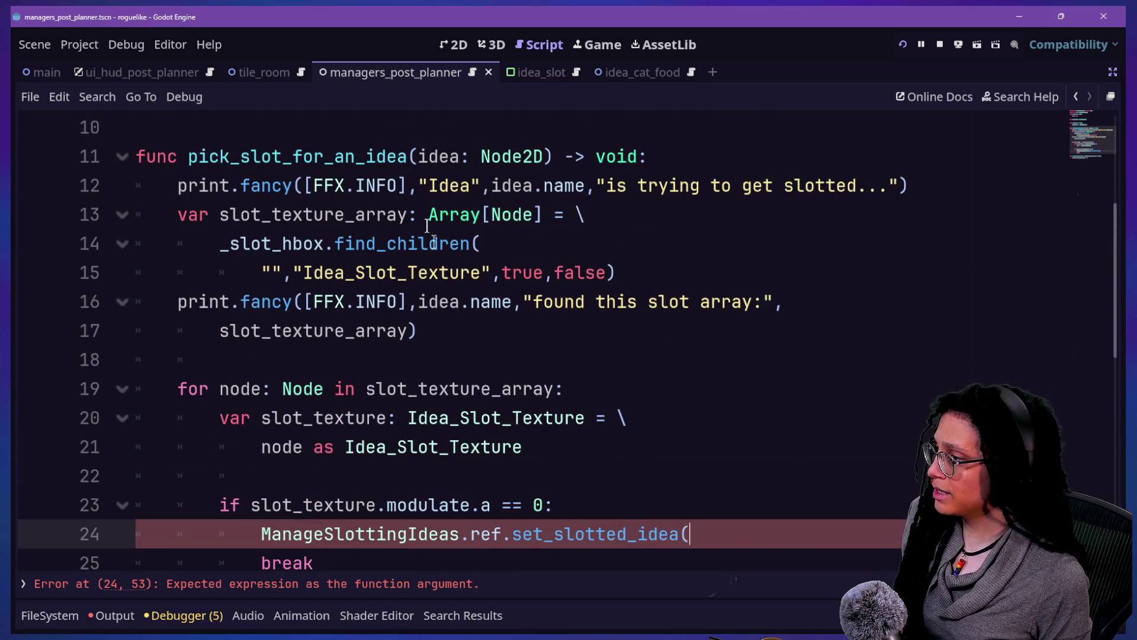
Step: Start a new 'var idea' declaration at the top of pick_slot_for_an_idea
{"action": "left_click_drag", "start_coordinate": [419, 153], "coordinate": [543, 162]}
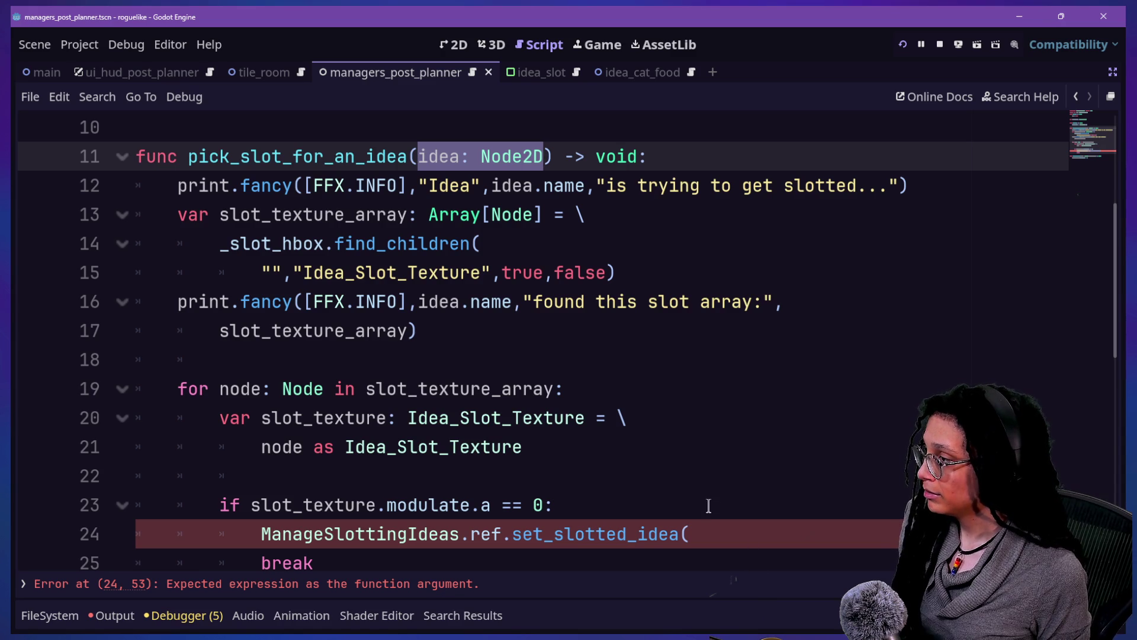
{"action": "left_click", "coordinate": [596, 460]}
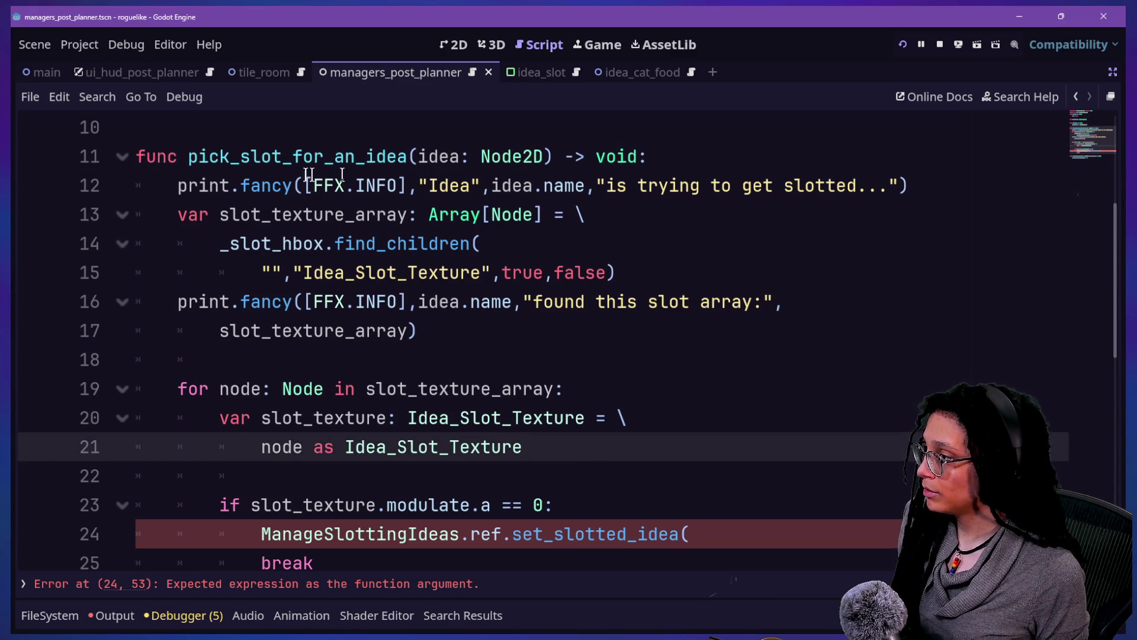
{"action": "left_click", "coordinate": [381, 189]}
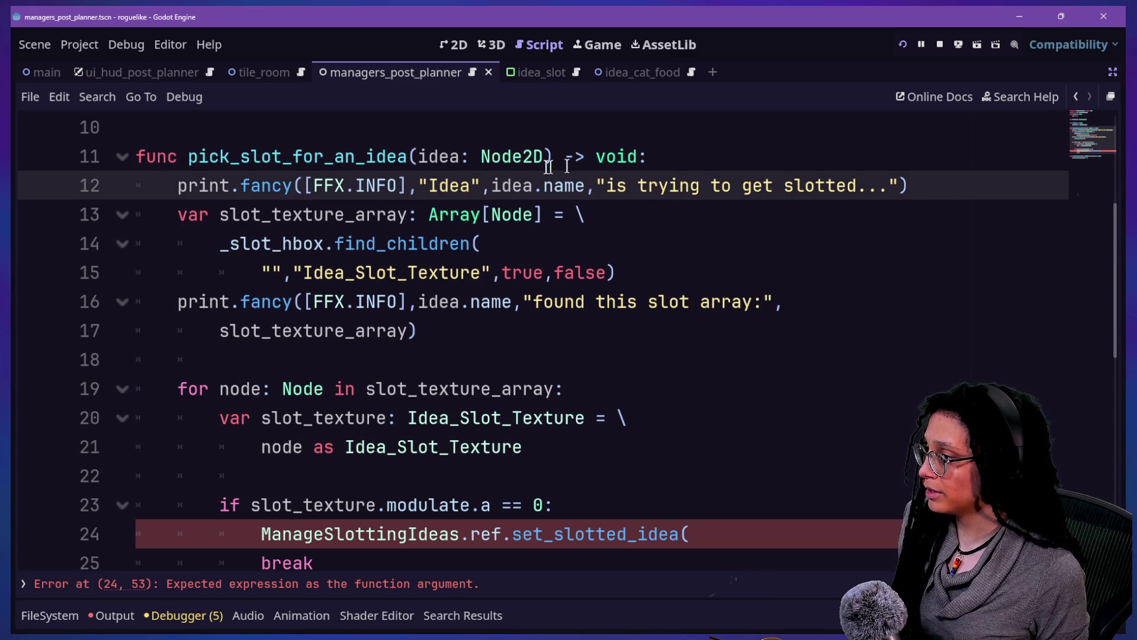
{"action": "left_click", "coordinate": [622, 185]}
{"action": "left_click", "coordinate": [669, 159]}
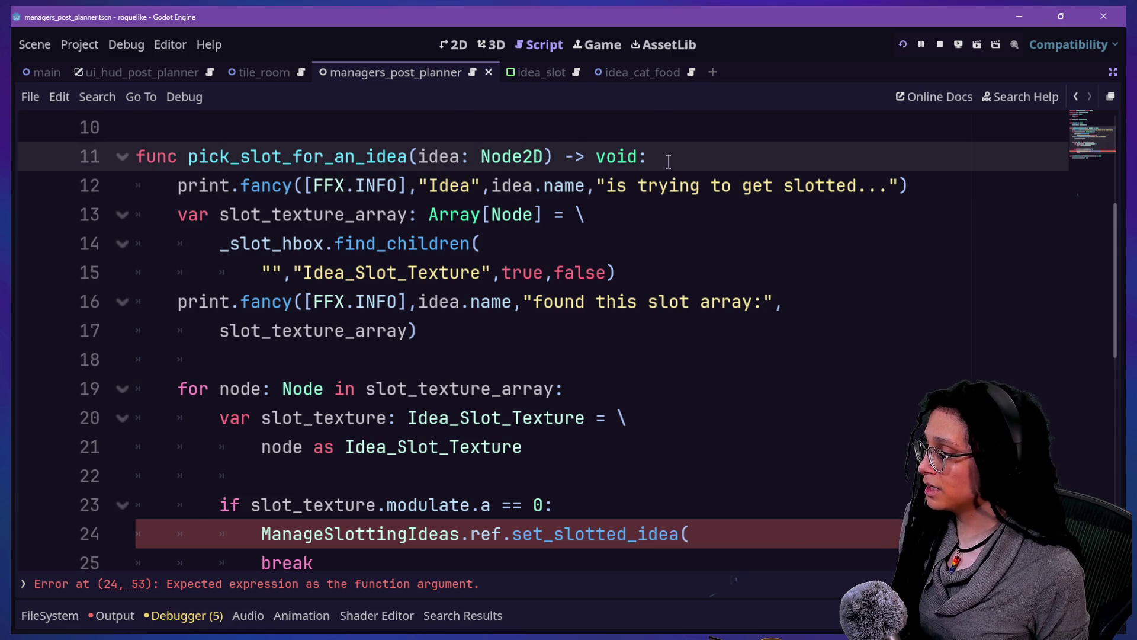
{"action": "key", "text": "Return"}
{"action": "type", "text": "var "}
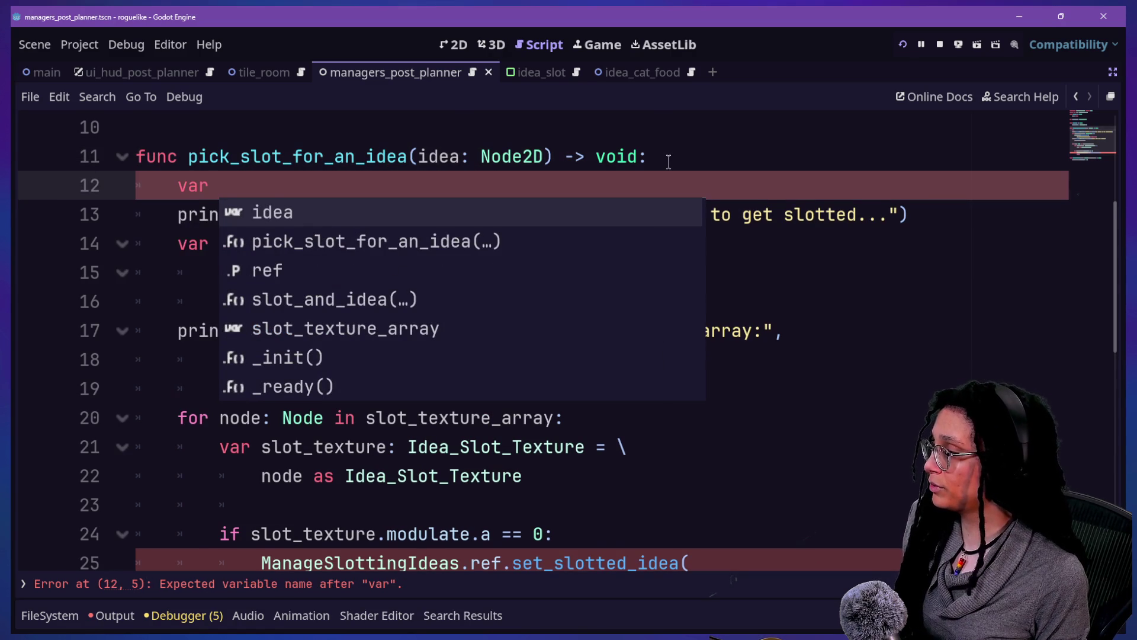
{"action": "type", "text": "idea"}
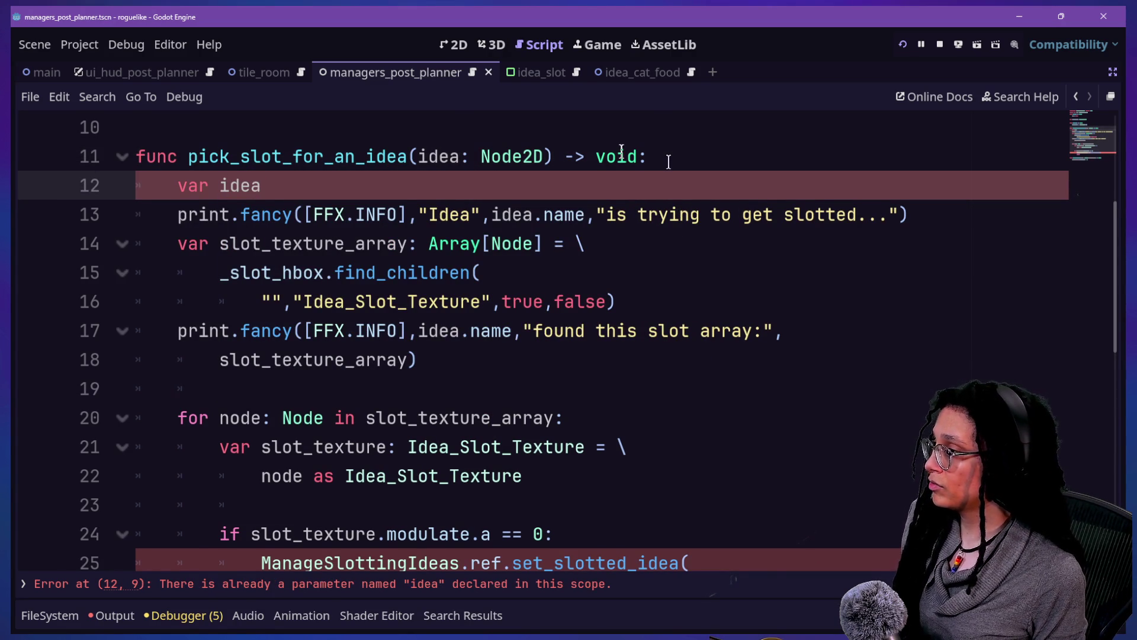
{"action": "key", "text": "BackSpace"}
{"action": "key", "text": "BackSpace"}
{"action": "type", "text": "_ide"}
{"action": "key", "text": "BackSpace"}
{"action": "key", "text": "BackSpace"}
{"action": "key", "text": "BackSpace"}
{"action": "type", "text": "idea_as"}
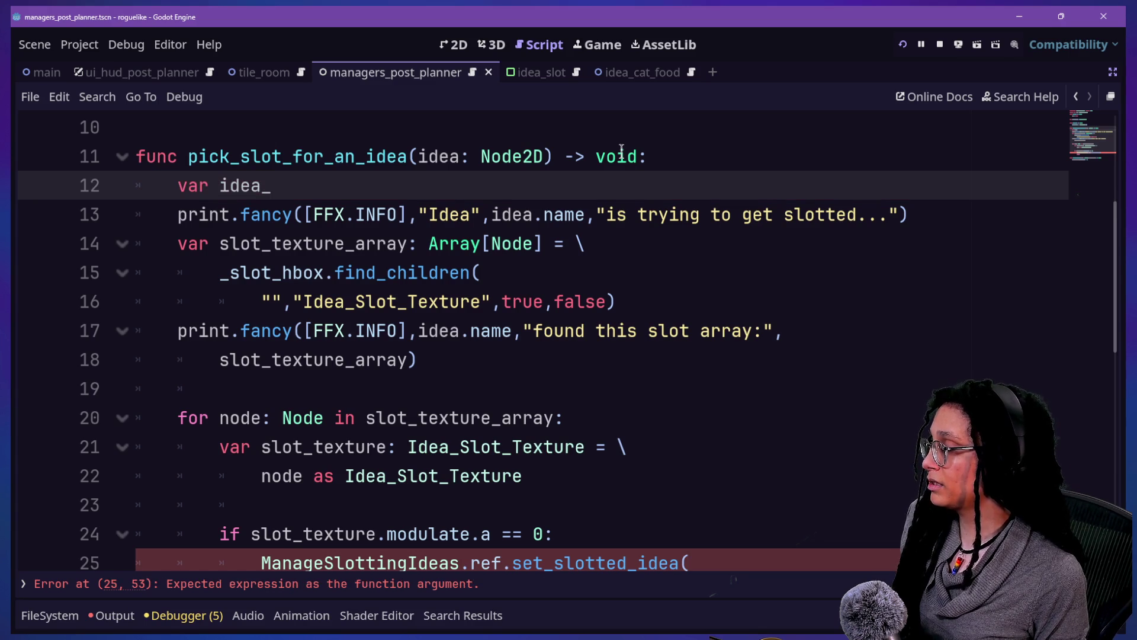
{"action": "type", "text": "_ide"}
{"action": "key", "text": "BackSpace"}
{"action": "key", "text": "BackSpace"}
{"action": "key", "text": "BackSpace"}
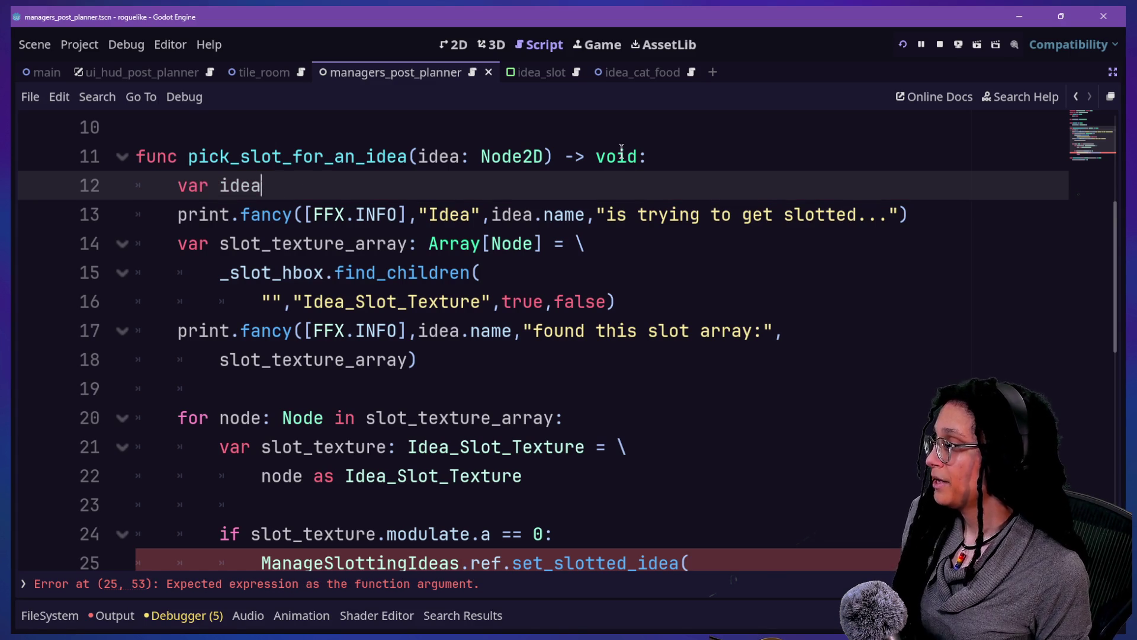